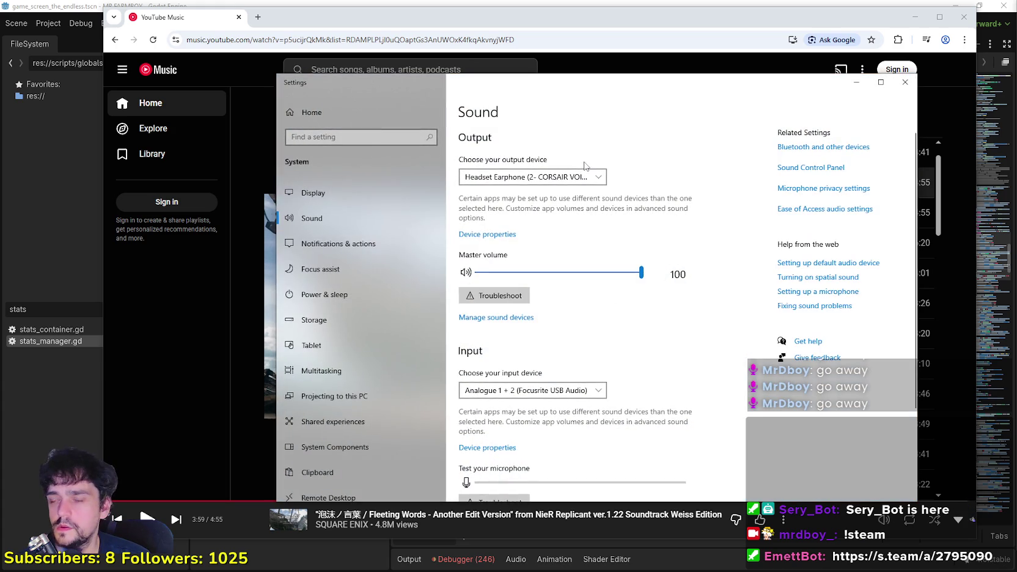
- Minimize the music window and open App volume and device preferences from Sound settings
click(374, 21)
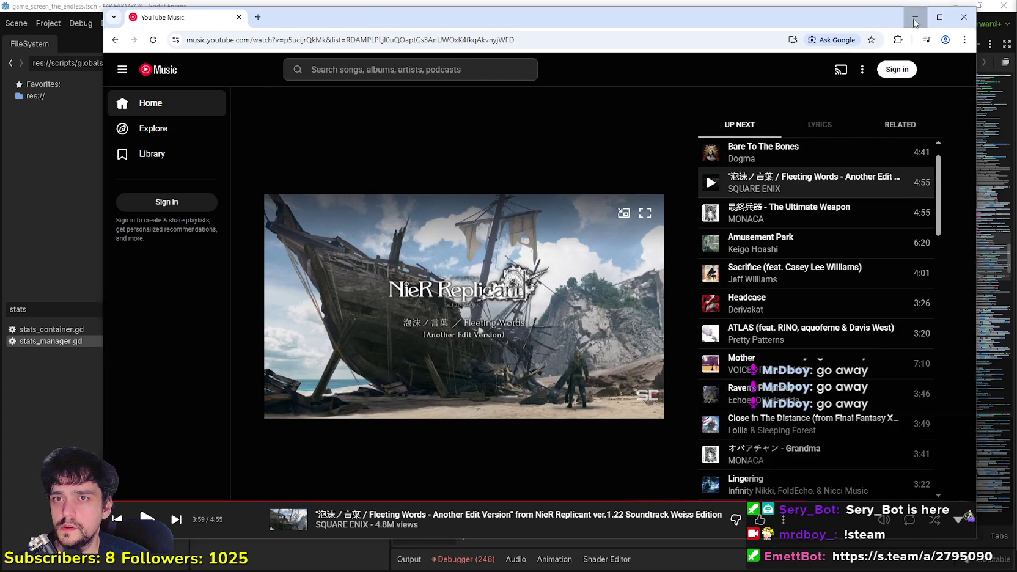
click(916, 17)
scroll(573, 378, down, 3)
click(490, 449)
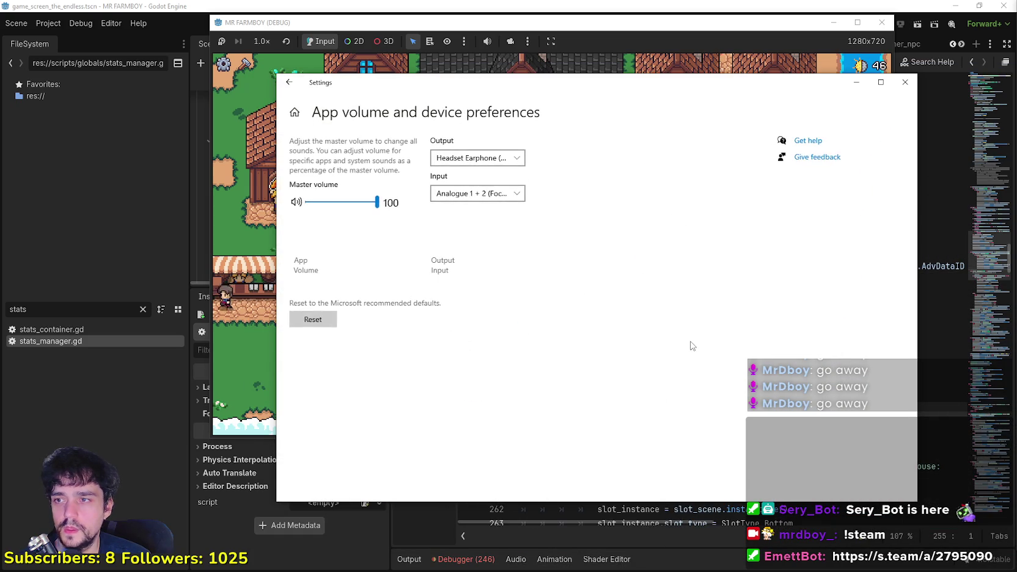
scroll(681, 319, down, 5)
scroll(681, 319, down, 3)
scroll(677, 317, up, 8)
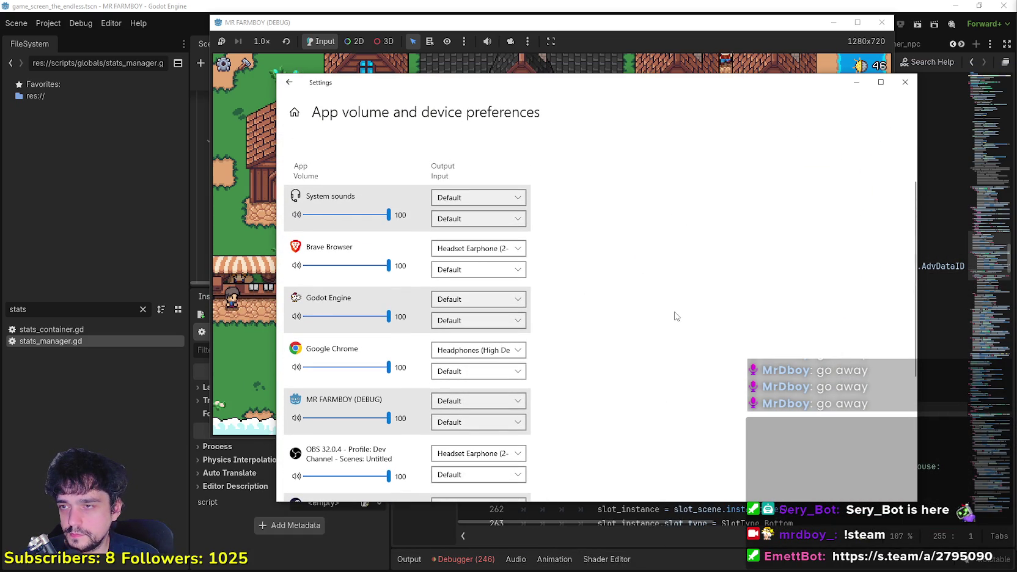
scroll(596, 264, up, 2)
- Check the Brave, Chrome and OBS output devices without changing any of them
click(520, 304)
click(523, 304)
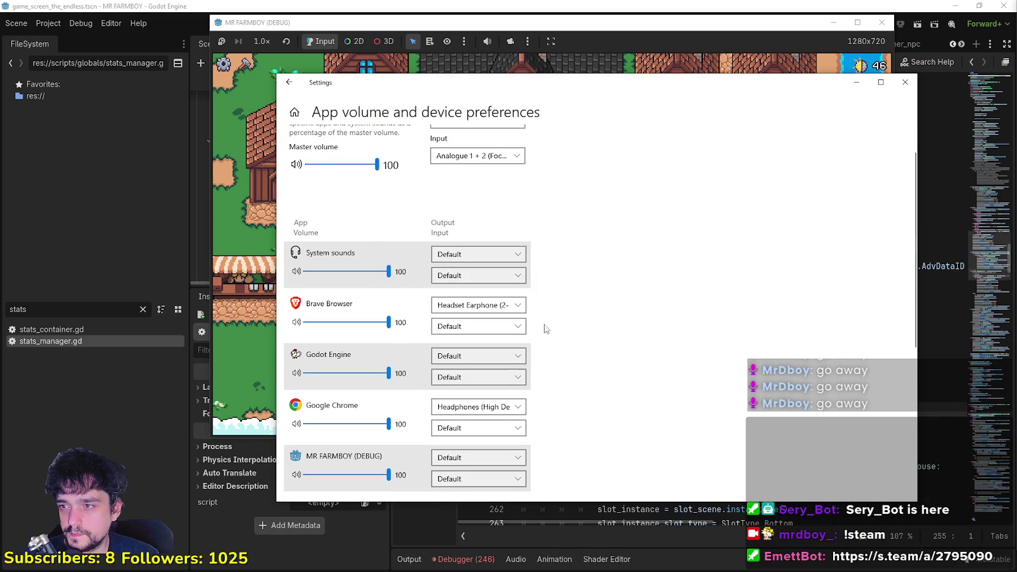
scroll(532, 357, down, 3)
scroll(532, 357, down, 1)
click(518, 294)
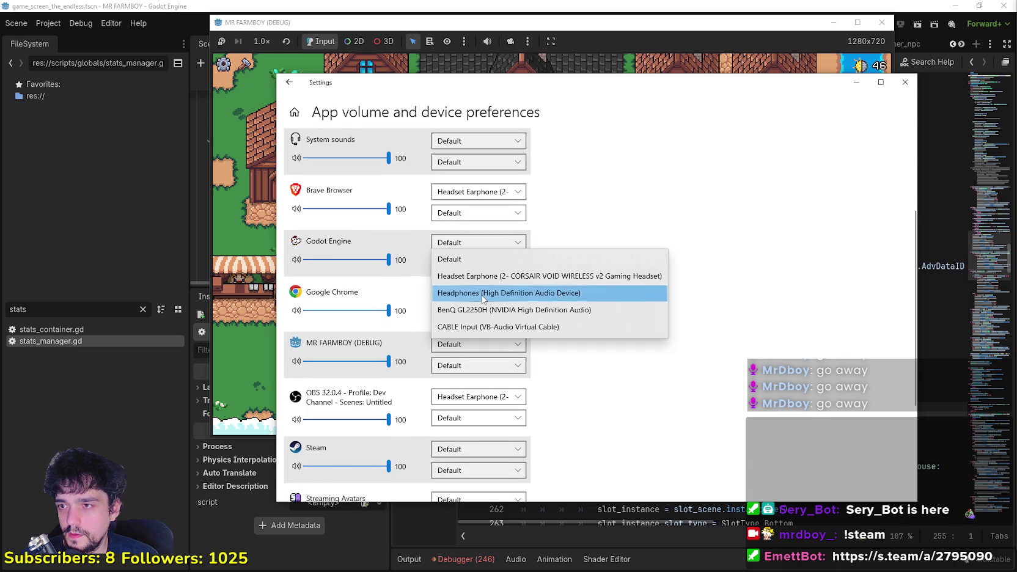
click(538, 293)
scroll(541, 310, down, 3)
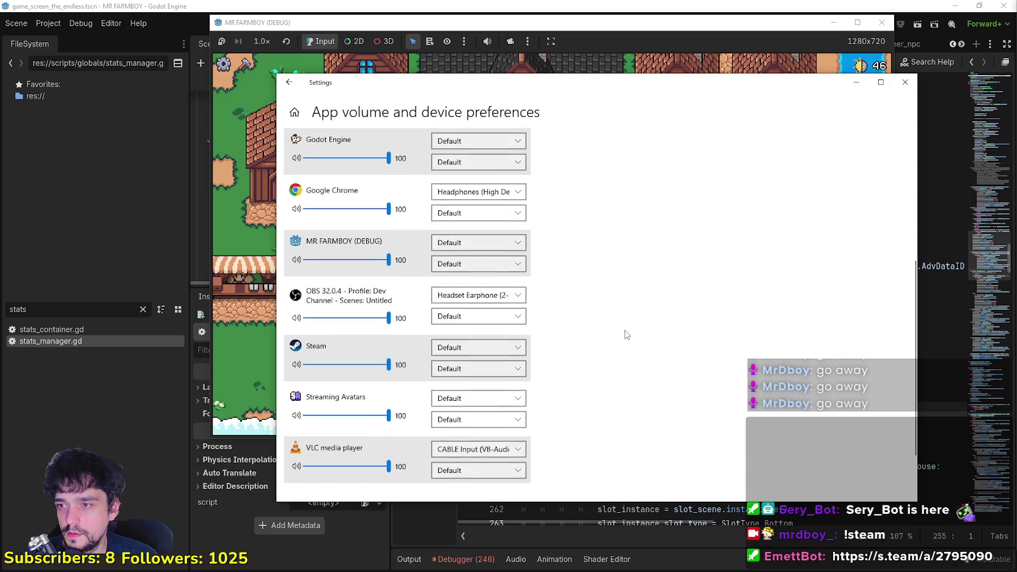
click(509, 290)
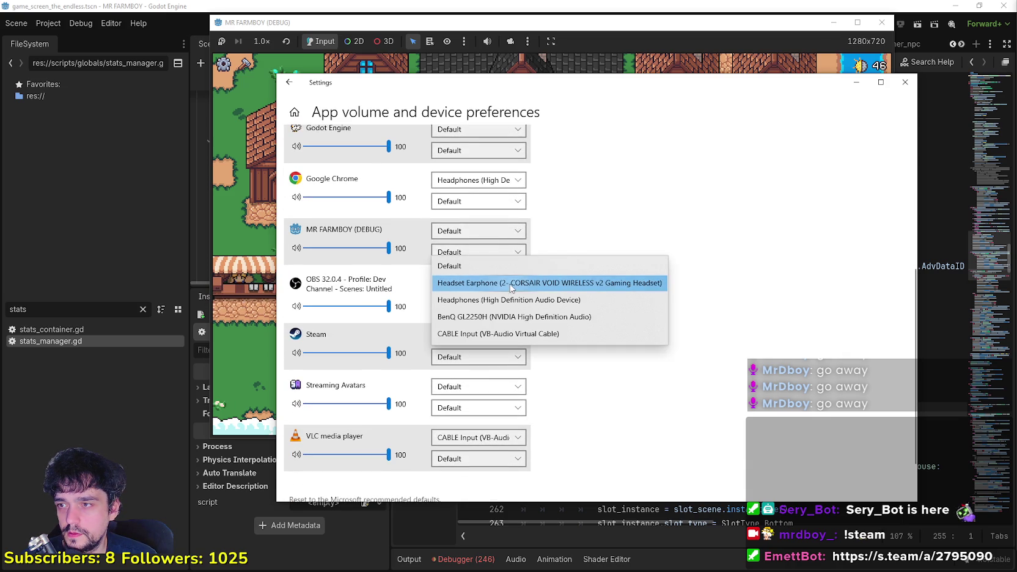
click(509, 286)
scroll(587, 337, down, 1)
scroll(584, 358, up, 8)
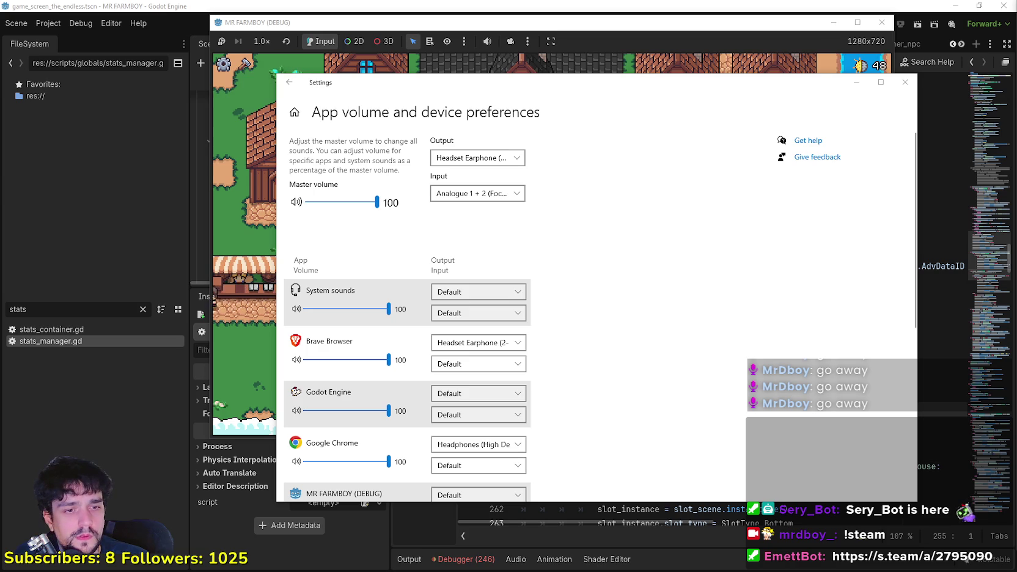
- Switch from Settings to the Brave Browser window showing the Godot archive
key(alt+Tab)
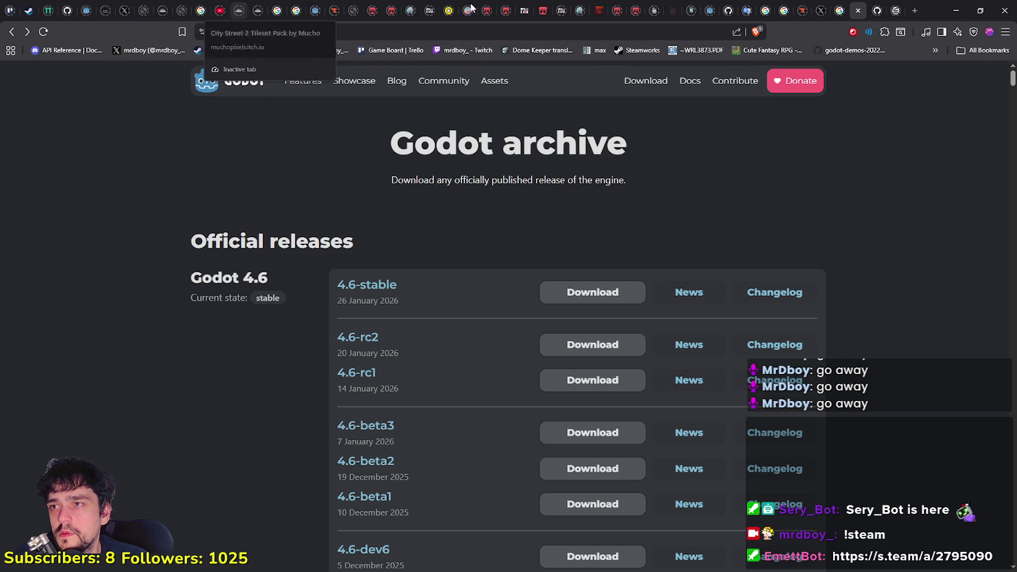
- Close the Godot archive, SteamDB, Forager and other old tabs, then minimize the browser
click(893, 13)
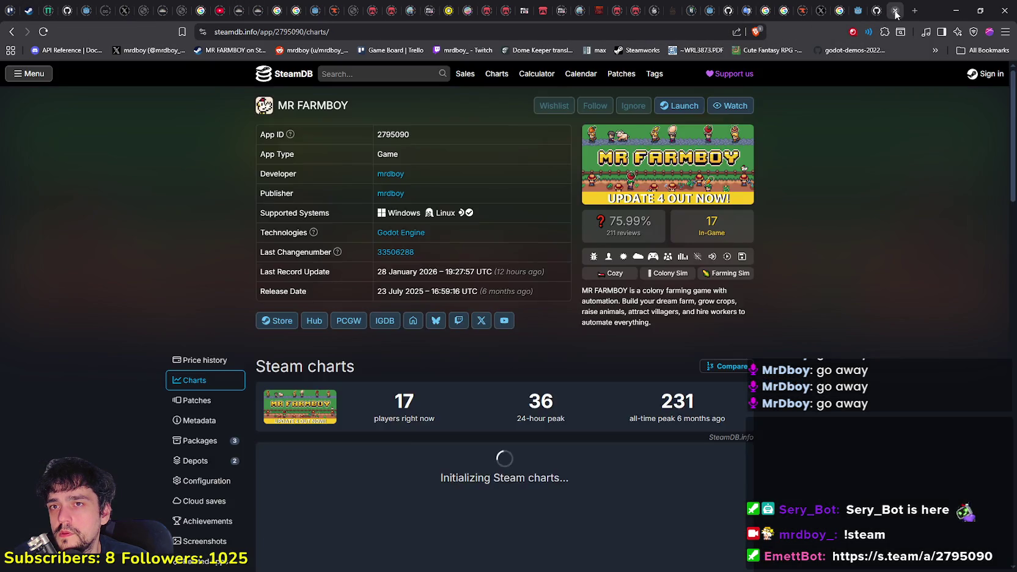
click(893, 13)
click(894, 13)
click(895, 12)
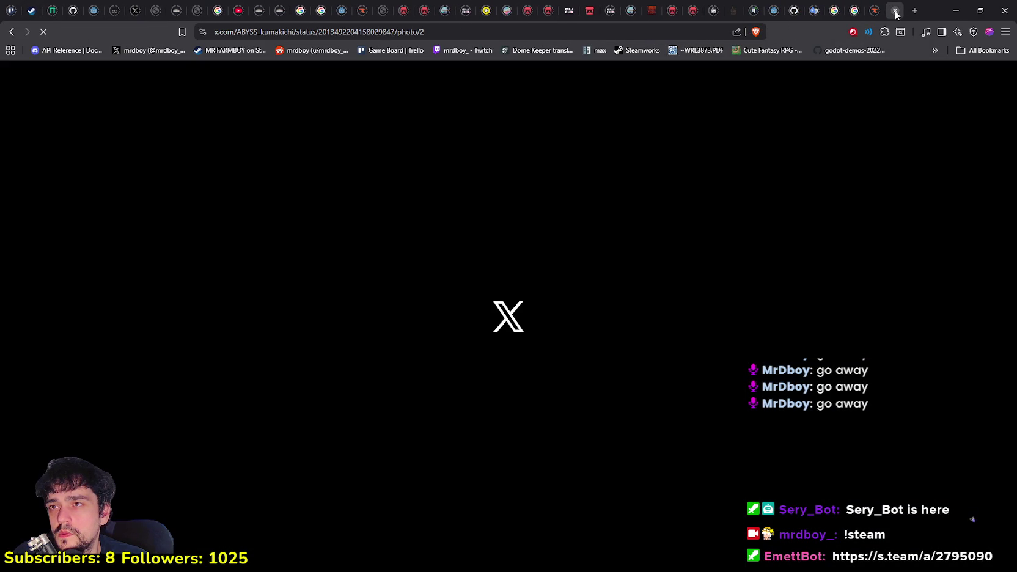
click(895, 12)
click(895, 13)
click(896, 13)
click(895, 12)
click(895, 13)
click(895, 12)
click(895, 13)
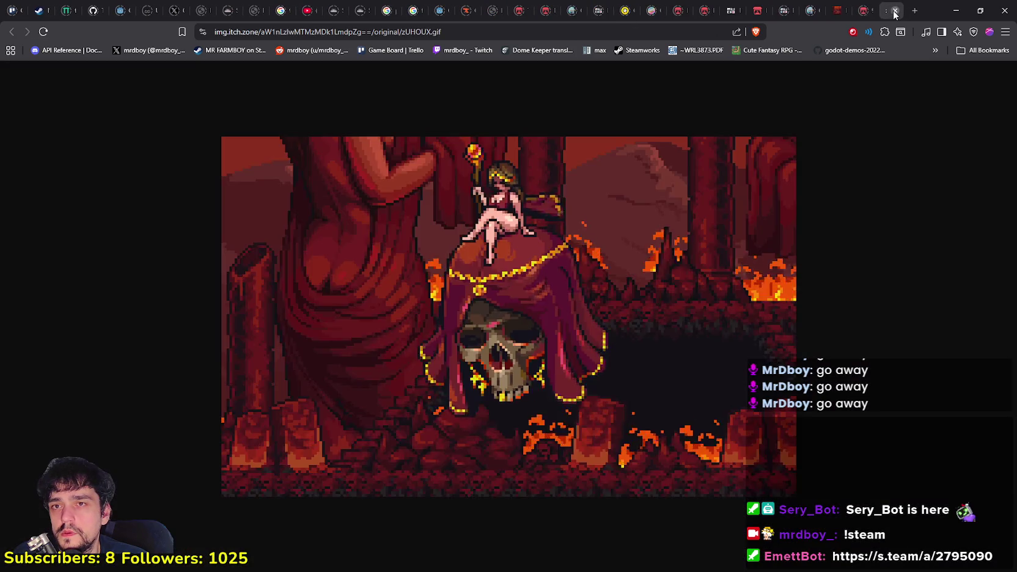
click(894, 13)
click(895, 12)
click(895, 12)
click(893, 13)
click(892, 13)
click(892, 12)
click(892, 12)
click(892, 12)
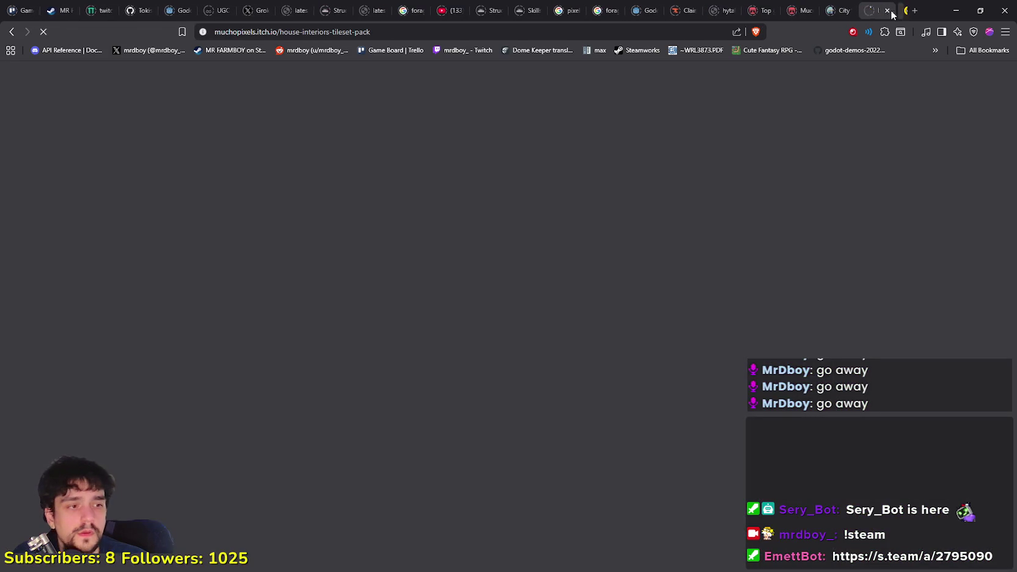
click(892, 12)
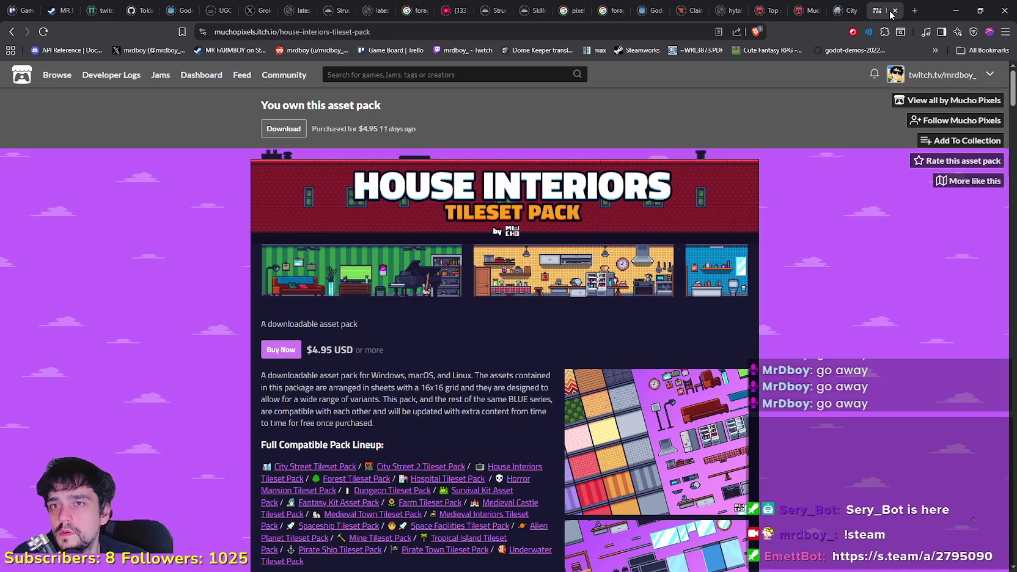
click(895, 12)
click(894, 12)
click(894, 12)
click(893, 13)
click(894, 12)
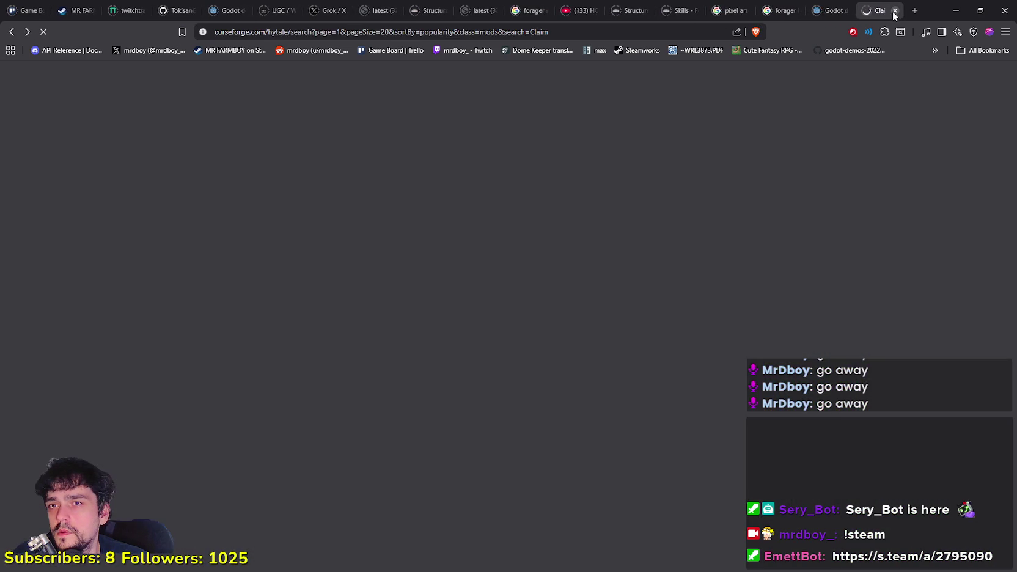
click(894, 12)
click(894, 12)
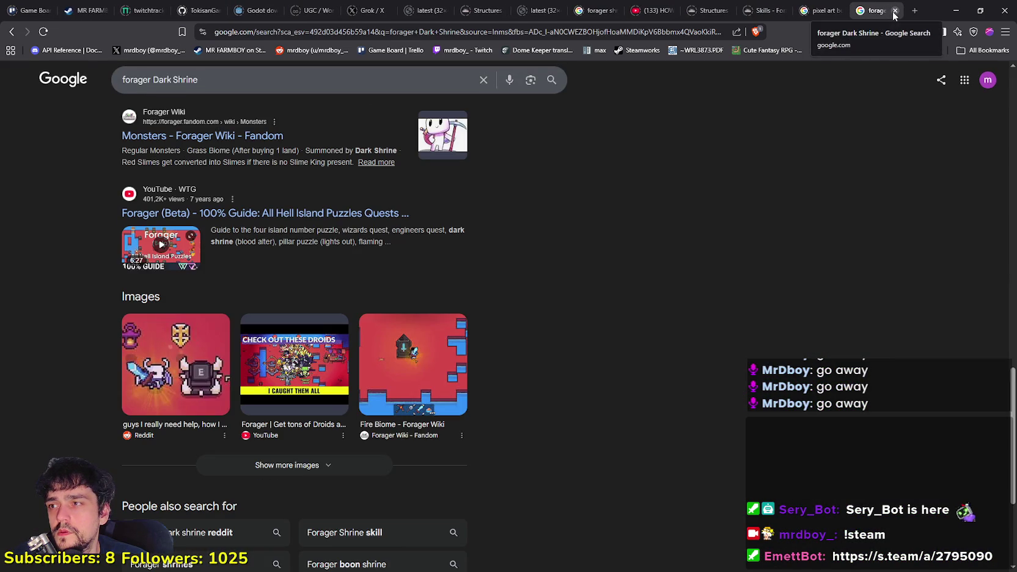
click(894, 12)
click(894, 12)
click(894, 12)
click(893, 12)
click(893, 12)
click(893, 12)
click(894, 13)
click(894, 12)
click(894, 13)
click(892, 11)
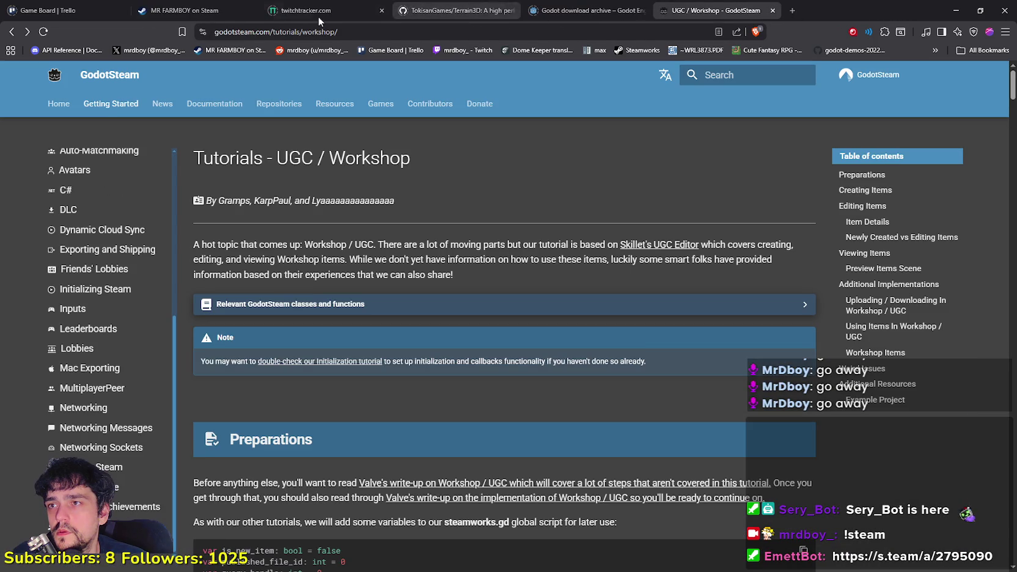
click(957, 10)
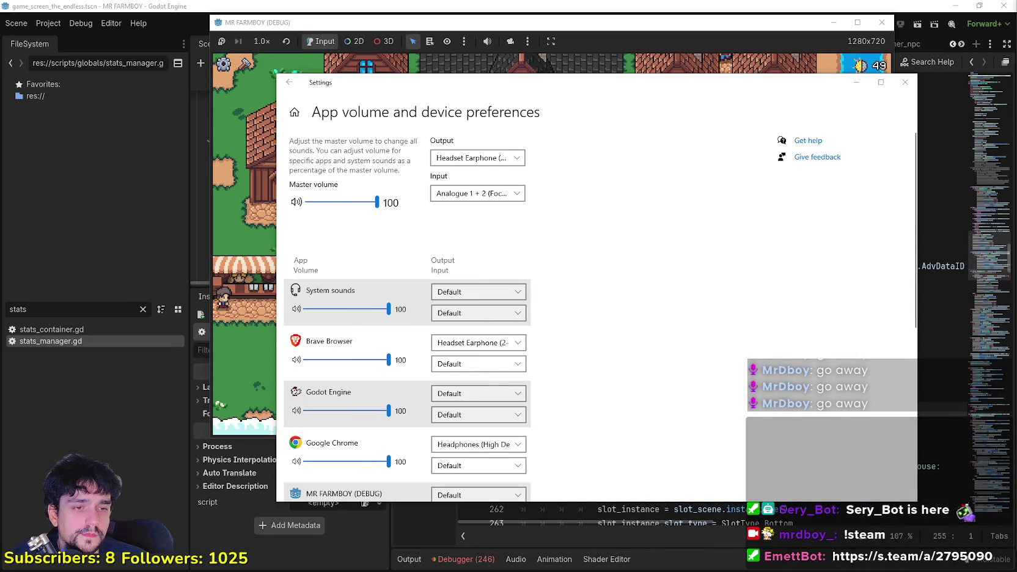
- Hide the browser to show the volume settings, then bring YouTube Music to the front
key(alt+Tab)
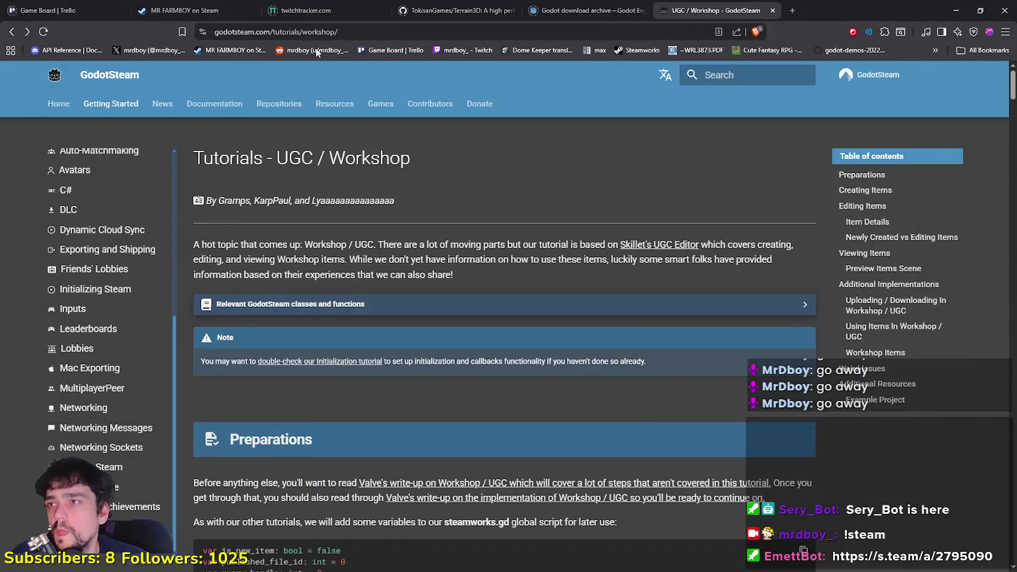
key(alt+Tab)
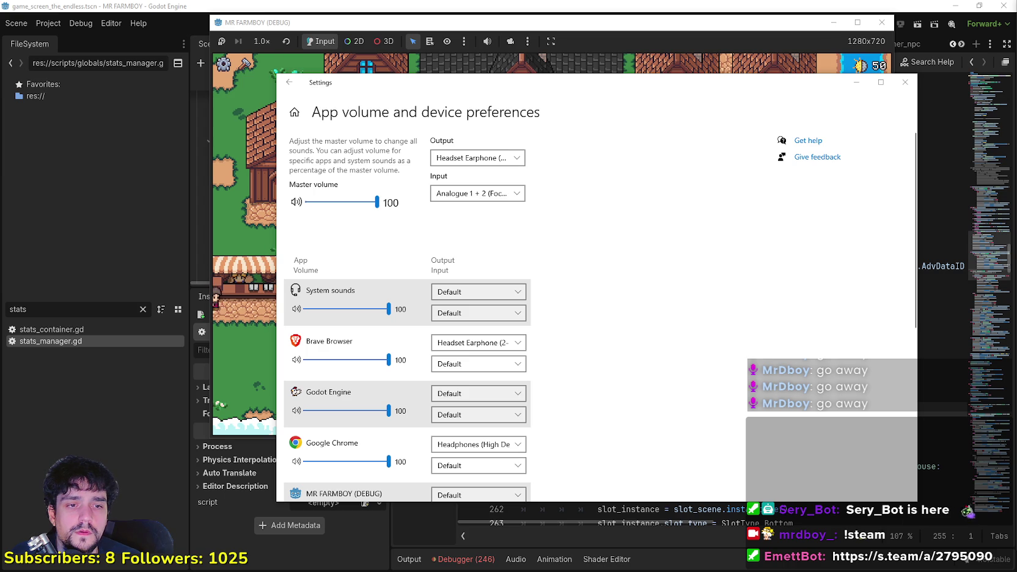
key(alt+Tab)
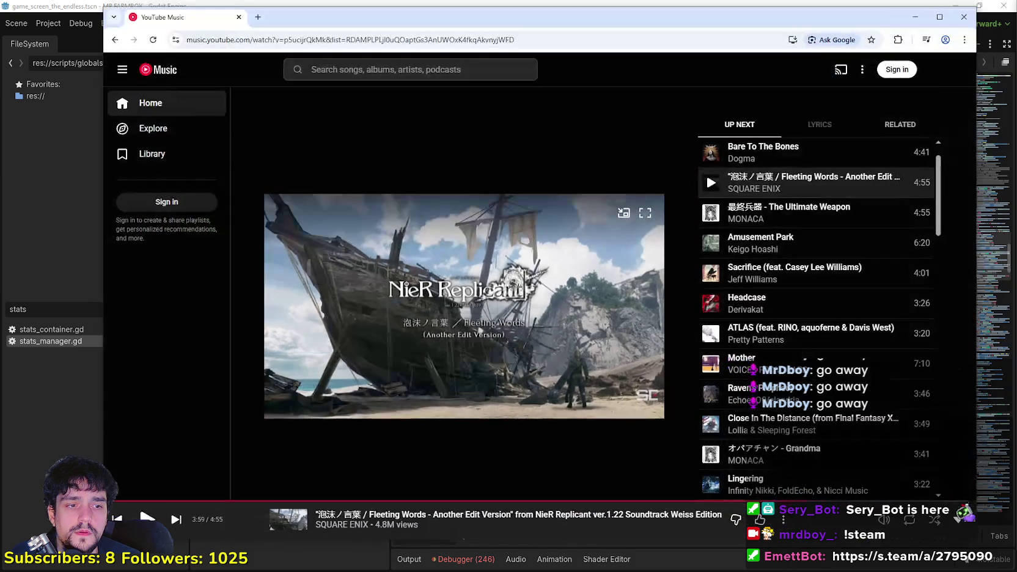
- Return from YouTube Music to the App volume and device preferences page
key(alt+Tab)
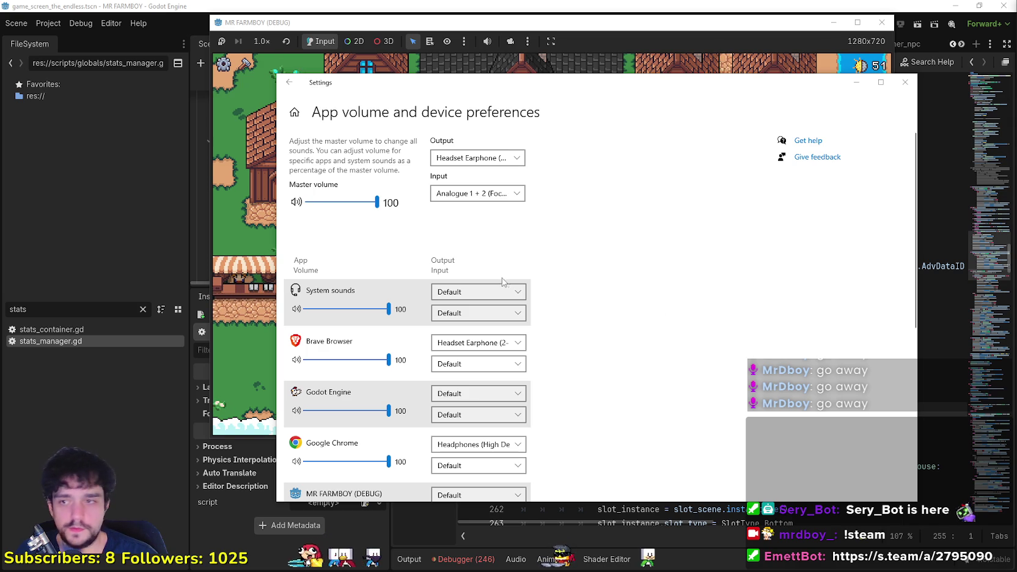
- Close the Settings window and resume 'Fleeting Words' in YouTube Music
click(906, 81)
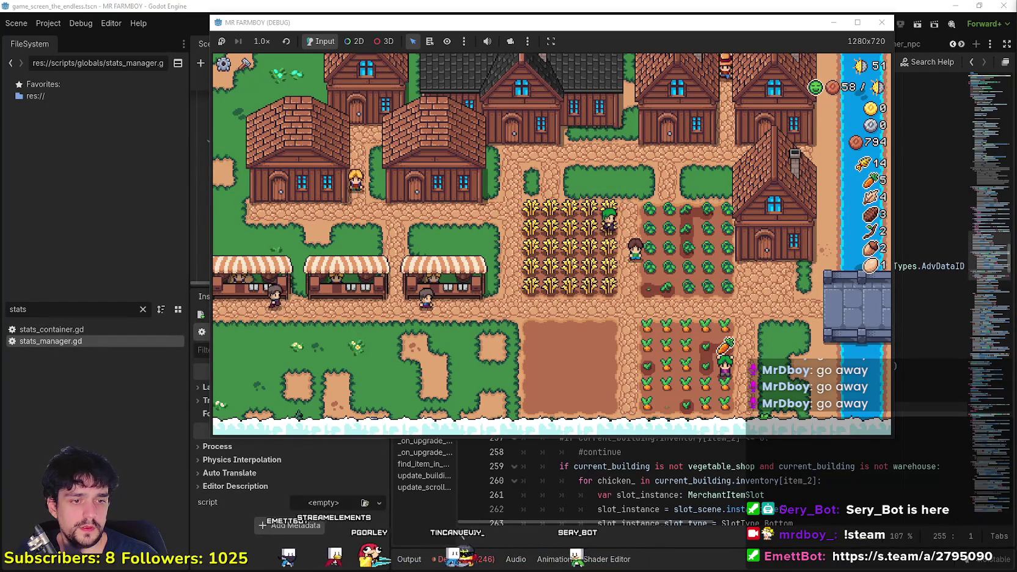
key(alt+Tab)
click(527, 328)
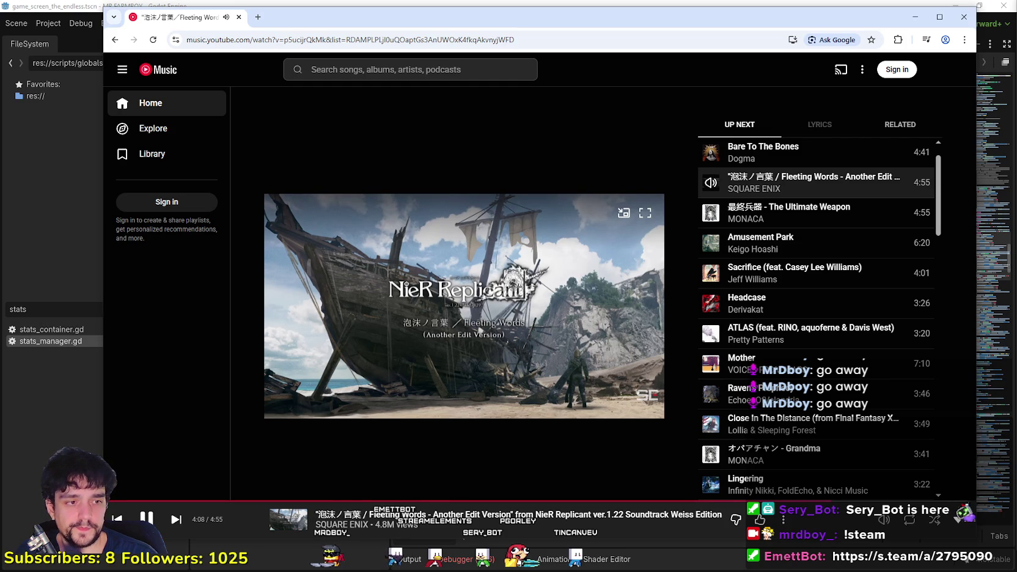
- Minimize the music window, check that 'The Ultimate Weapon' is playing, and return to the game
click(916, 16)
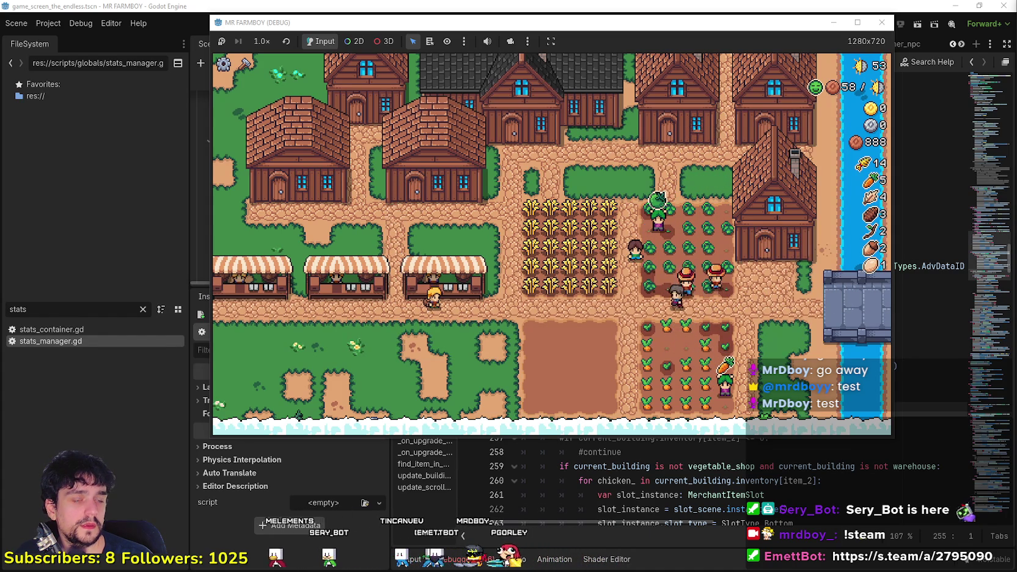
key(alt+Tab)
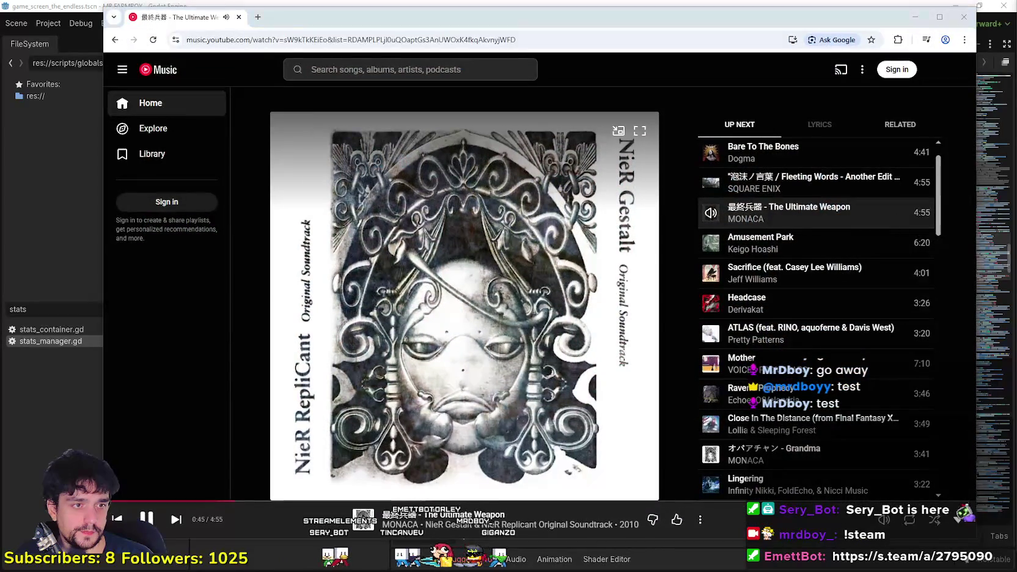
key(alt+Tab)
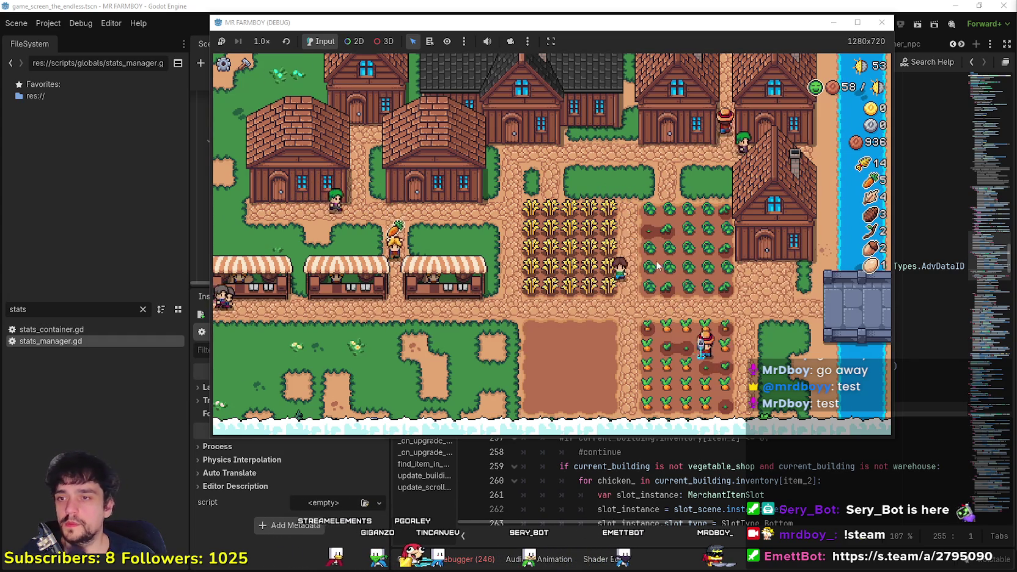
- Buy the Strawberry node in the Player House skill tree for 500 coins
scroll(691, 330, up, 2)
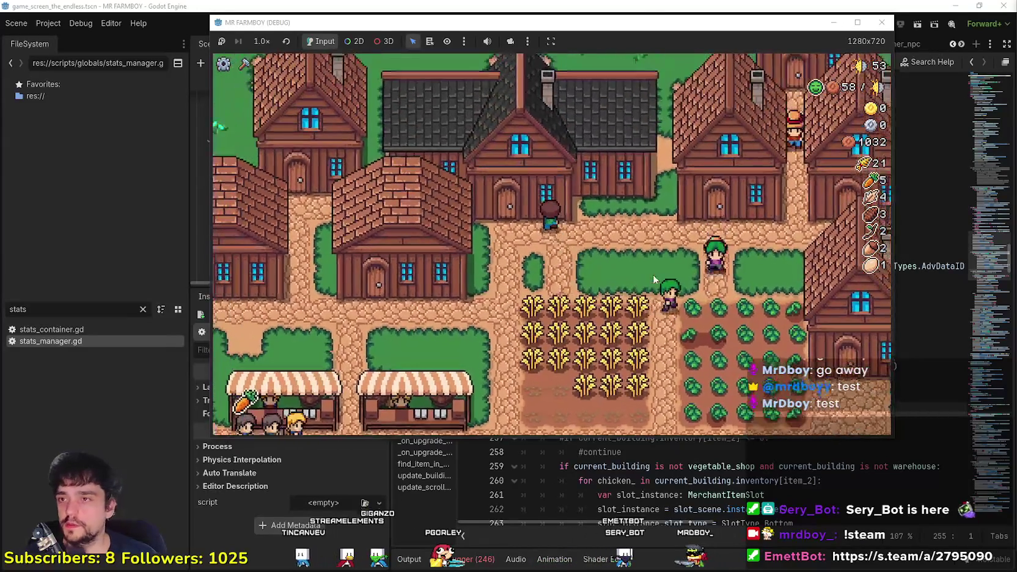
click(625, 296)
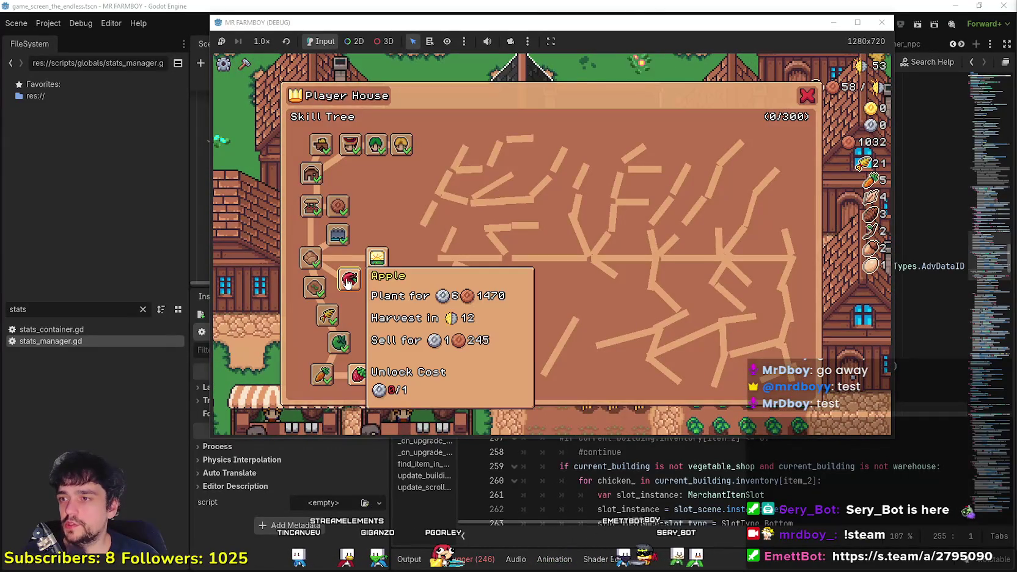
mouse_move(359, 376)
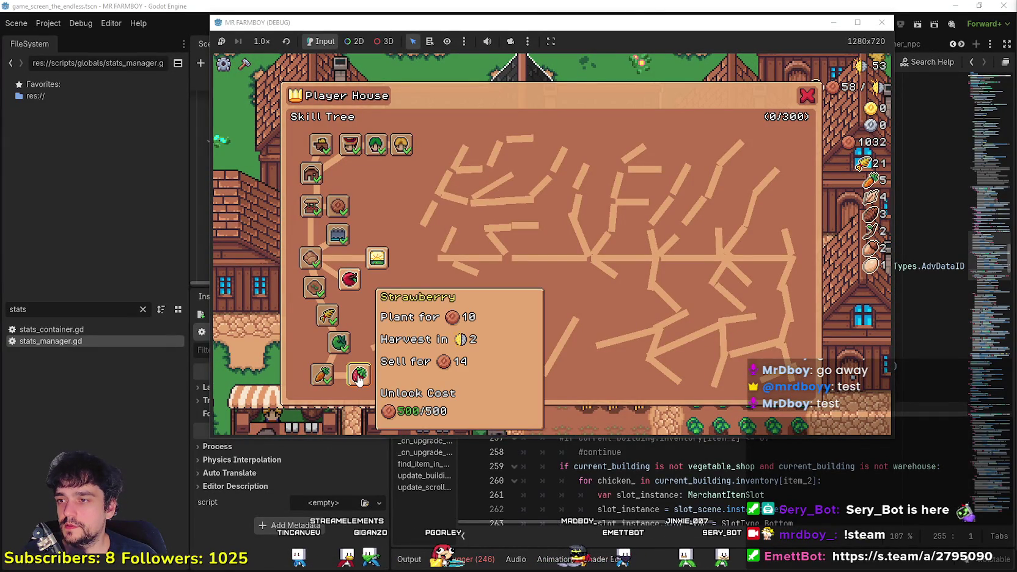
mouse_move(375, 261)
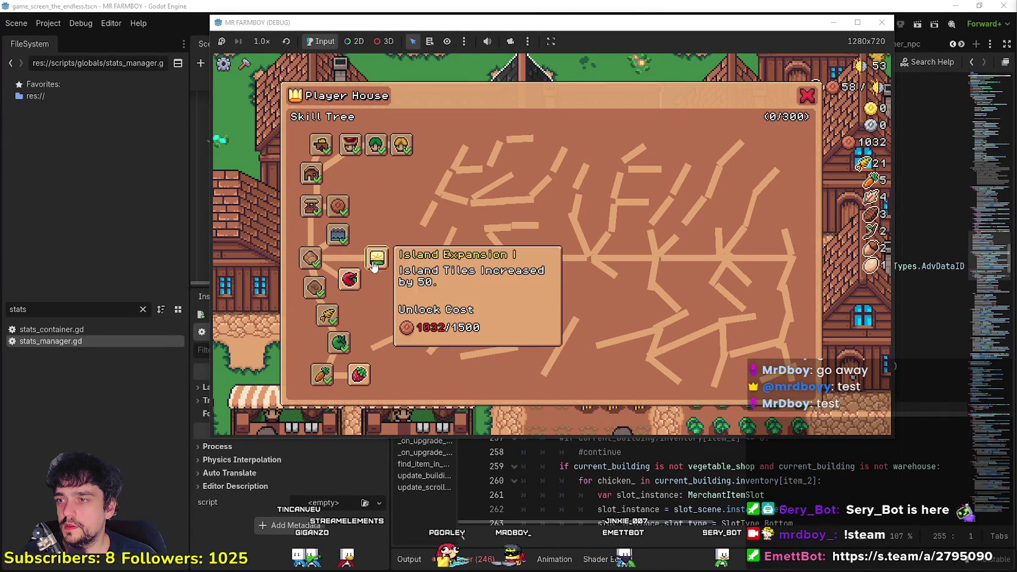
click(359, 374)
key(Escape)
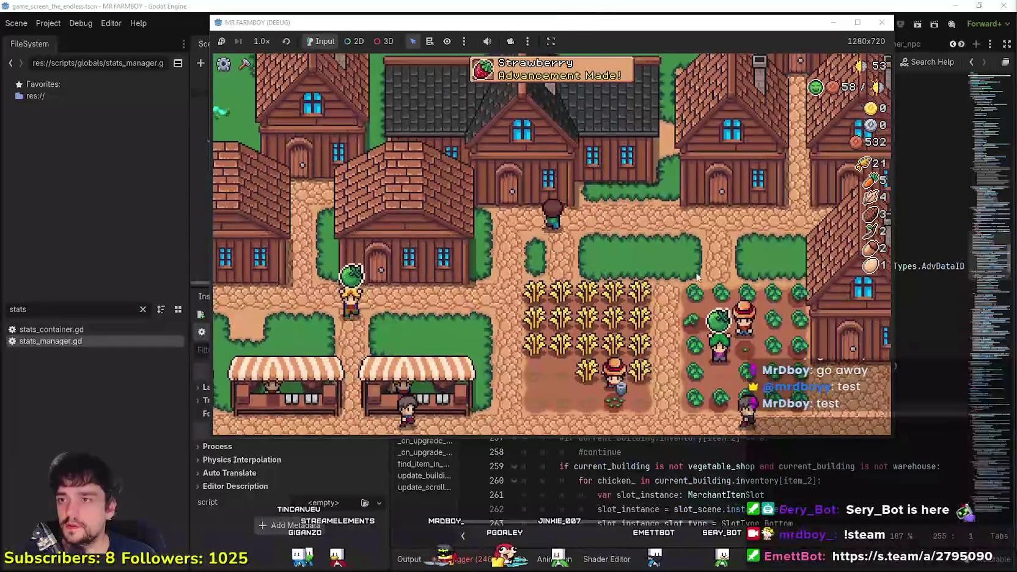
- Walk the farmer to the field and select Strawberry seeds in the Crafting panel
key(k)
key(Escape)
key(s)
key(c)
click(249, 296)
- Plant strawberry seeds on each tile of the empty plot
key(d)
click(631, 265)
key(a)
click(632, 265)
click(631, 265)
key(a)
click(628, 264)
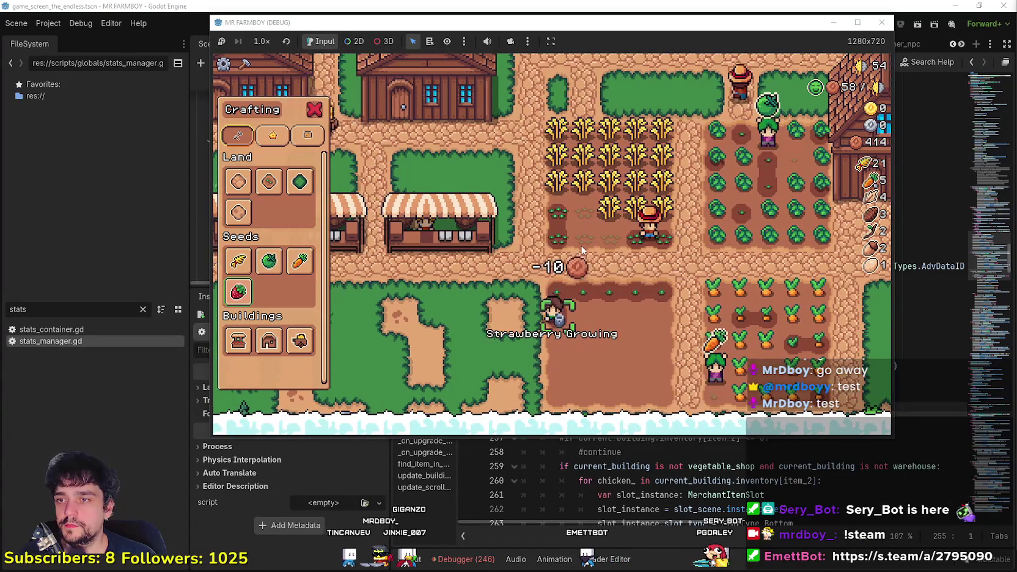
key(d)
click(582, 249)
click(582, 249)
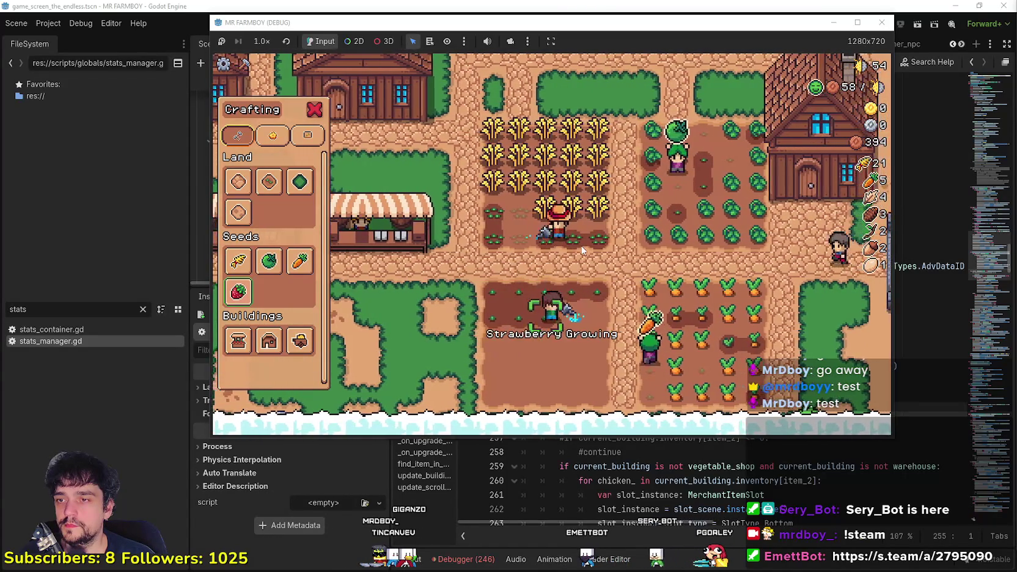
key(d)
click(583, 250)
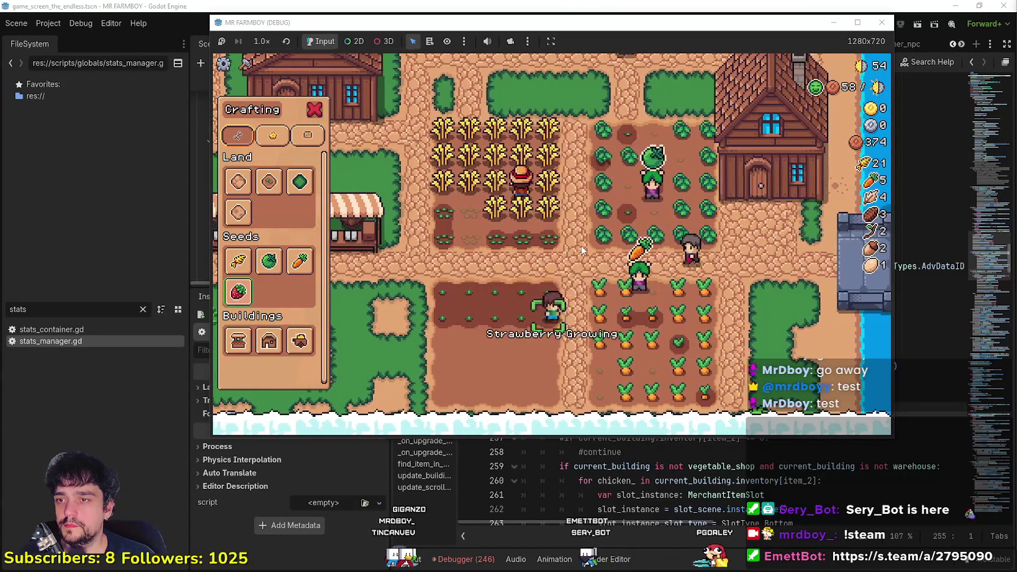
key(a)
click(583, 249)
key(a)
click(582, 250)
click(583, 249)
click(582, 250)
- Water every planted strawberry tile, then maximize the game window
key(s)
click(582, 249)
key(d)
click(582, 249)
key(d)
click(582, 250)
click(582, 250)
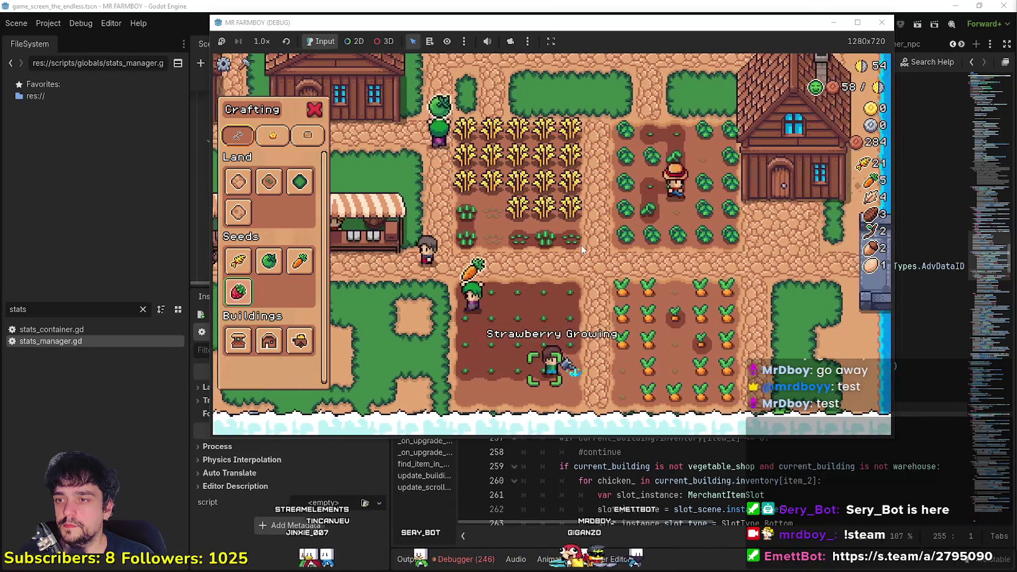
key(d)
click(582, 250)
key(s)
click(582, 249)
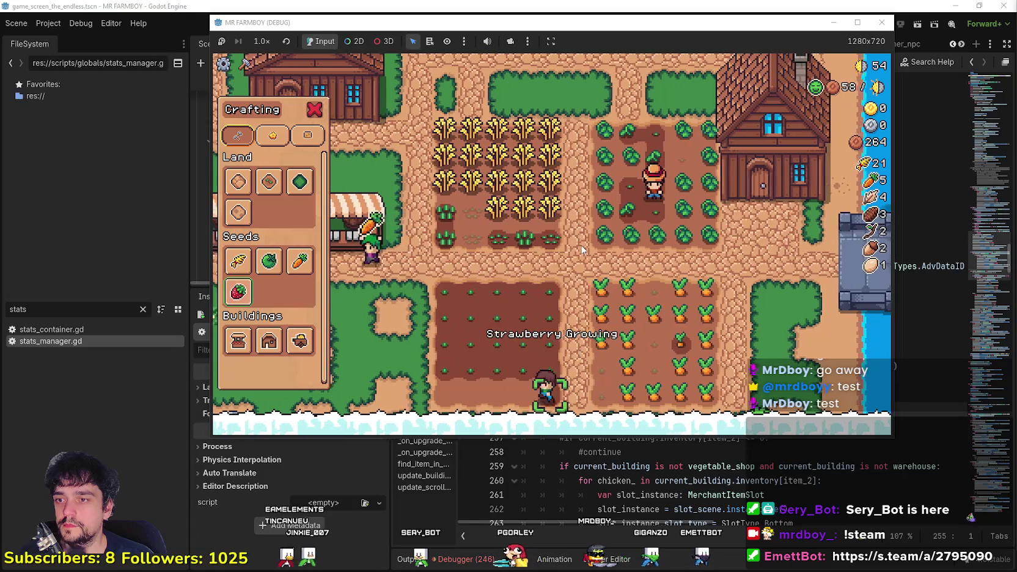
key(a)
click(583, 249)
click(582, 250)
click(582, 249)
key(a)
click(582, 249)
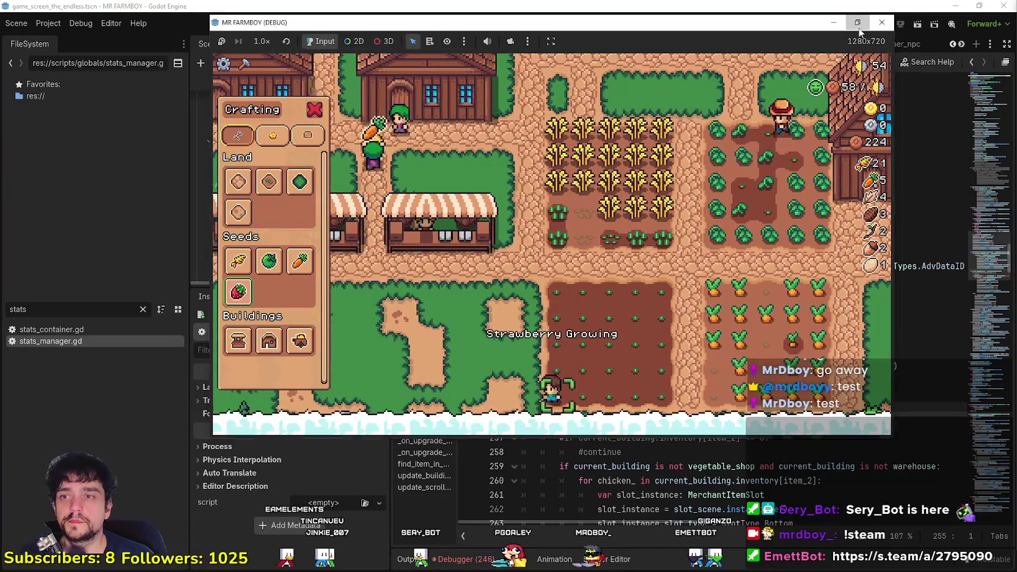
click(862, 24)
- Harvest the ripe cabbages and the carrots in the upper carrot column
key(w)
key(d)
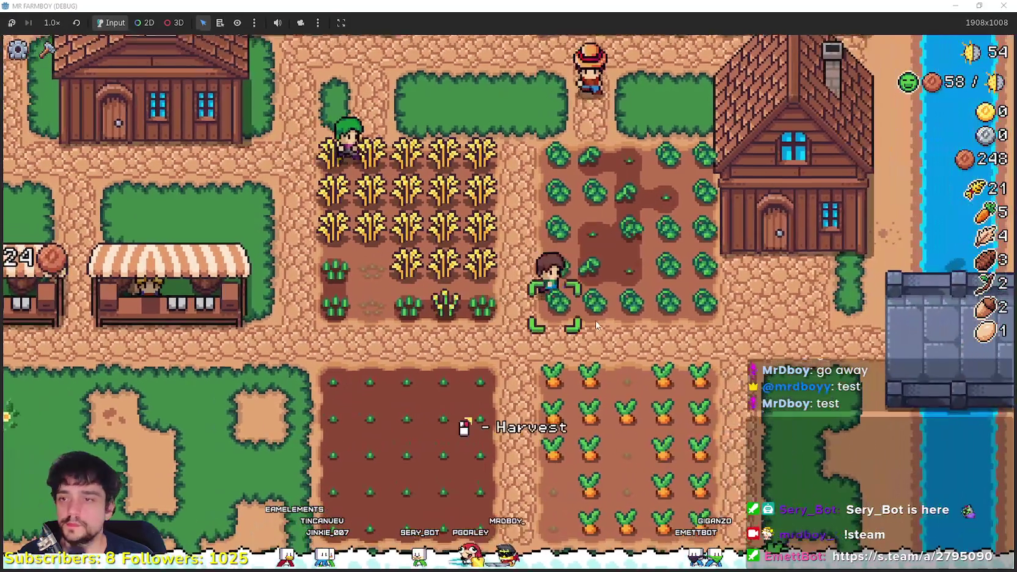
click(596, 321)
key(d)
click(673, 331)
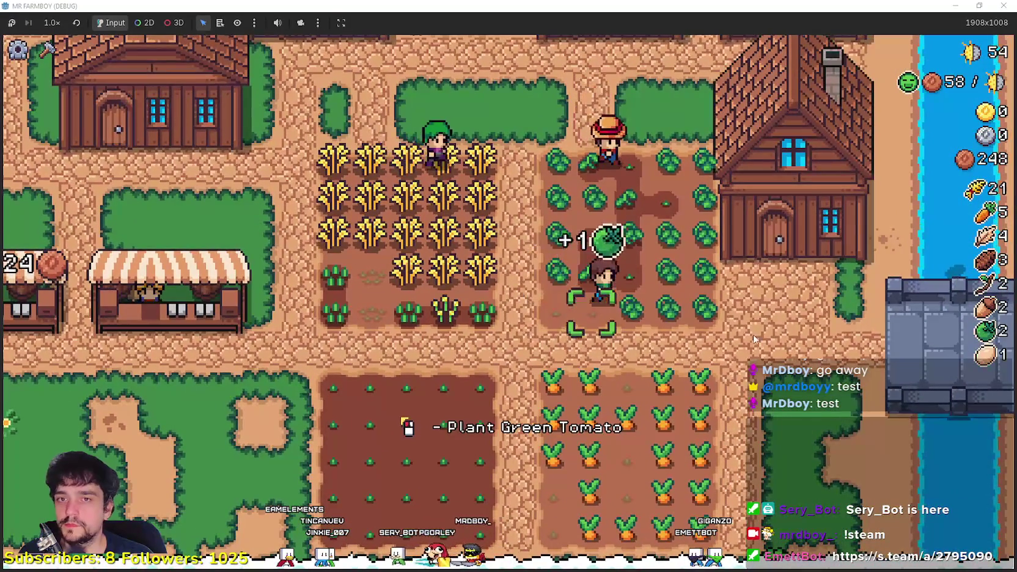
key(s)
click(750, 341)
key(s)
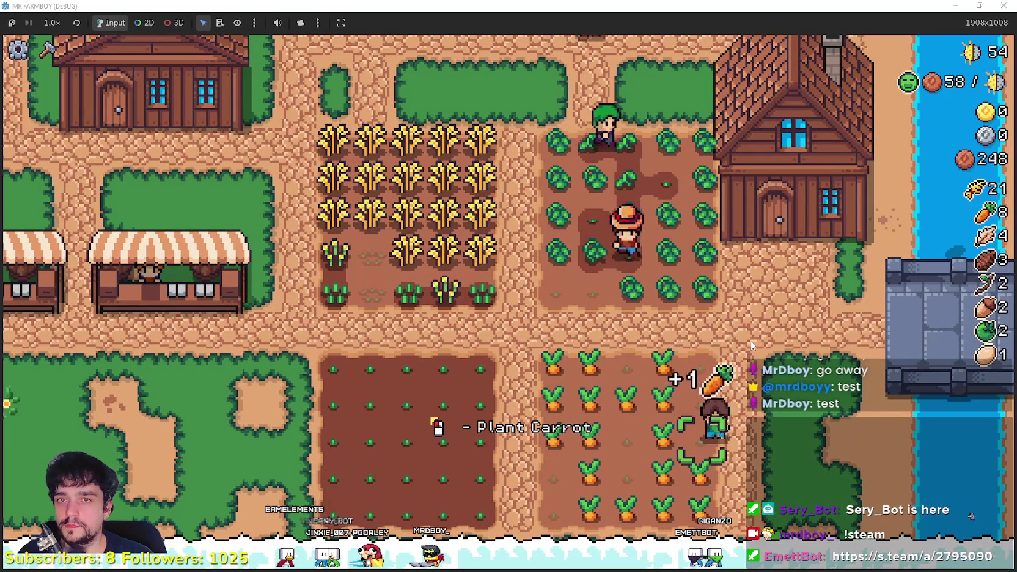
key(a)
key(w)
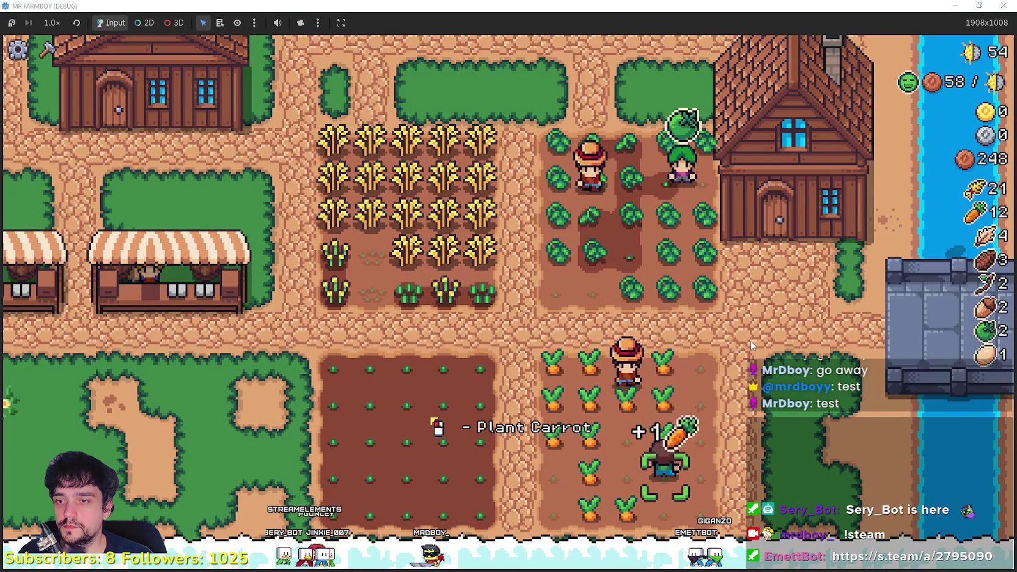
key(w)
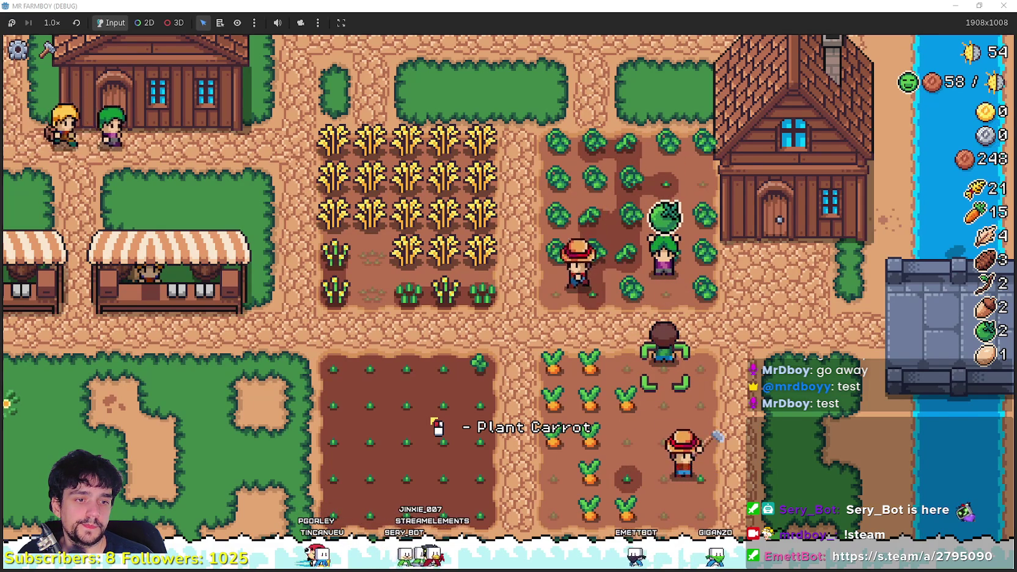
- Plant a carrot seed on the empty tile and harvest the lower carrot field
click(573, 350)
key(a)
key(d)
key(s)
key(d)
key(a)
key(a)
key(s)
key(d)
key(s)
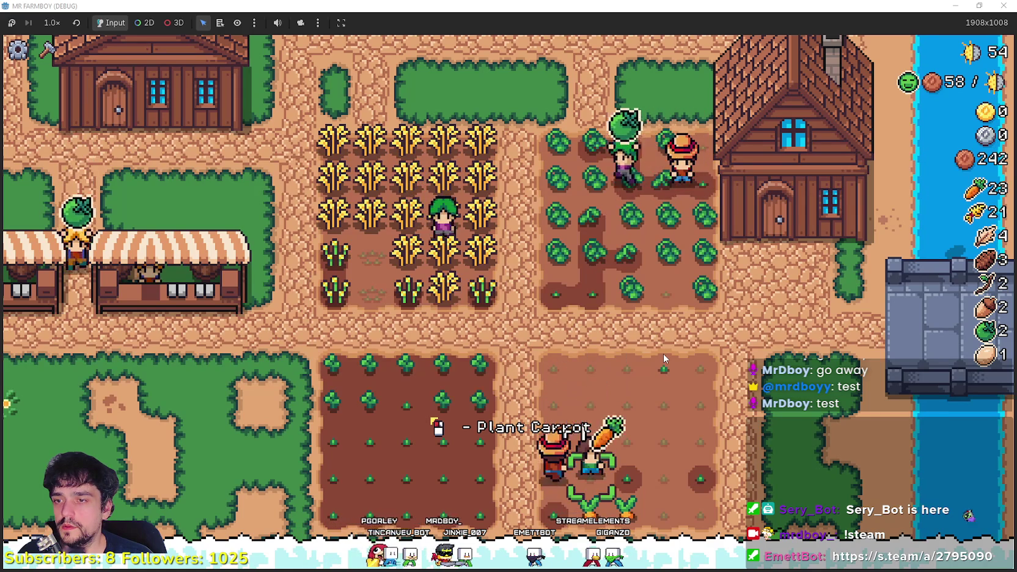
key(d)
key(a)
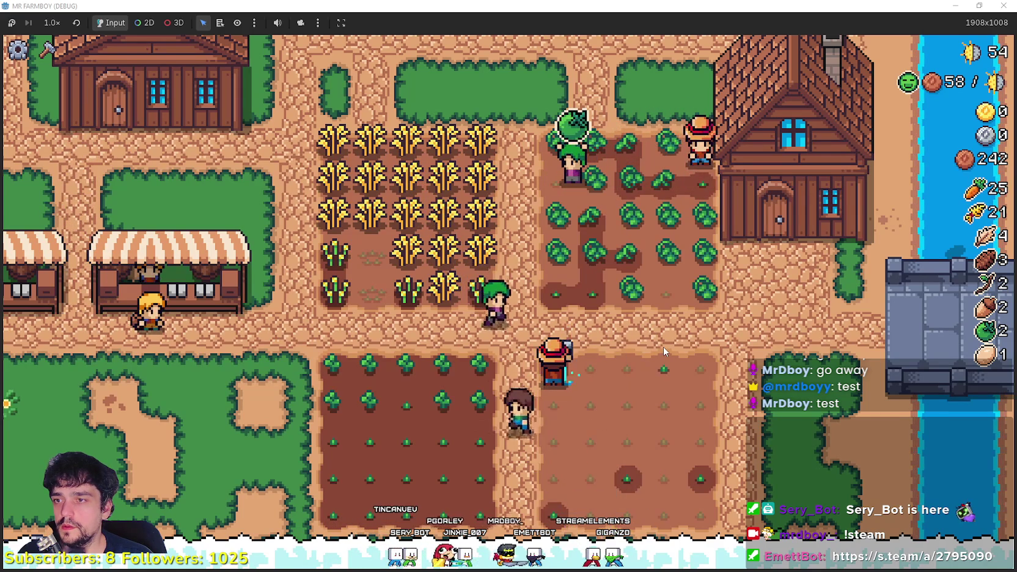
key(w)
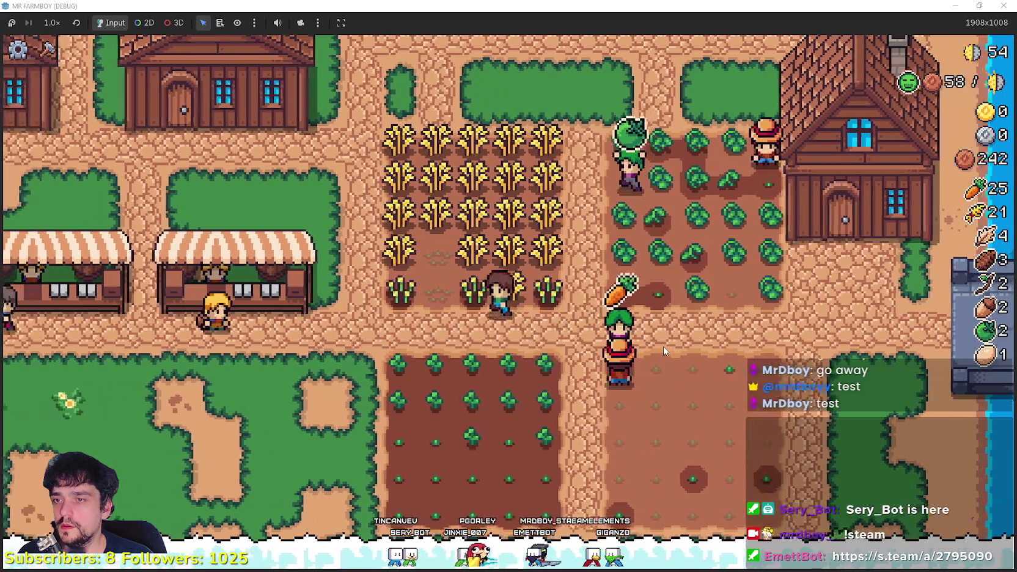
- Sell the wheat and green tomatoes at the market stall
key(a)
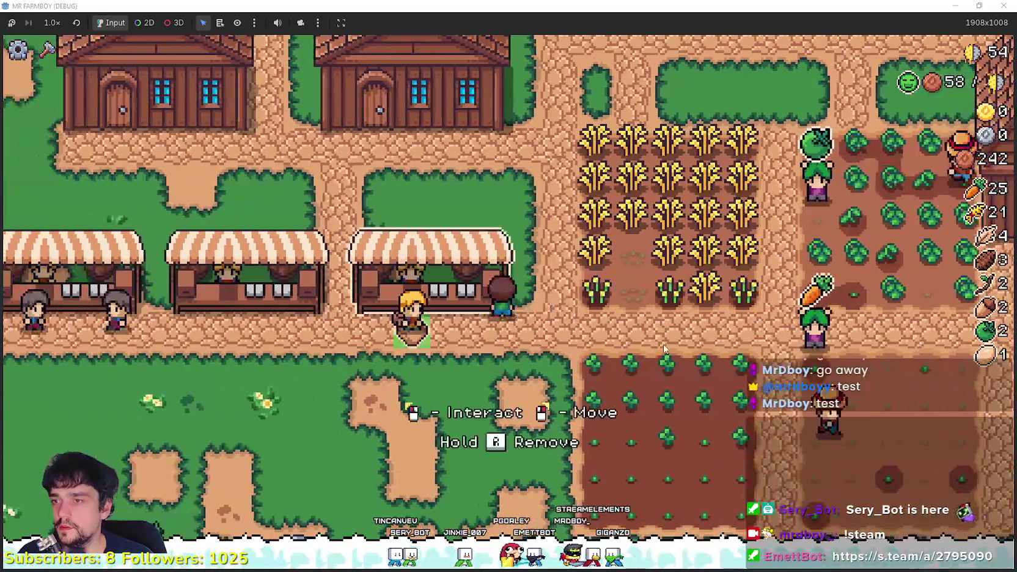
key(e)
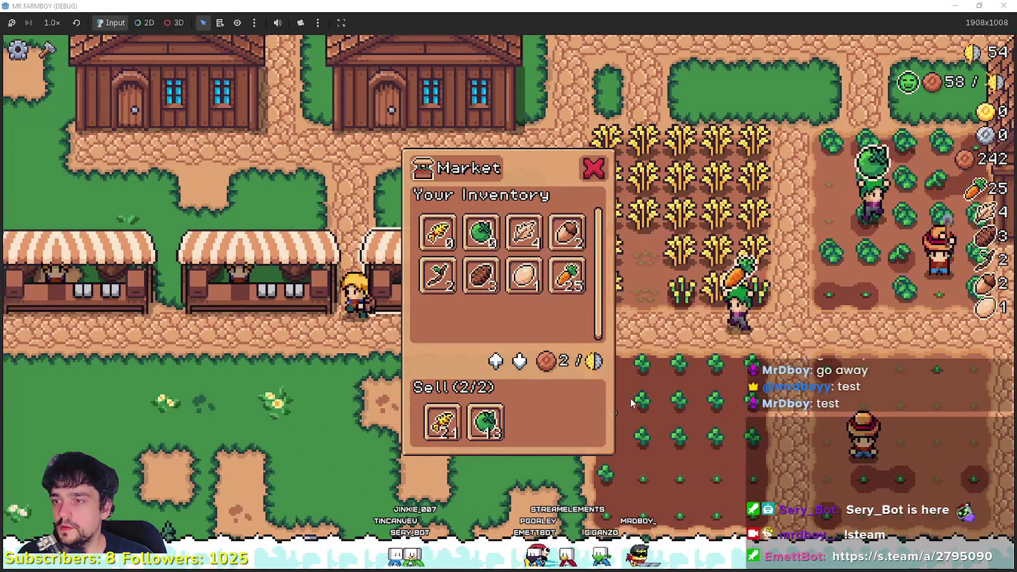
key(a)
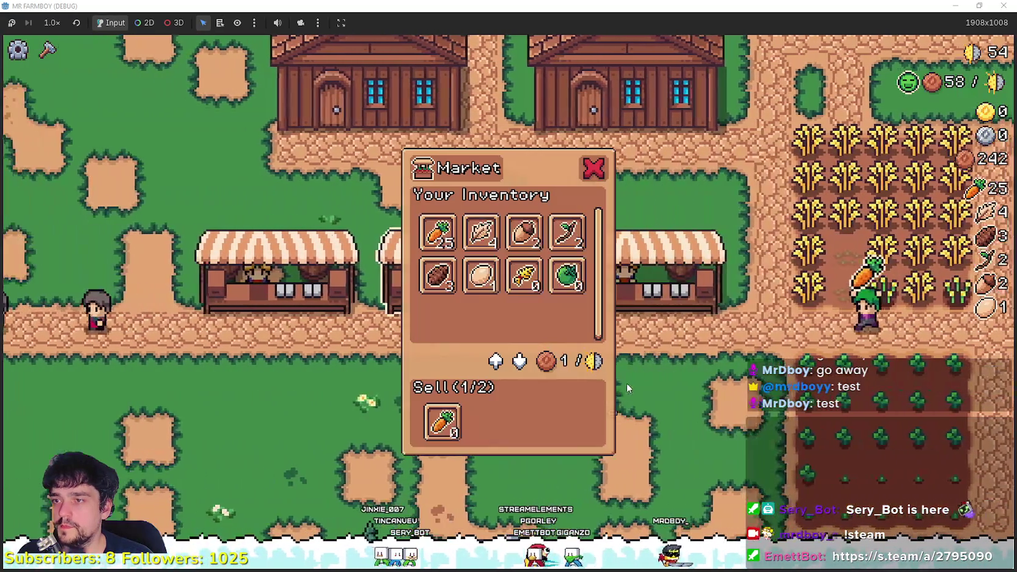
key(a)
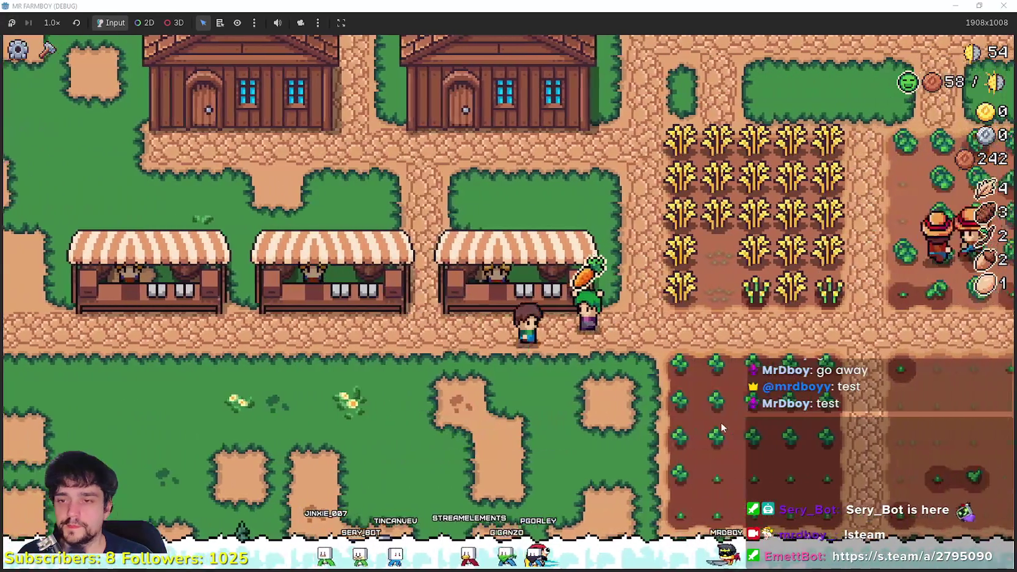
key(d)
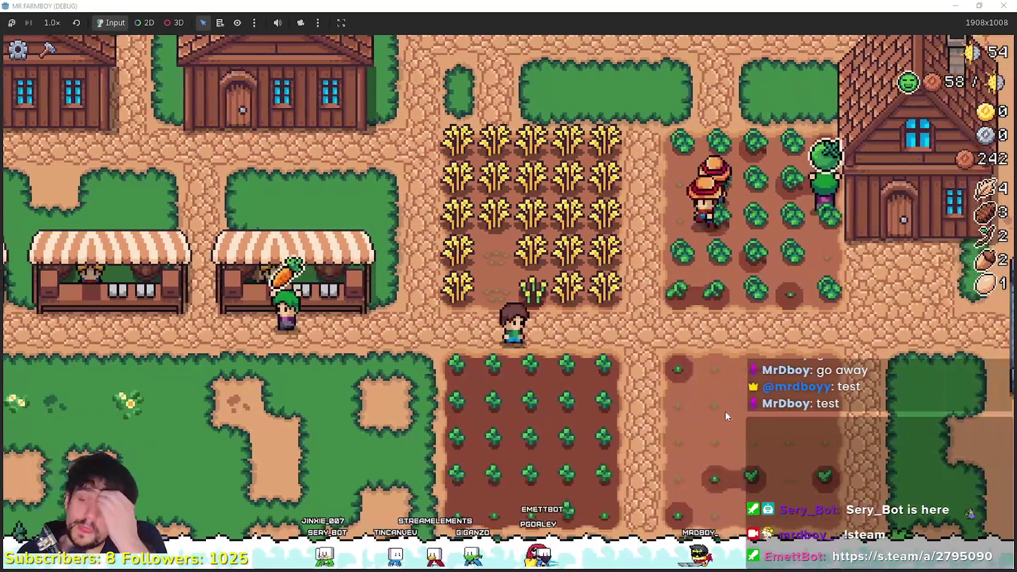
- Pause the game and switch back to the Godot editor
key(Escape)
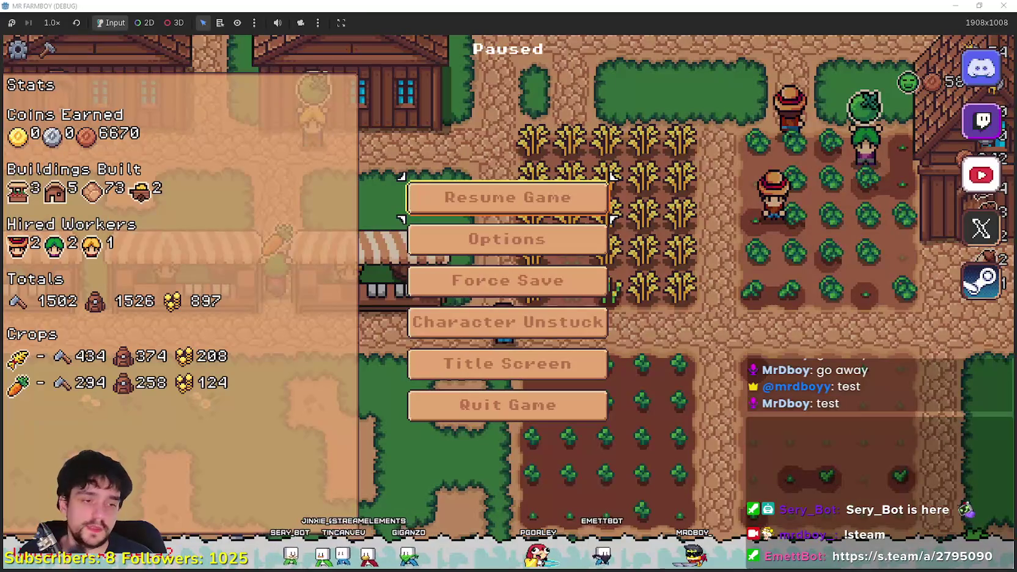
key(alt+Tab)
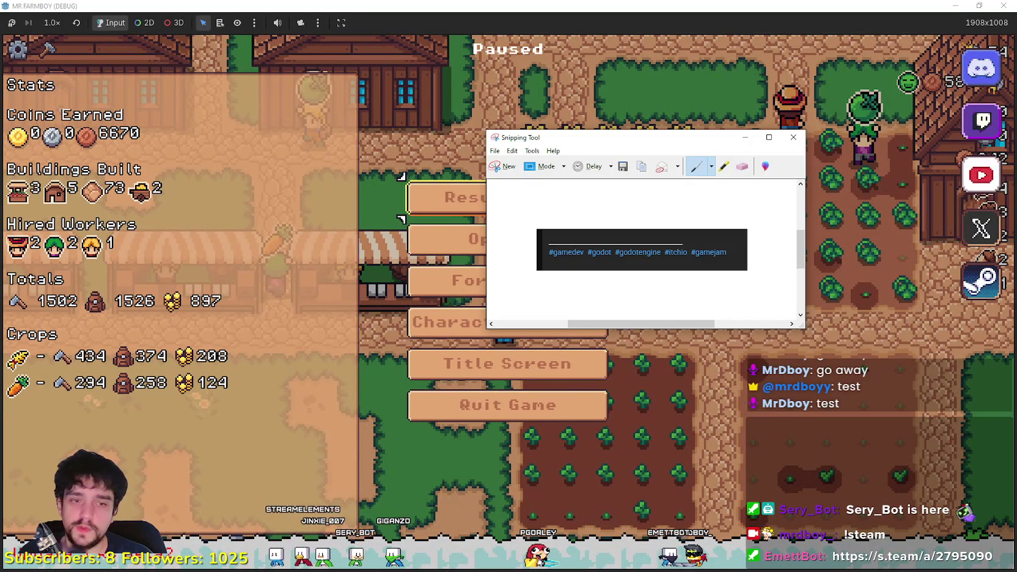
key(alt+Tab)
key(alt+Tab)
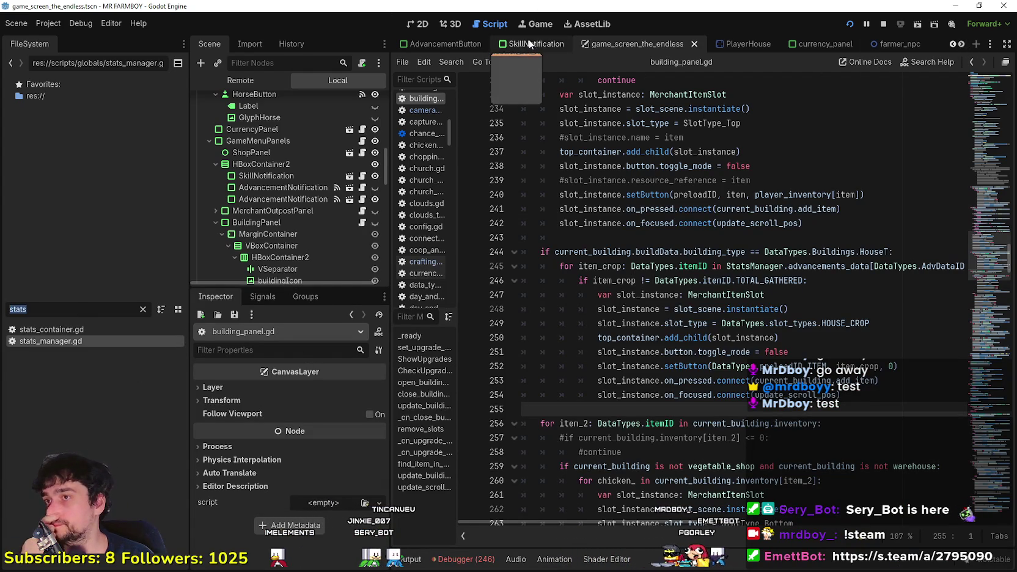
- Switch to the PlayerHouseUpgradeSlot scene and open the upgrade slot node's script
click(957, 45)
click(952, 45)
click(952, 45)
click(952, 44)
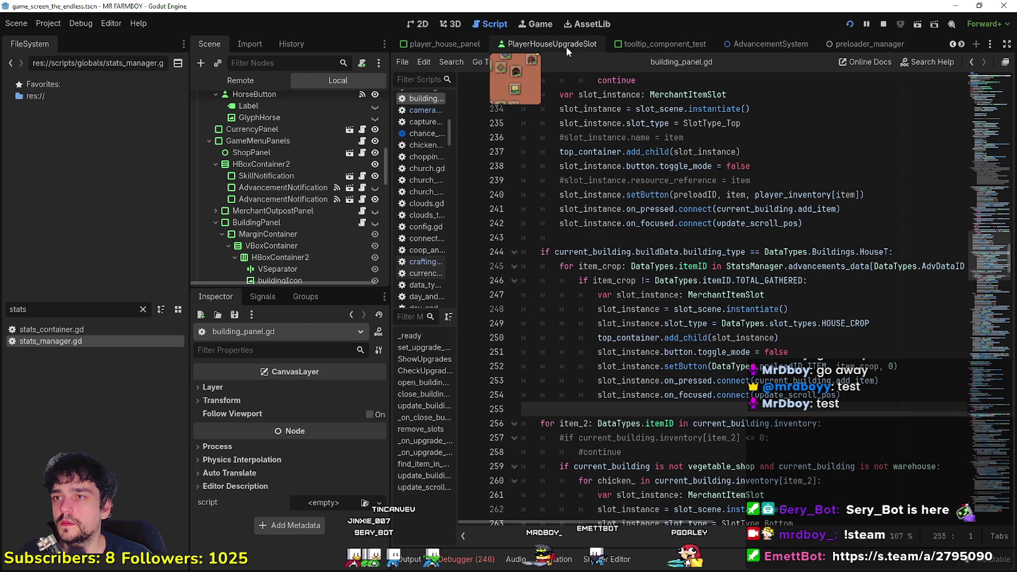
click(535, 45)
click(367, 102)
- Copy the commented inventory-check lines 147–148
scroll(986, 307, down, 15)
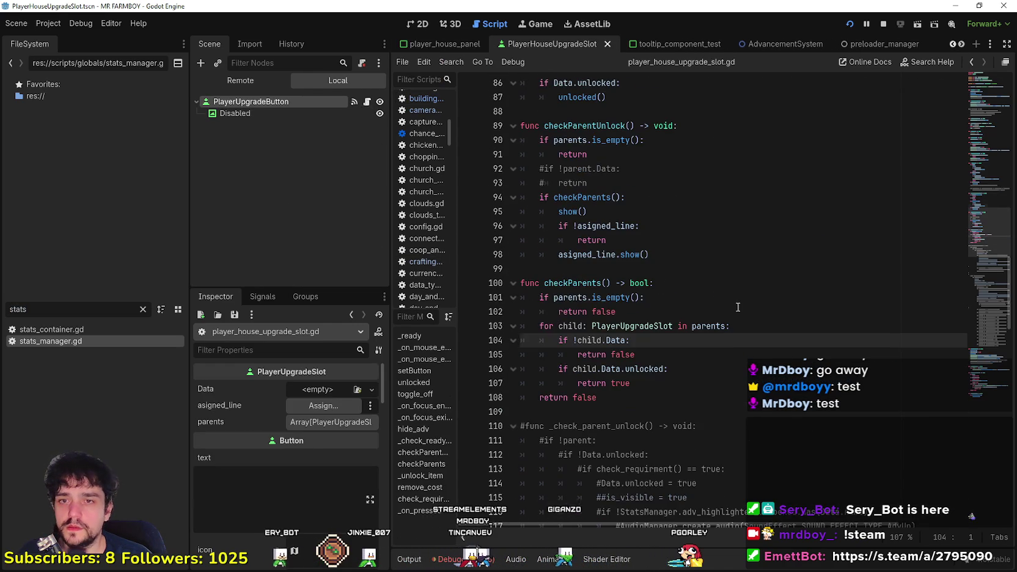
mouse_move(986, 354)
mouse_down()
mouse_move(982, 319)
mouse_move(517, 279)
mouse_move(497, 264)
mouse_move(500, 282)
mouse_up()
right_click(591, 286)
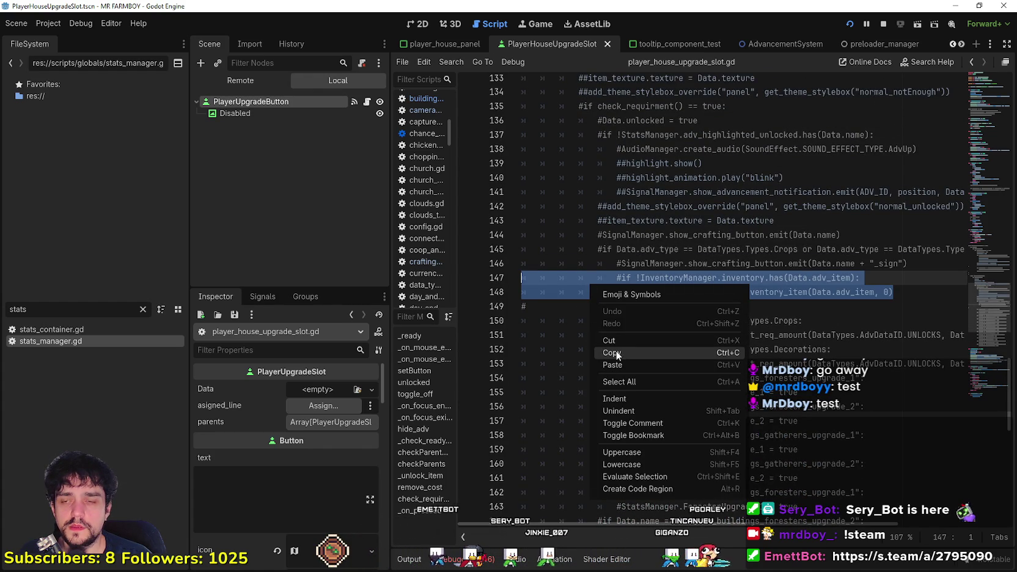
click(846, 279)
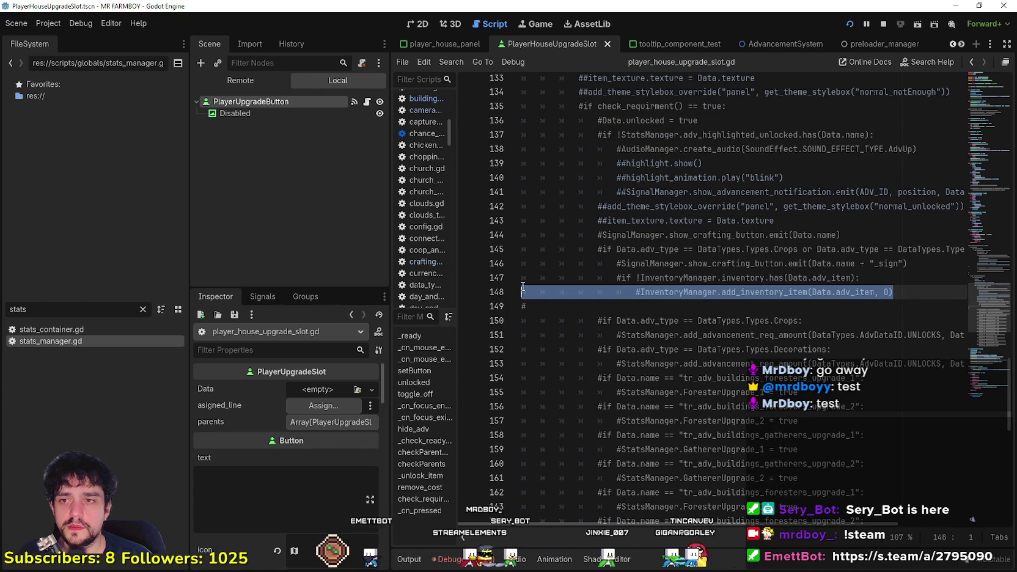
right_click(610, 286)
click(633, 354)
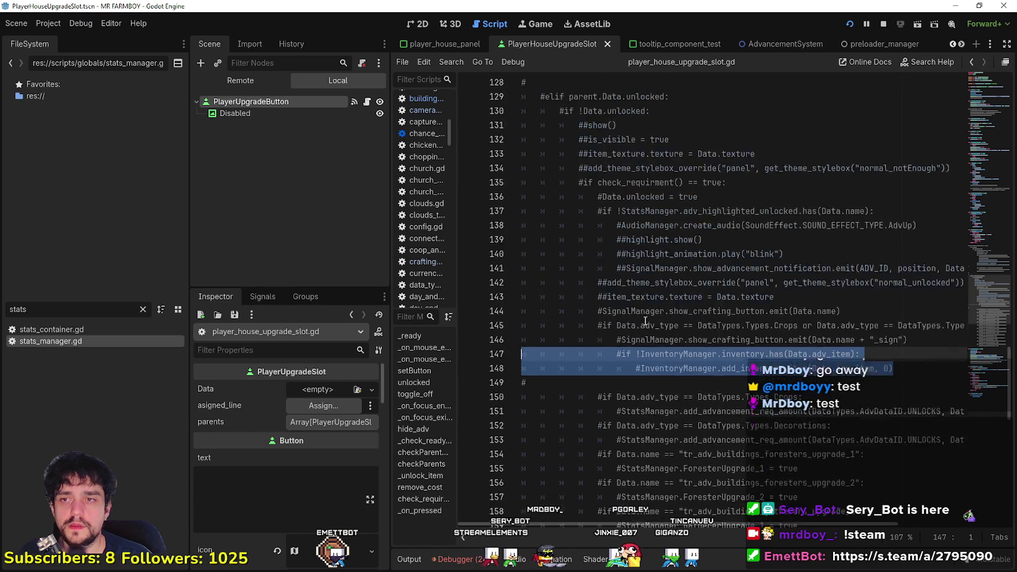
- Add a new blank line after line 184 at the end of _unlock_item
scroll(987, 175, up, 15)
scroll(987, 175, up, 8)
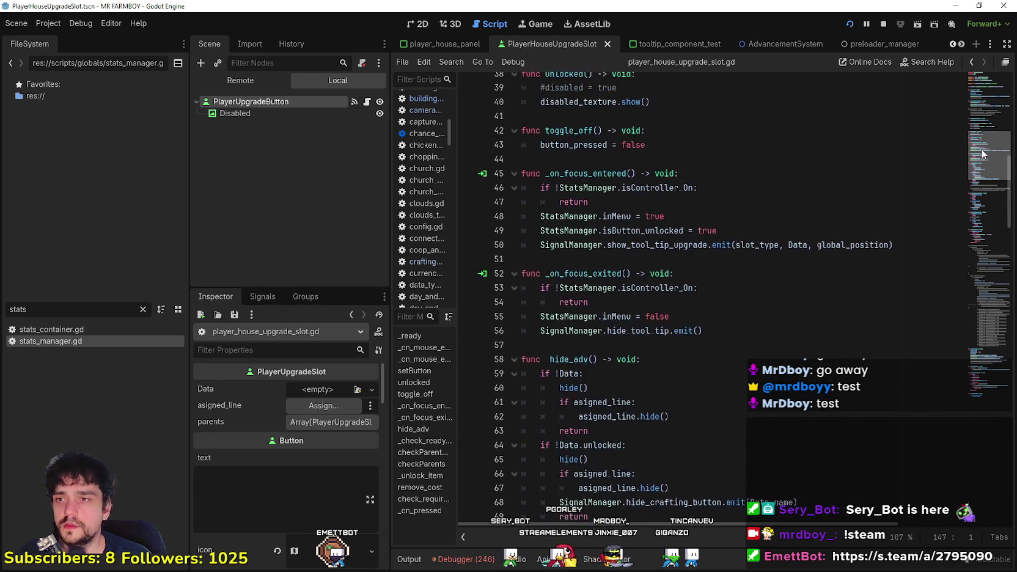
drag(983, 90, 965, 357)
click(790, 324)
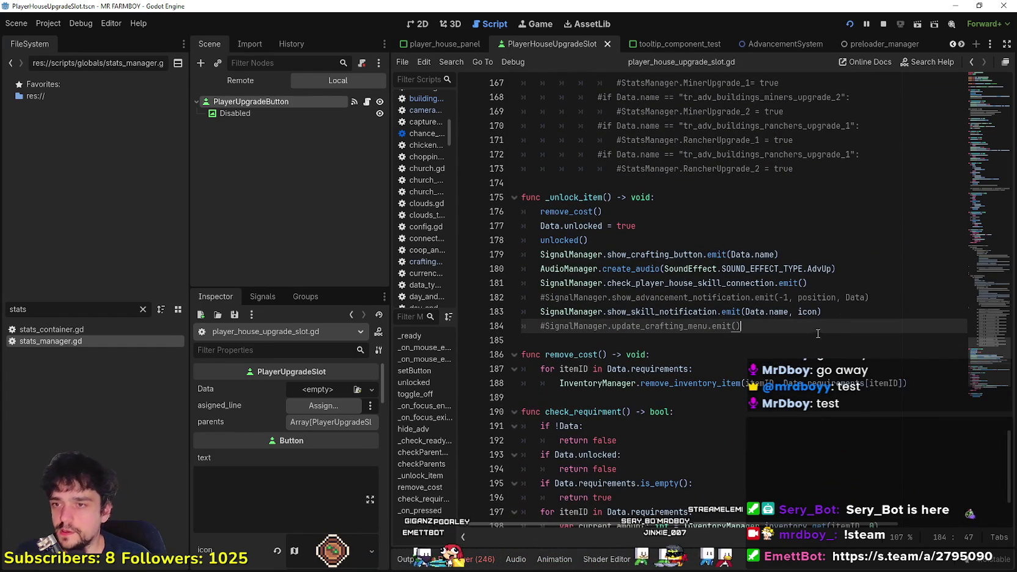
key(Return)
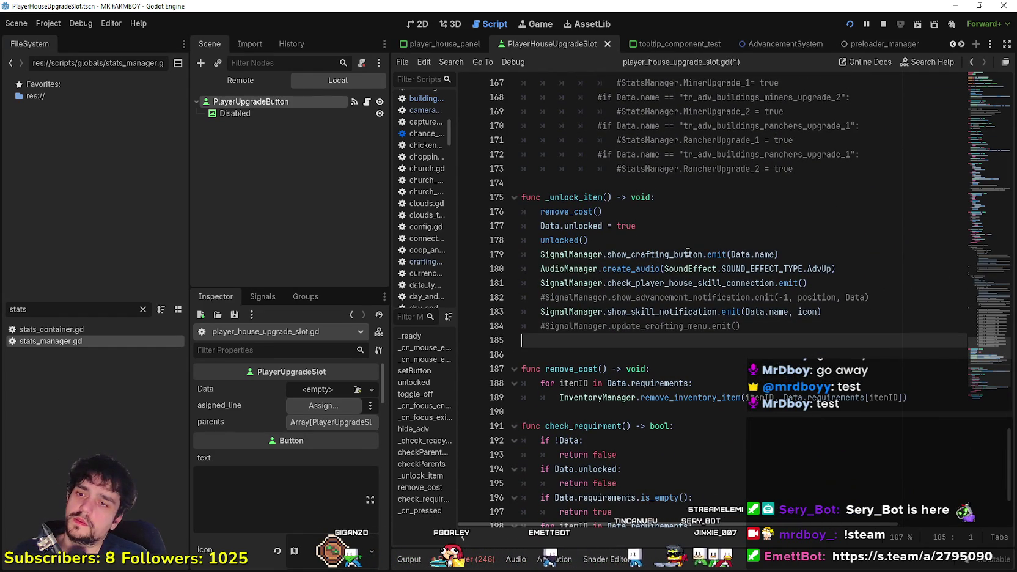
- Paste the inventory-check lines onto line 185 and uncomment them
double_click(623, 254)
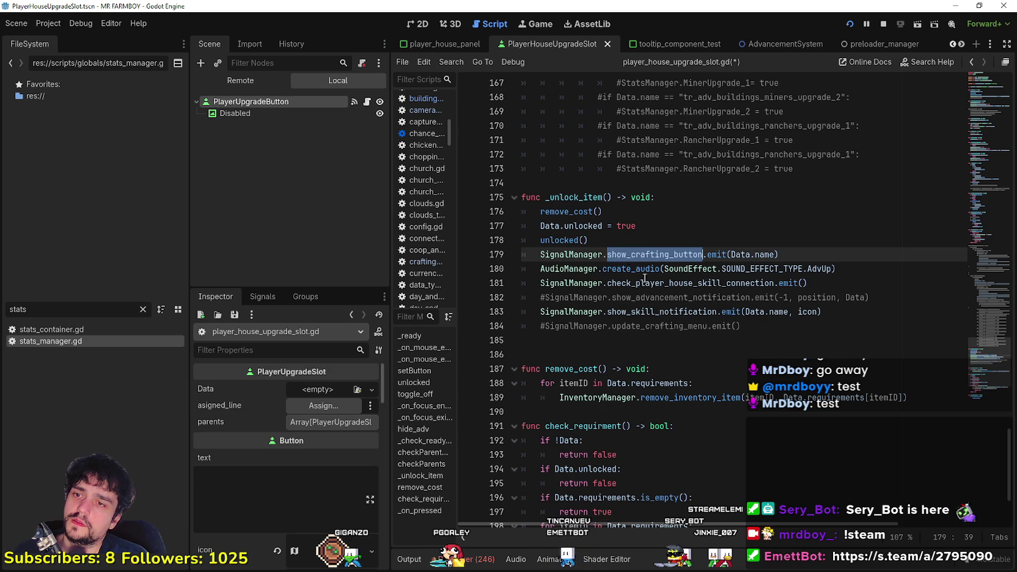
click(703, 356)
click(691, 341)
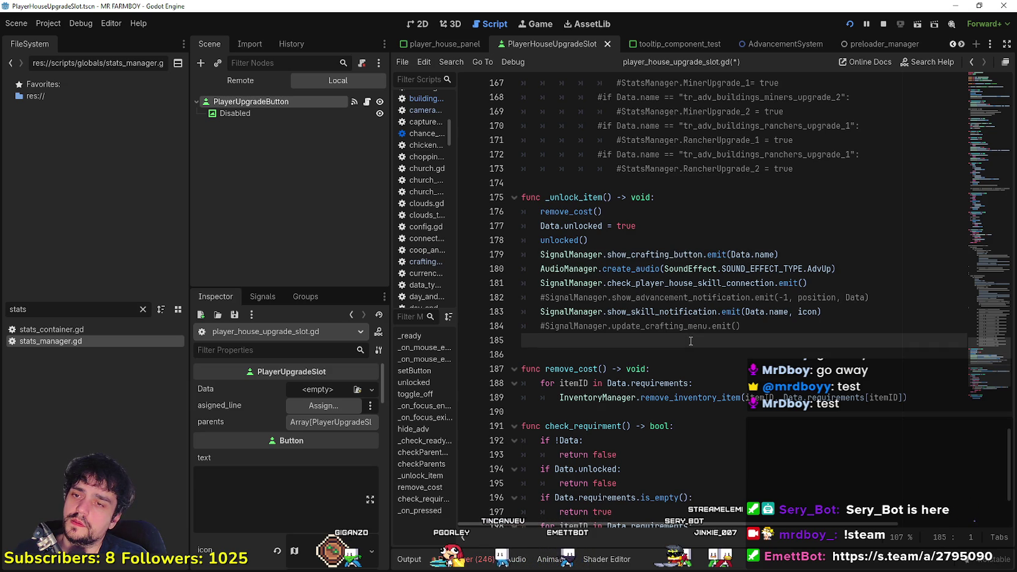
mouse_move(977, 353)
mouse_down()
mouse_move(988, 111)
mouse_move(945, 422)
mouse_up()
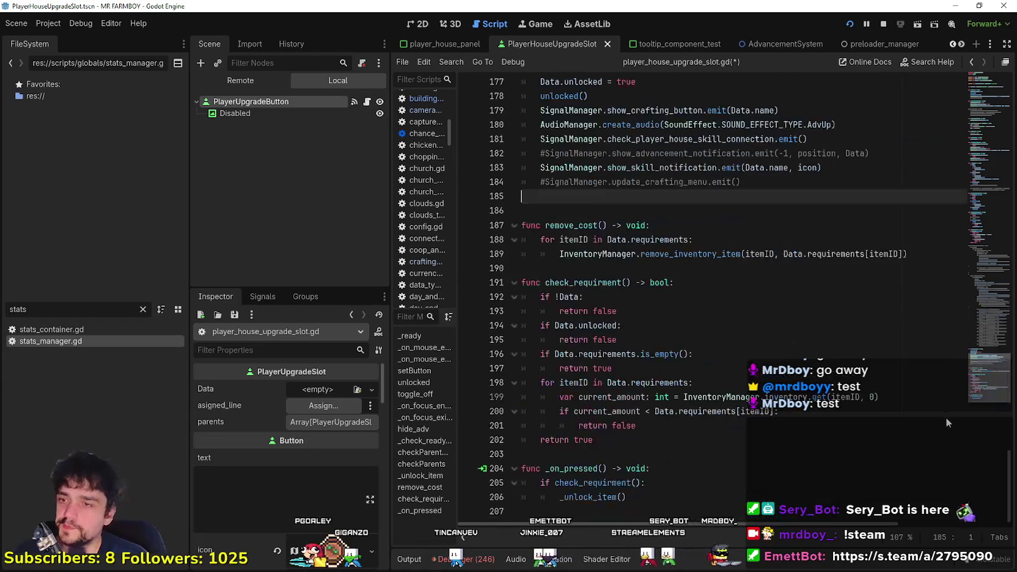
key(ctrl+v)
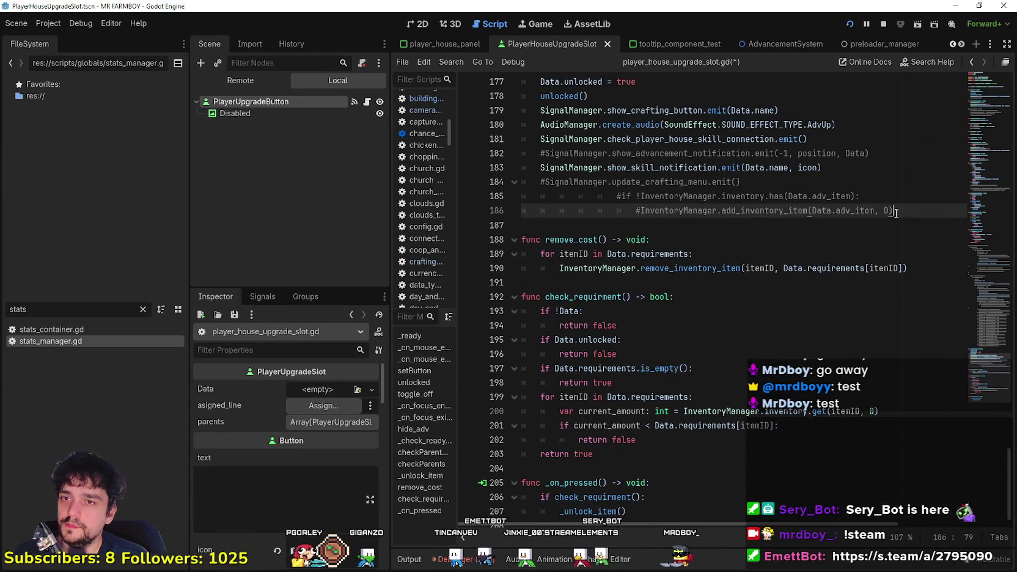
shift+click(506, 200)
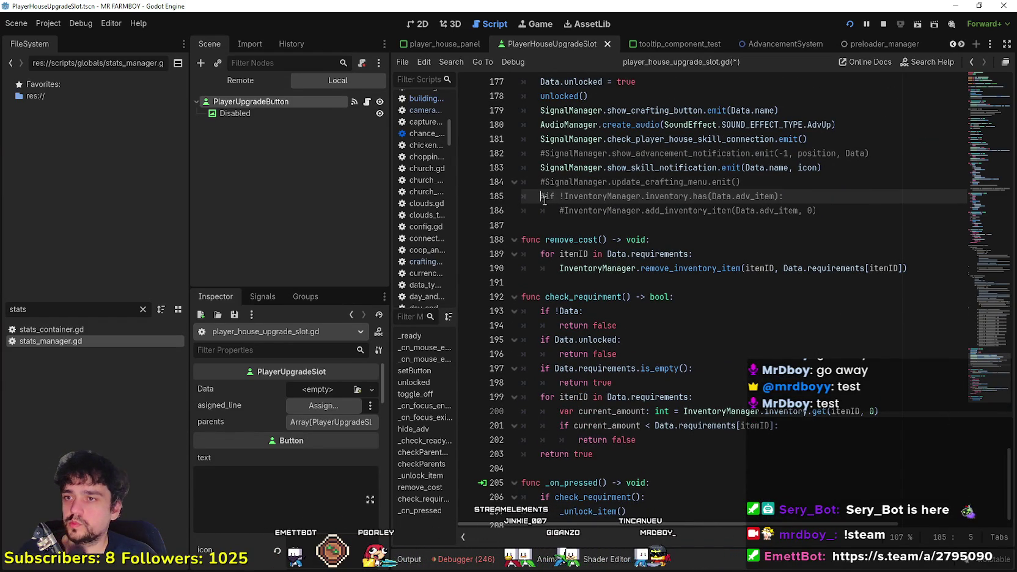
key(BackSpace)
click(563, 210)
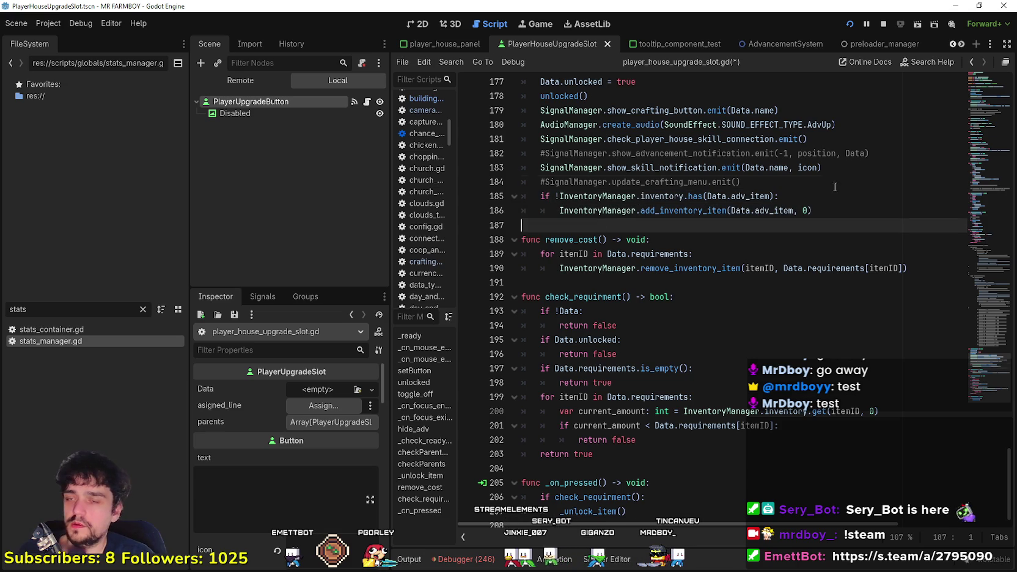
- Move the inventory check directly below the show_crafting_button line, followed by a blank line
click(856, 195)
click(853, 211)
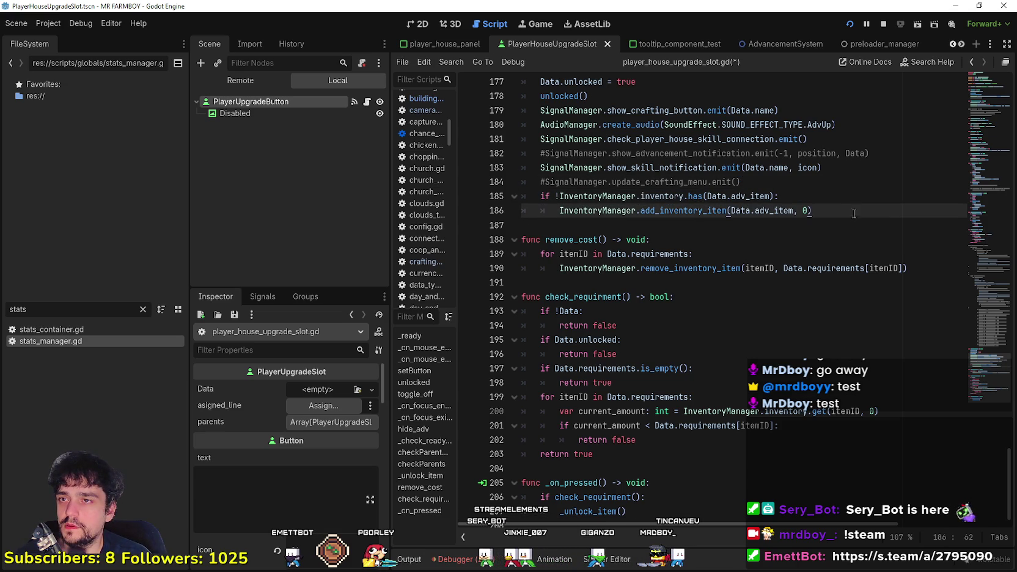
double_click(655, 114)
mouse_move(814, 210)
mouse_down()
mouse_move(550, 182)
mouse_move(457, 195)
mouse_up()
key(ctrl+x)
click(789, 110)
key(Return)
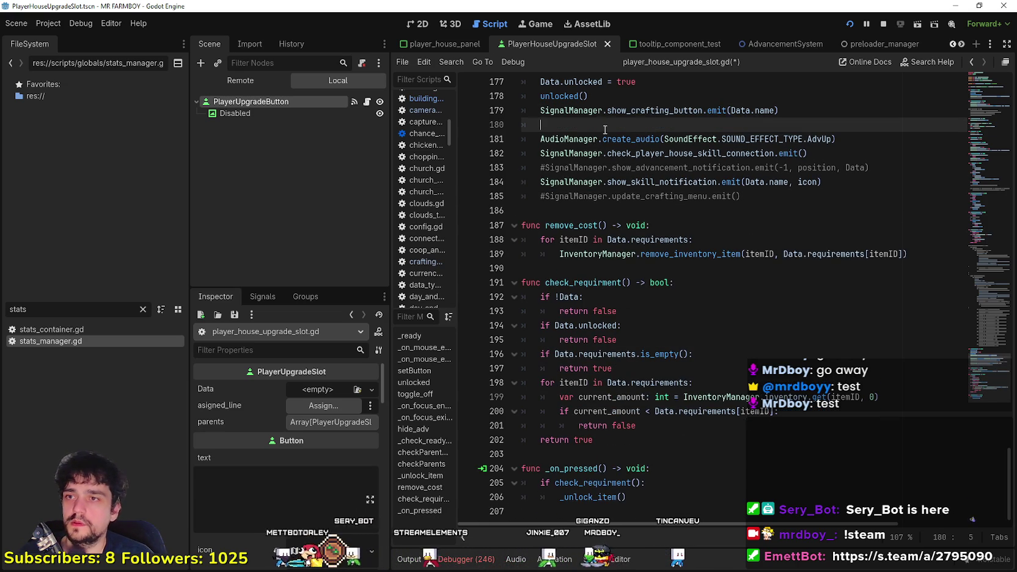
key(ctrl+v)
scroll(776, 181, up, 3)
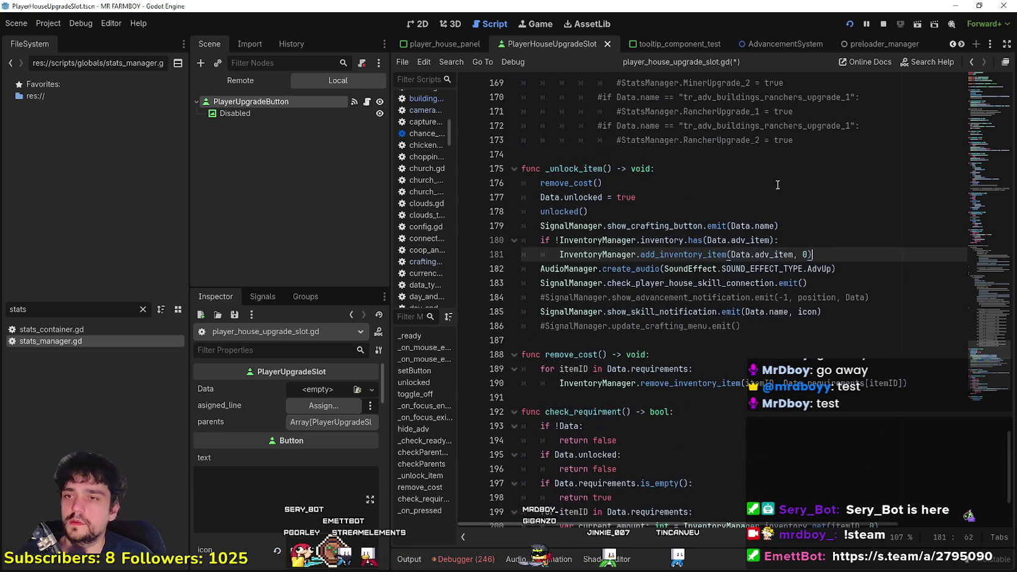
key(Return)
mouse_move(985, 367)
mouse_down()
mouse_move(992, 246)
mouse_move(991, 309)
mouse_up()
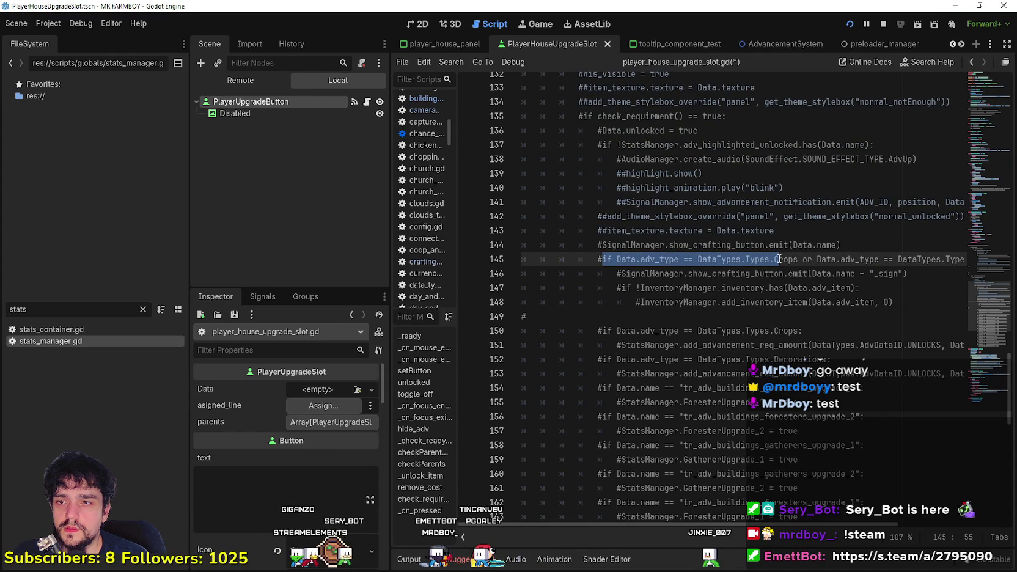
- Copy the commented crafting-sign lines 145–146 and paste them below line 179
drag(779, 260, 778, 271)
drag(965, 273, 493, 263)
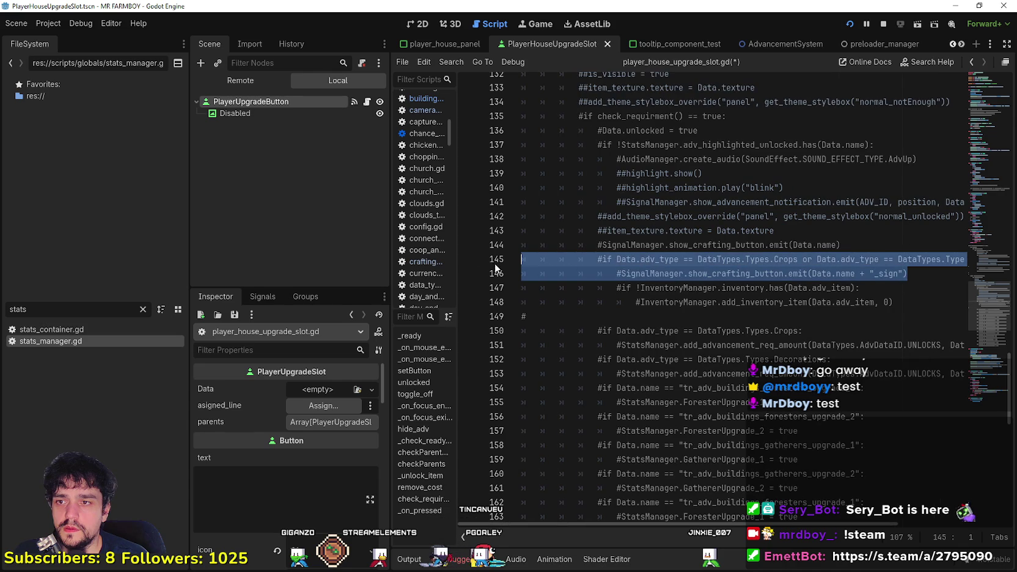
click(654, 273)
scroll(664, 344, down, 10)
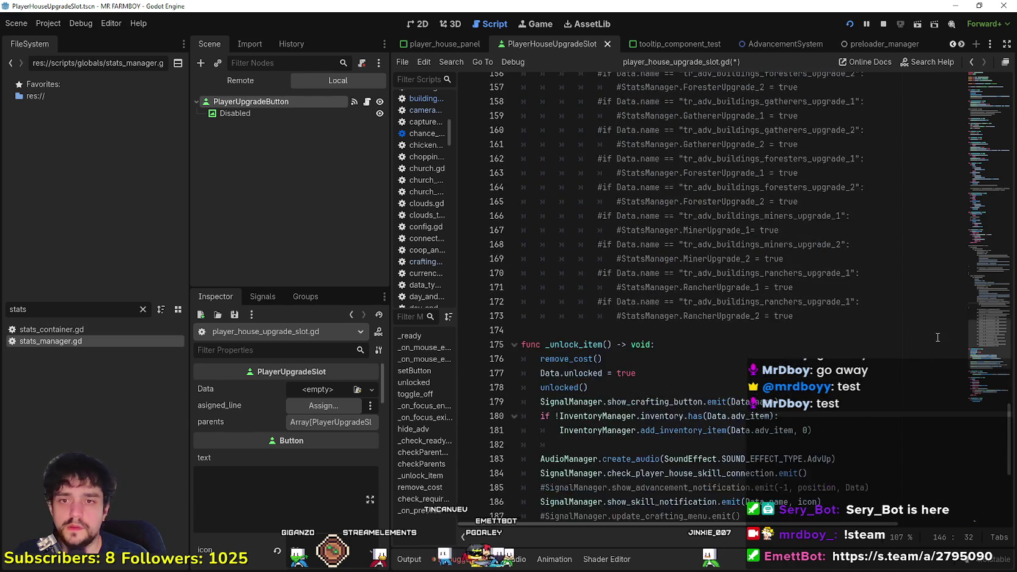
click(779, 315)
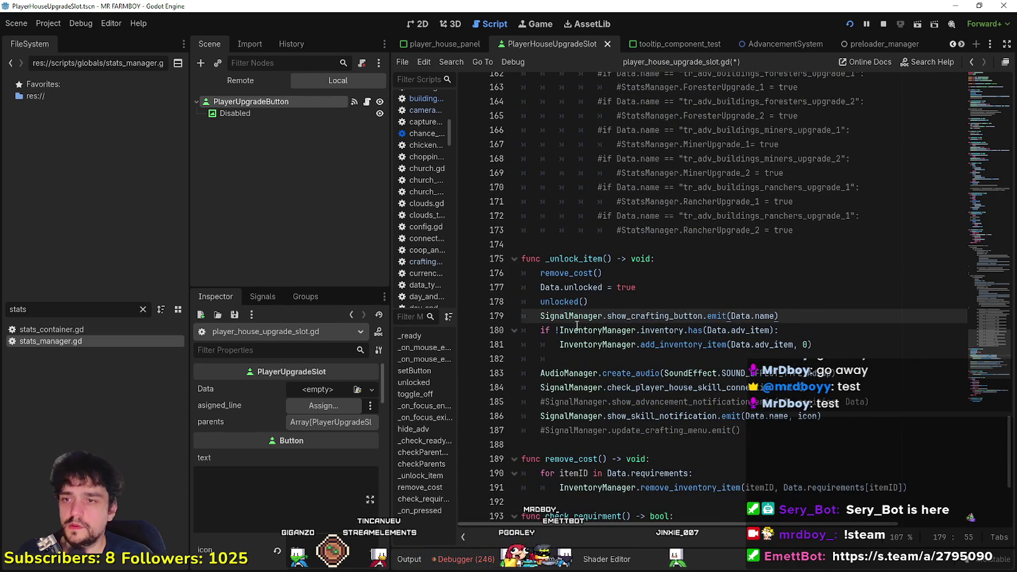
key(Return)
key(ctrl+v)
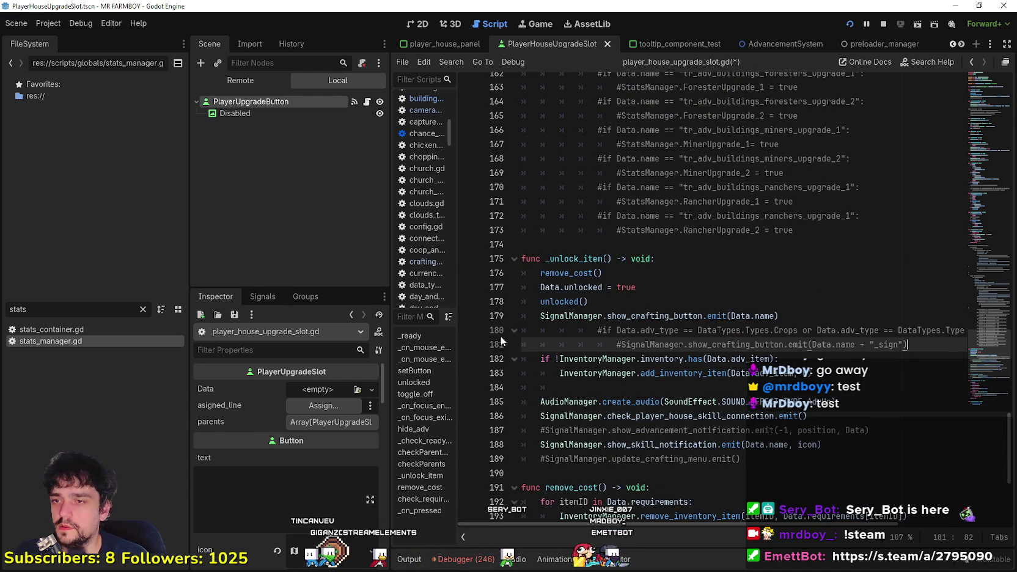
- Unindent and uncomment the Crops-or-Animals check, add '!' to the inventory condition, and nest the inventory block under it
drag(894, 341, 554, 337)
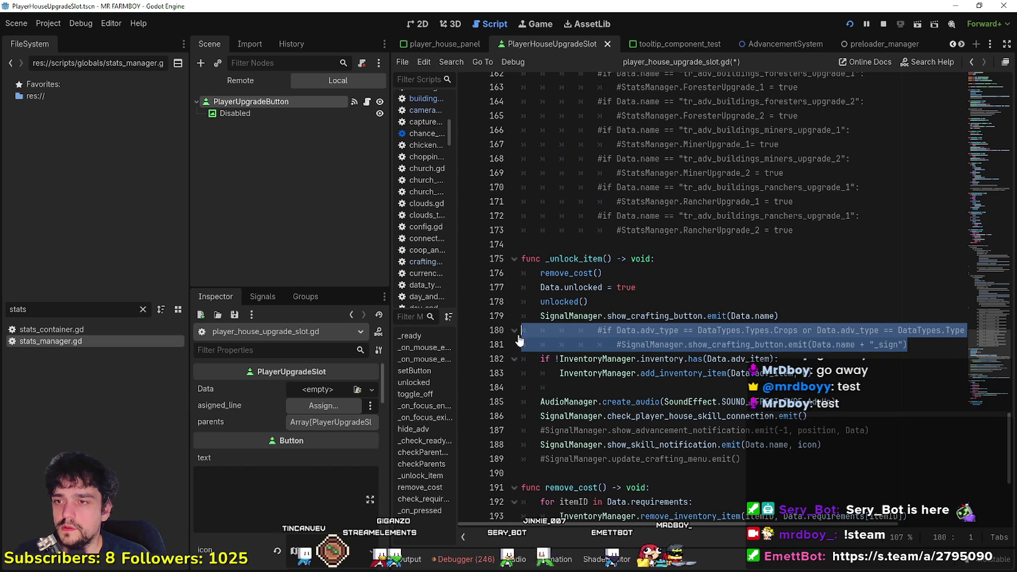
key(shift+Tab)
click(548, 331)
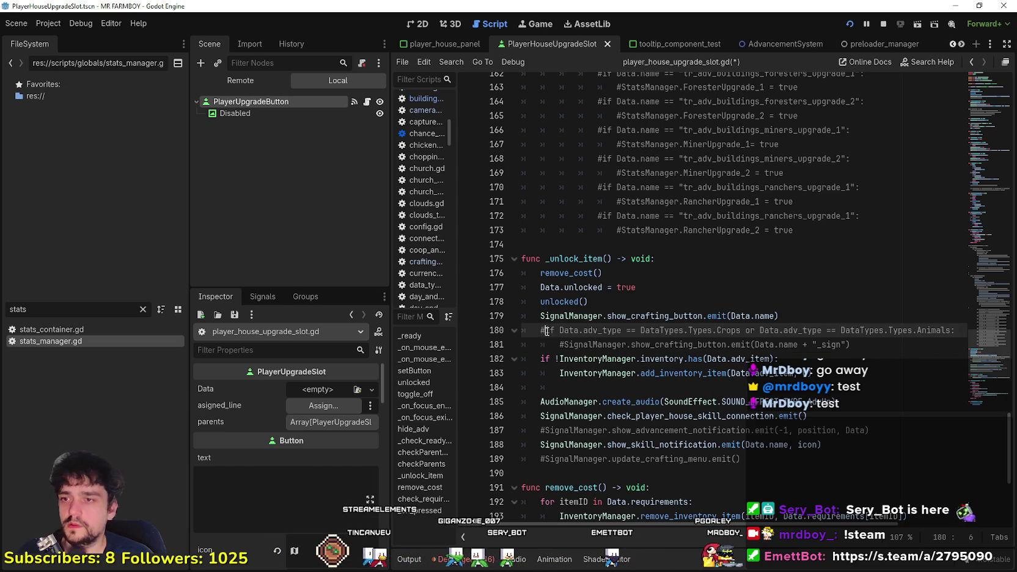
key(BackSpace)
click(558, 345)
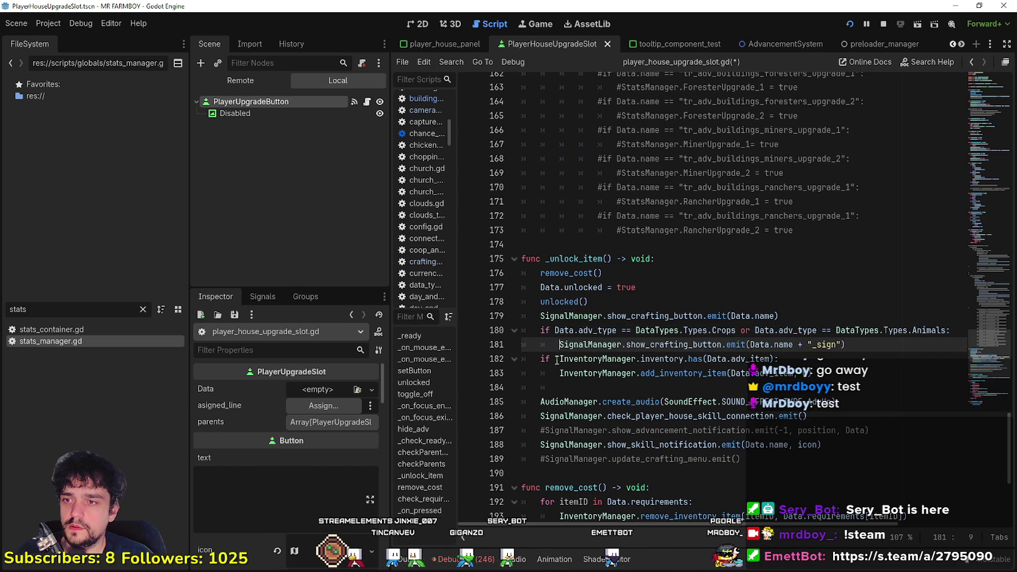
click(557, 359)
text(!)
click(562, 388)
shift+click(490, 359)
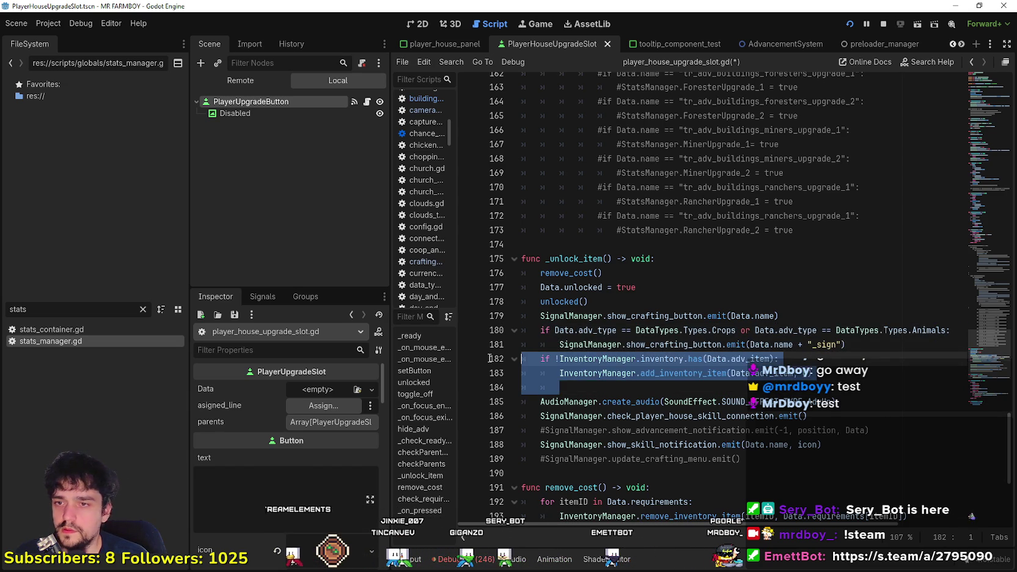
key(shift+Down)
key(shift+Down)
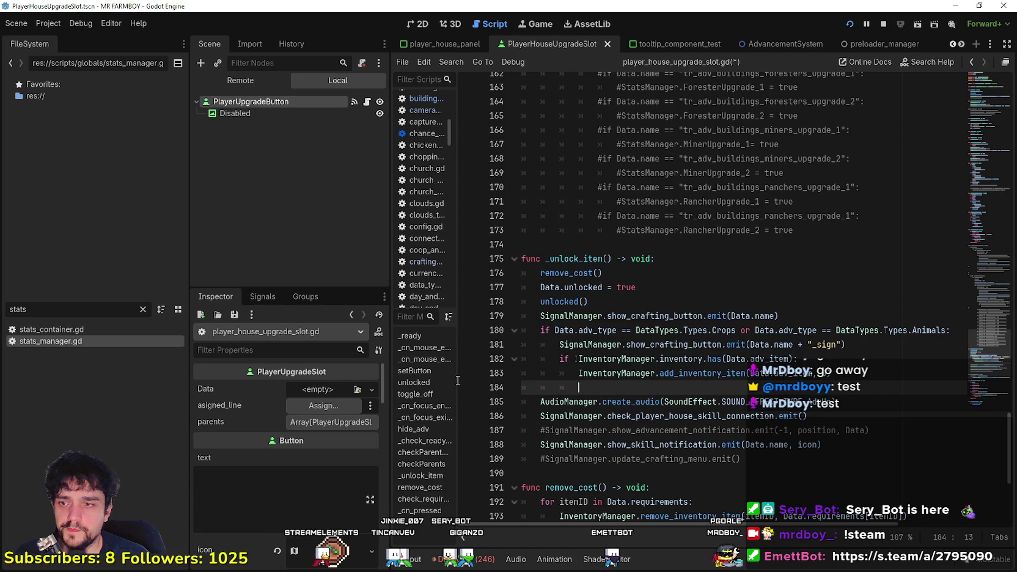
key(BackSpace)
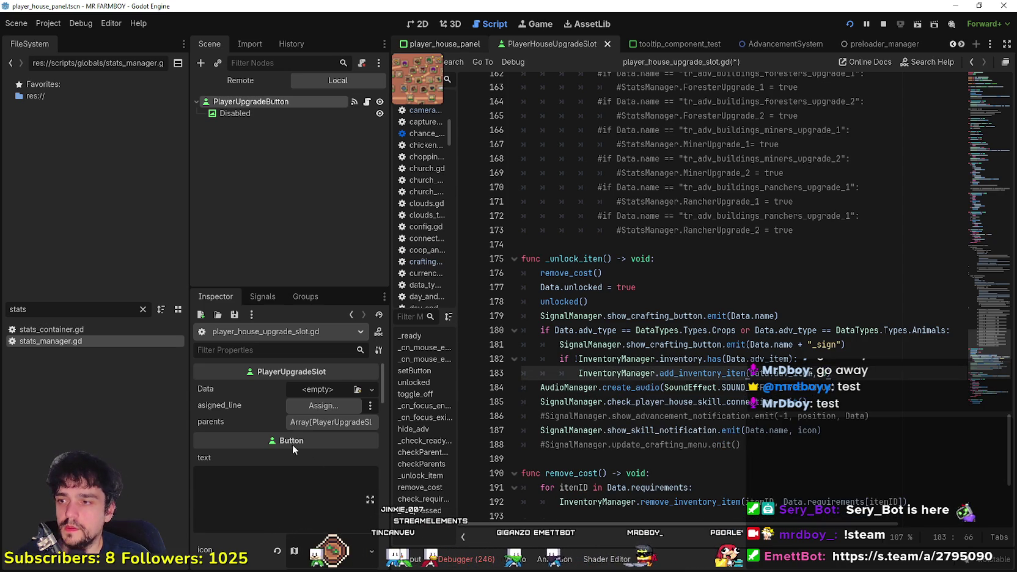
- Inspect the Wheat skill in the player_house_panel's 2D skill tree
key(ctrl+shift+Tab)
scroll(304, 223, down, 2)
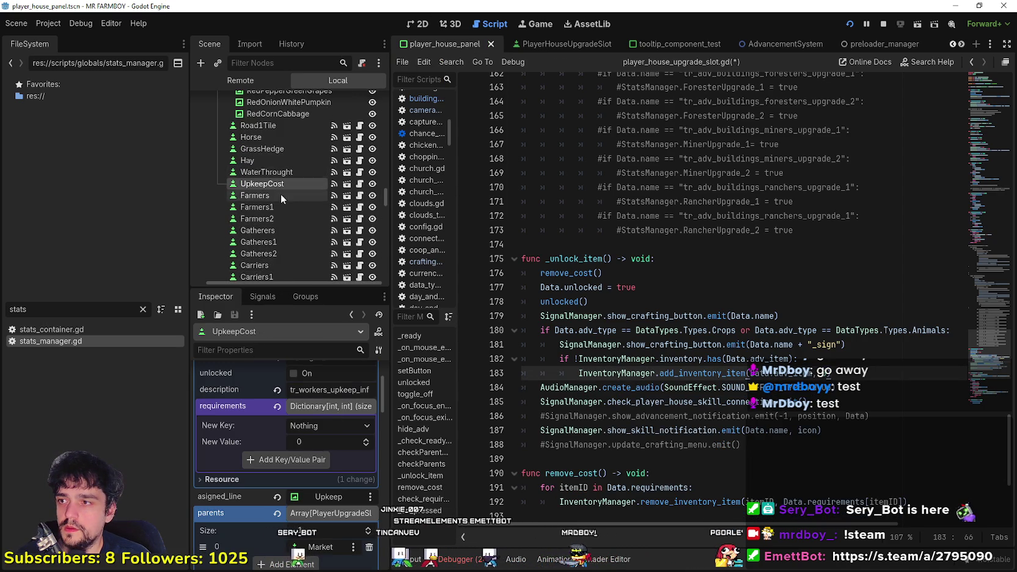
click(432, 23)
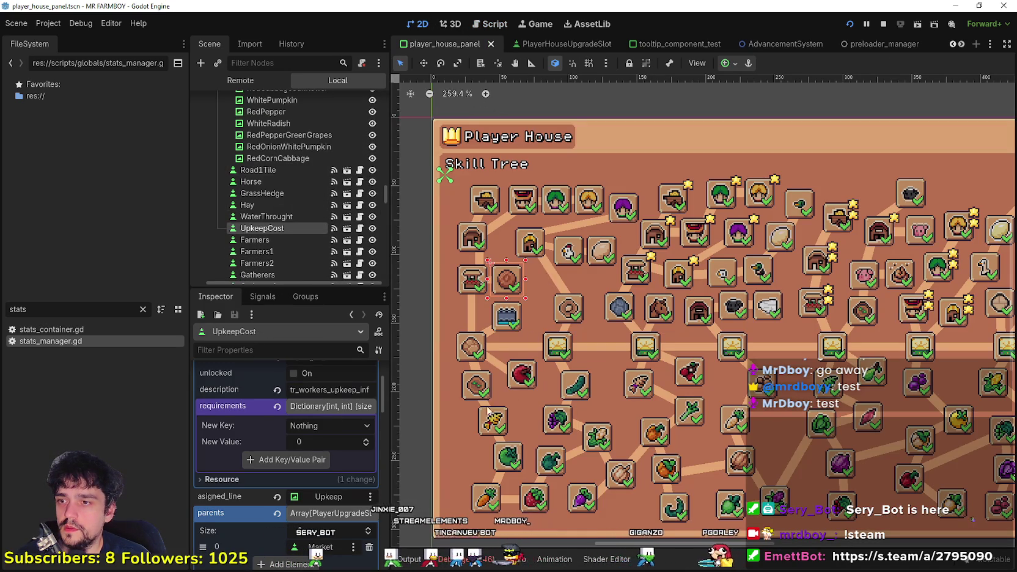
click(494, 428)
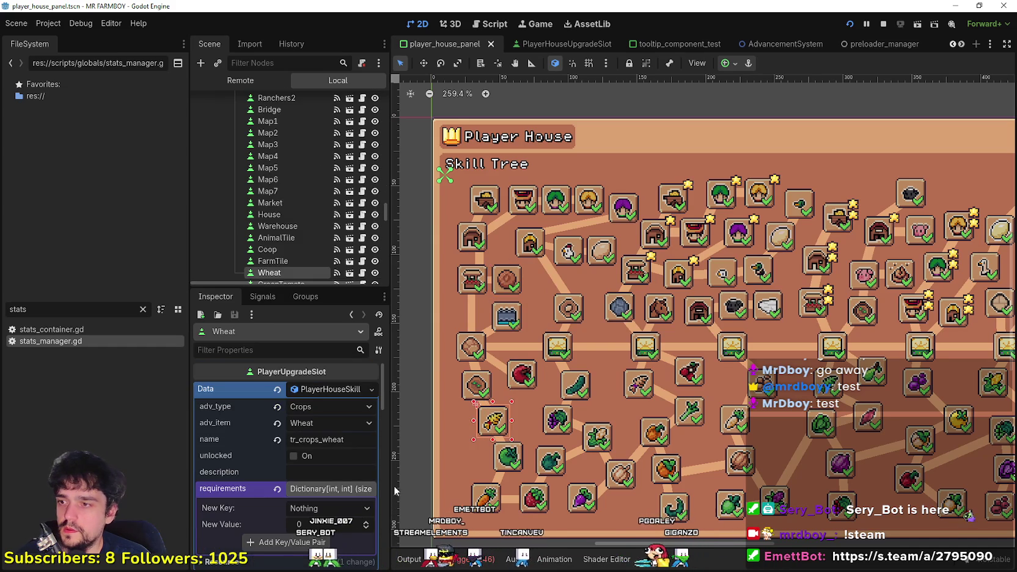
scroll(722, 210, down, 3)
scroll(722, 209, up, 2)
- Save the player house panel scene and reopen the PlayerHouseUpgradeSlot script
key(ctrl+s)
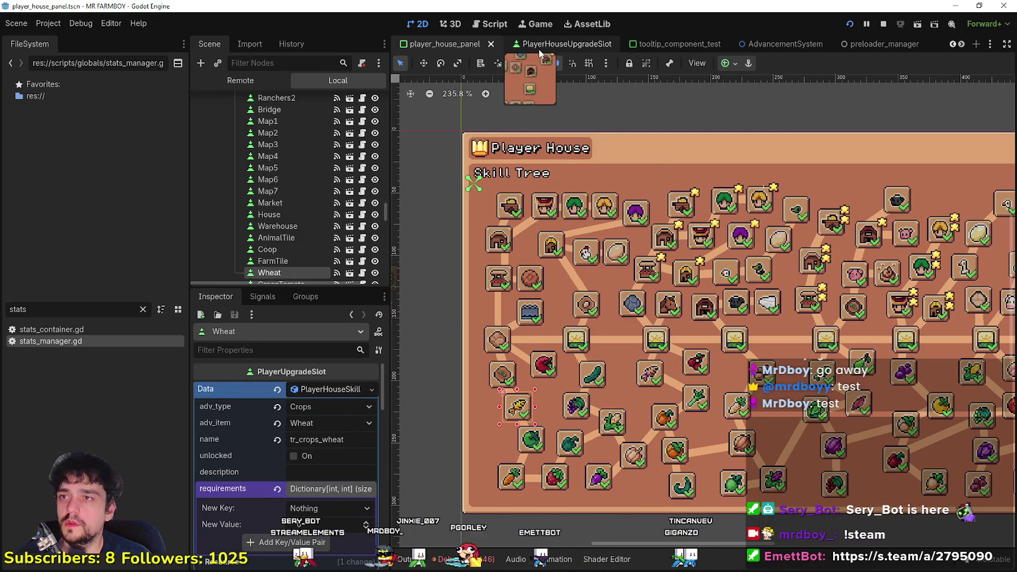
click(549, 44)
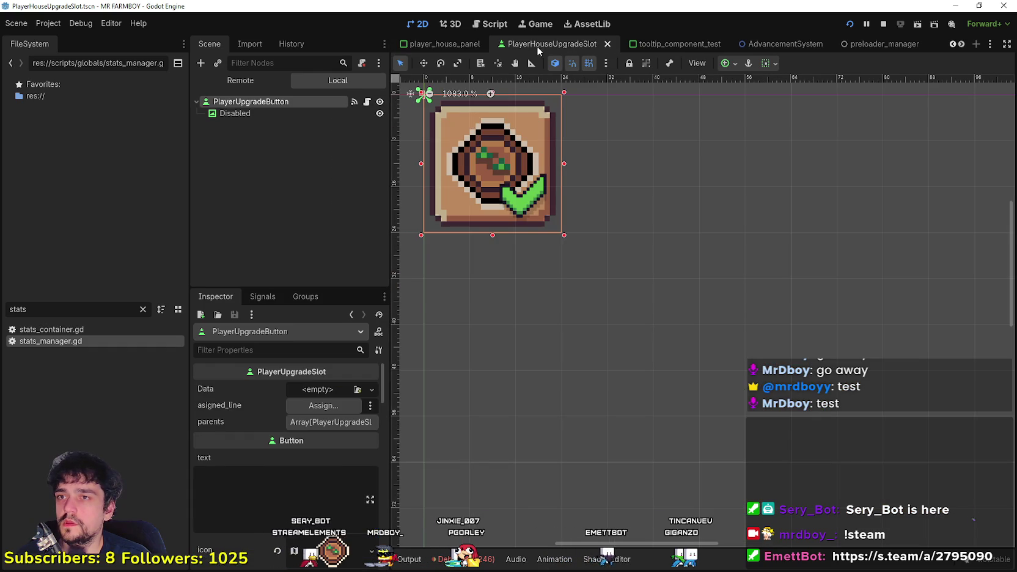
click(367, 103)
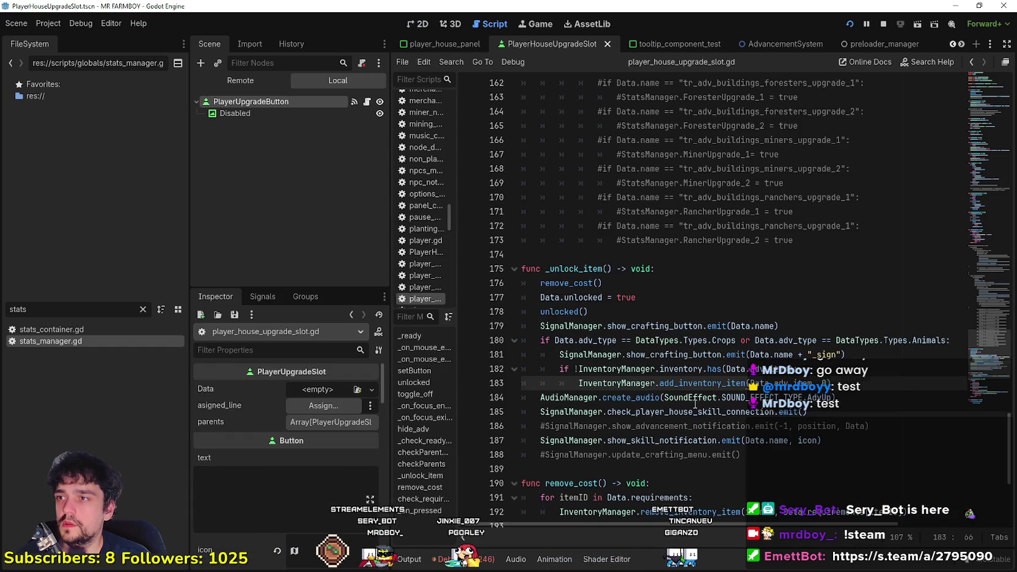
- Save player_house_upgrade_slot.gd and return to the running MR FARMBOY game
click(696, 398)
key(ctrl+s)
click(861, 386)
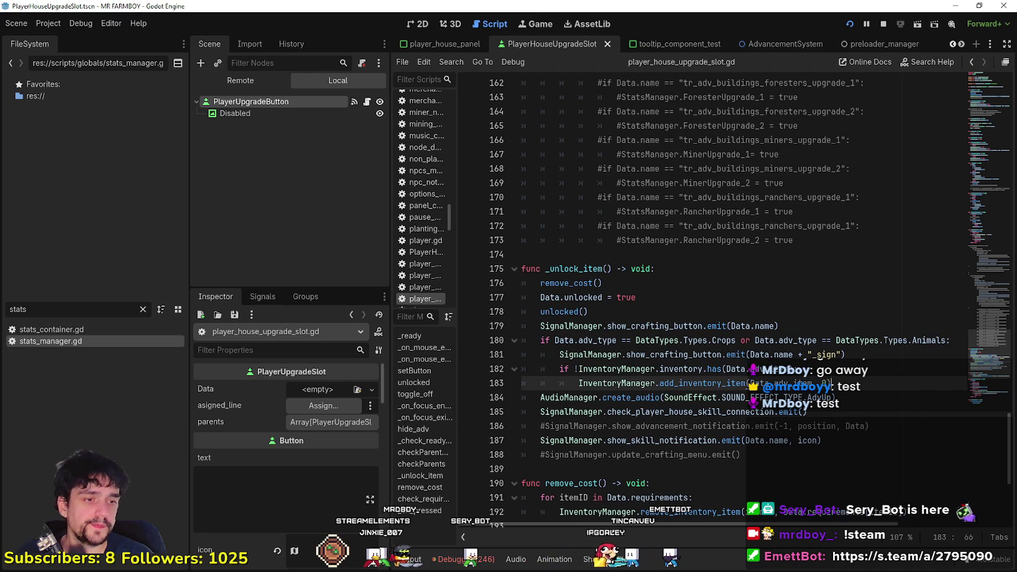
key(alt+Tab)
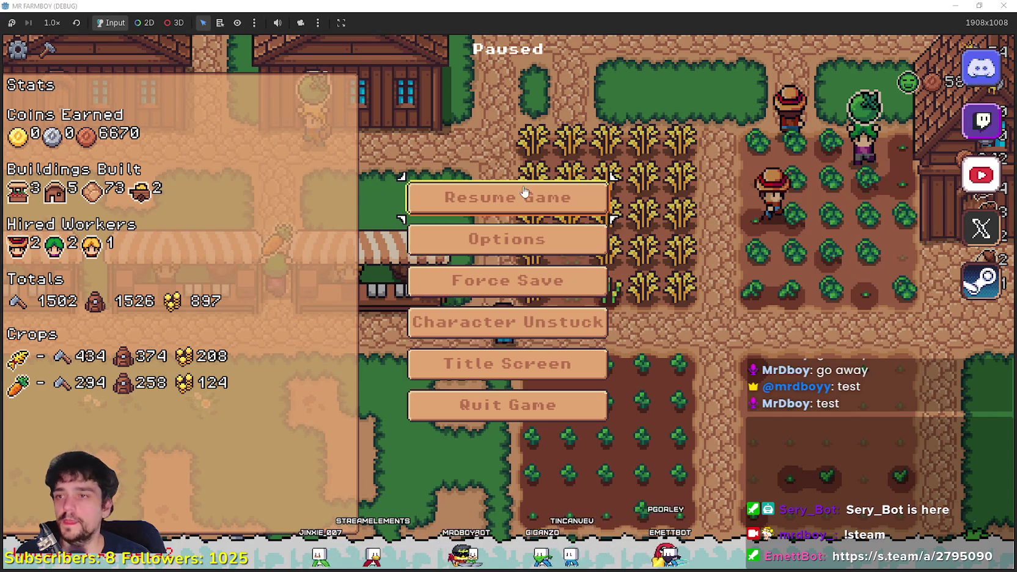
- Resume the game, check the warehouse stock, and view the player house skill tree
click(524, 193)
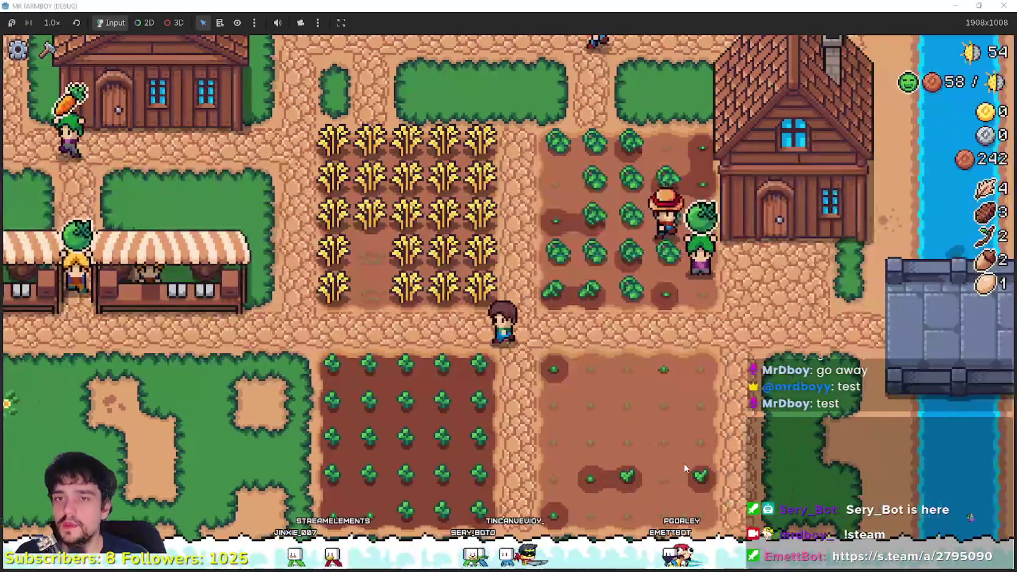
key(Left)
key(Up)
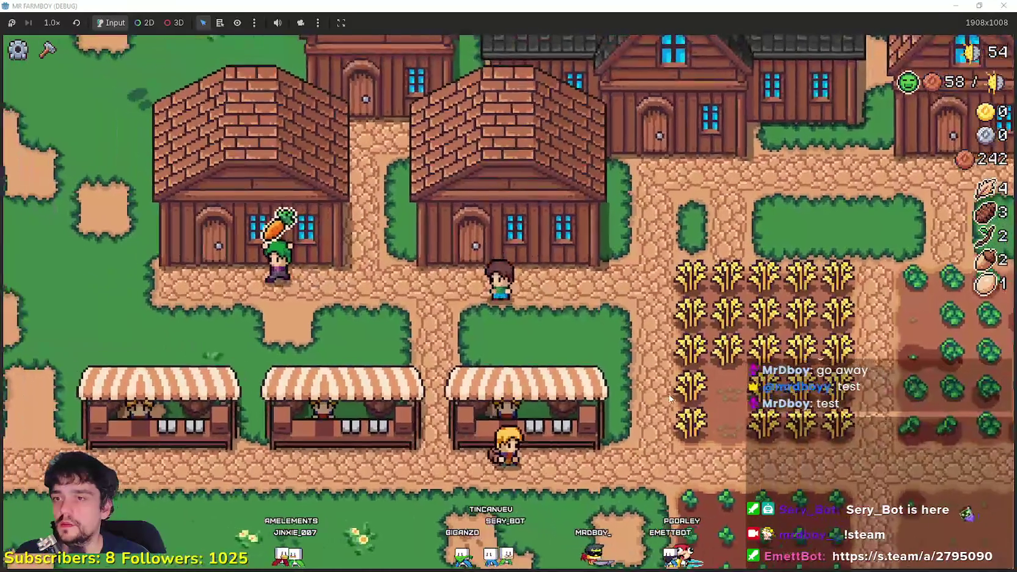
key(e)
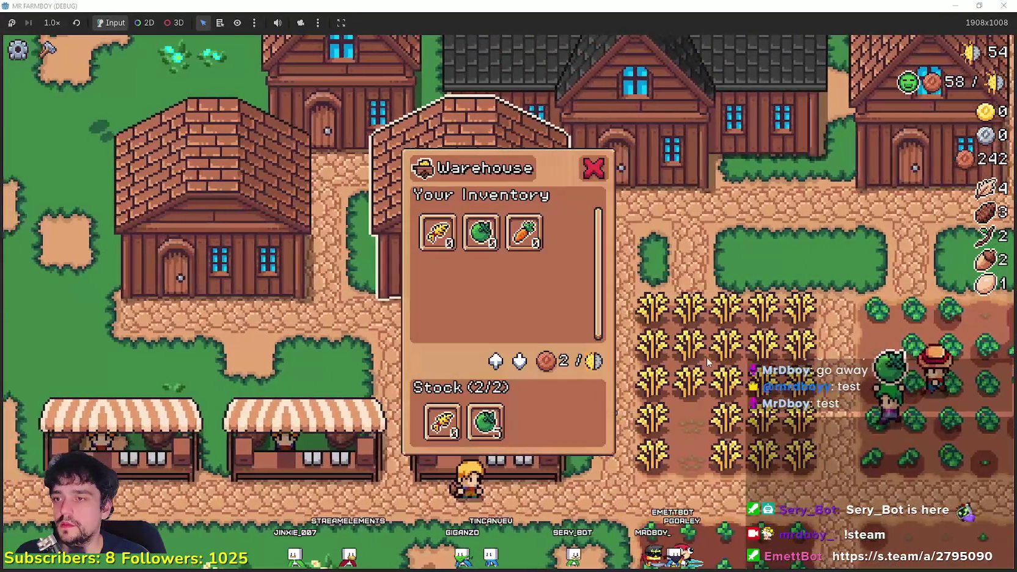
key(Up)
key(e)
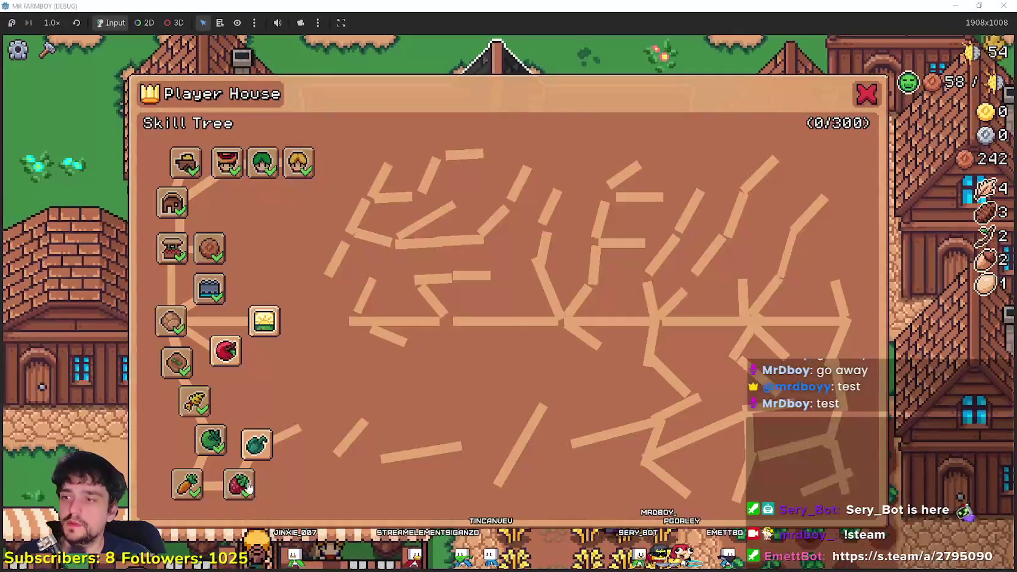
mouse_move(261, 443)
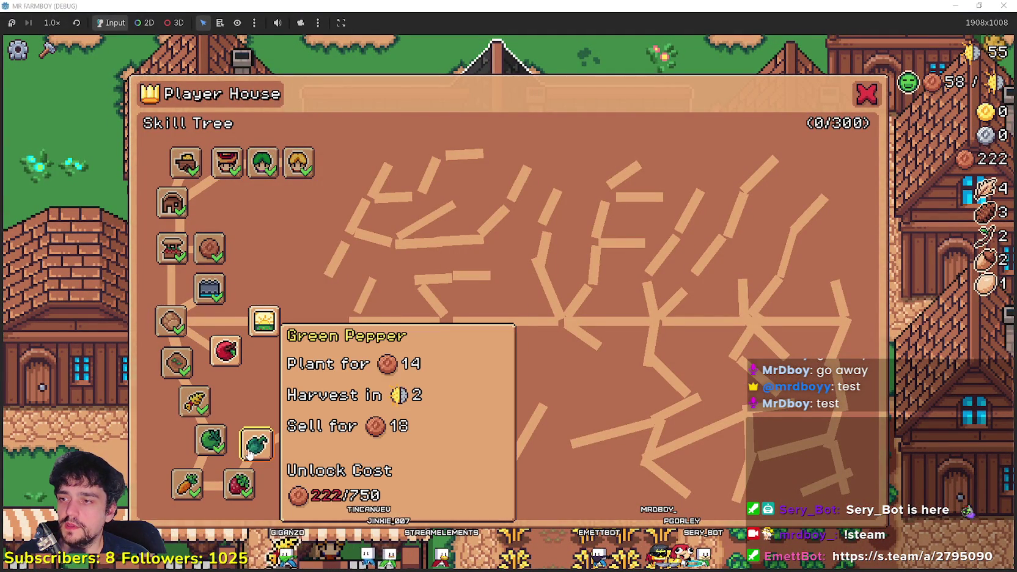
key(Escape)
- Harvest the wheat stalks across the wheat field
key(s)
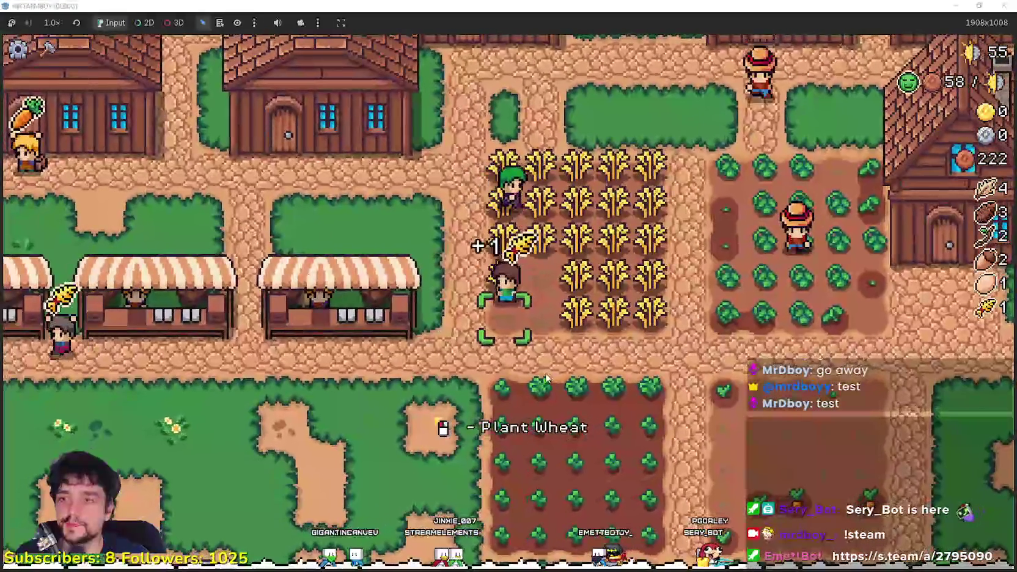
key(d)
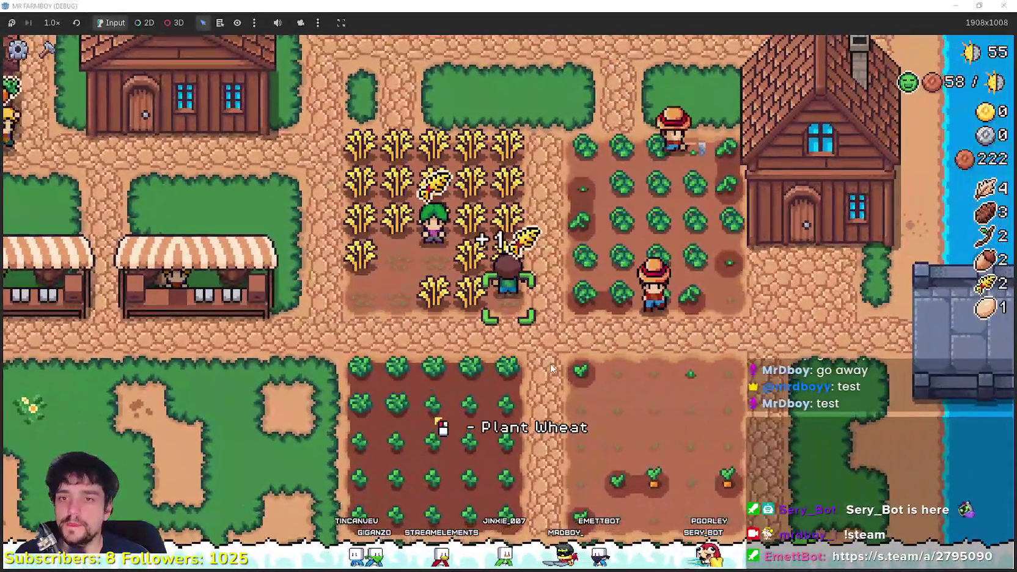
key(a)
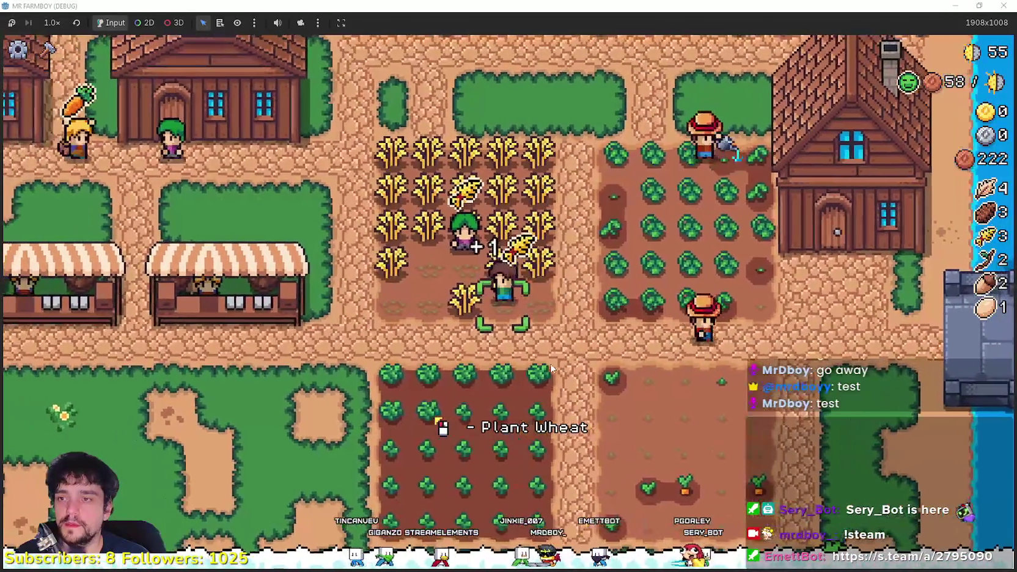
key(w)
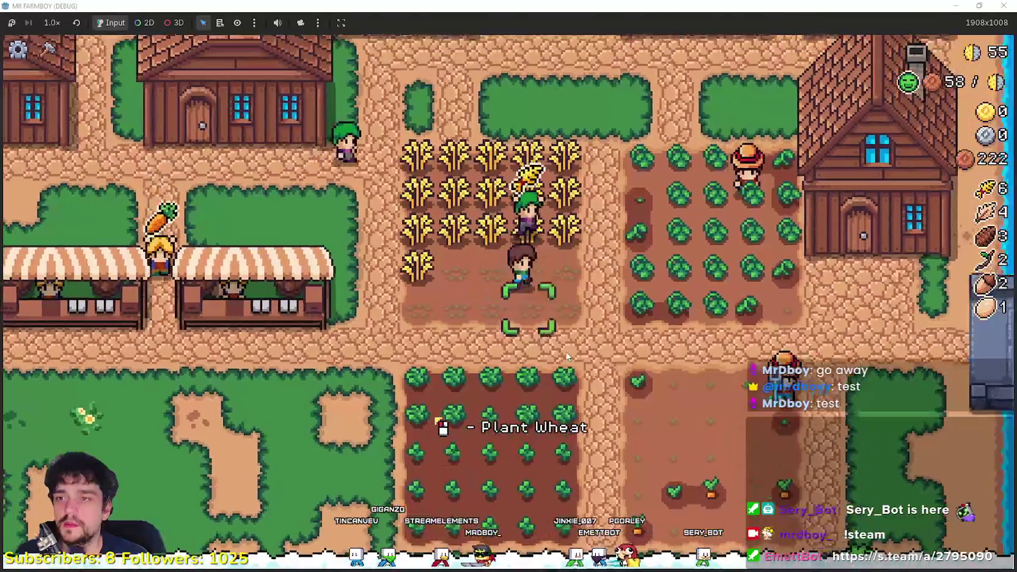
key(a)
key(w)
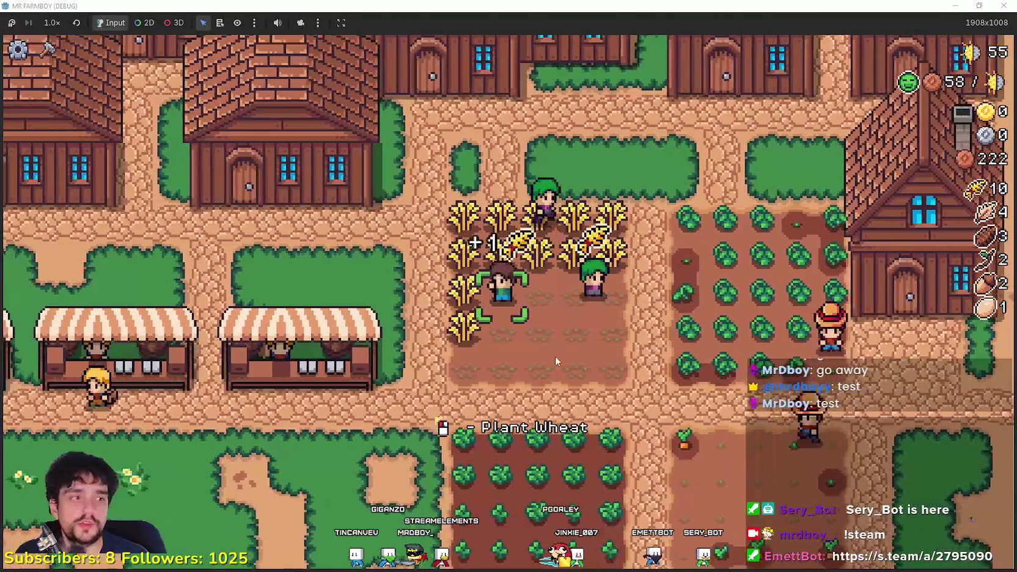
key(w)
key(d)
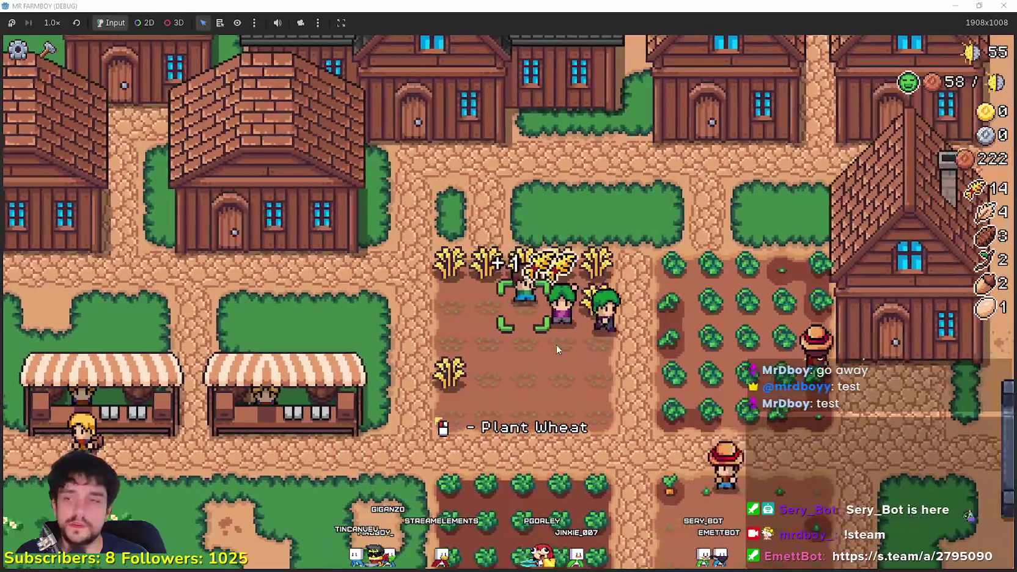
key(w)
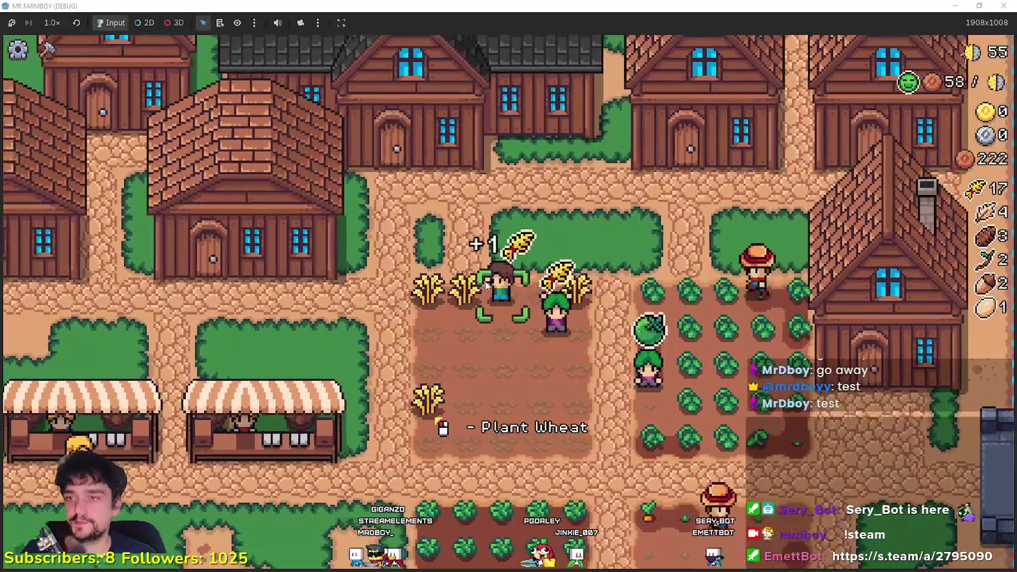
key(a)
key(s)
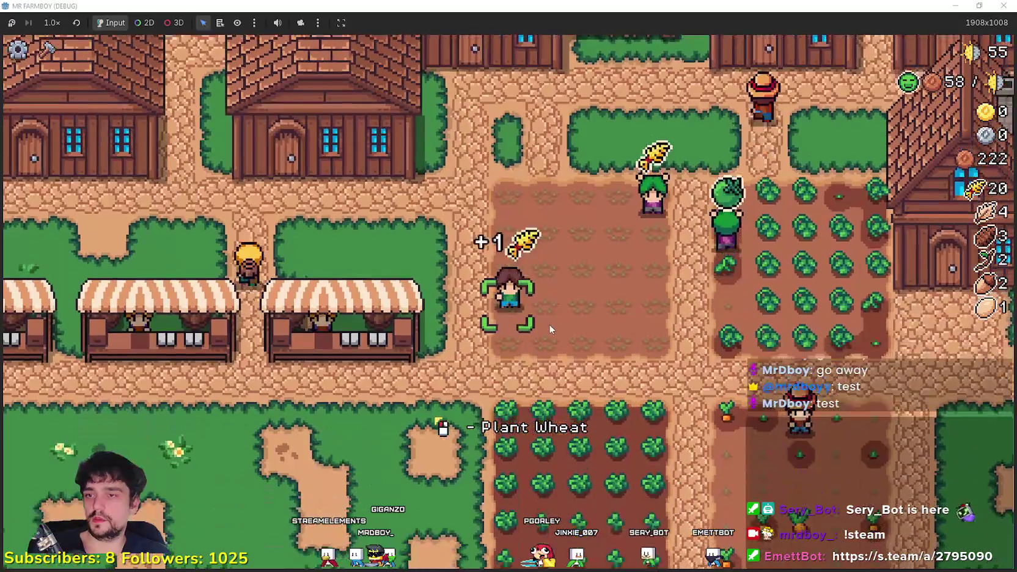
- Sell wheat at the market stalls, raising coins from 222 to 512
key(a)
key(w)
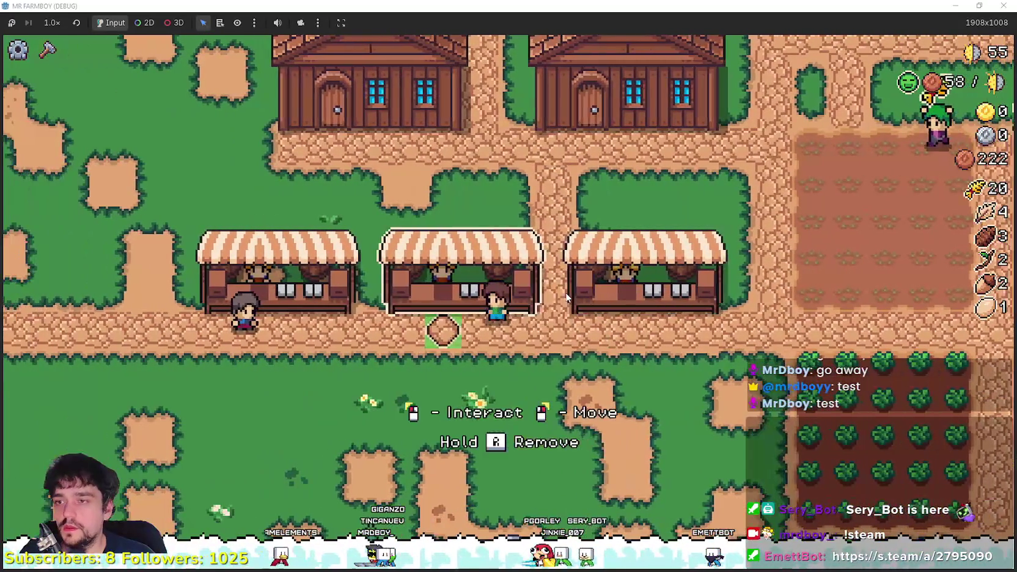
click(566, 293)
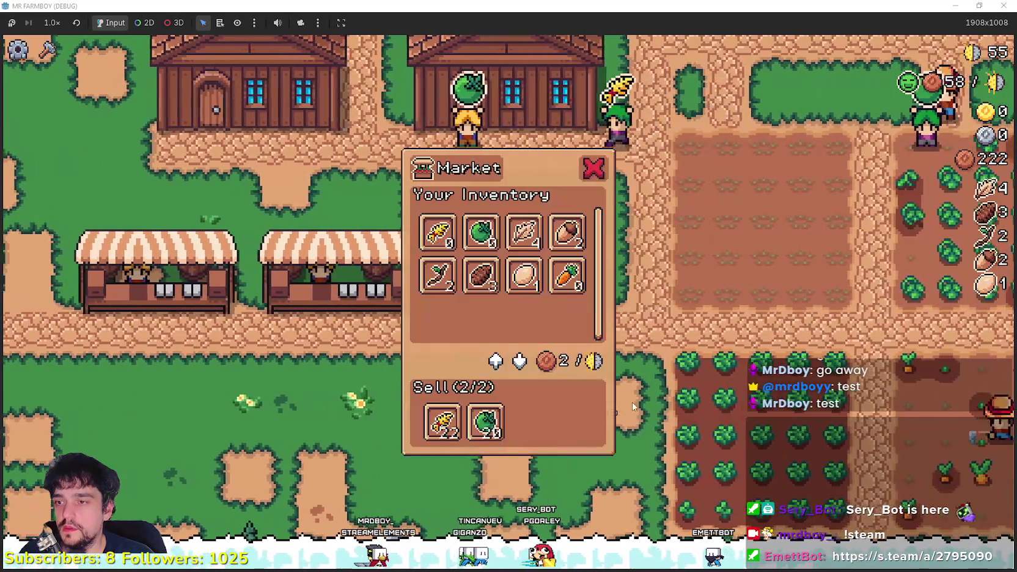
key(a)
key(e)
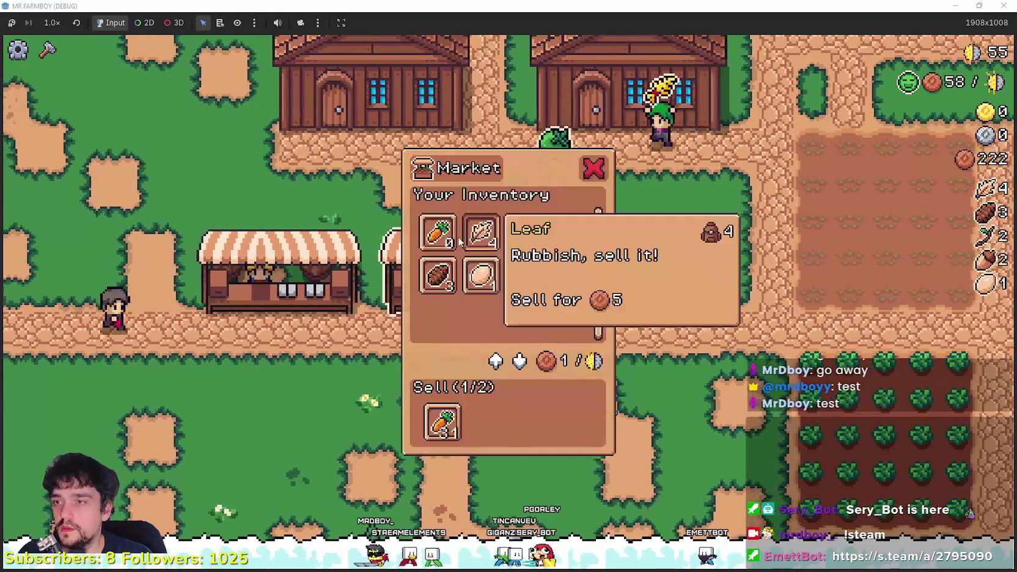
key(a)
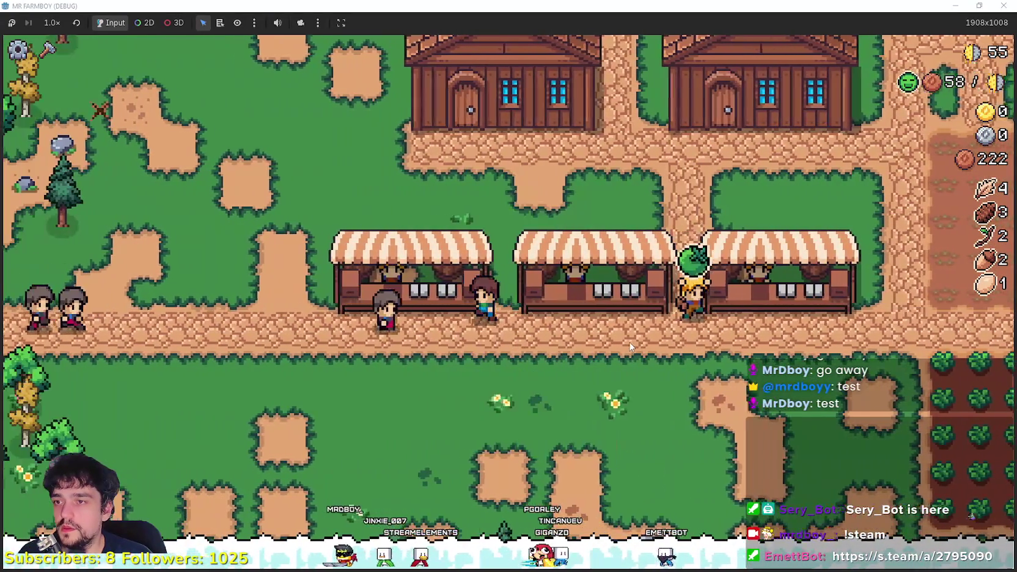
key(e)
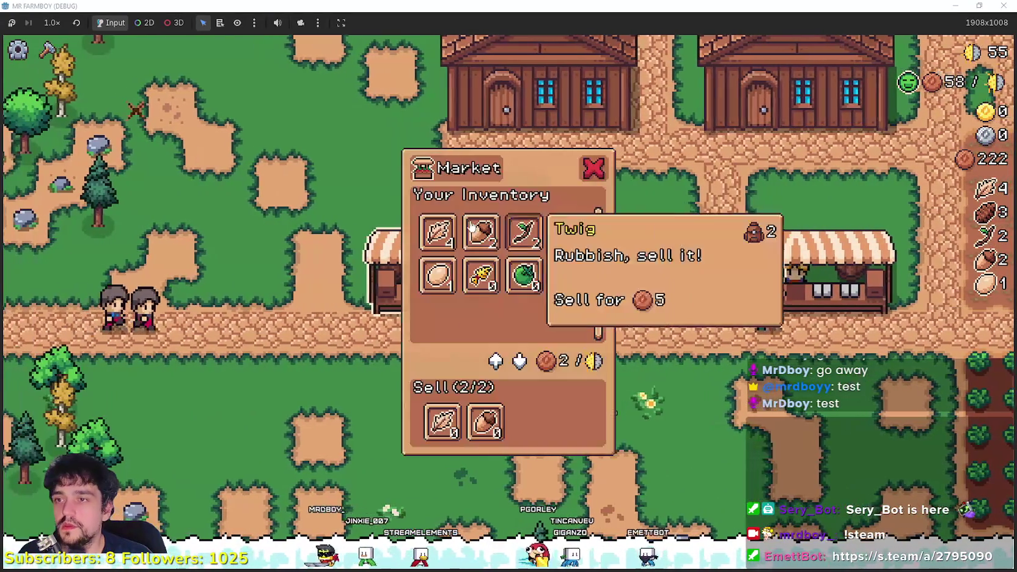
- View the house's Hireable Workers, then walk south into the strawberry plot
key(d)
key(w)
key(d)
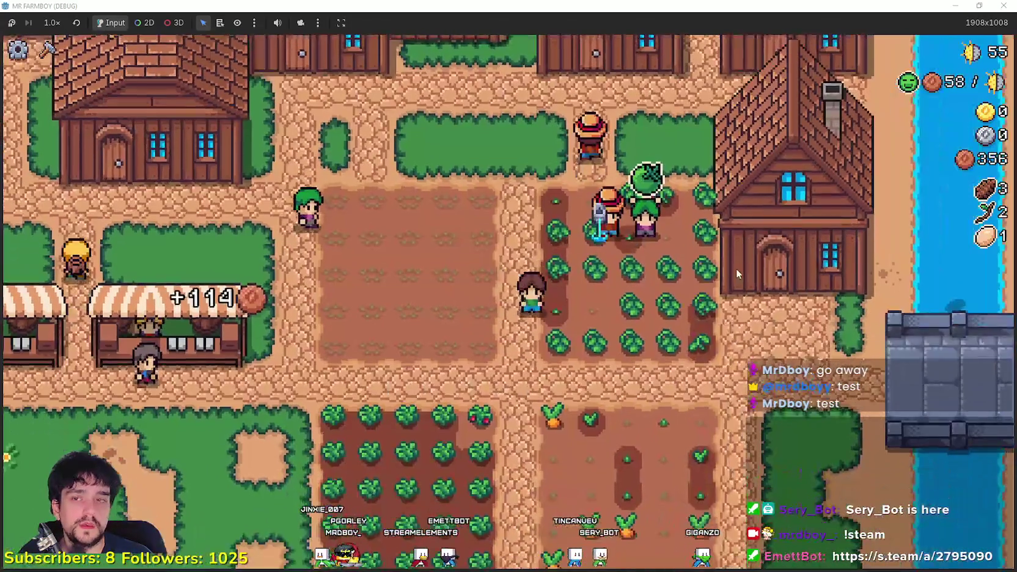
key(d)
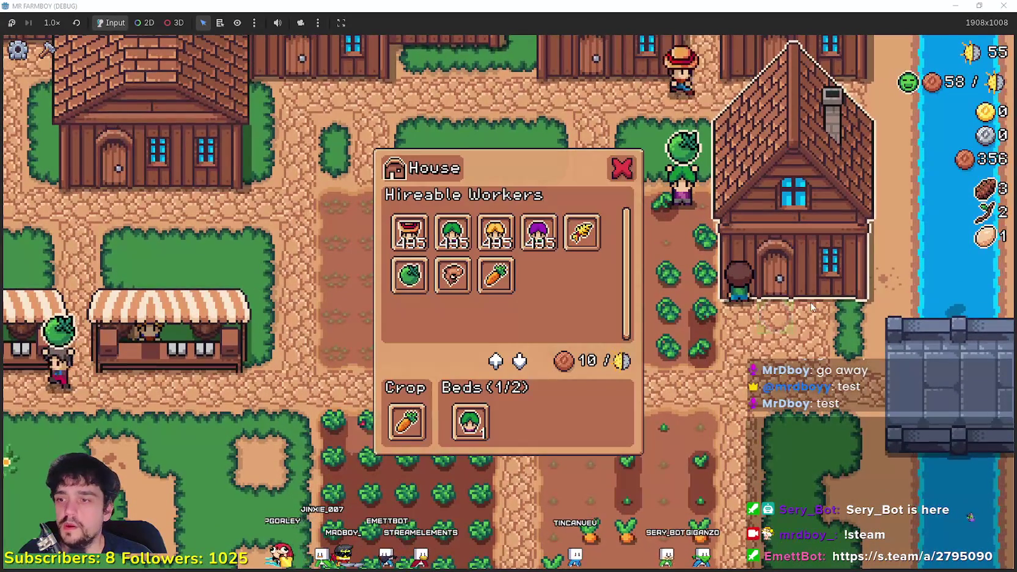
key(w)
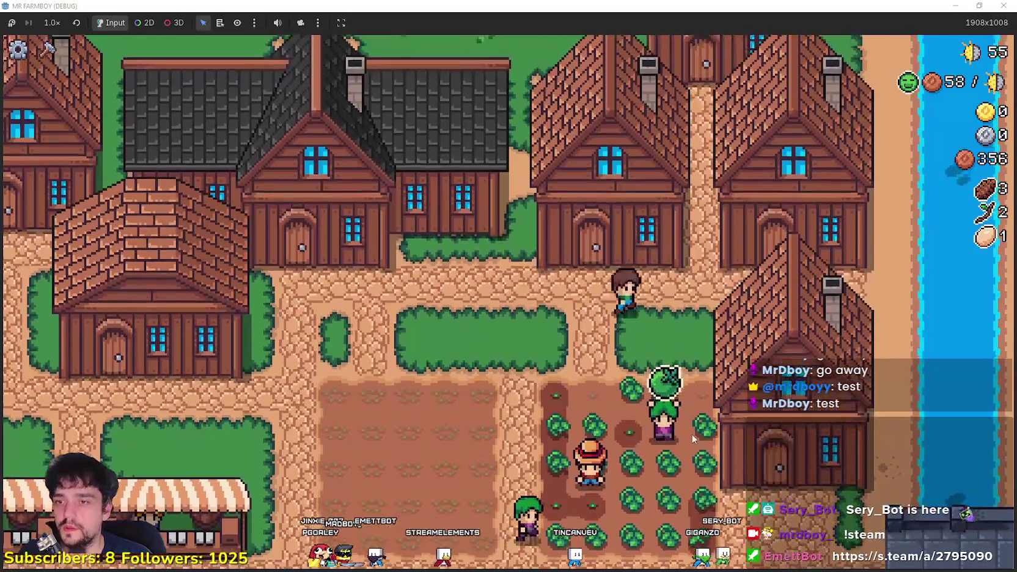
key(s)
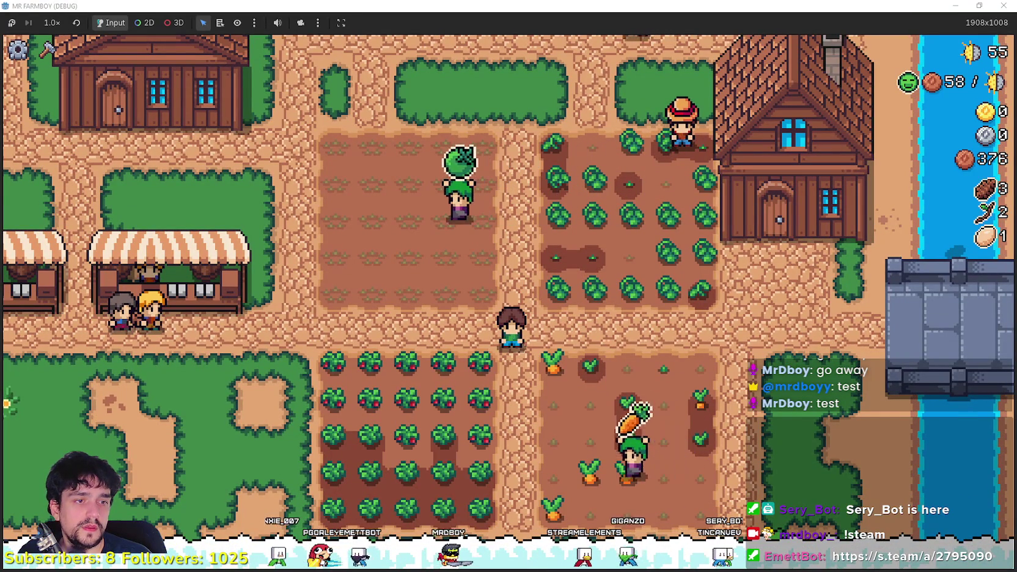
- Harvest the strawberries along the row, then leave the field
key(s)
key(a)
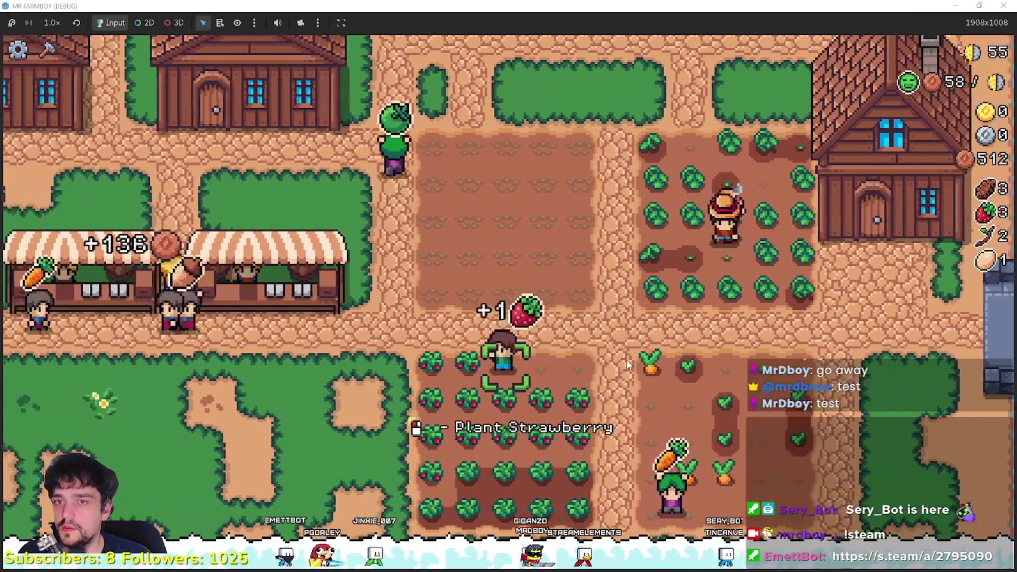
key(a)
key(s)
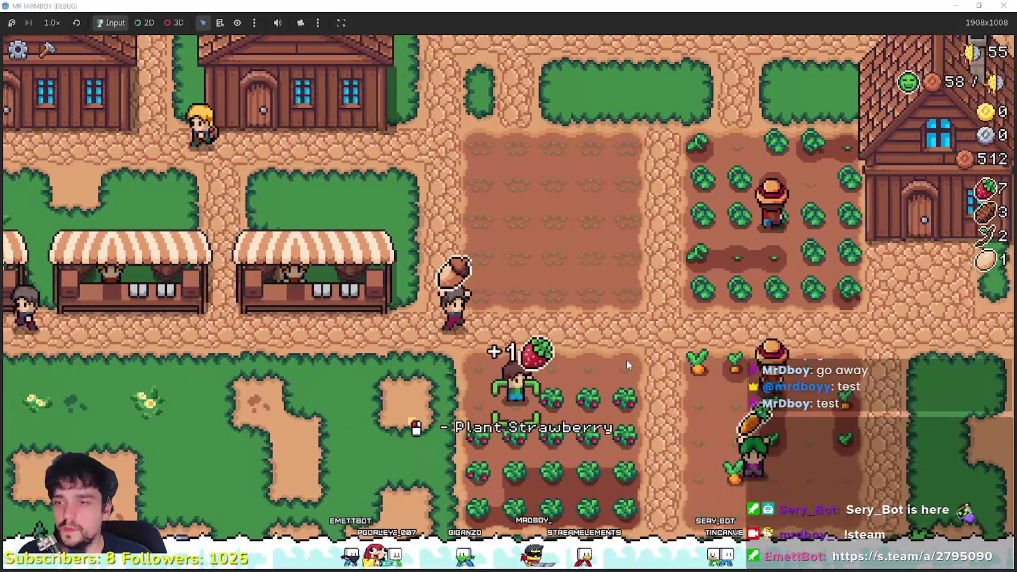
key(d)
key(s)
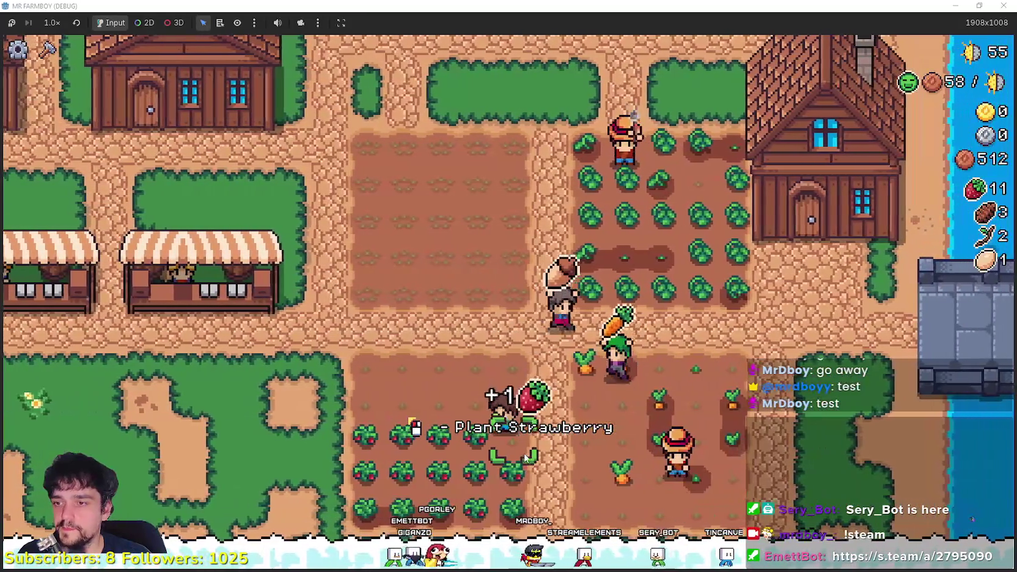
key(a)
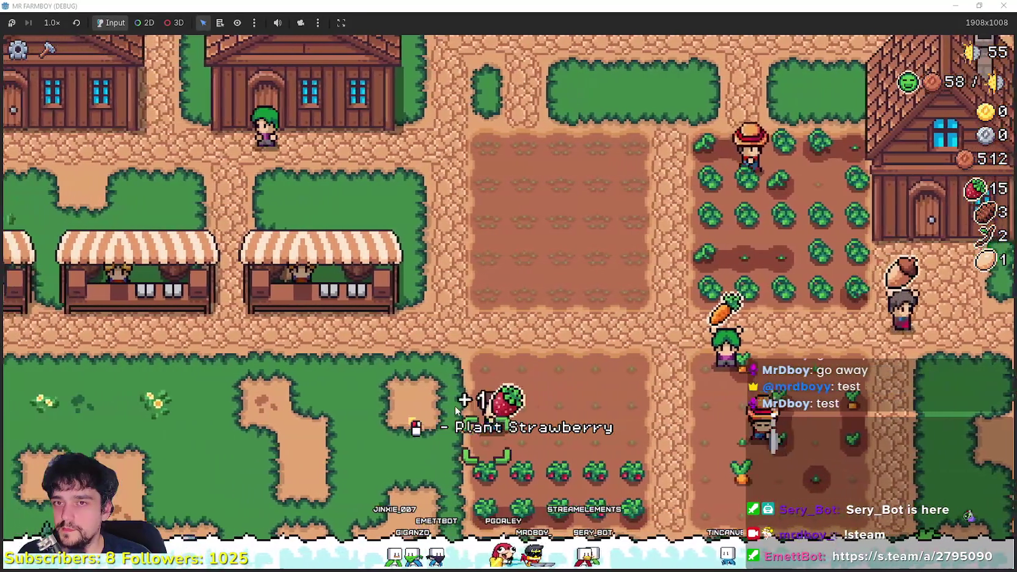
key(d)
key(s)
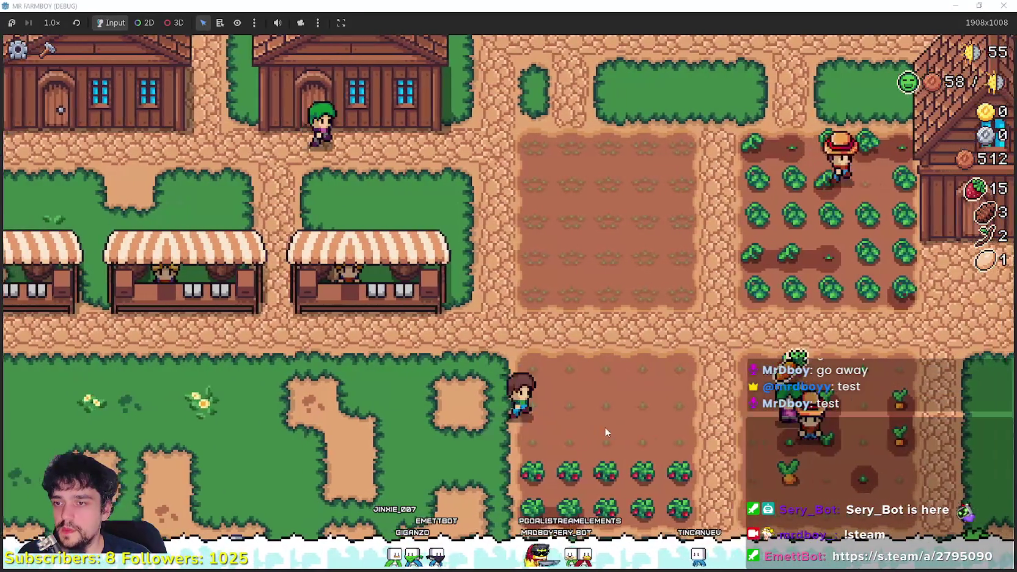
key(a)
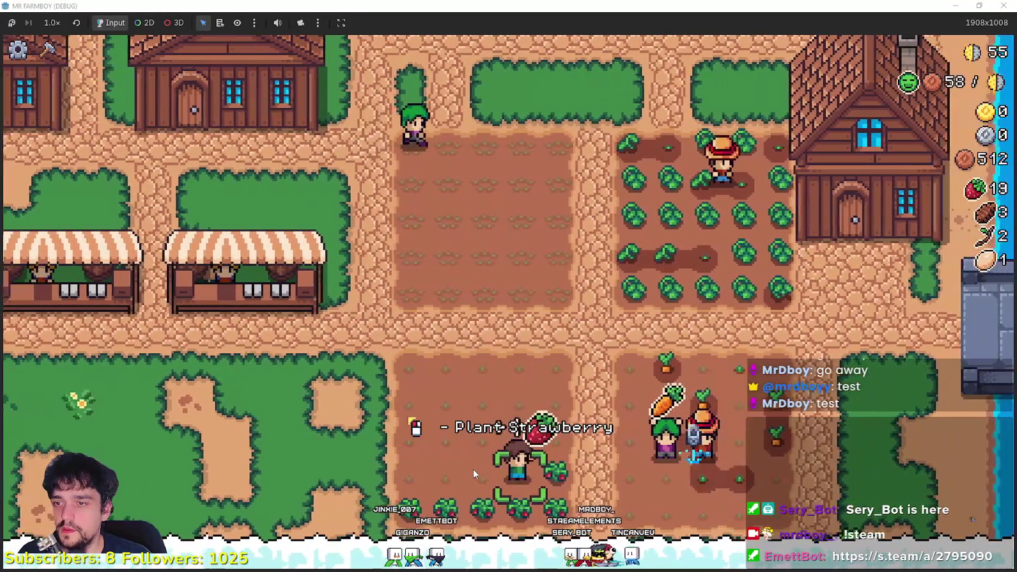
key(a)
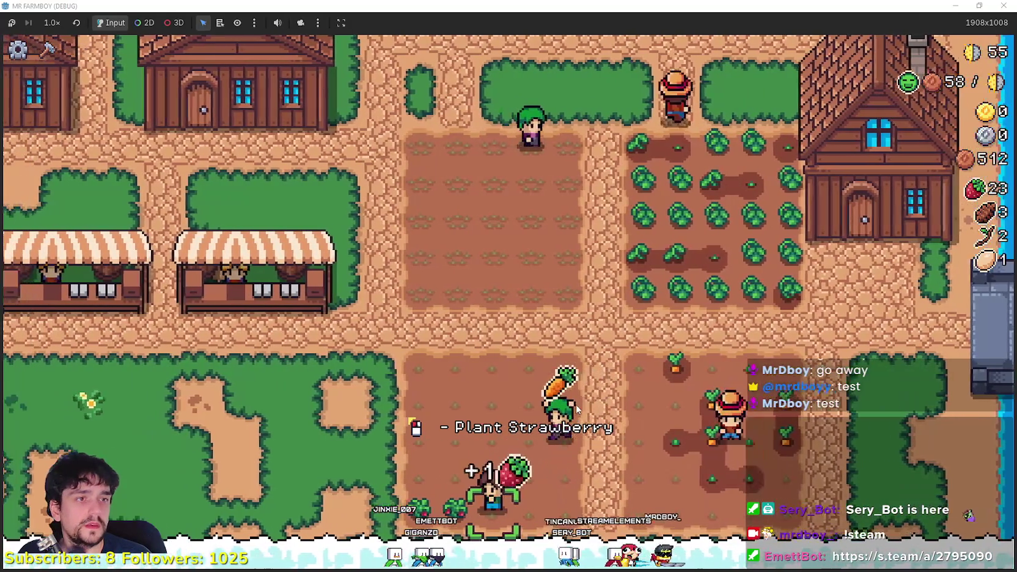
key(a)
key(w)
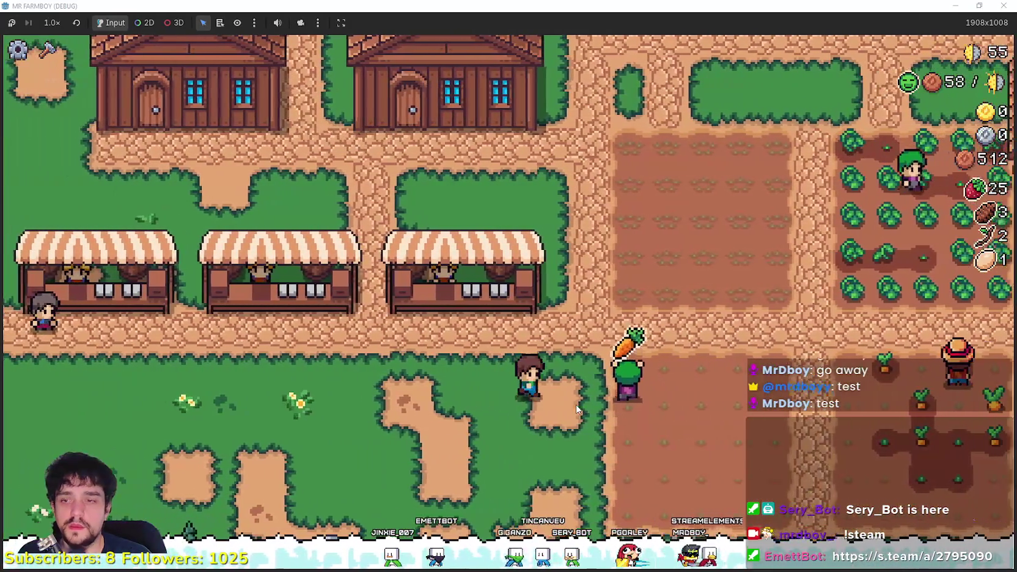
- Visit the market stalls to sell the strawberries, raising currency to 804
key(a)
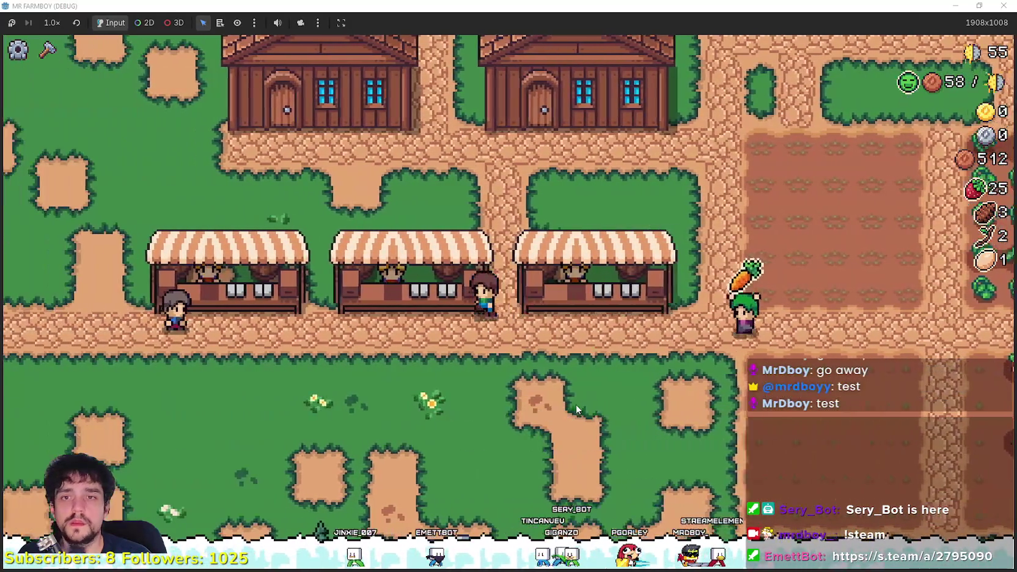
key(e)
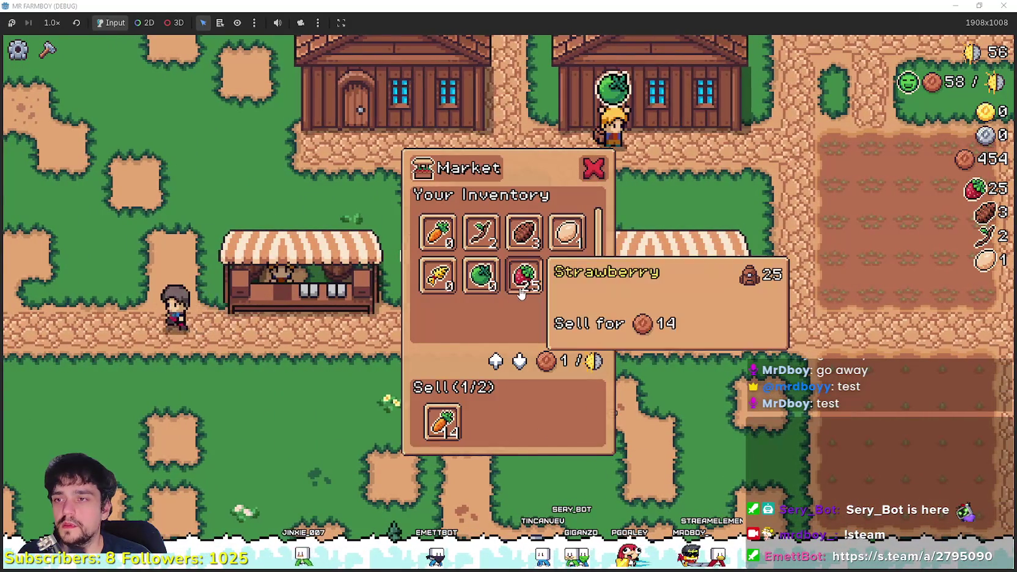
key(a)
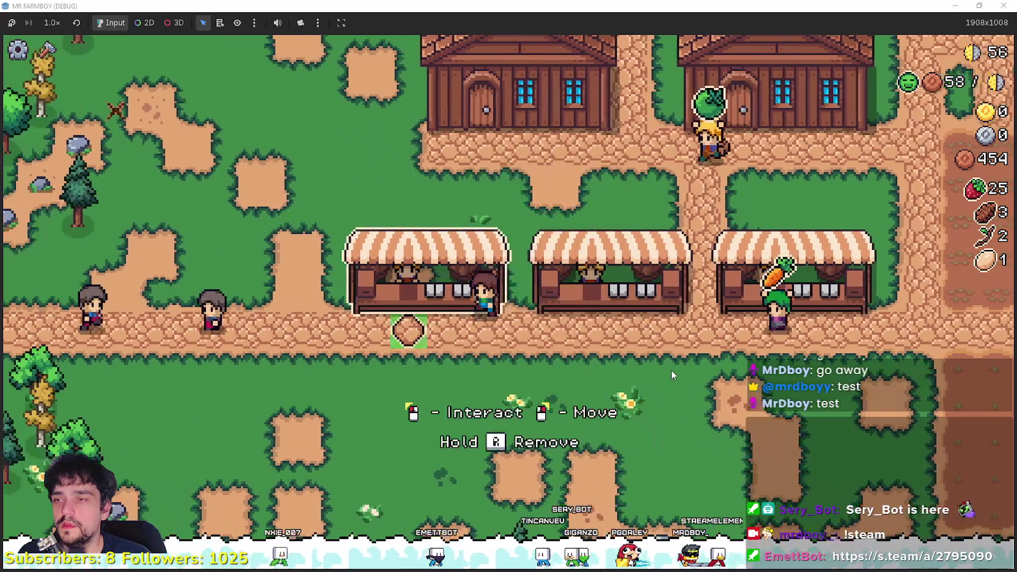
key(e)
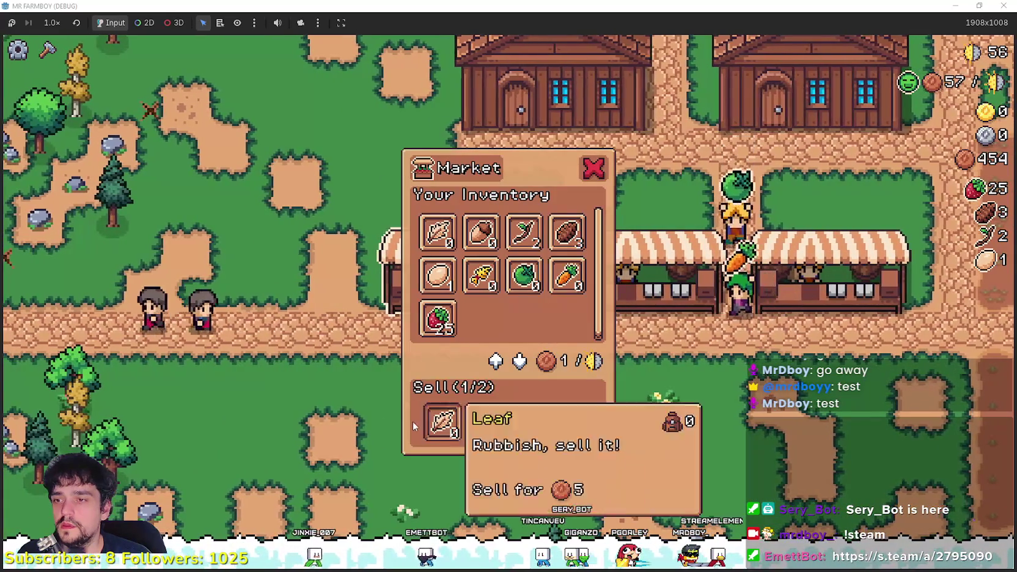
key(w)
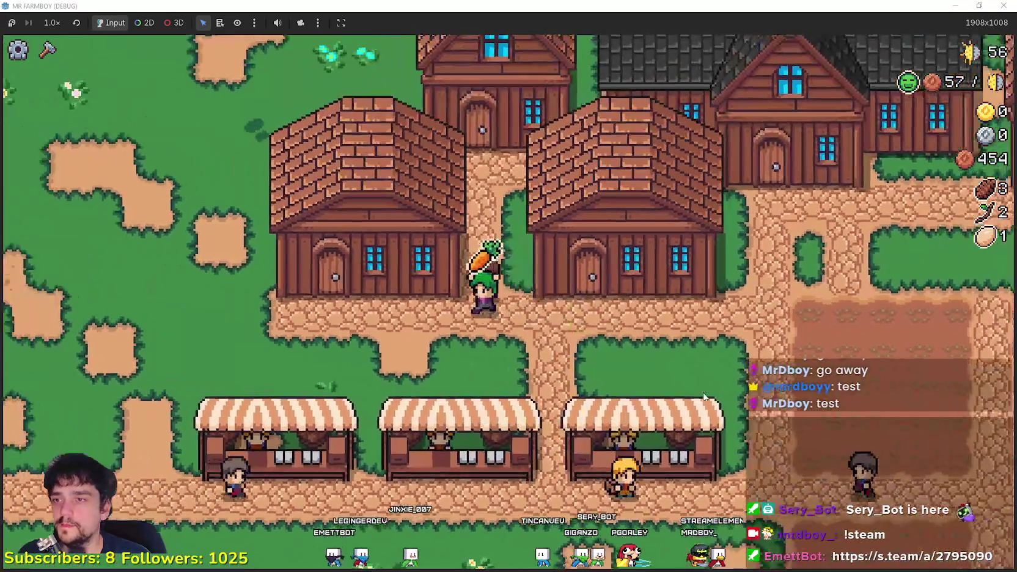
- Add strawberries to the warehouse stock and close its inventory
key(e)
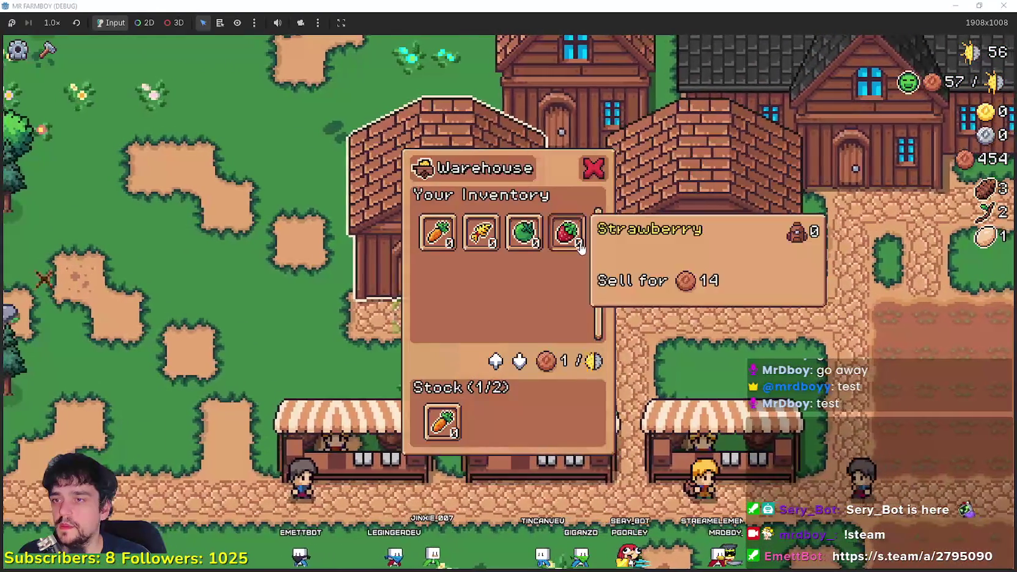
click(567, 233)
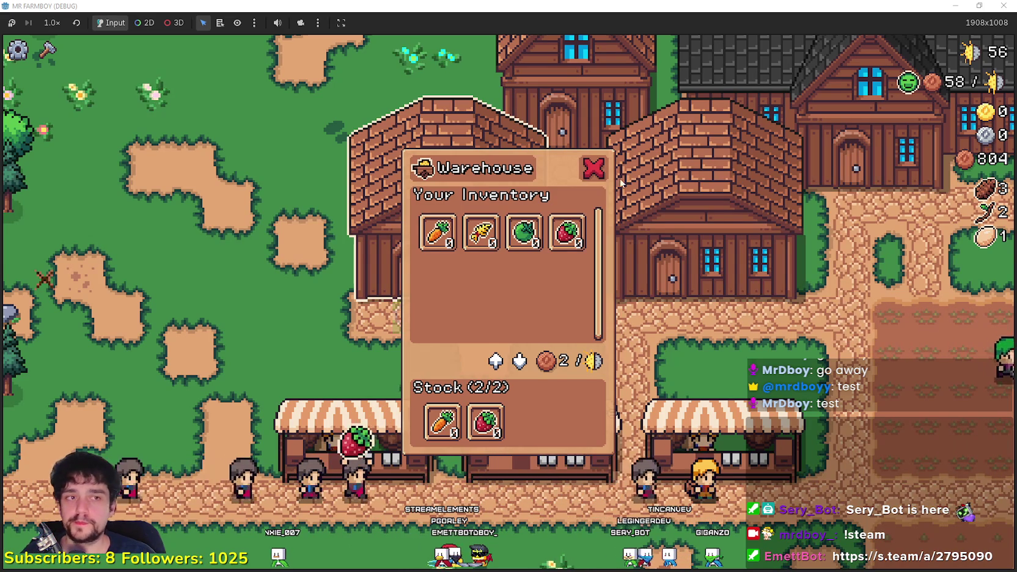
click(594, 169)
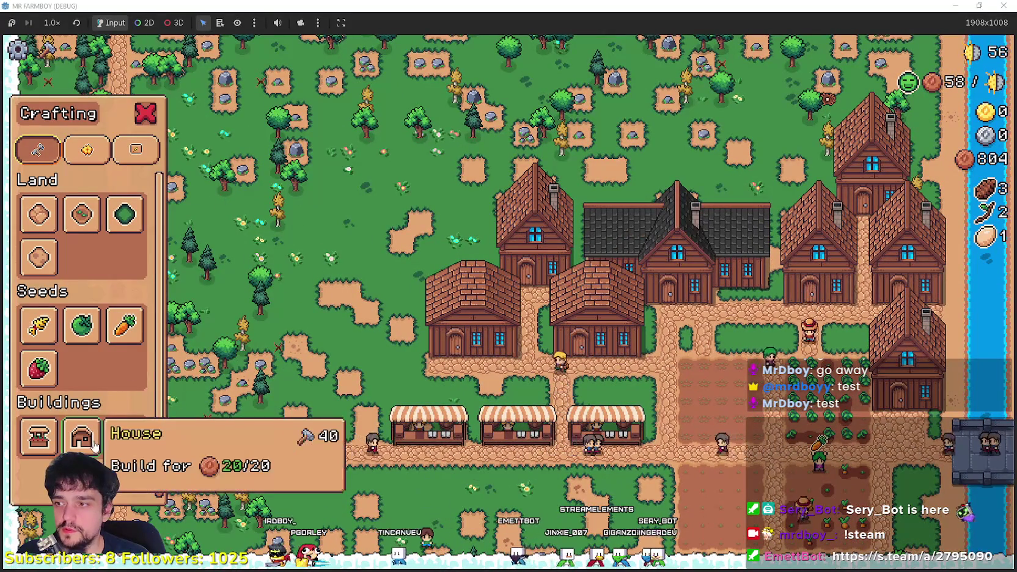
- Place a new House from Crafting beside the market stalls
click(93, 447)
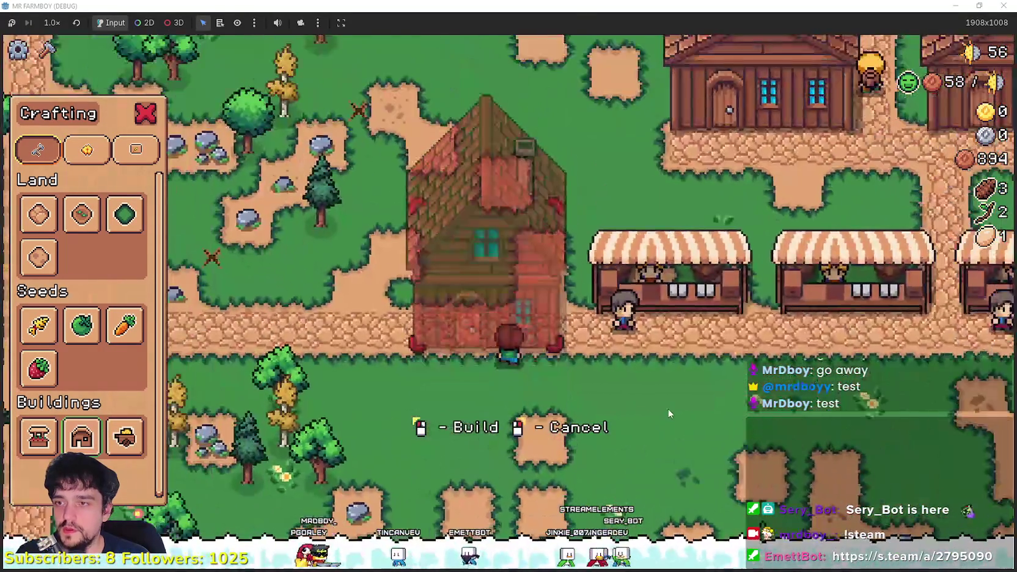
scroll(668, 414, down, 3)
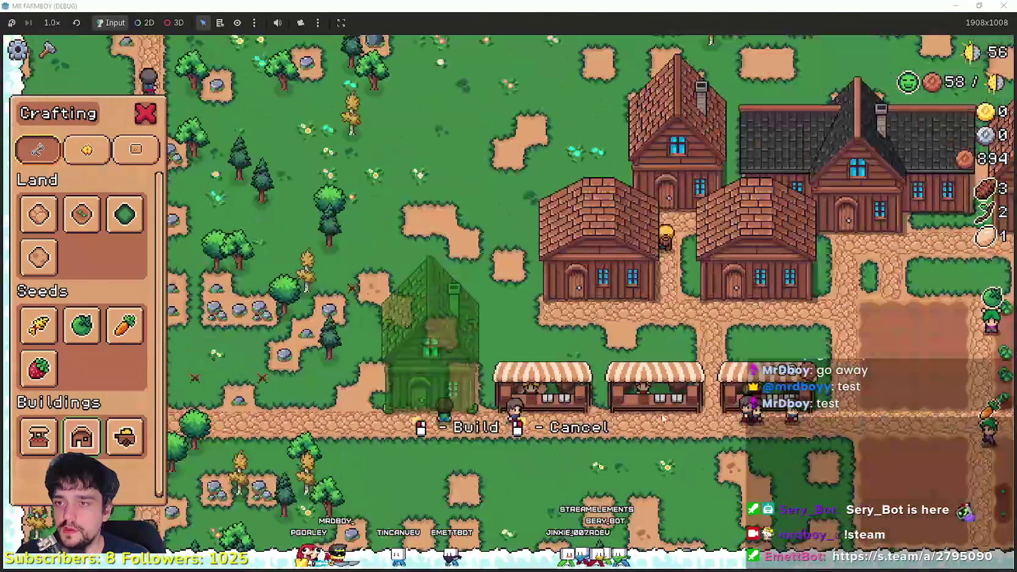
click(655, 426)
- Hire a Farmer into the new house and give it Strawberry as its crop
click(430, 354)
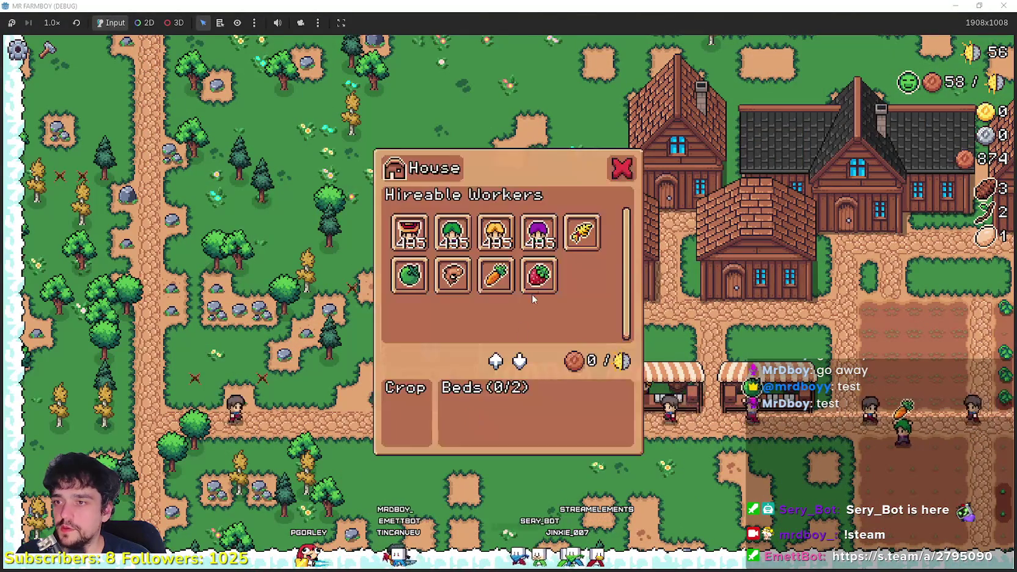
click(672, 337)
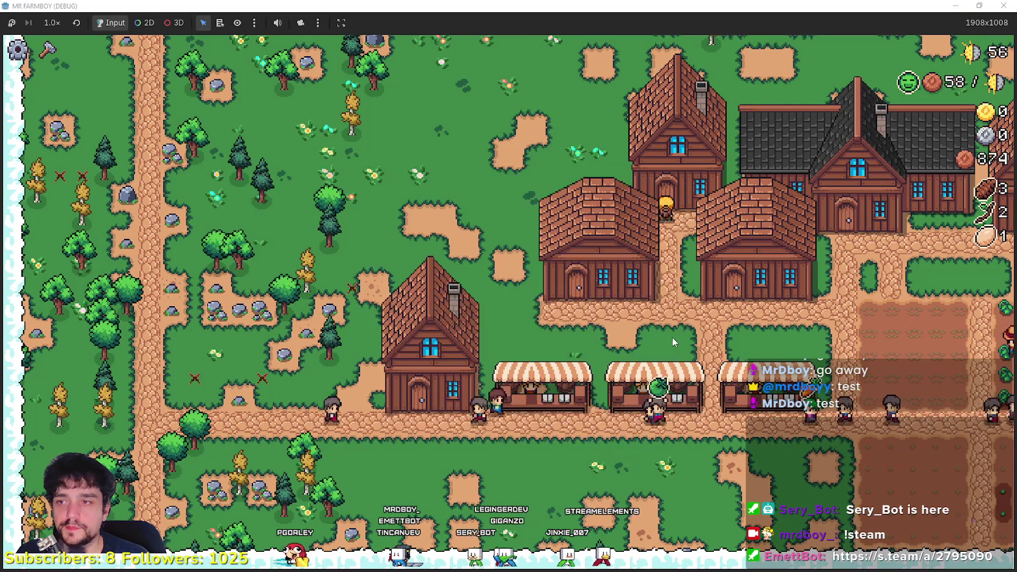
click(670, 337)
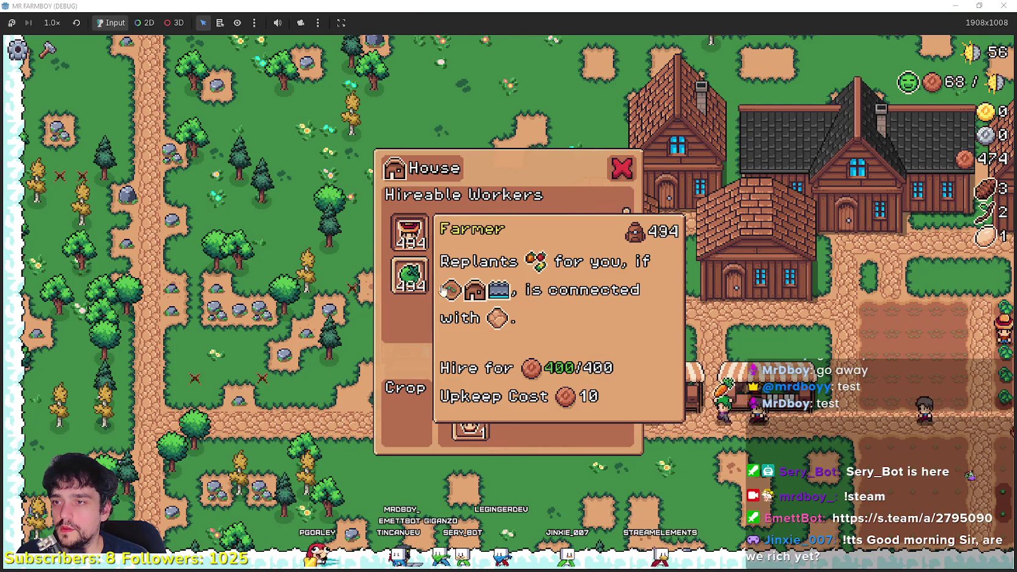
click(410, 232)
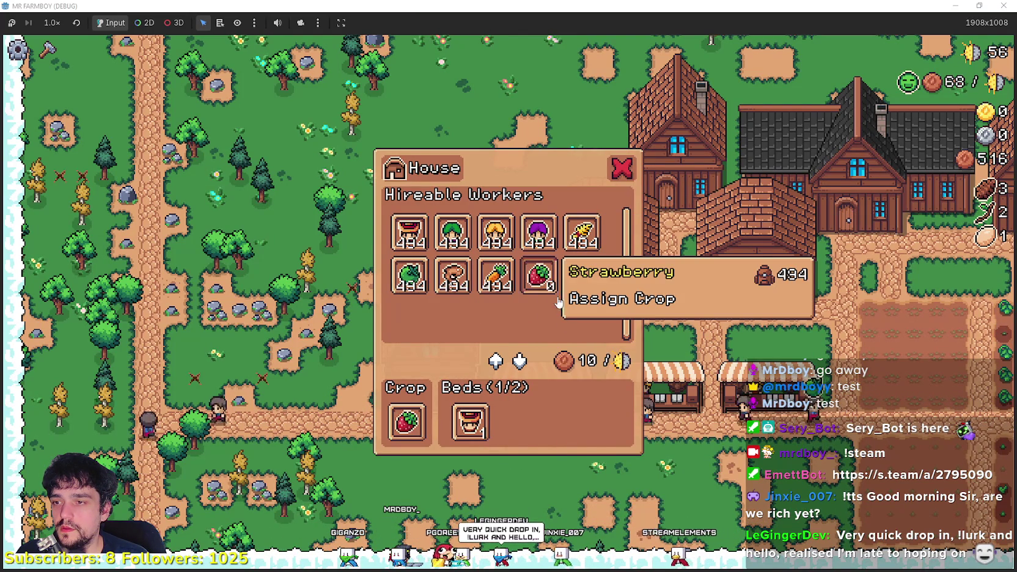
click(563, 452)
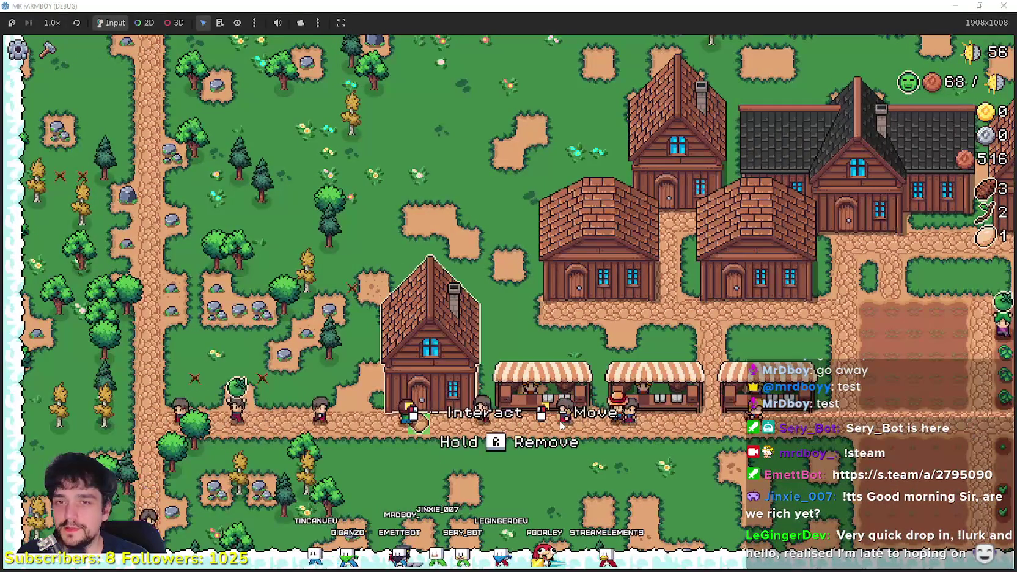
click(570, 414)
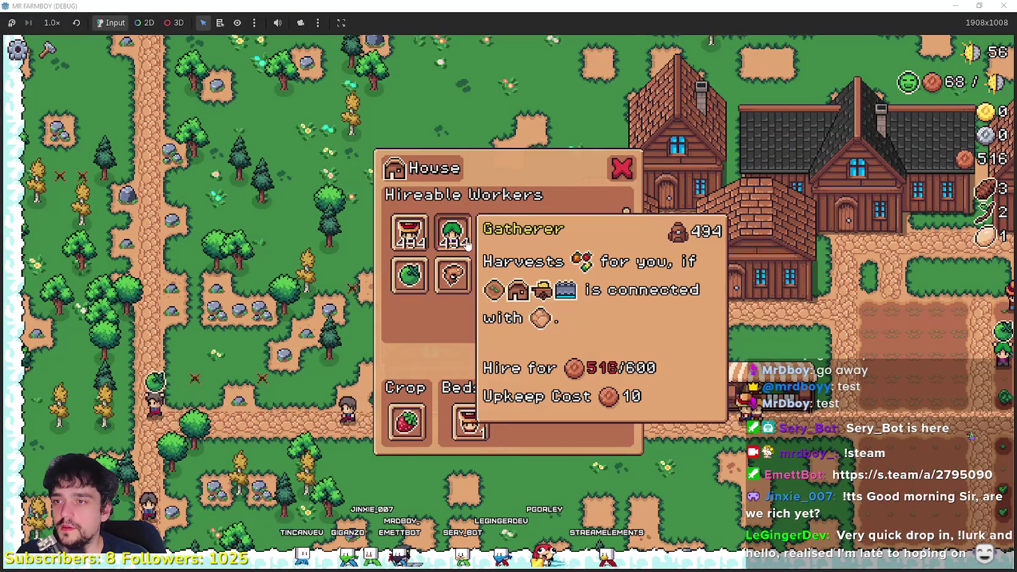
click(781, 392)
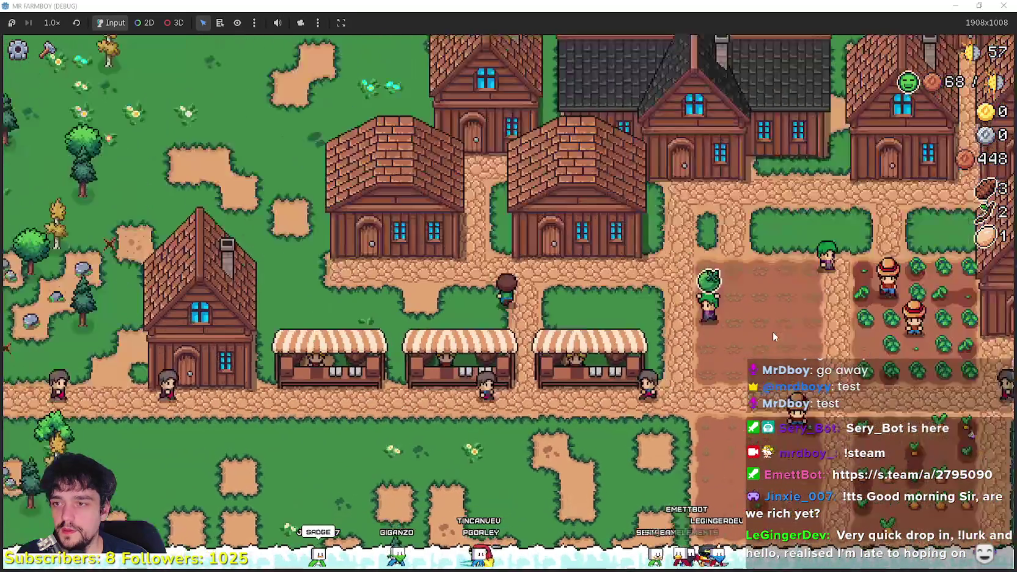
- Check a nearby house's workers, then walk the farmer down to the road
scroll(697, 356, up, 2)
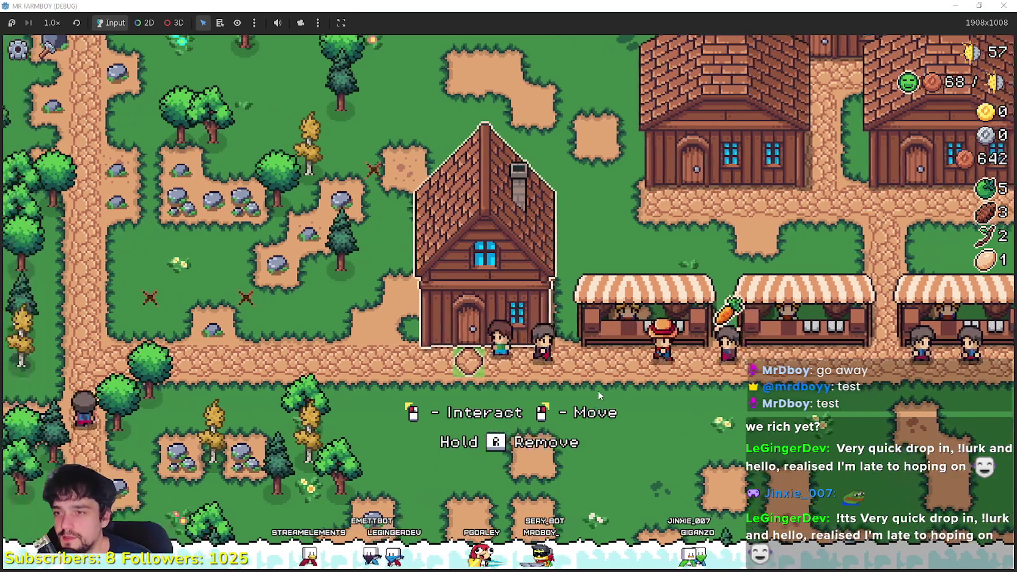
key(e)
key(Escape)
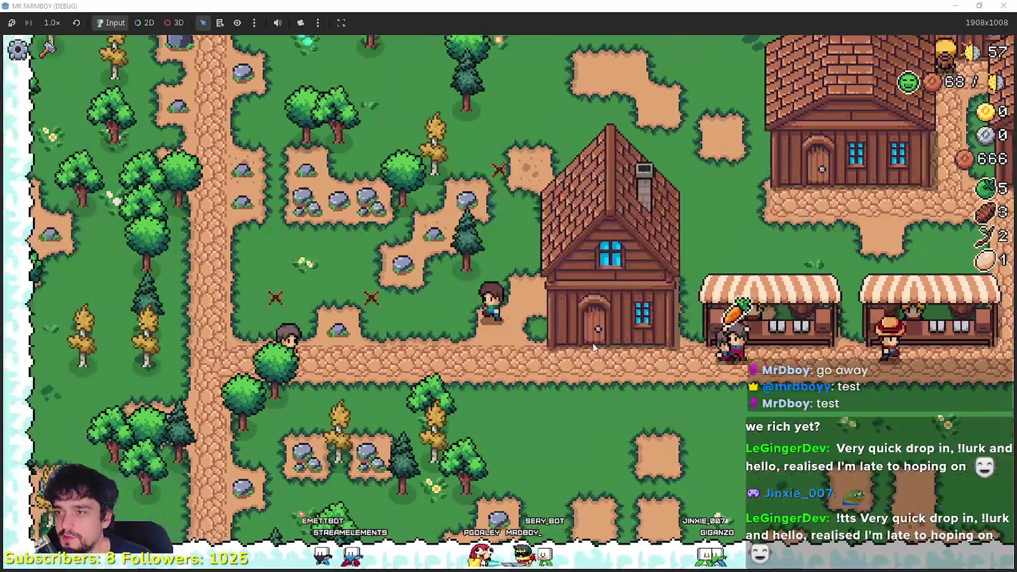
key(s)
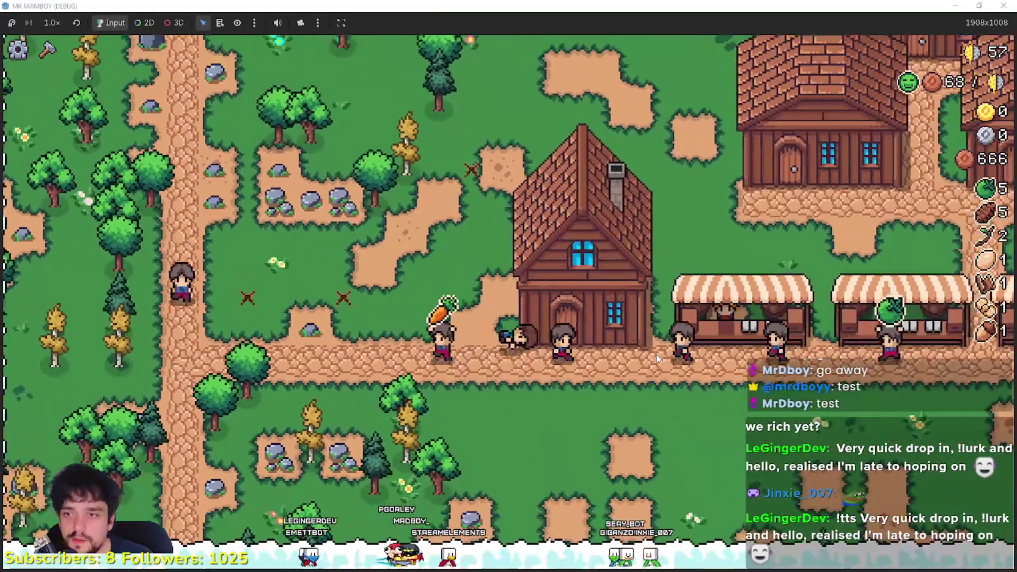
key(d)
key(e)
key(Escape)
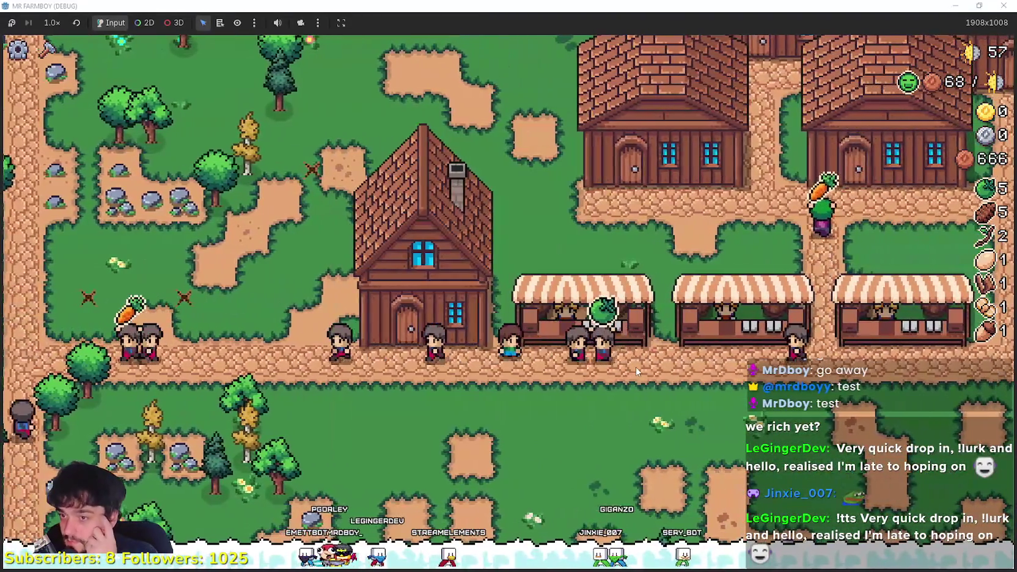
- Walk to the riverside house and open its window showing Carrot crop, beds 1/2
key(d)
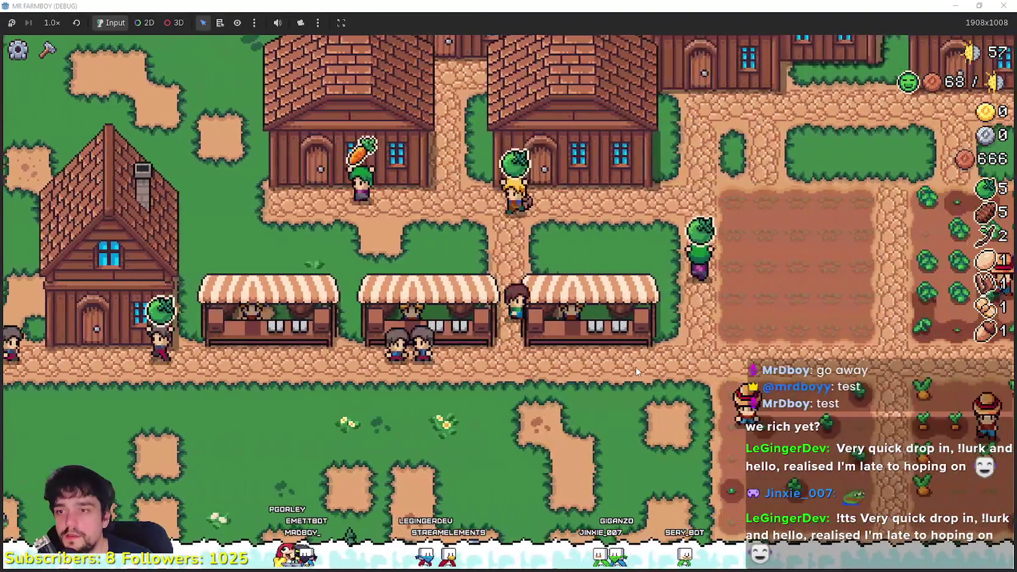
key(w)
key(d)
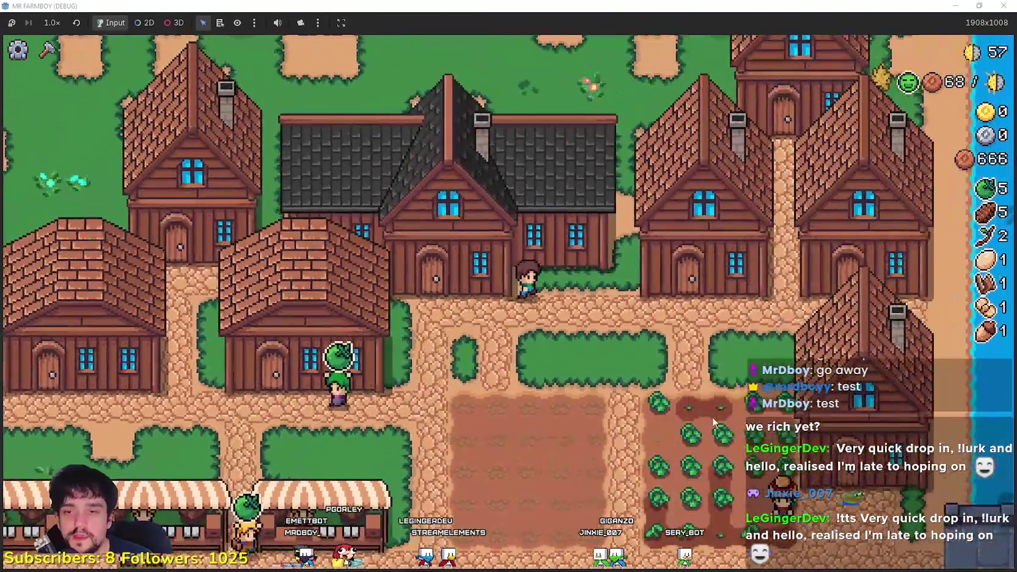
key(s)
key(d)
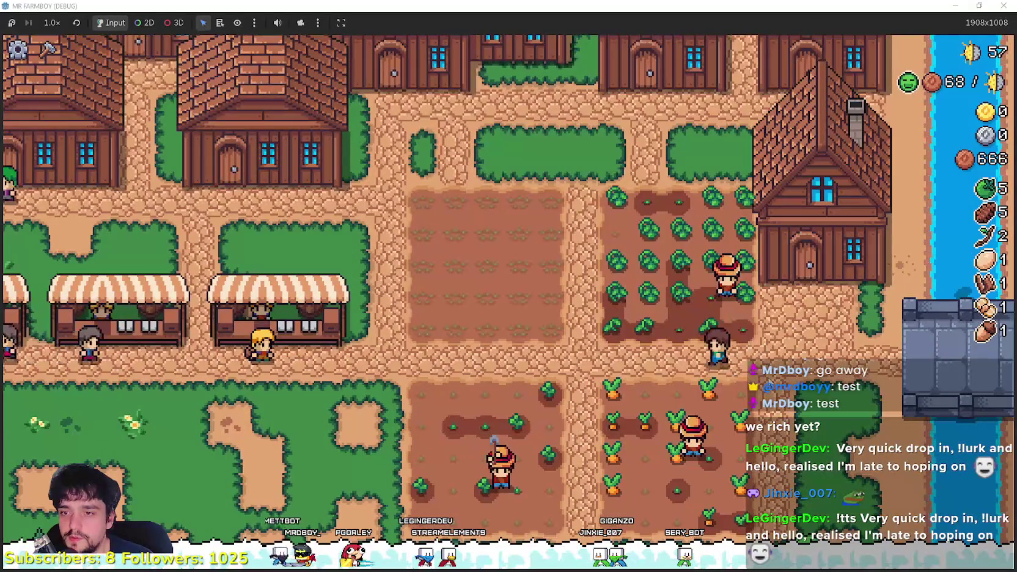
scroll(769, 384, up, 2)
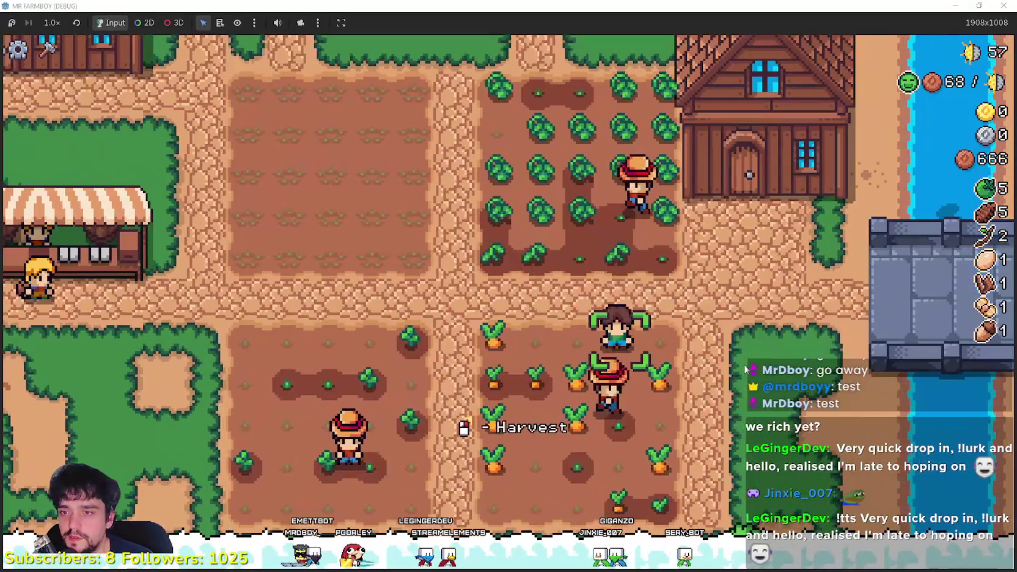
key(w)
key(d)
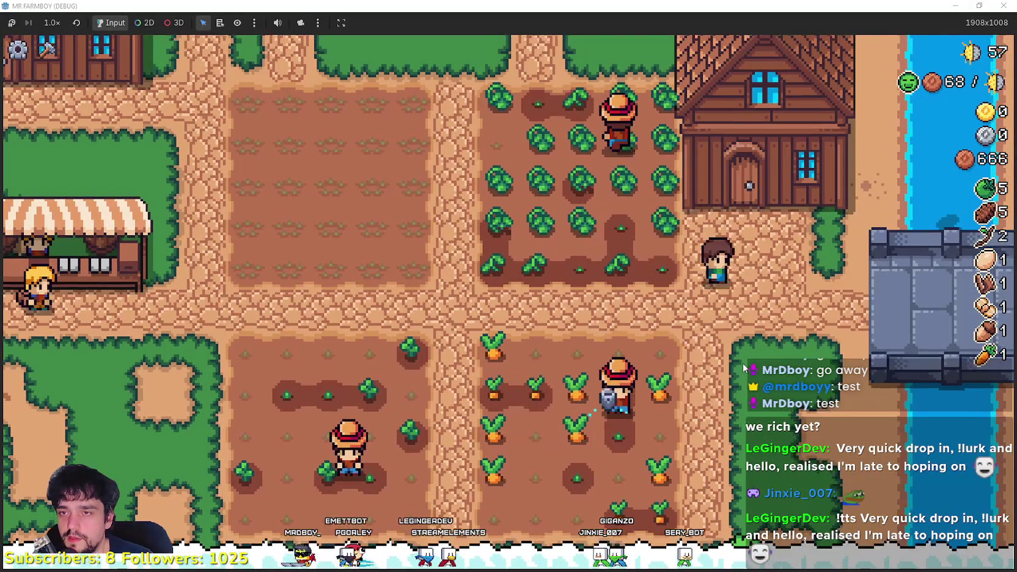
click(744, 367)
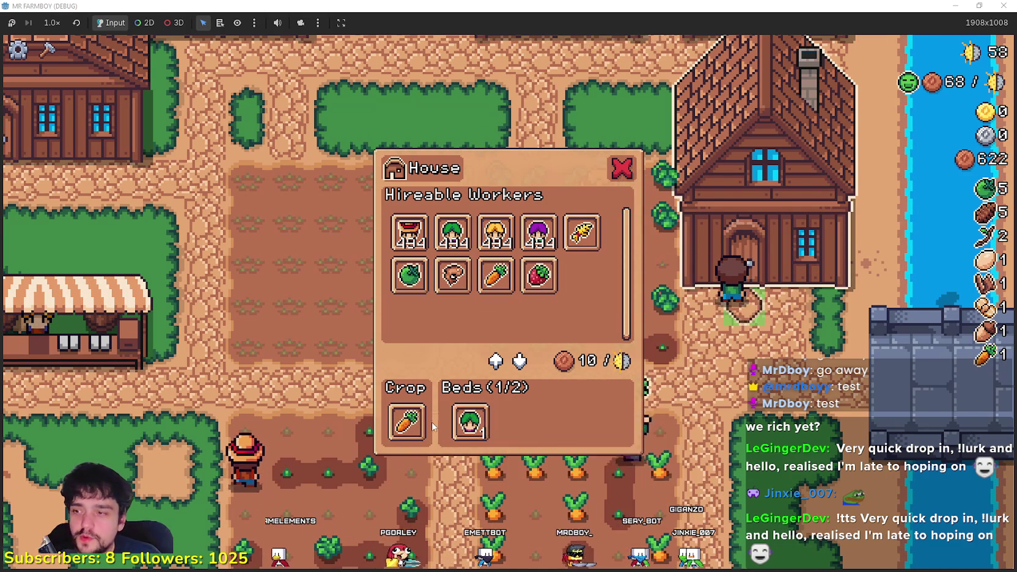
- Check several houses' crops and beds, ending on one with Strawberry and 1/2 beds
key(Escape)
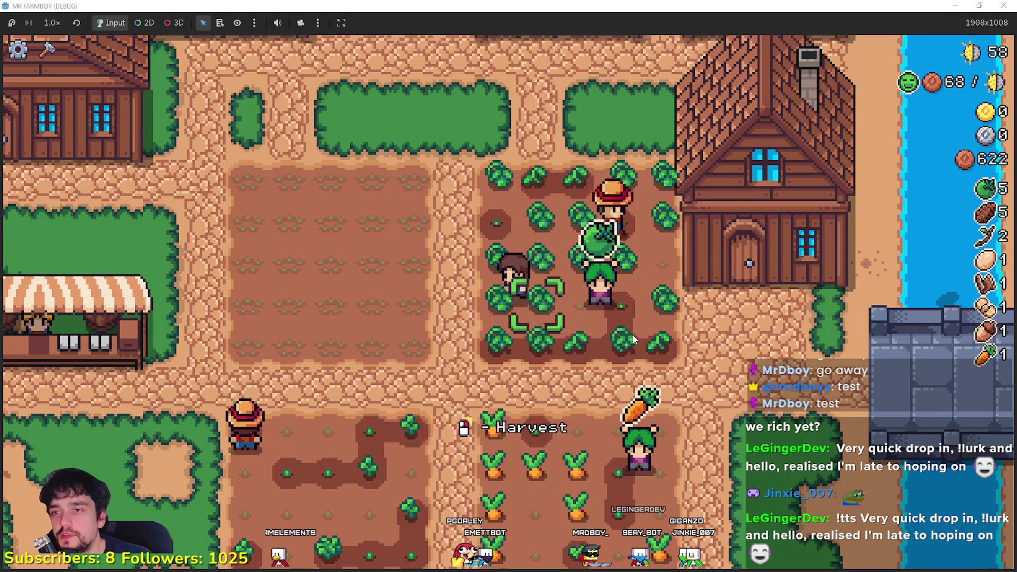
scroll(634, 338, down, 2)
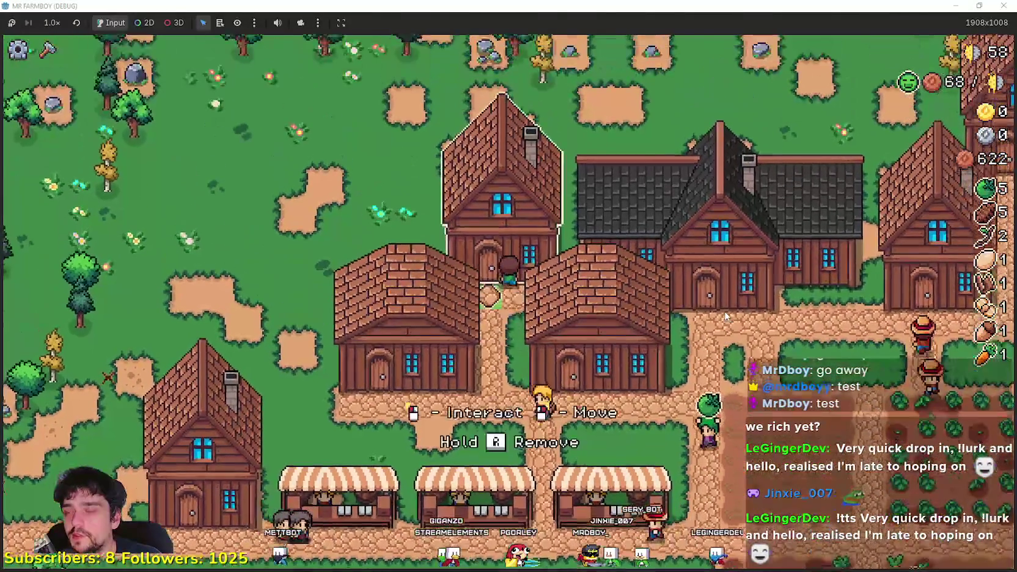
click(408, 426)
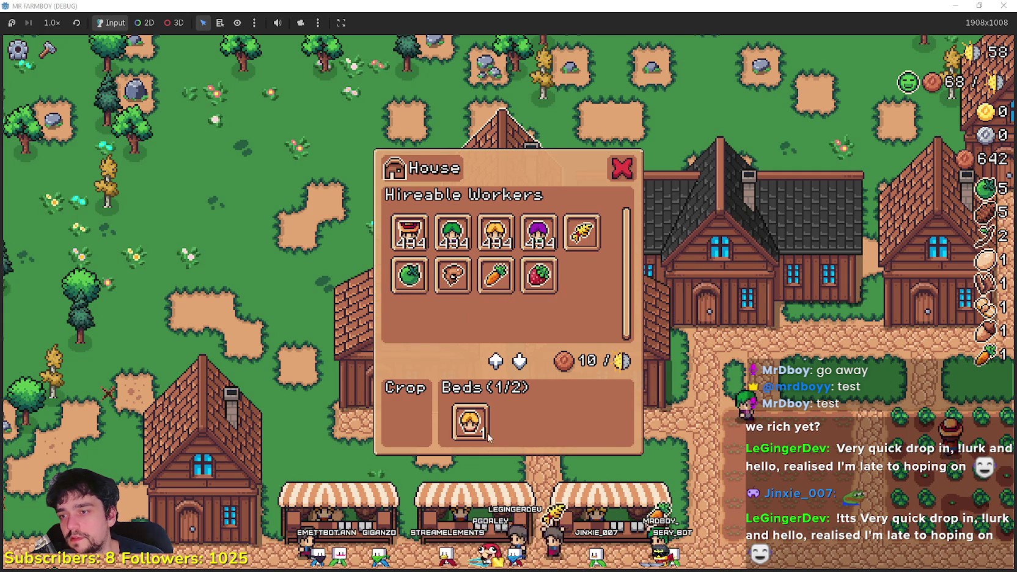
click(619, 174)
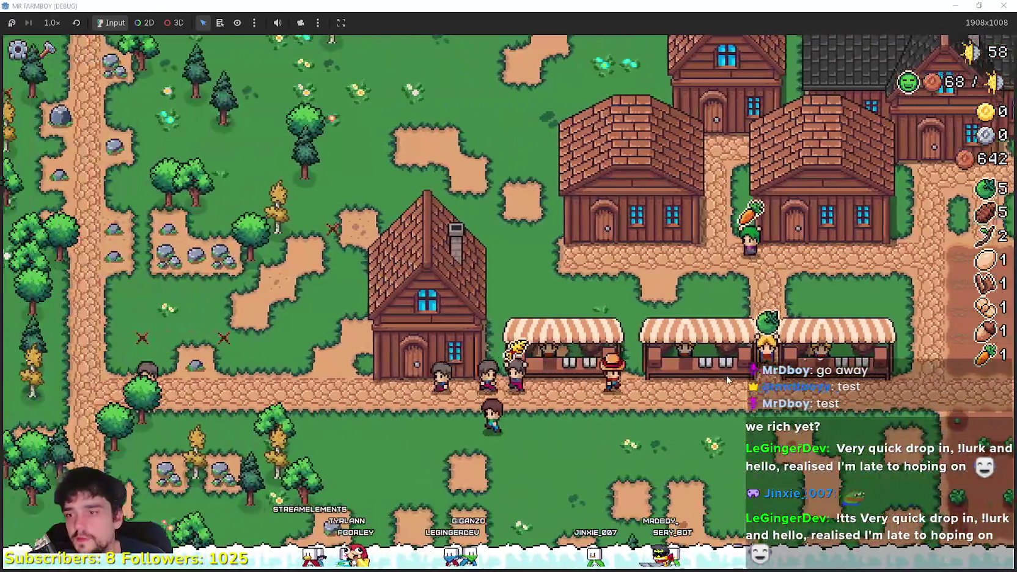
click(428, 294)
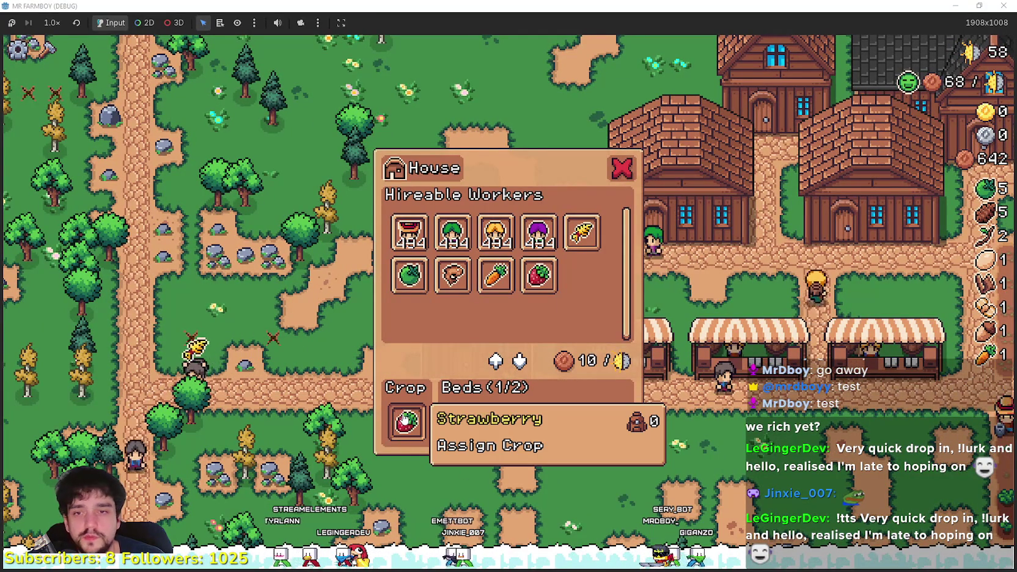
key(Escape)
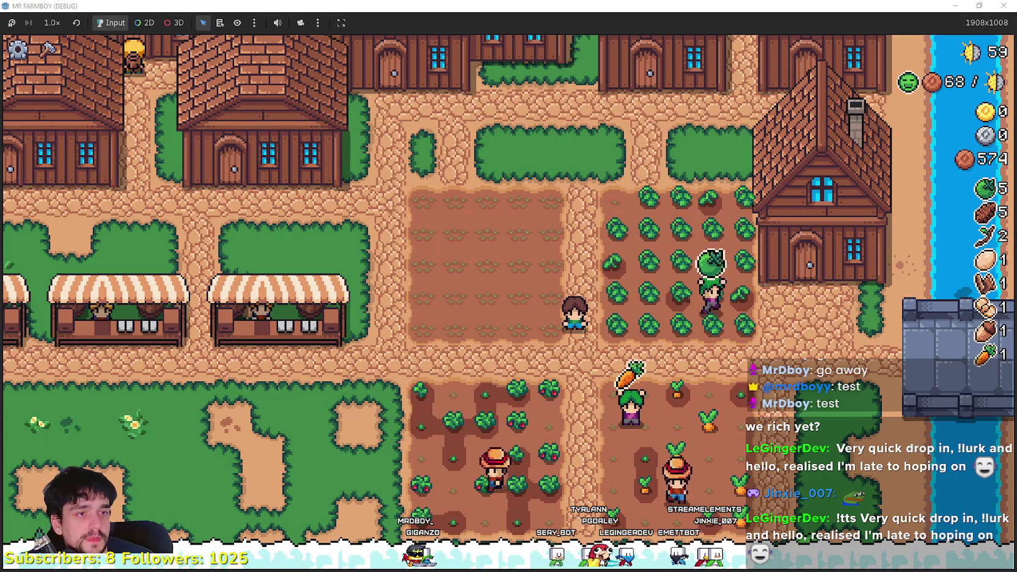
- In Steam's event editor, add a new bullet after the last Tweaks & Changes note
key(alt+Tab)
scroll(488, 324, down, 10)
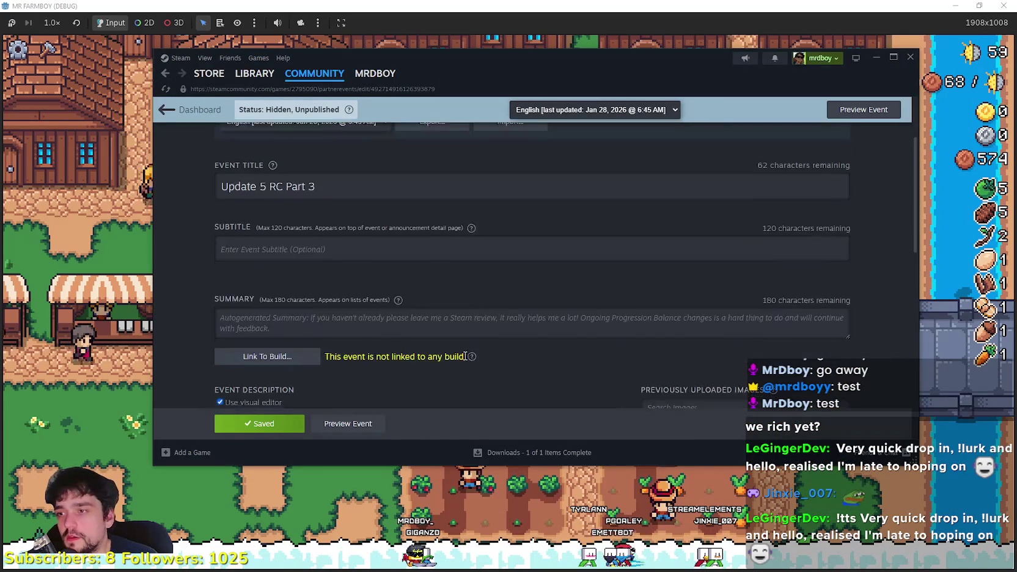
scroll(479, 347, up, 10)
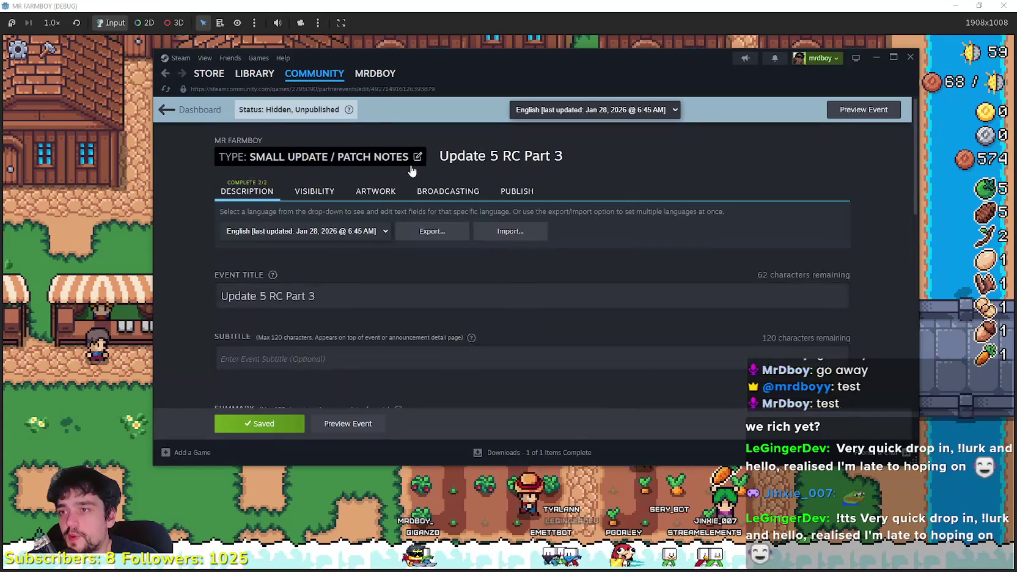
scroll(467, 284, down, 10)
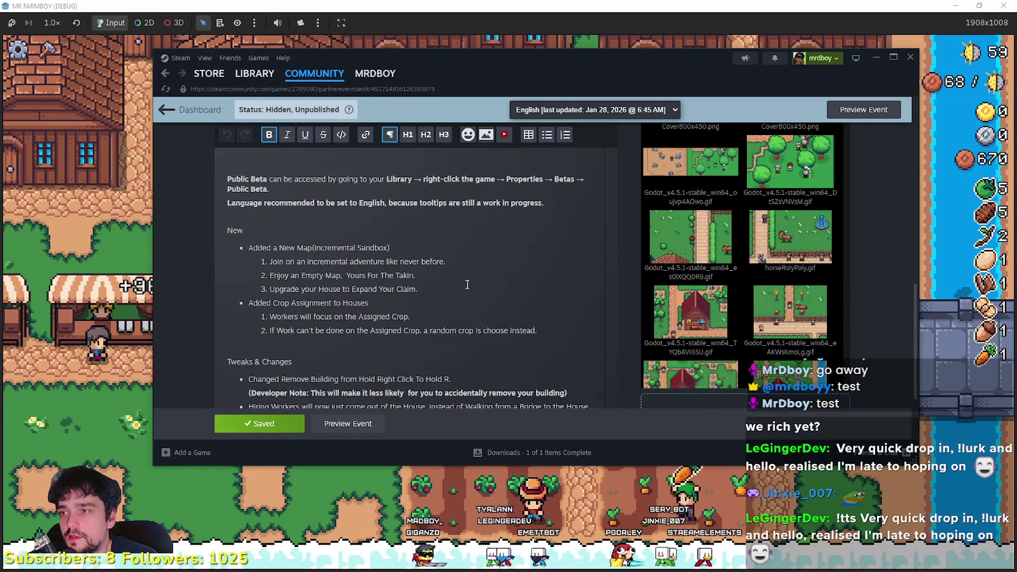
scroll(464, 287, down, 2)
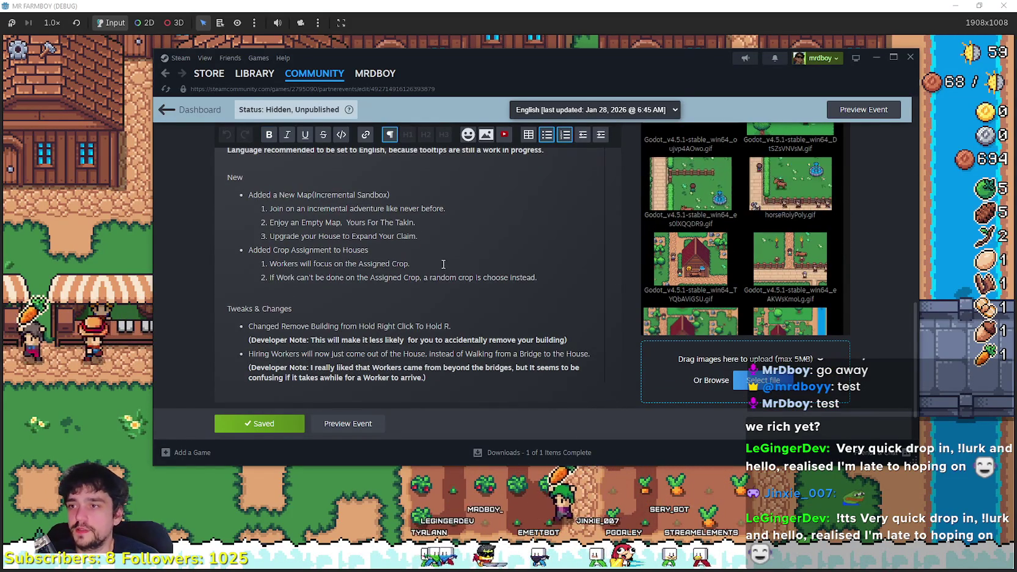
scroll(441, 266, down, 2)
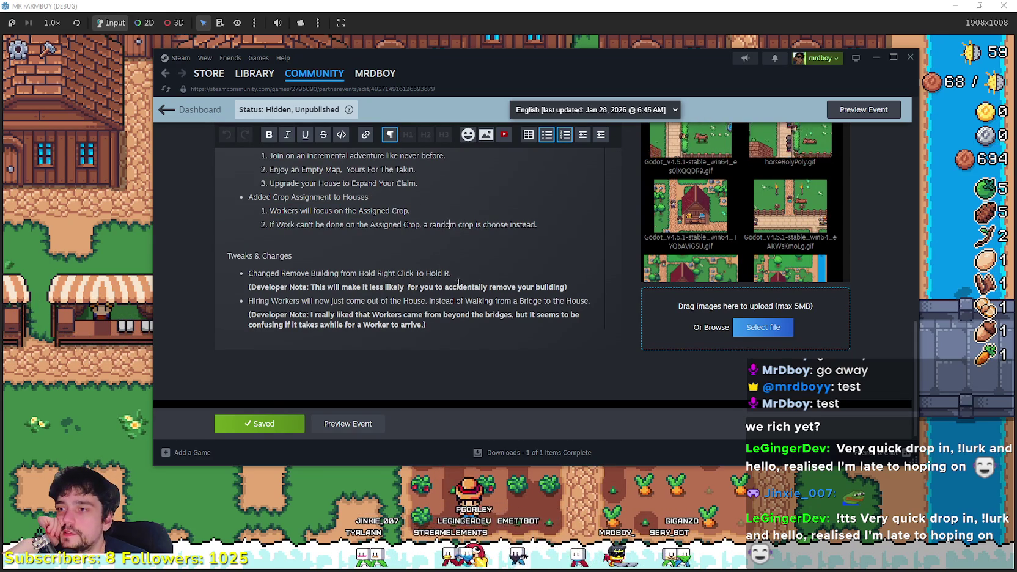
drag(301, 252, 236, 255)
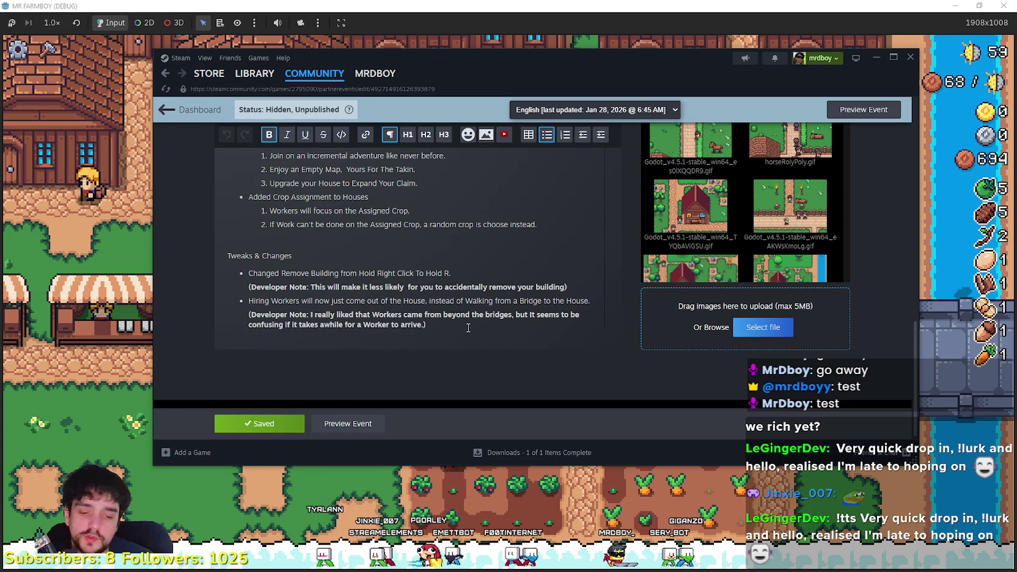
key(Return)
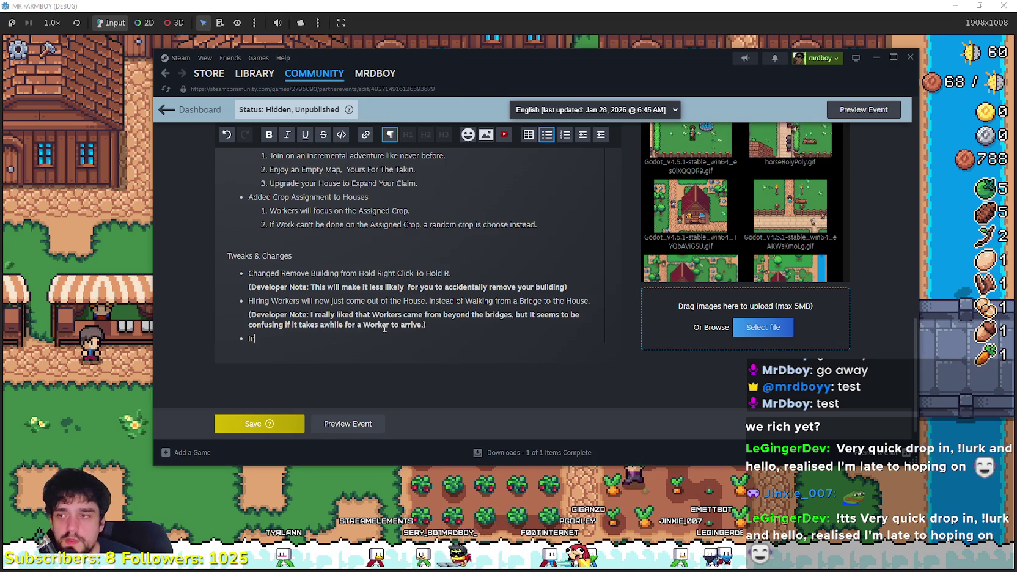
text(Increased World Fis)
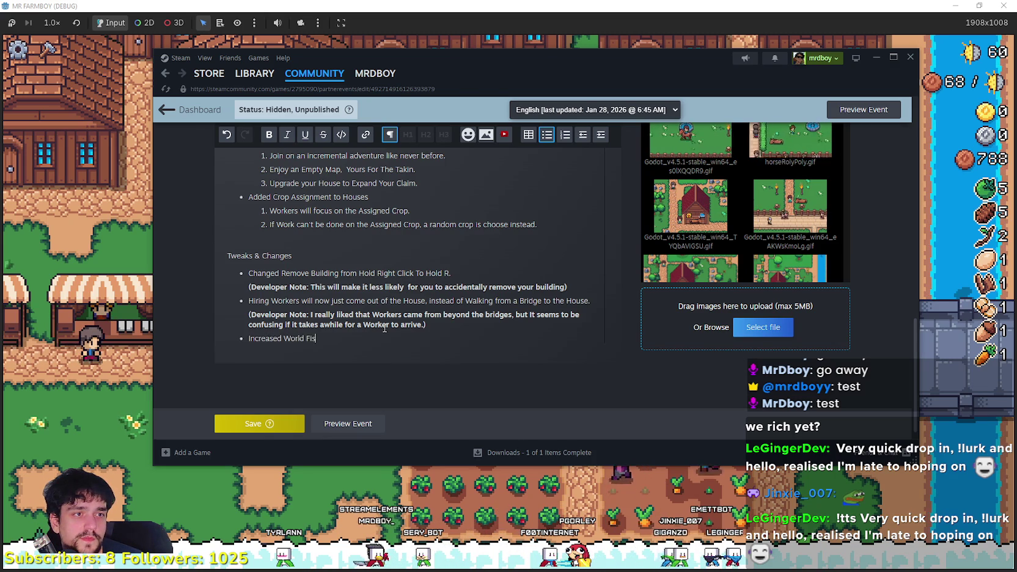
- Finish the fish max spawn bullet (20 to 30) and draft a fish chance bullet below
text(h )
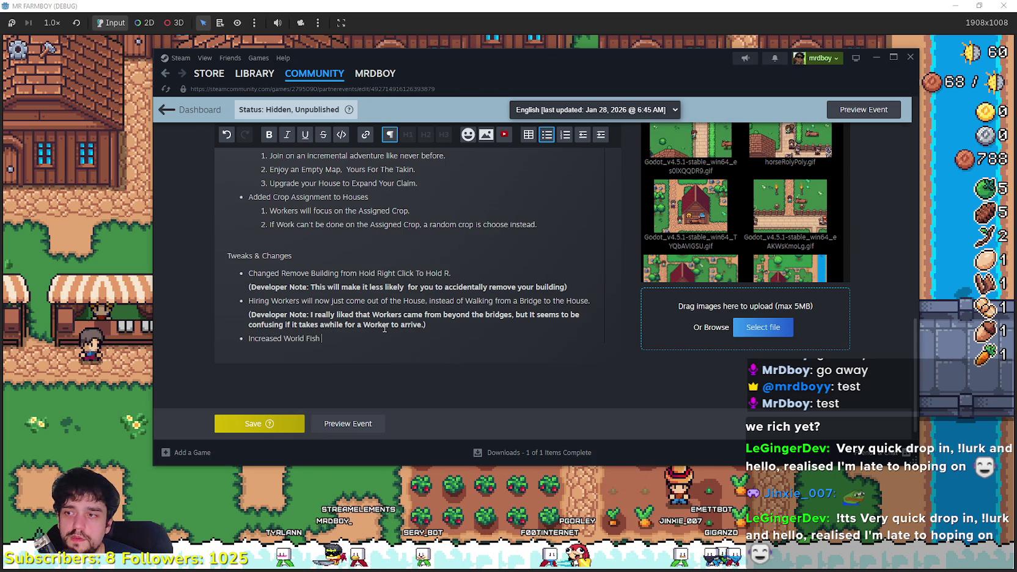
text(max spawn )
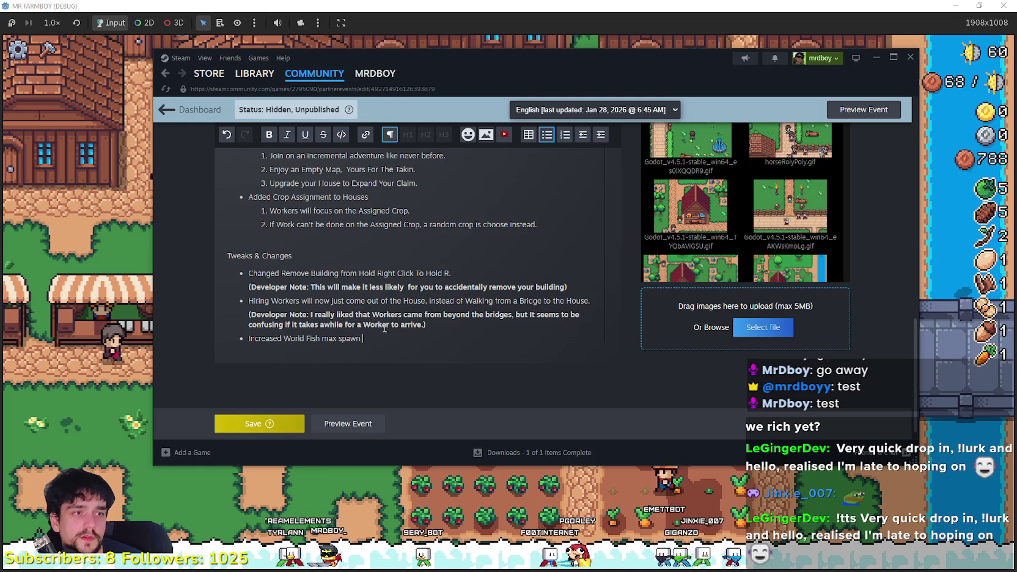
text(from 20 to 30.)
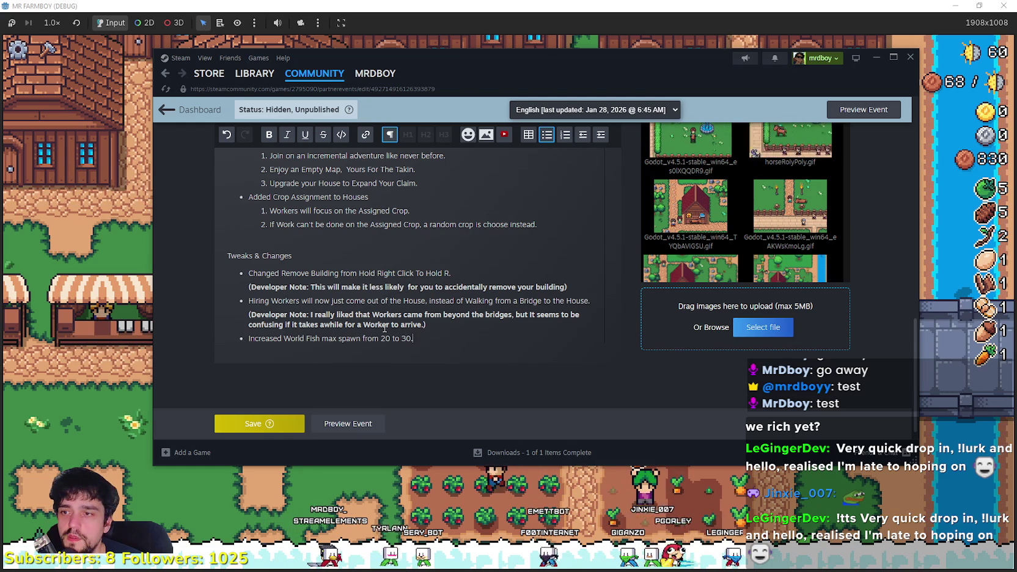
key(Return)
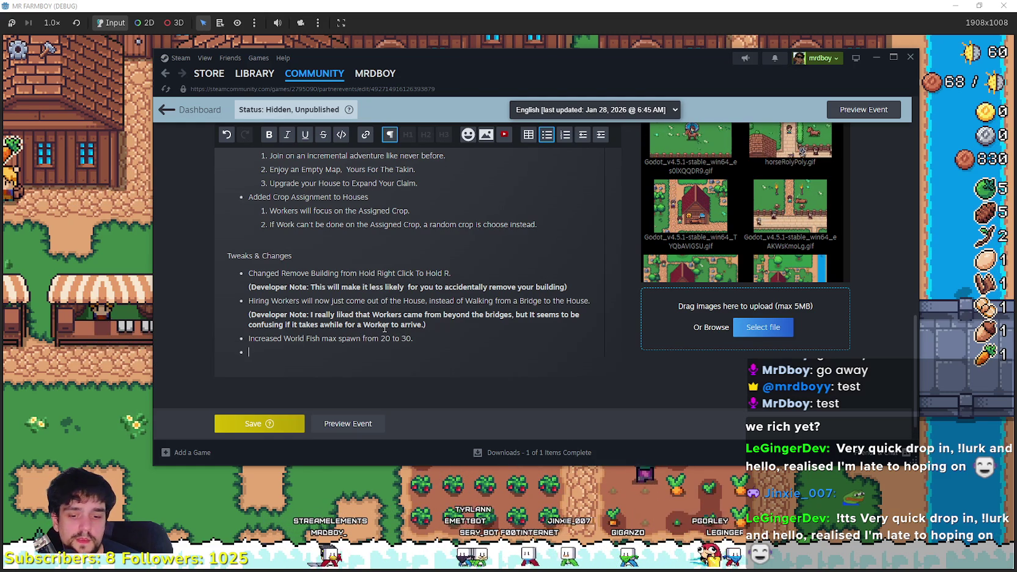
text(Increased th)
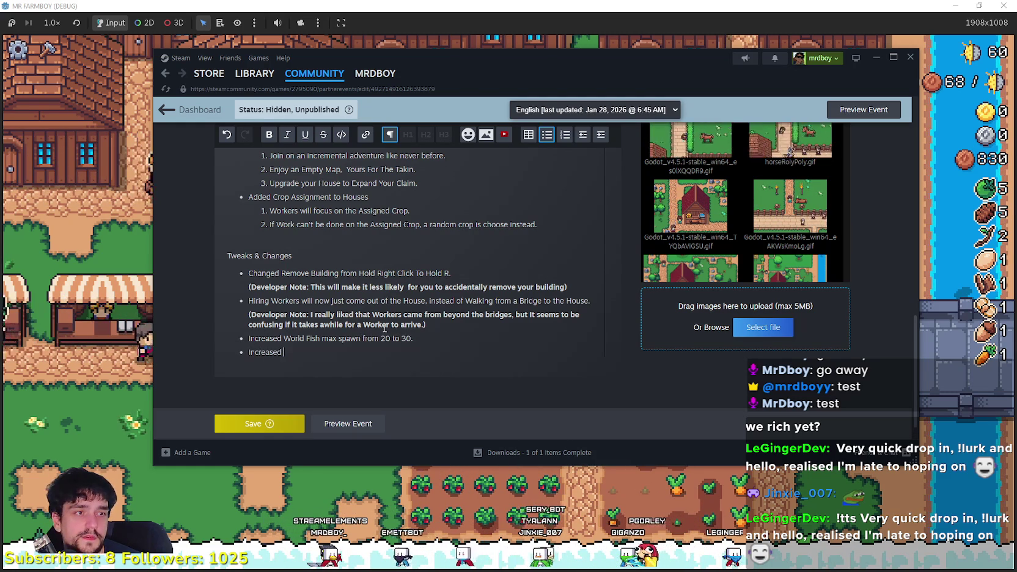
text(e )
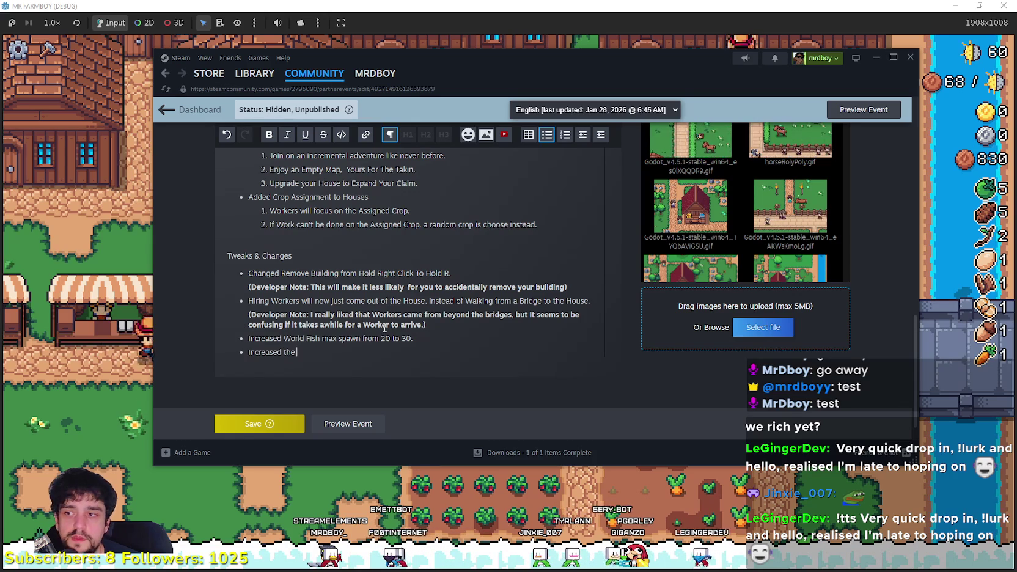
text(drop chance)
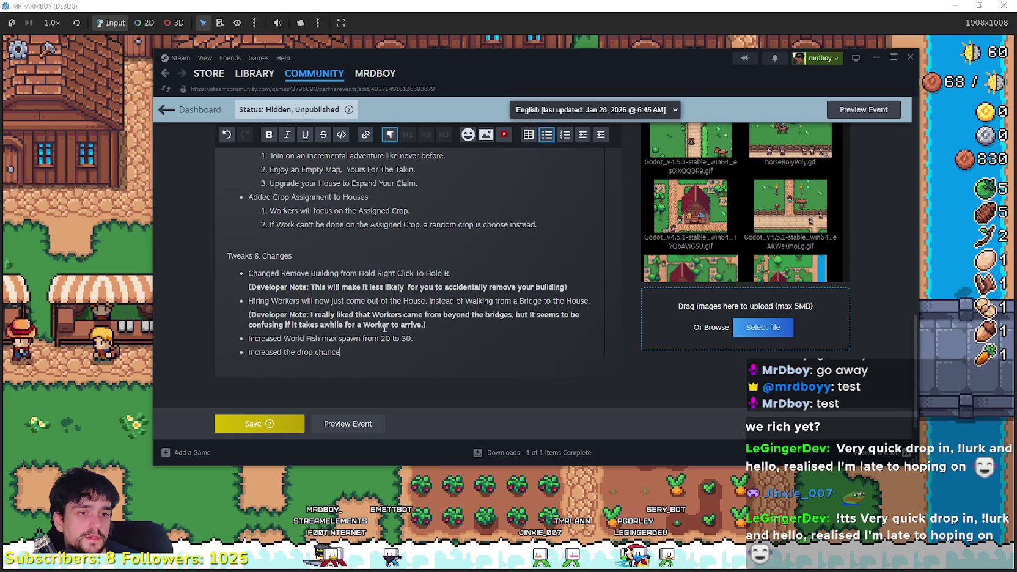
key(BackSpace)
key(BackSpace)
key(BackSpace)
text(% of Fish by 5)%)
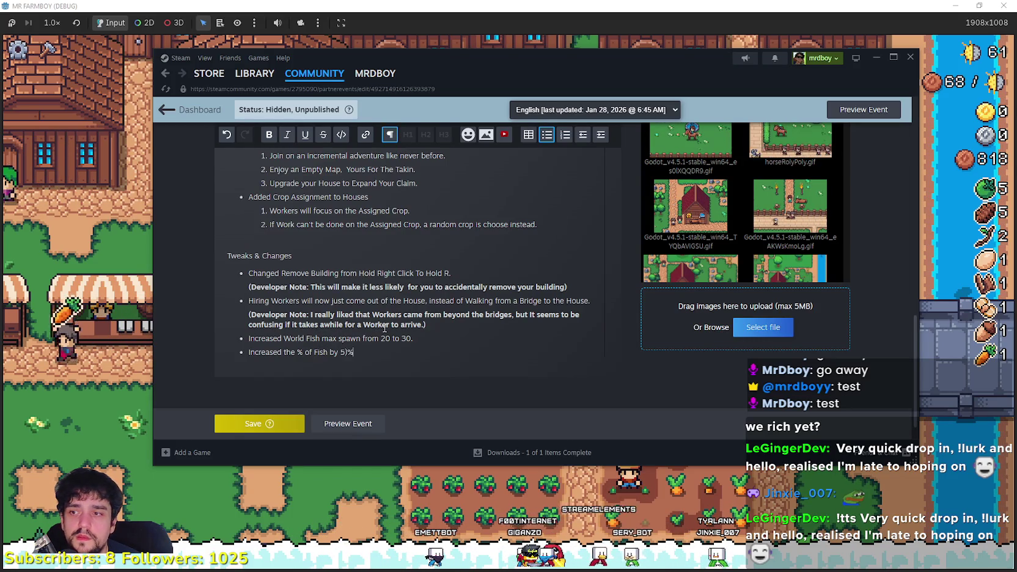
key(BackSpace)
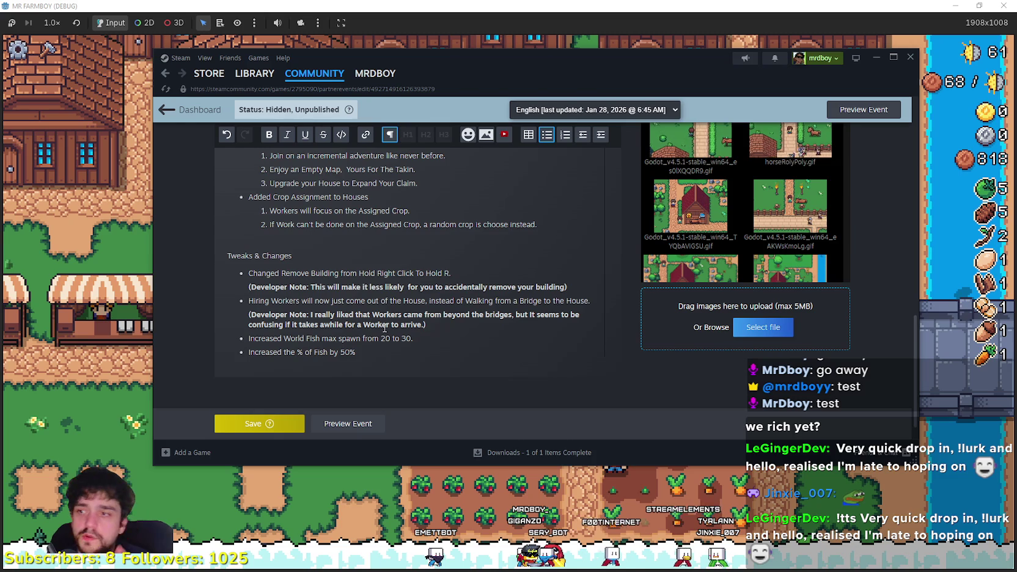
text(chance)
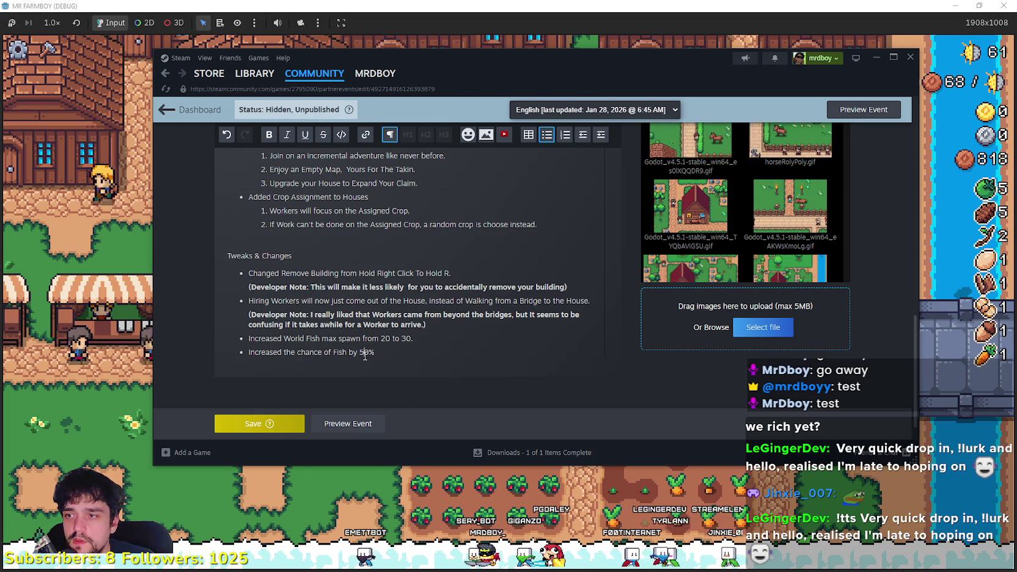
click(348, 353)
text(inb )
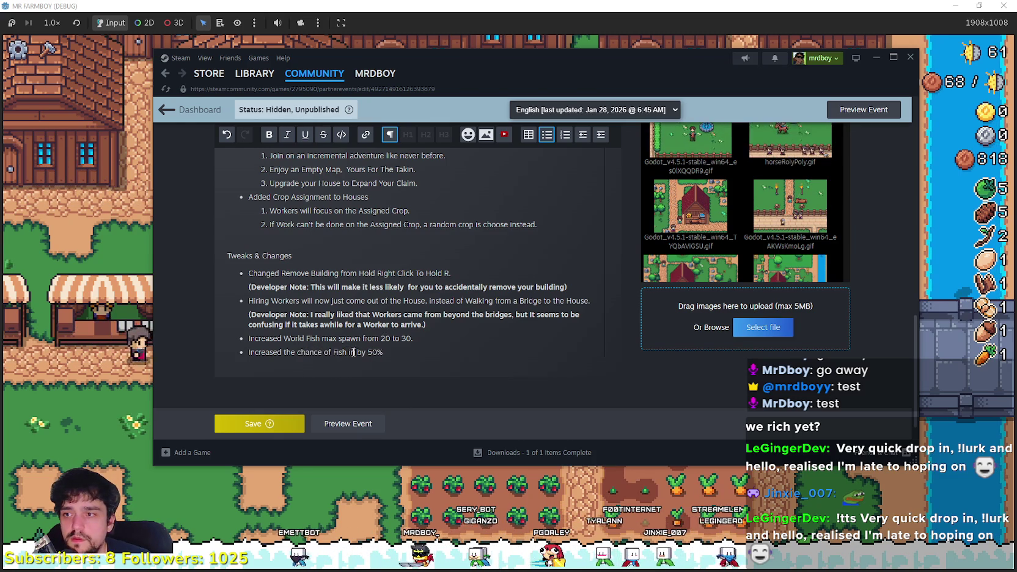
text(etween)
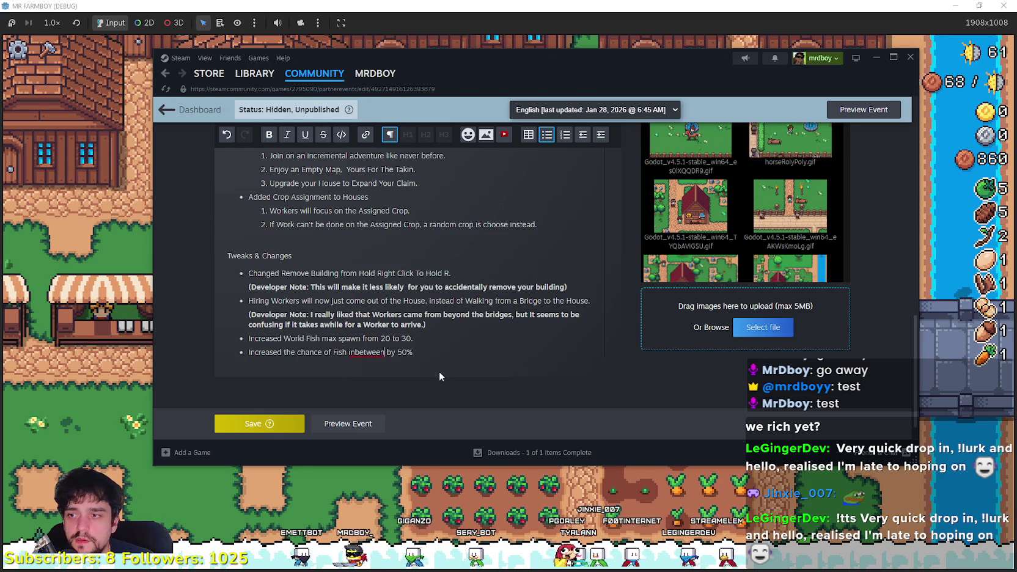
key(End)
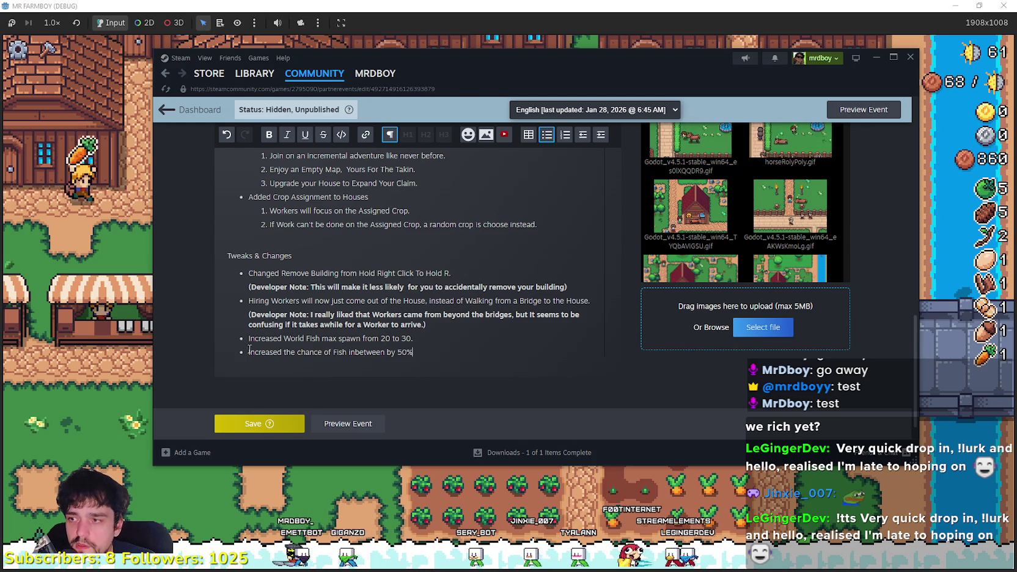
- Reword the last bullet to 'Increased the drop chance of fish by 50%'
click(249, 354)
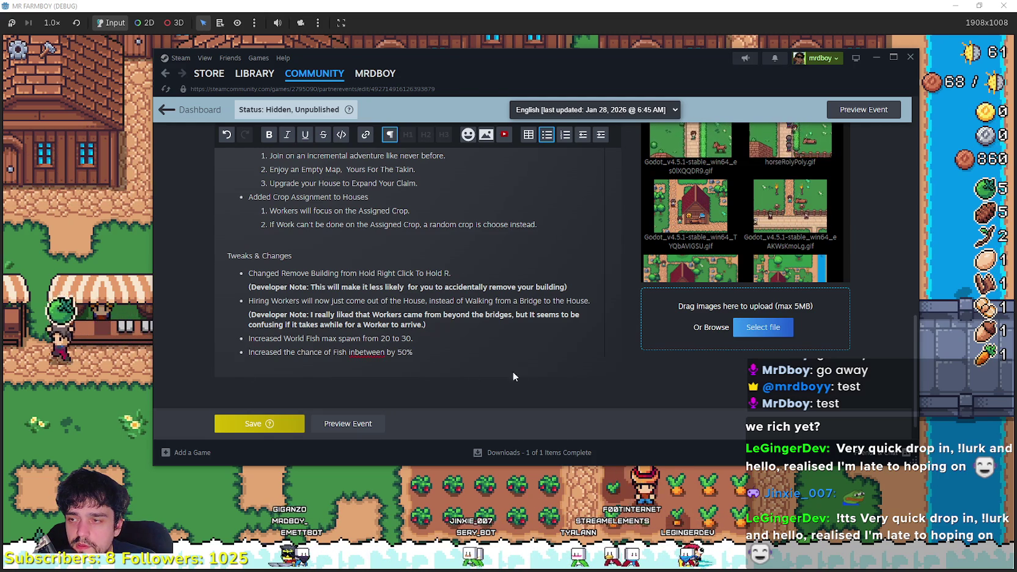
drag(428, 352, 237, 347)
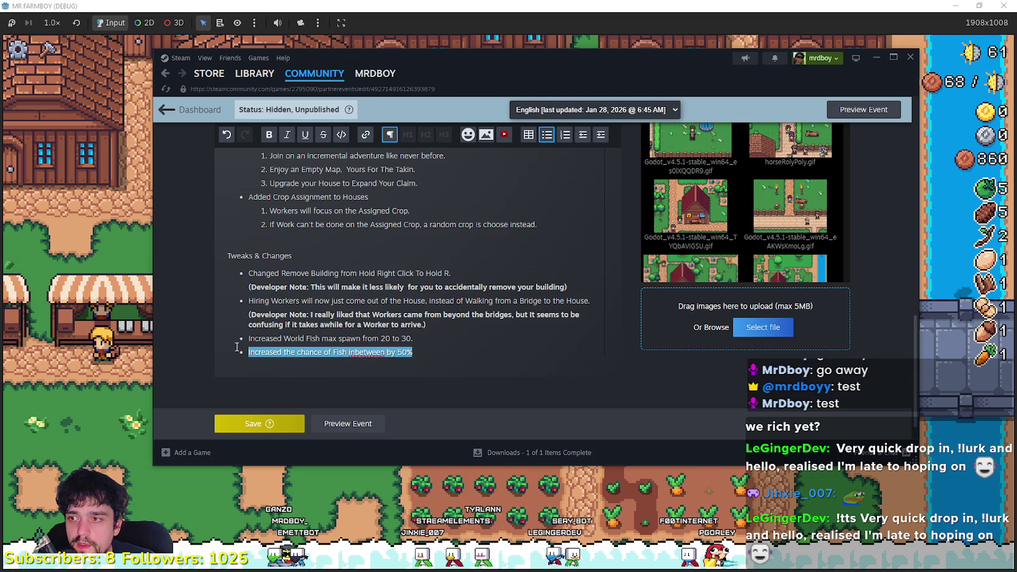
drag(237, 347, 299, 353)
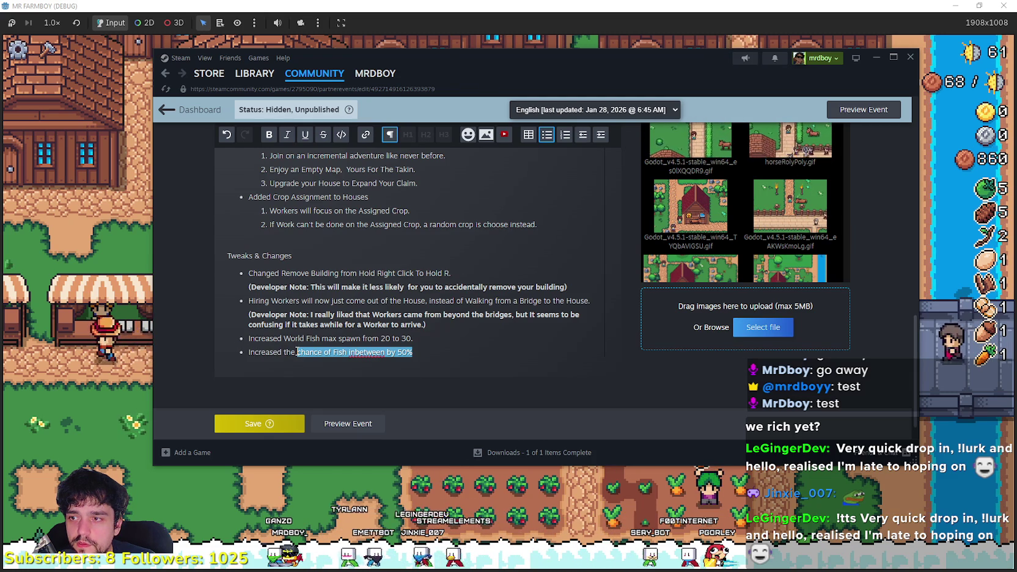
text(drop chance)
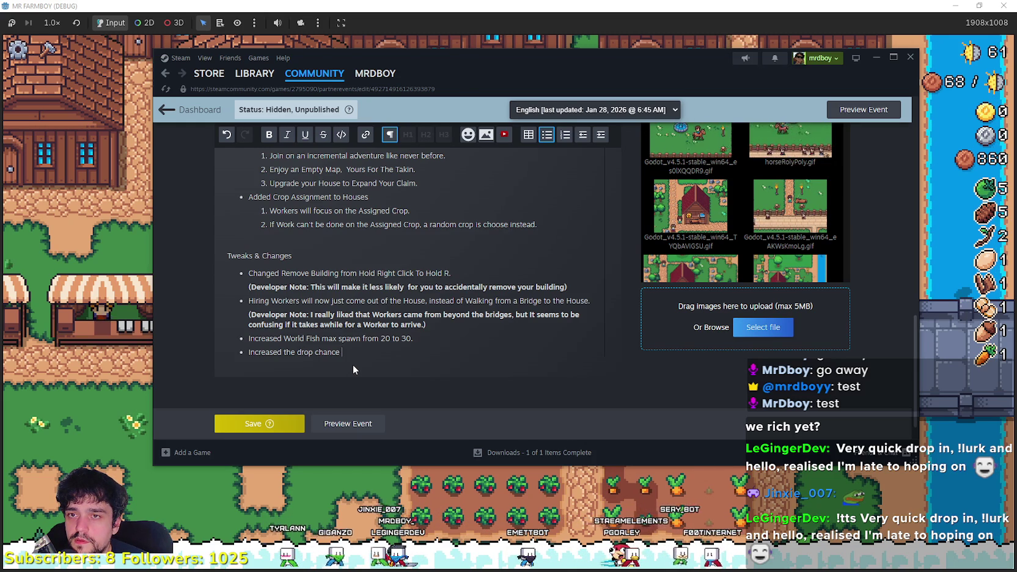
text(of )
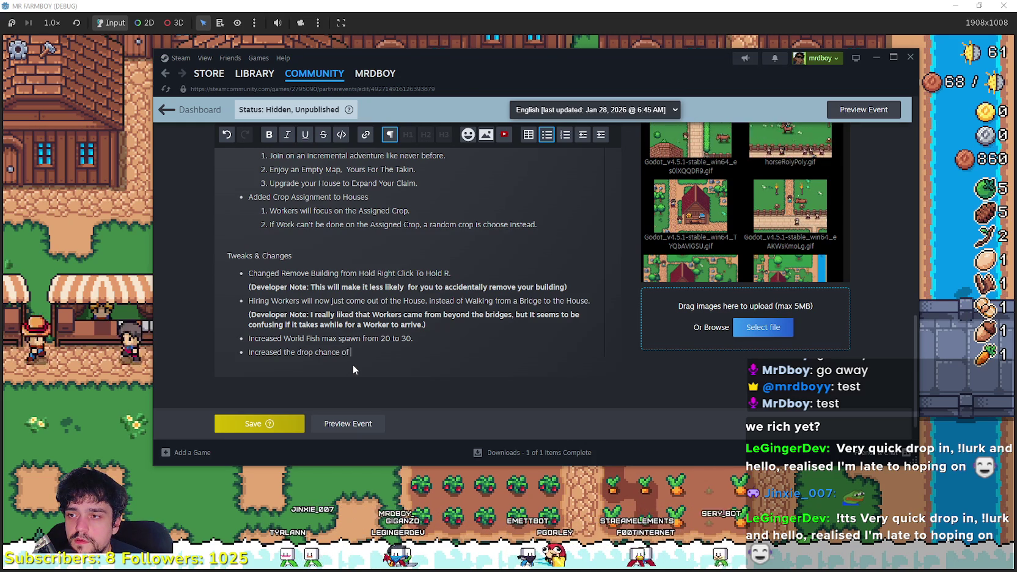
text(fish)
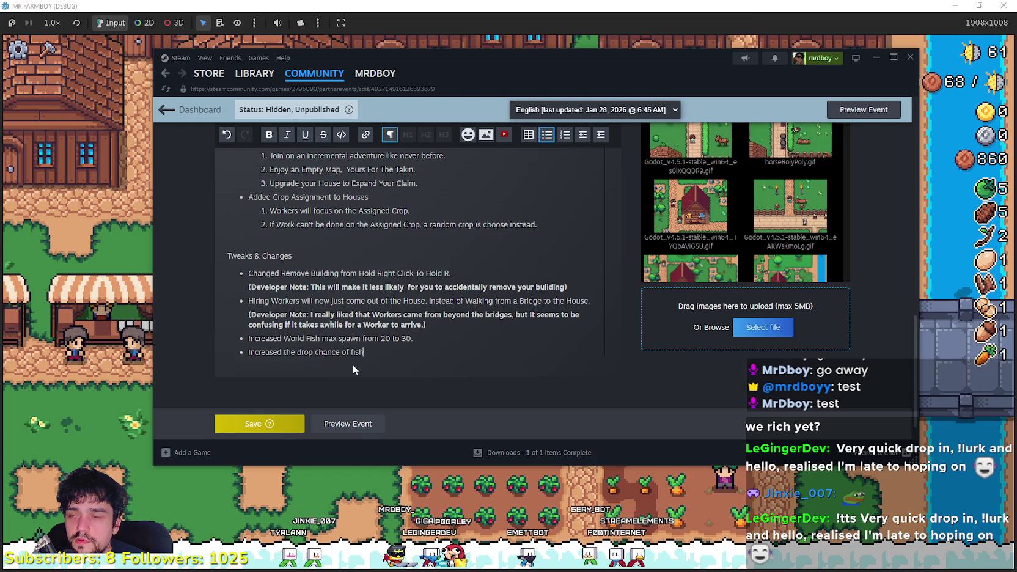
text( by 50%)
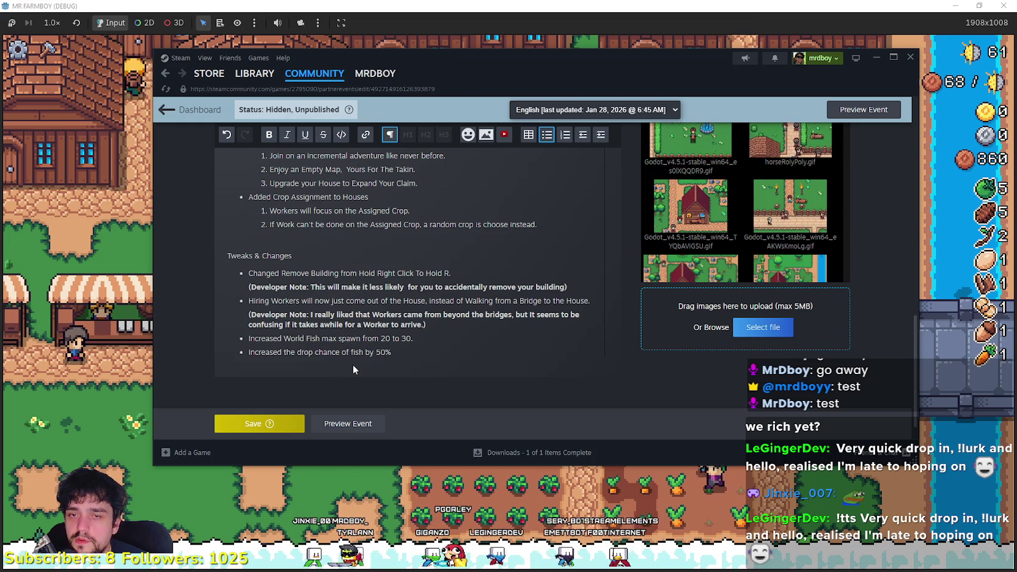
- Save the update event and scroll through the saved patch notes
click(263, 428)
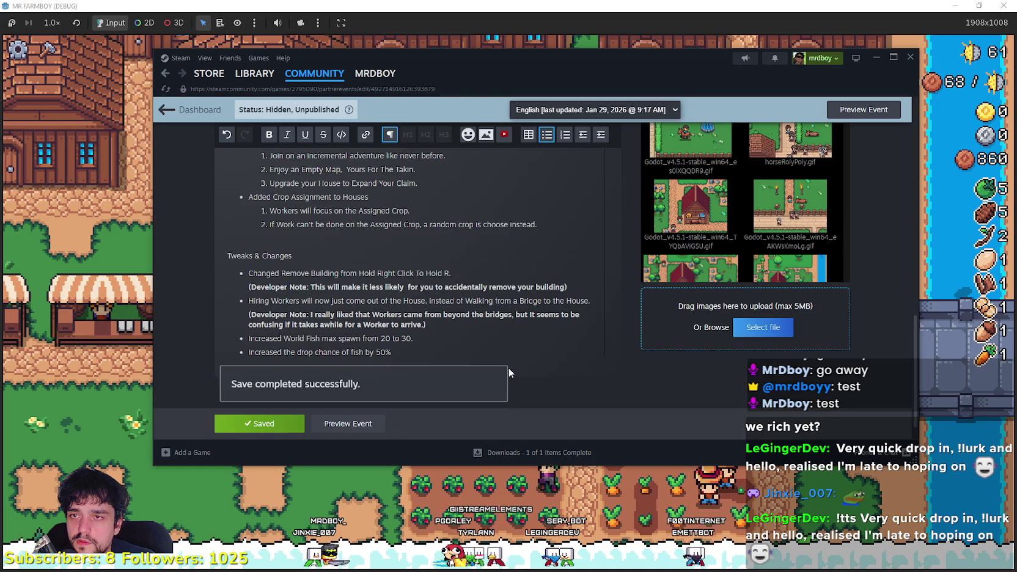
scroll(499, 349, down, 1)
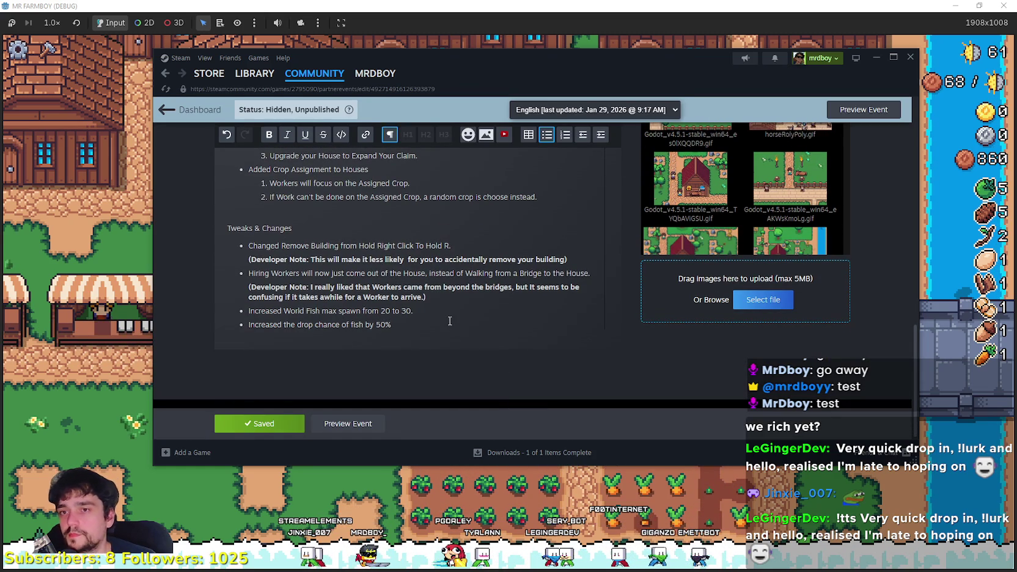
scroll(445, 318, up, 3)
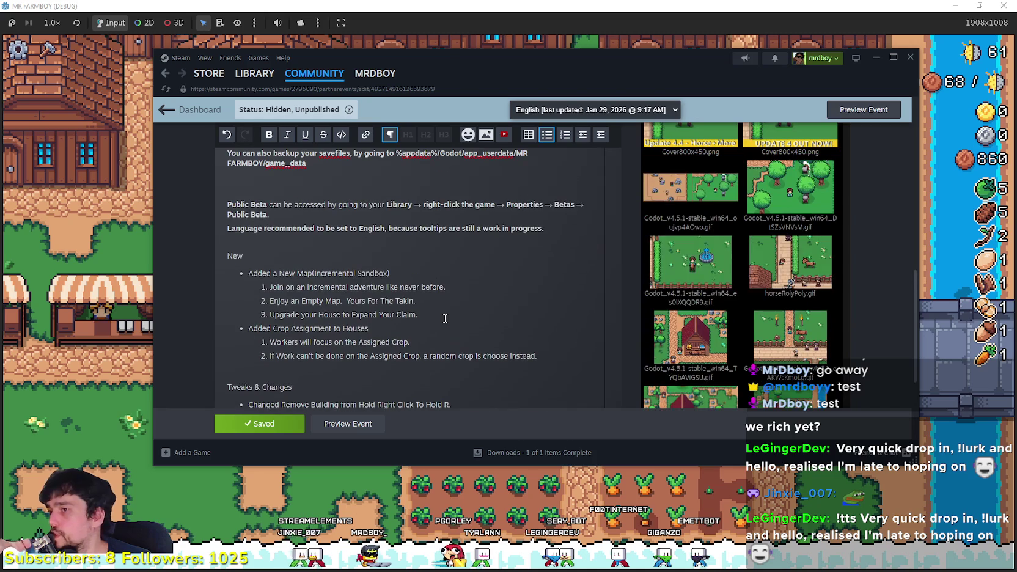
scroll(445, 318, down, 1)
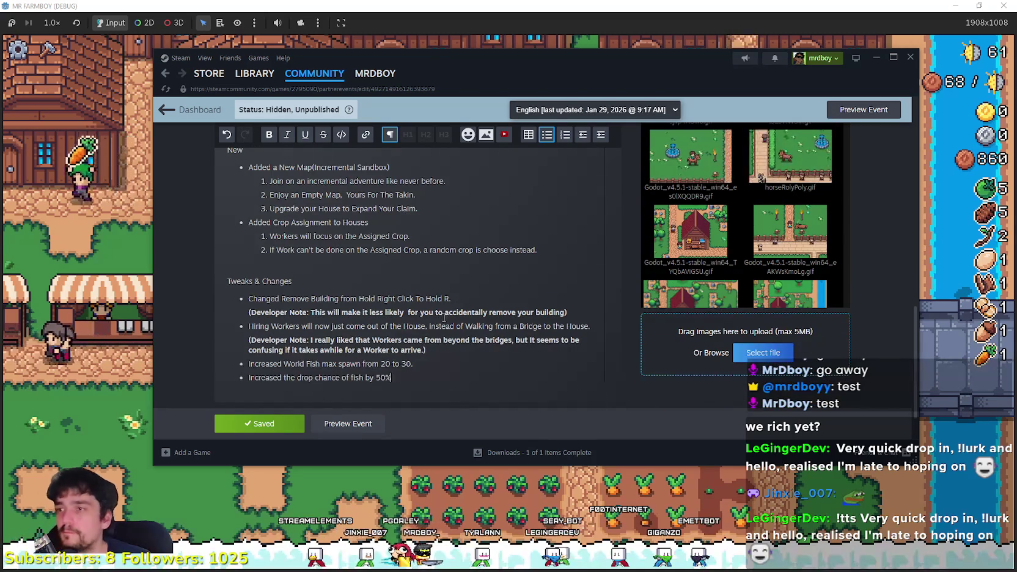
scroll(443, 316, up, 2)
- Back in the game, harvest 25 strawberries from the patch and open the market stall
key(alt+Tab)
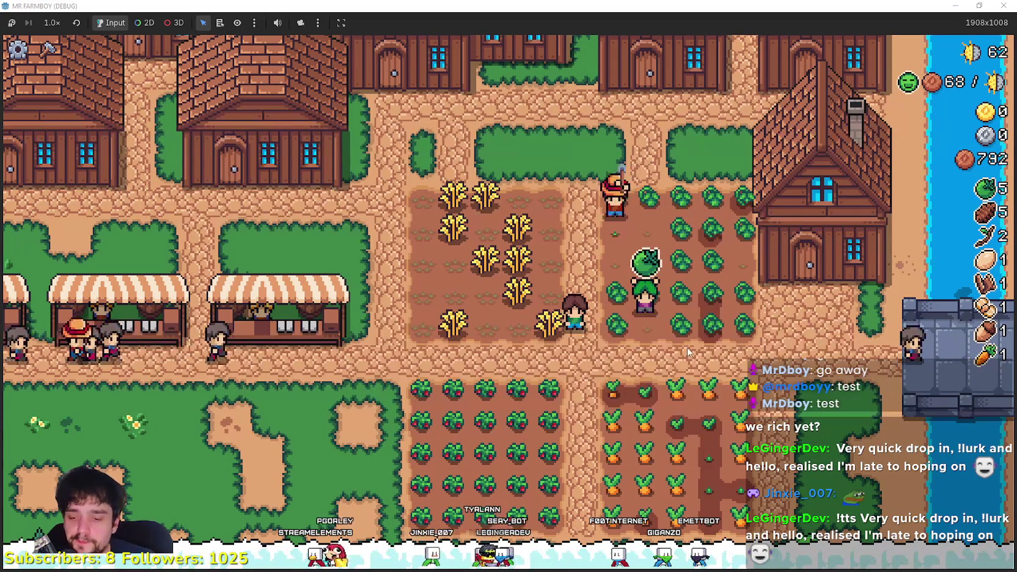
key(s)
key(a)
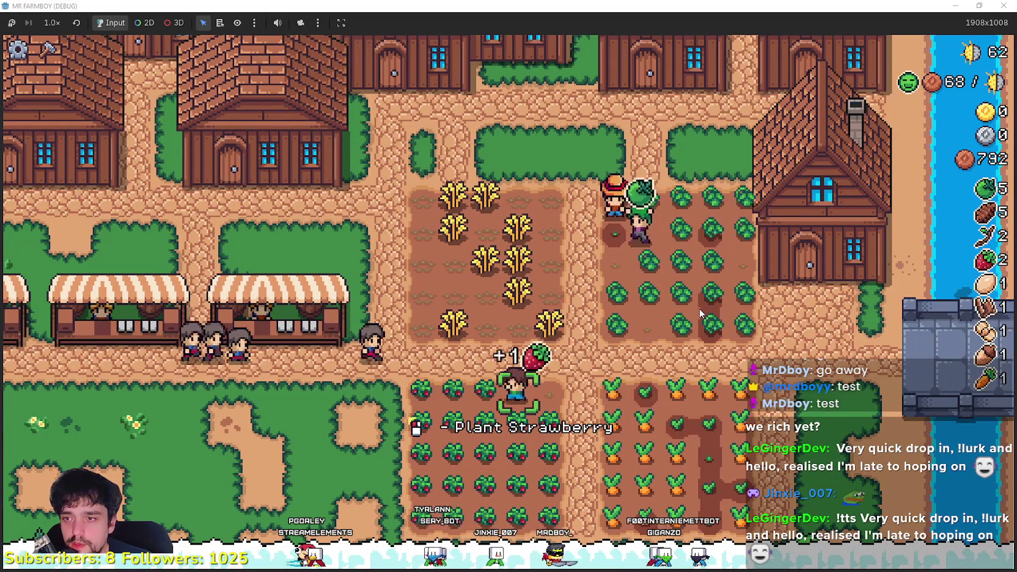
key(a)
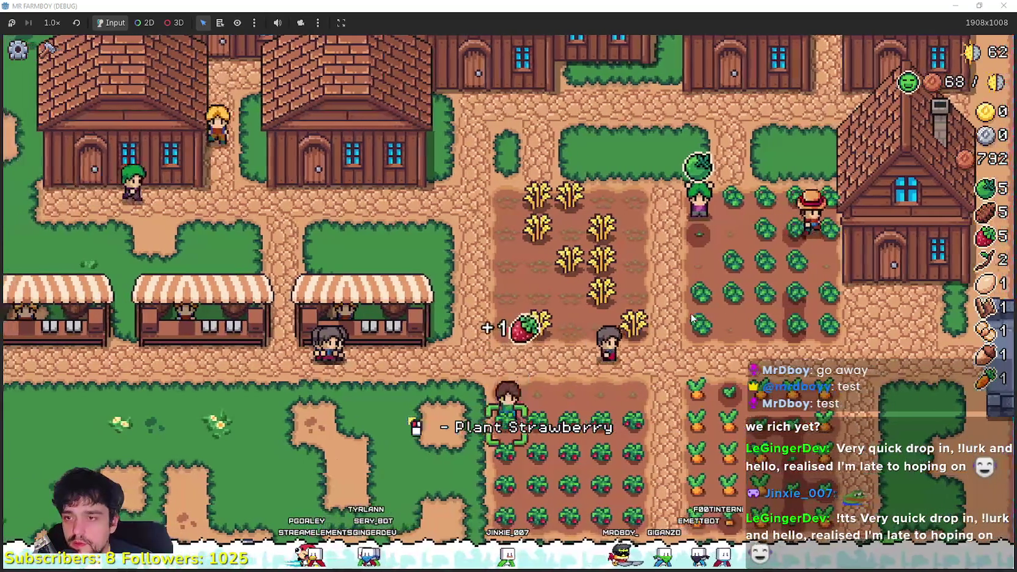
key(d)
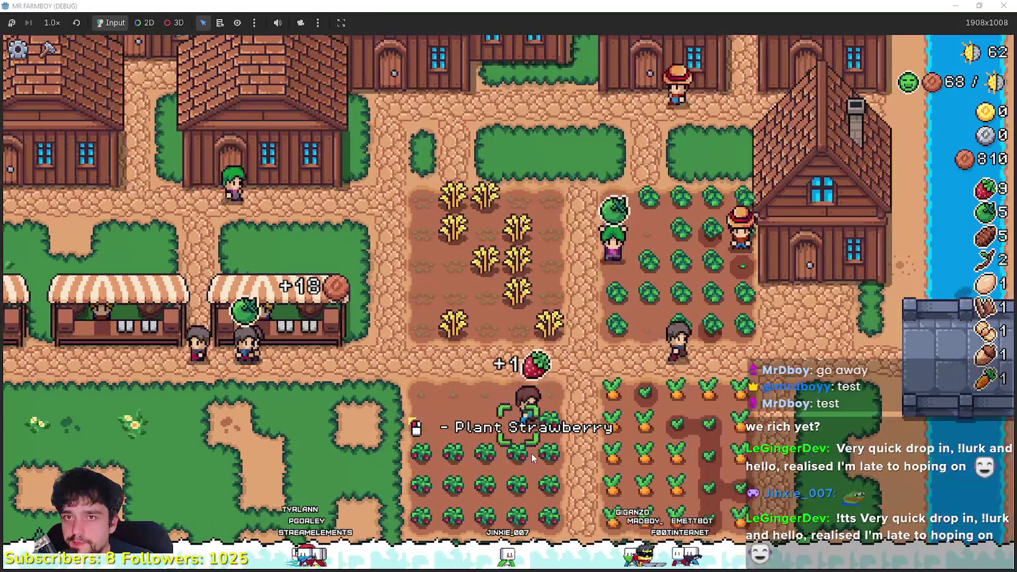
key(s)
key(a)
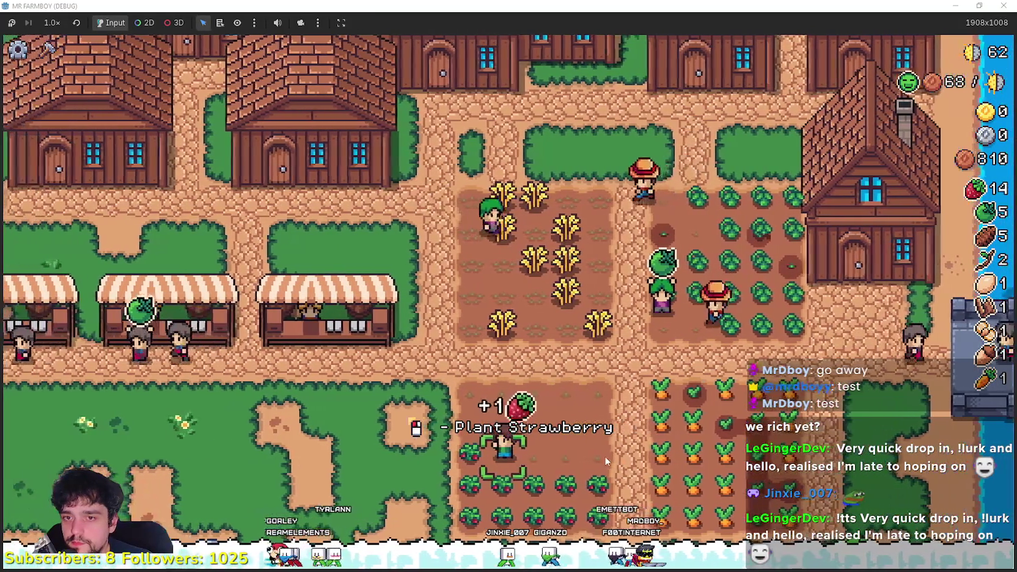
key(s)
key(d)
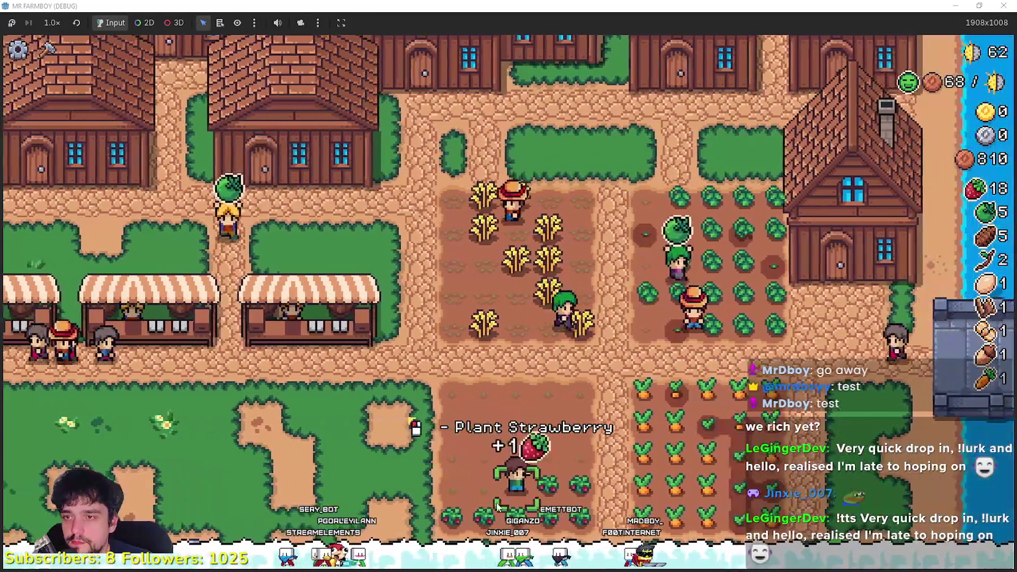
key(d)
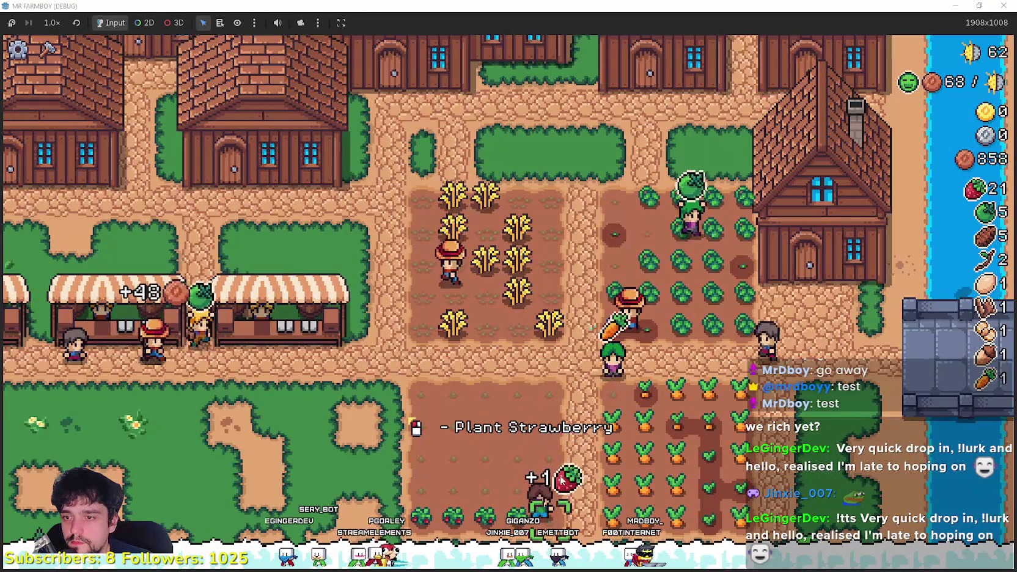
key(a)
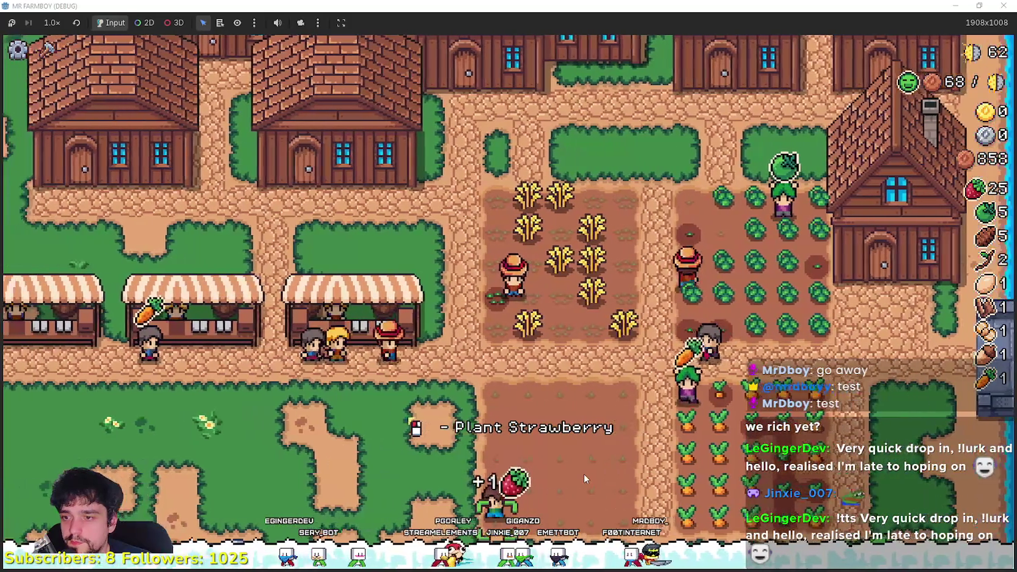
key(a)
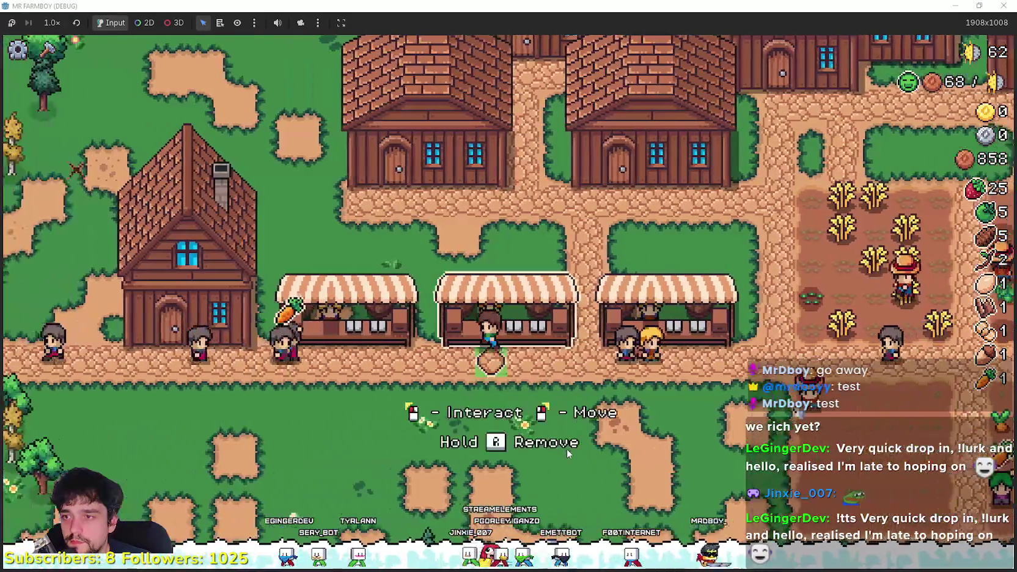
key(a)
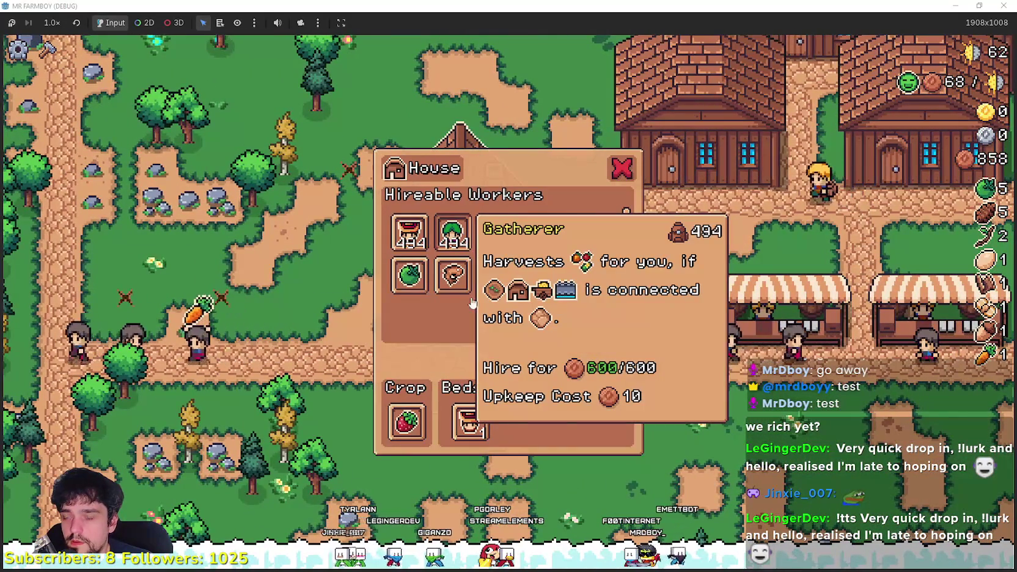
- Hire a Gatherer (coins 853 to 288), then walk north to another house's panel
mouse_move(456, 228)
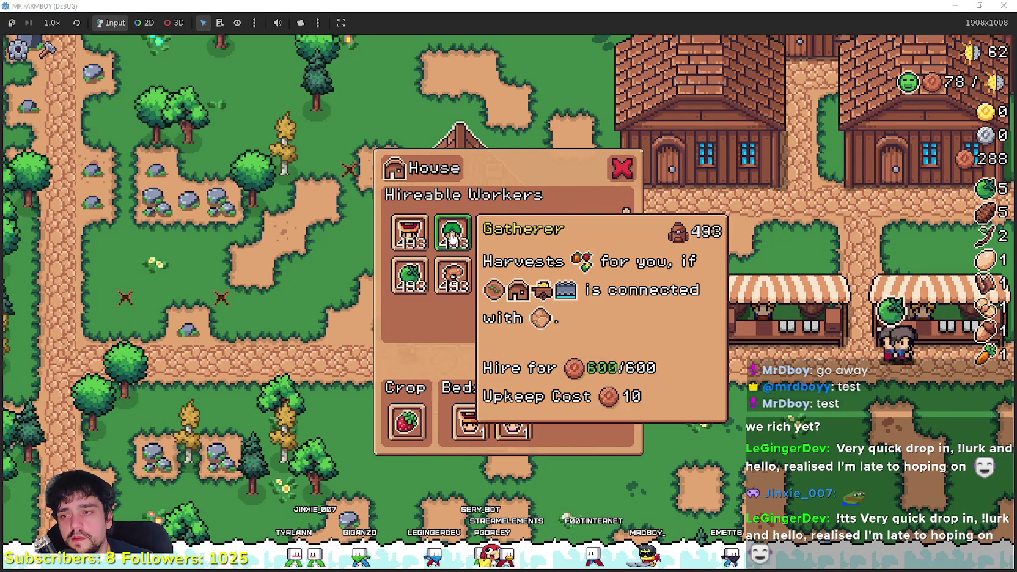
key(d)
key(d)
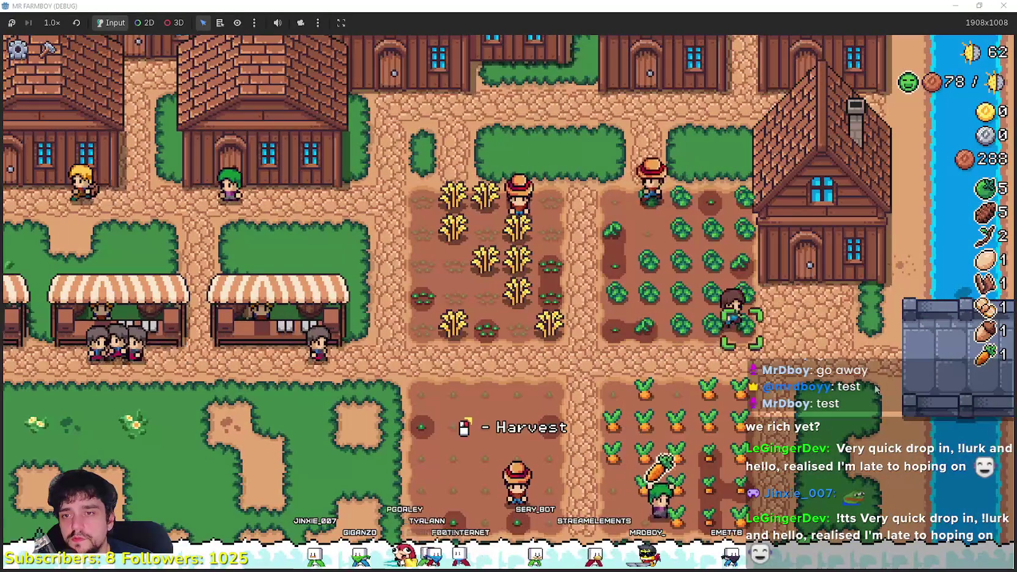
key(w)
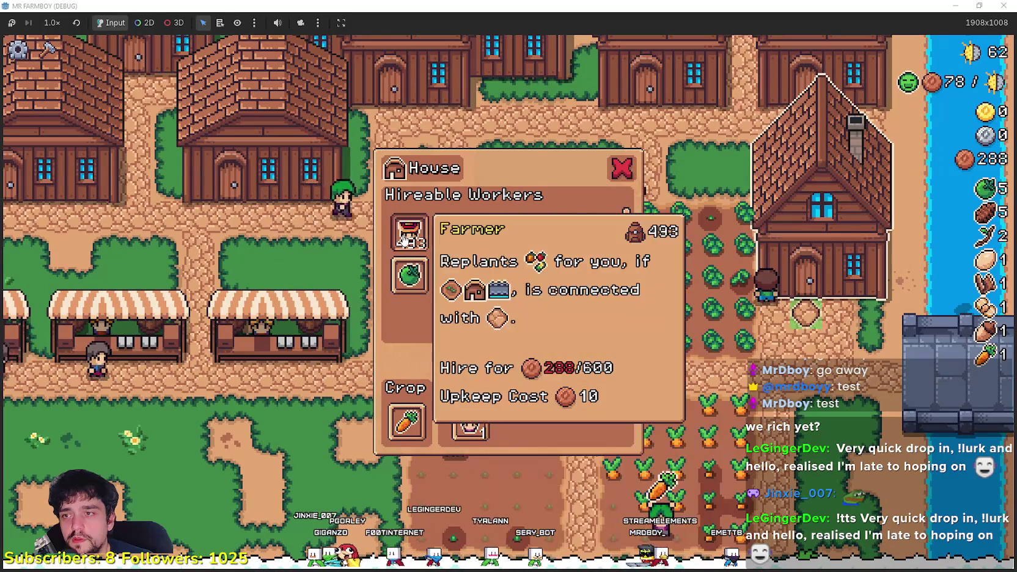
key(w)
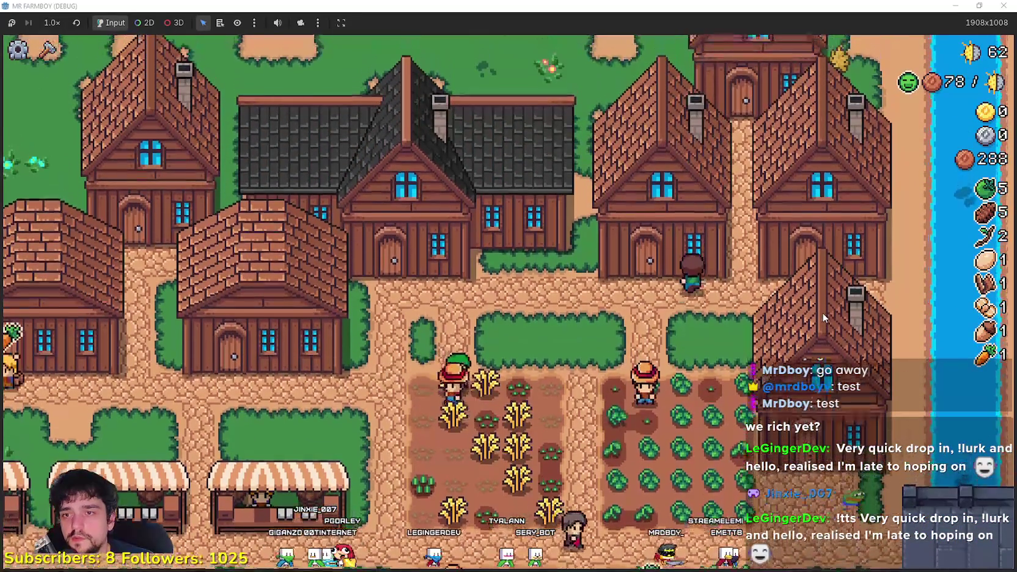
key(s)
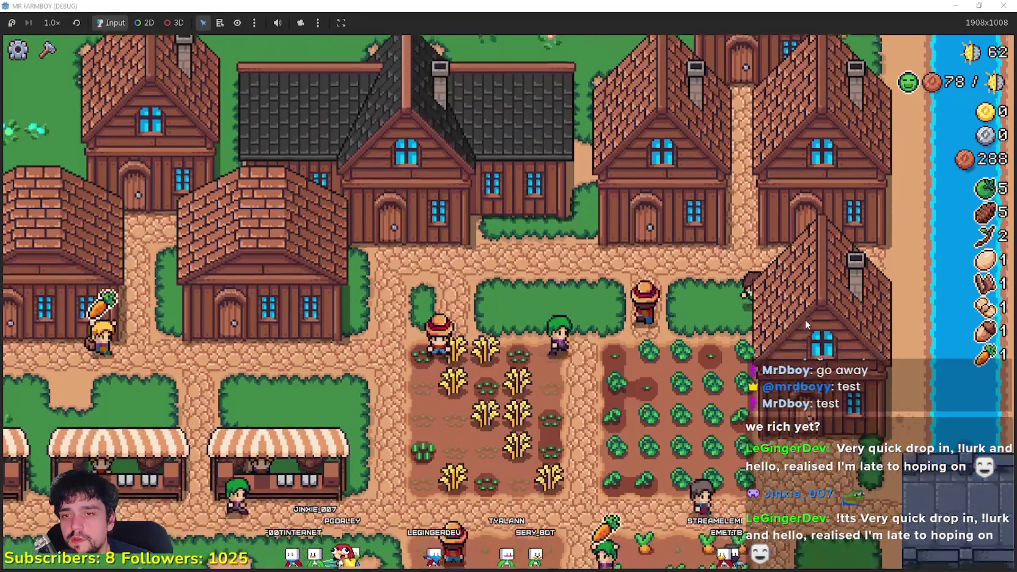
key(e)
key(w)
key(w)
key(e)
key(e)
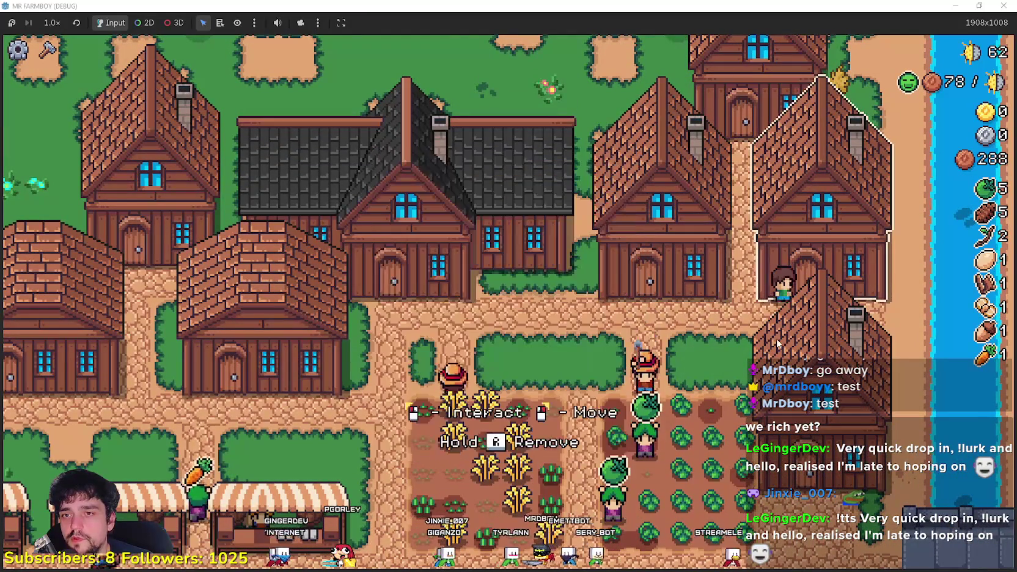
key(e)
key(e)
key(e)
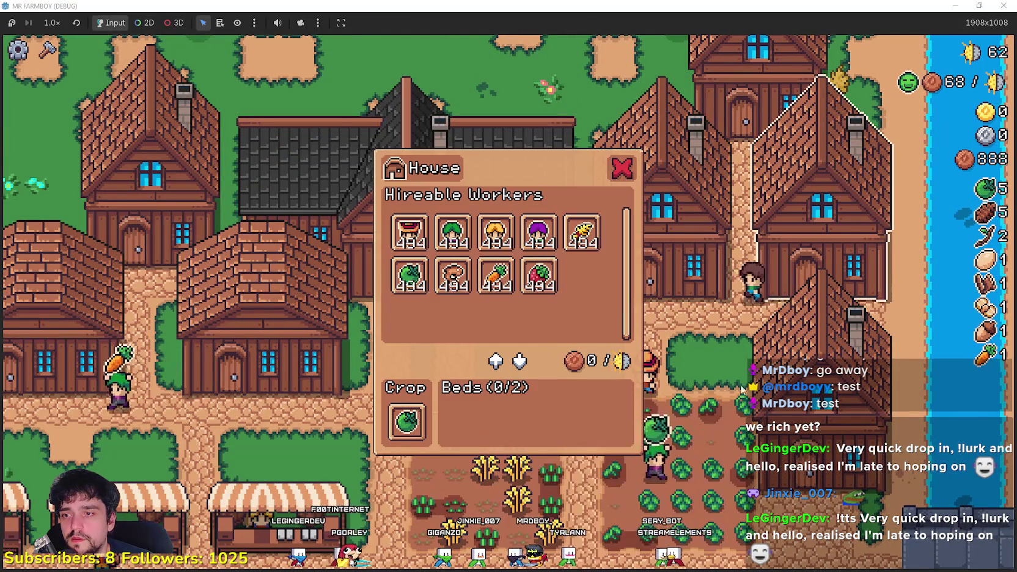
- Hire two workers into a house, then move that house to a new spot
click(409, 232)
click(453, 232)
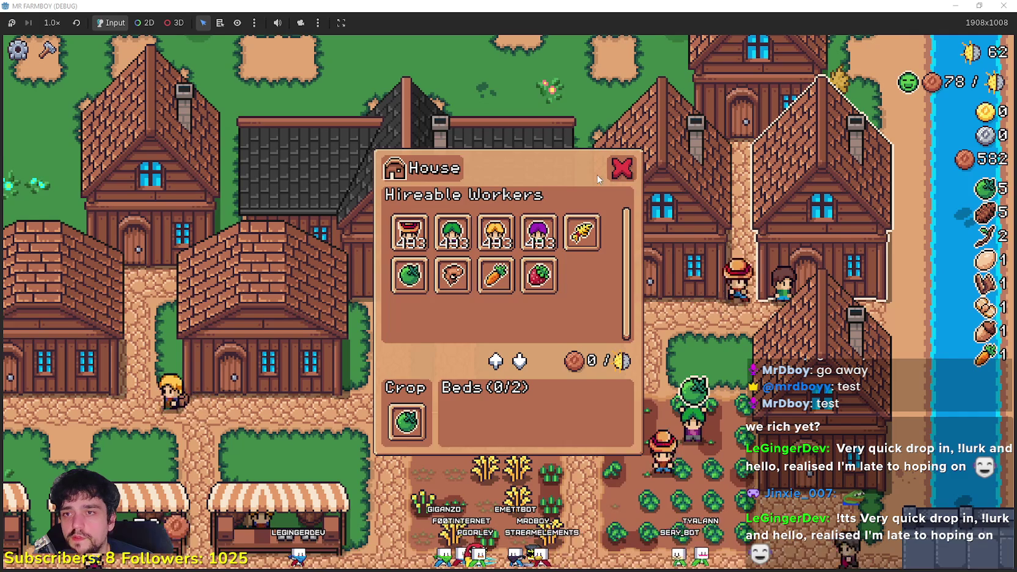
right_click(923, 346)
key(s)
key(a)
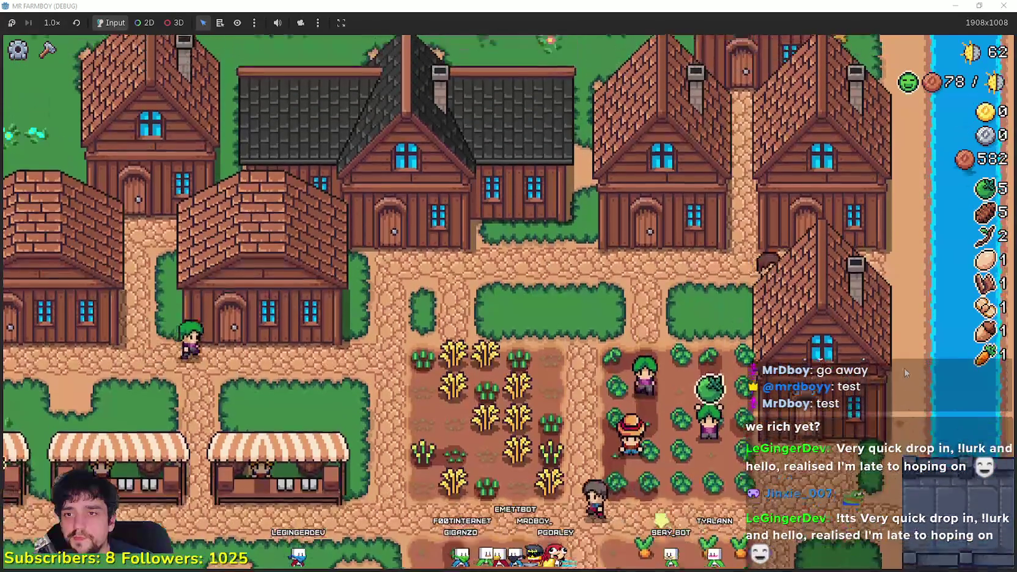
click(896, 354)
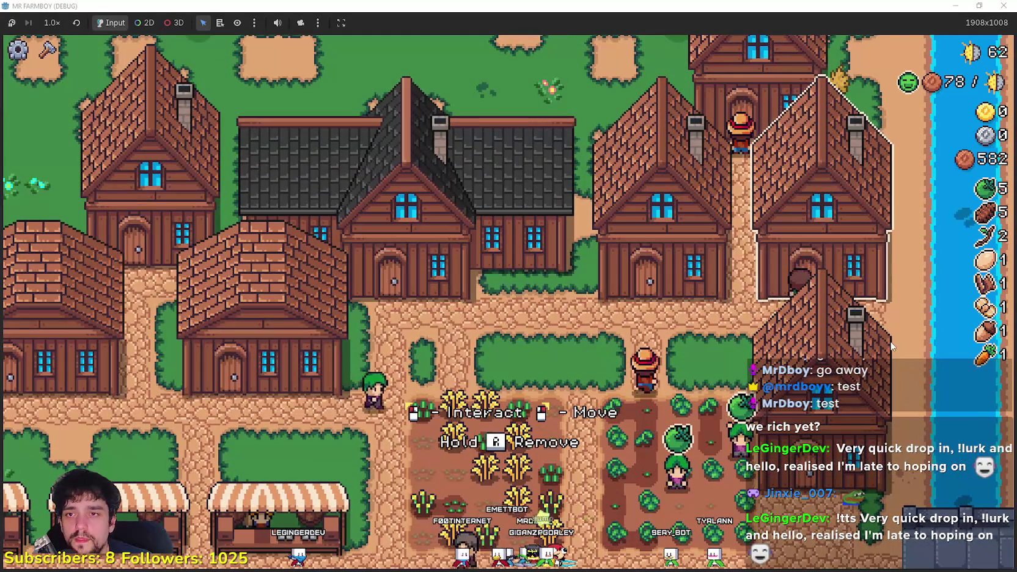
click(892, 346)
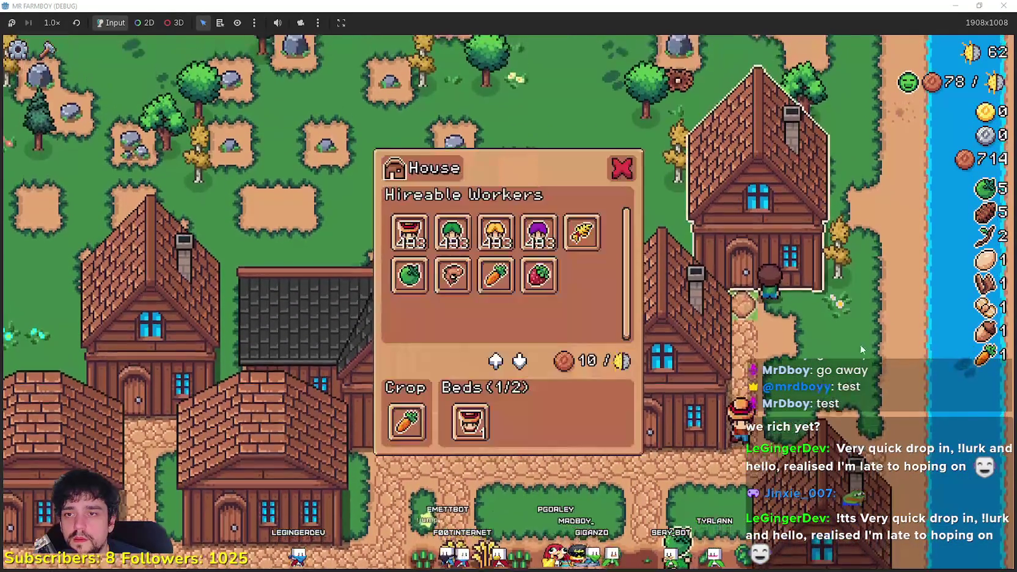
key(Escape)
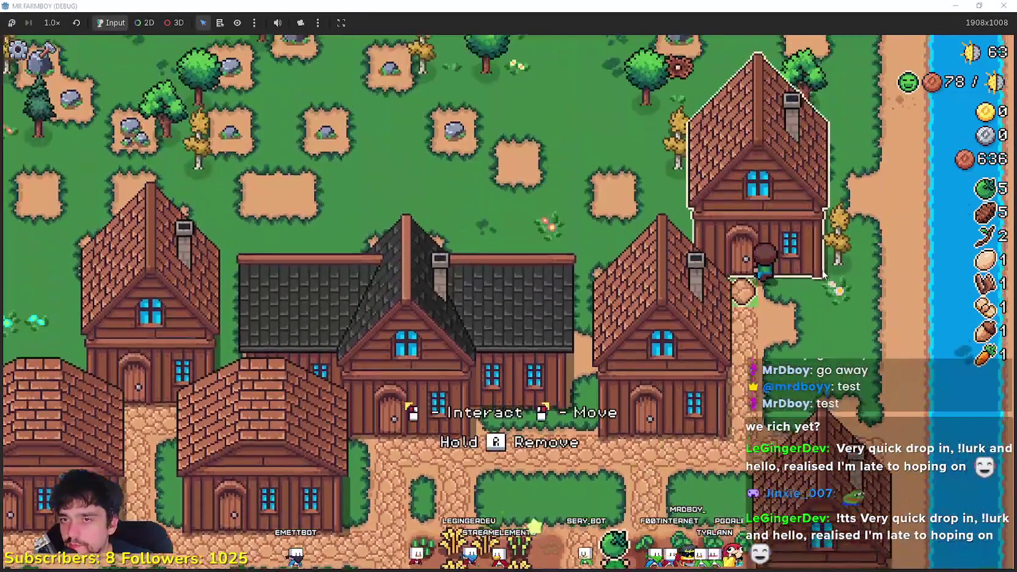
- Open another house's panel showing a carrot crop and one Farmer bed, then close it
click(530, 377)
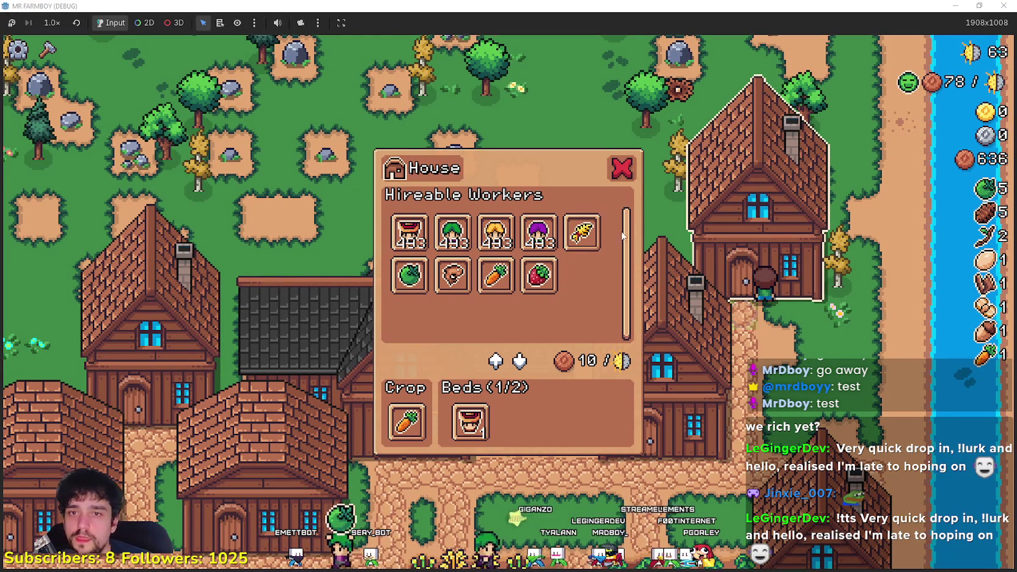
key(d)
key(e)
key(Escape)
- Walk from the farm fields past the market stalls and up the path to a house door
key(a)
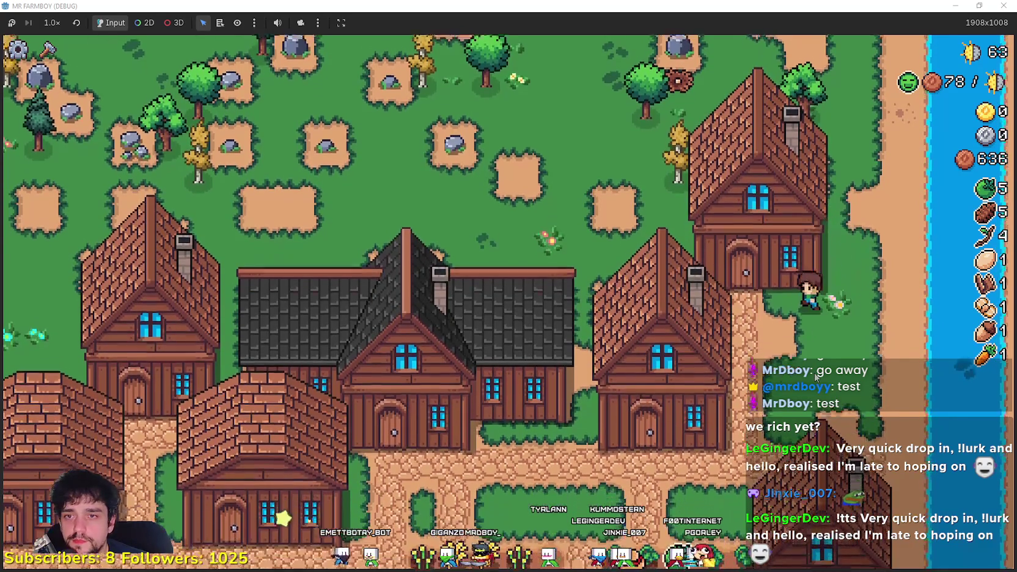
key(s)
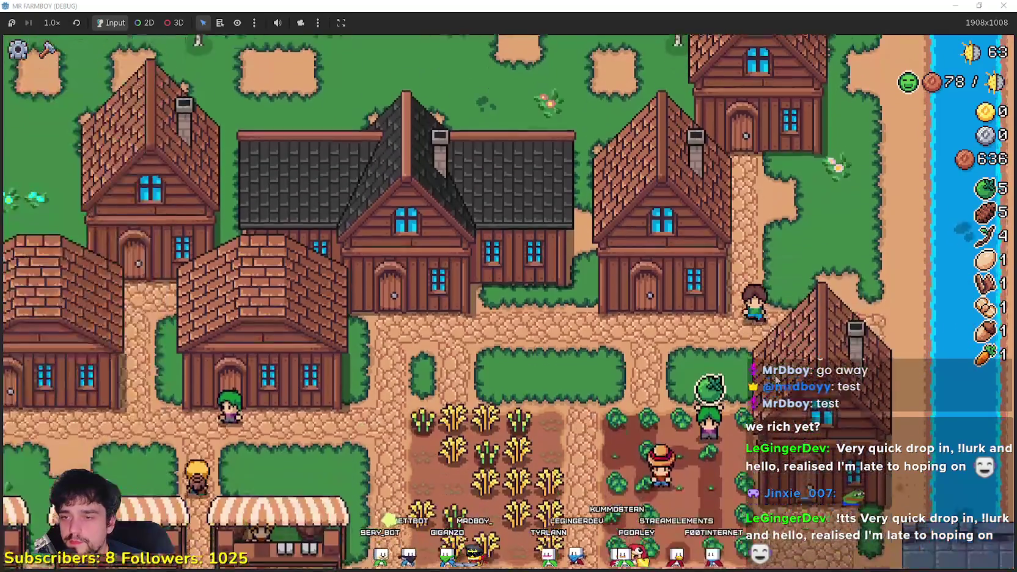
key(a)
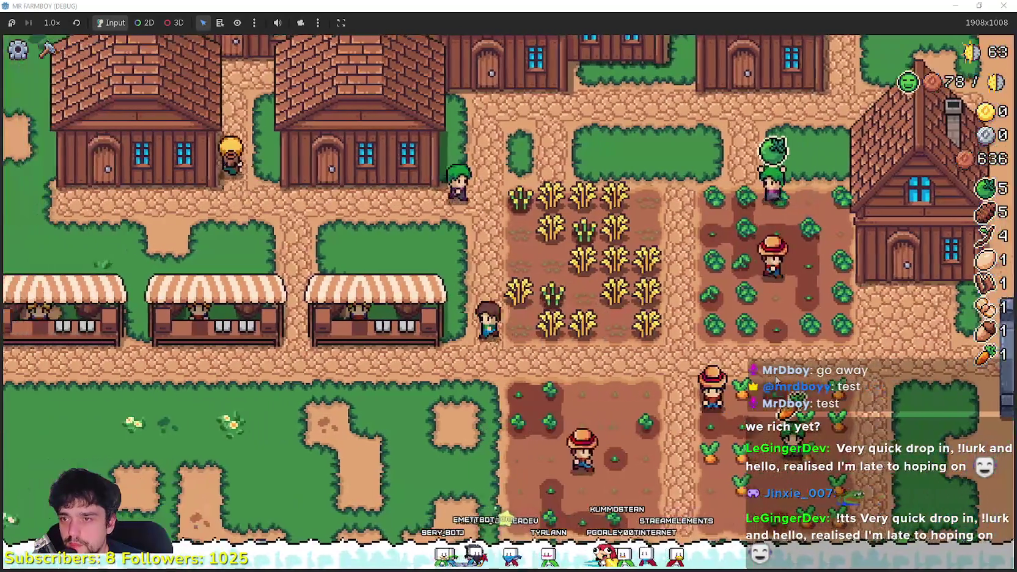
key(e)
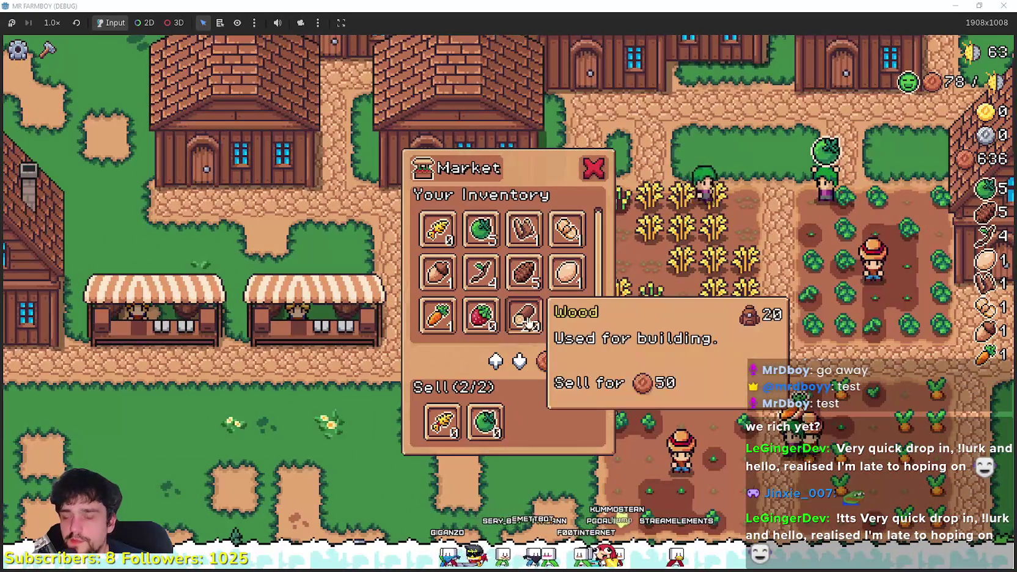
key(d)
key(w)
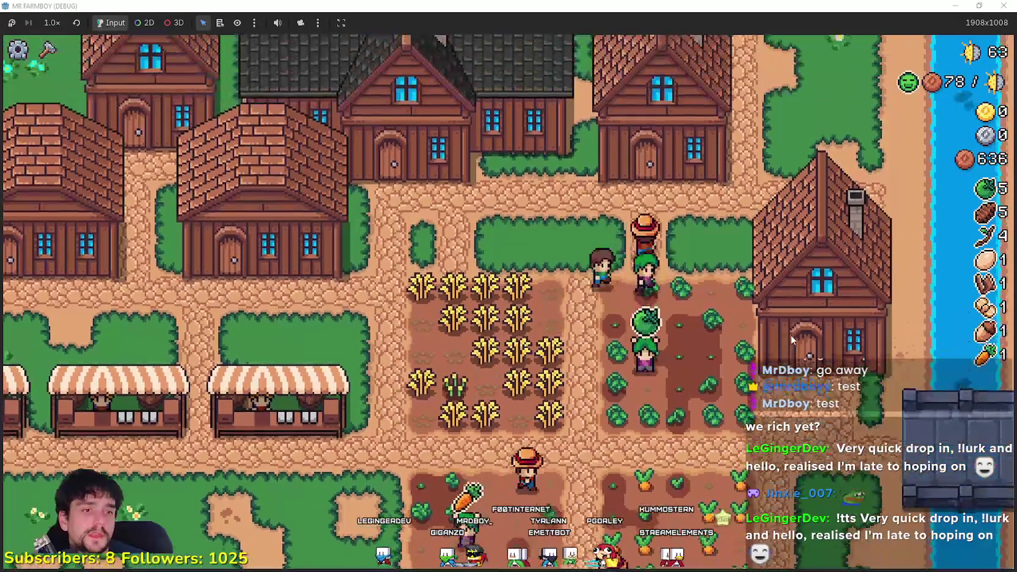
key(d)
- Open the house's worker panel and hire the Farmer, spending 600 coins
key(e)
key(s)
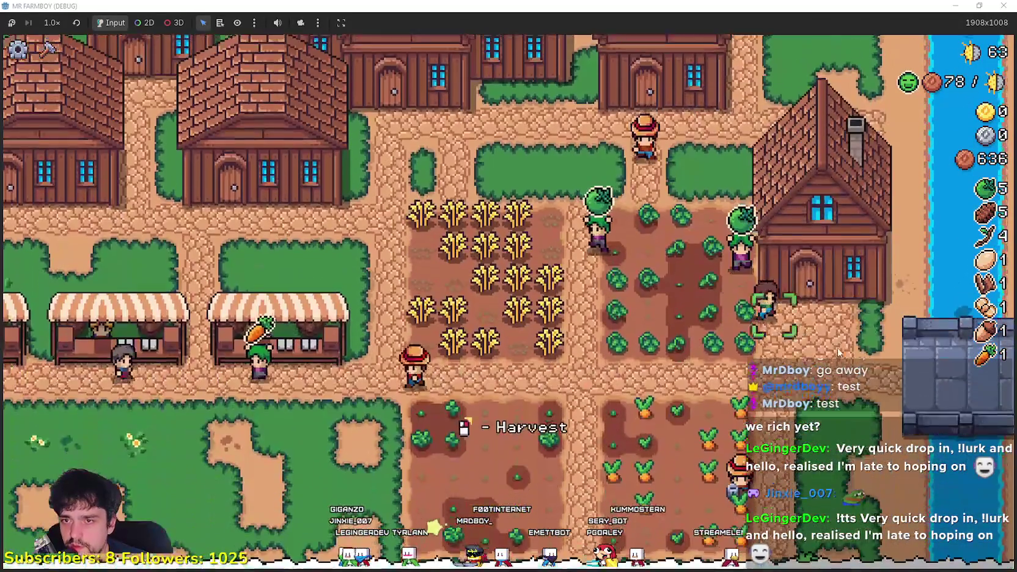
key(e)
key(Escape)
key(w)
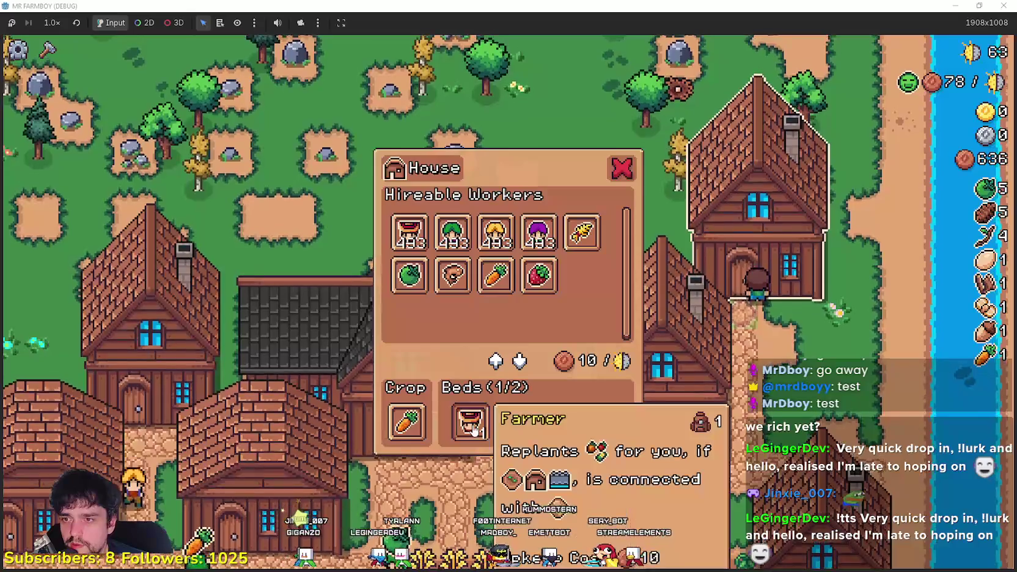
click(470, 433)
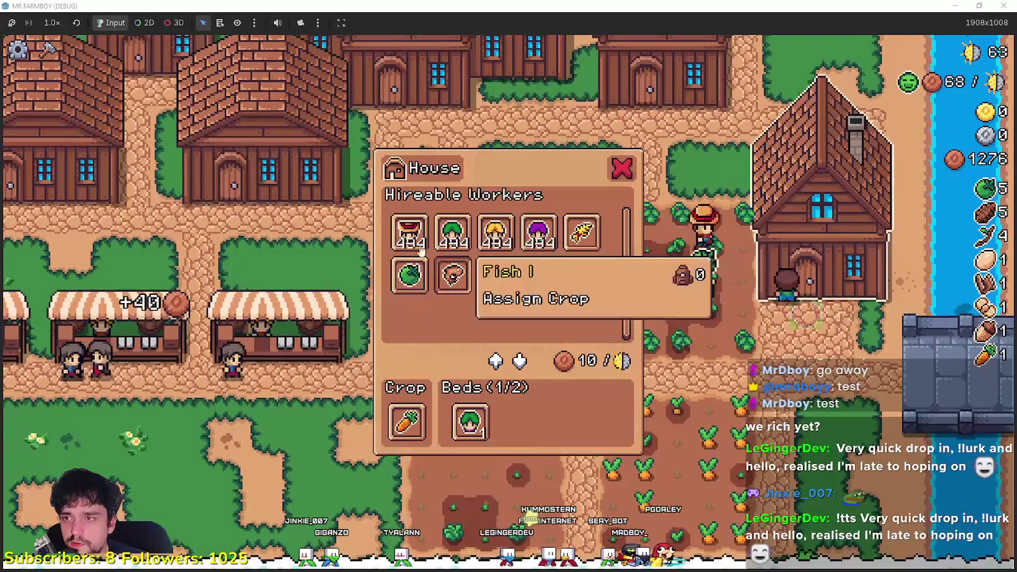
click(652, 412)
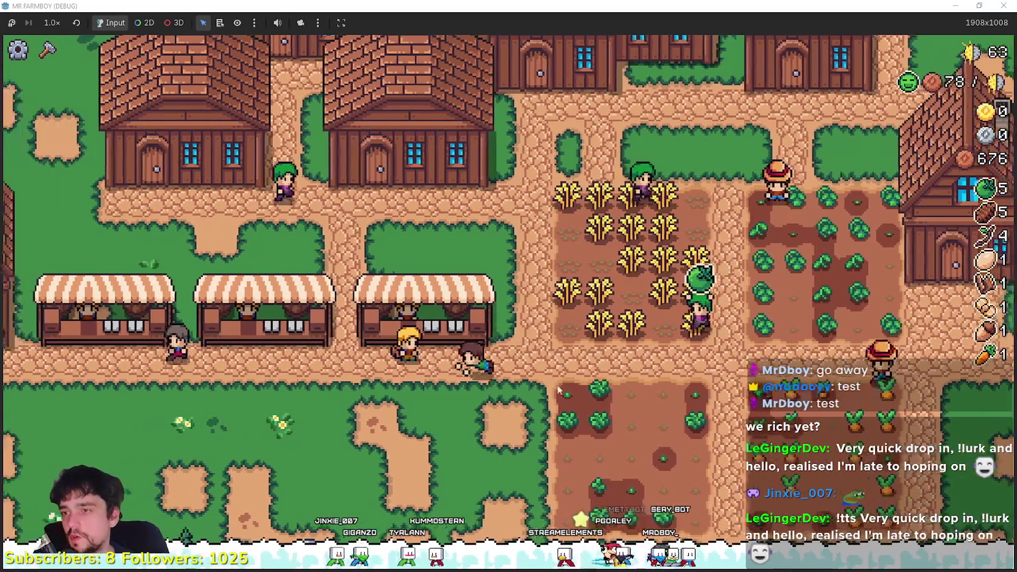
- Check the warehouse inventory, then bring up a house's hireable workers panel
key(e)
key(Escape)
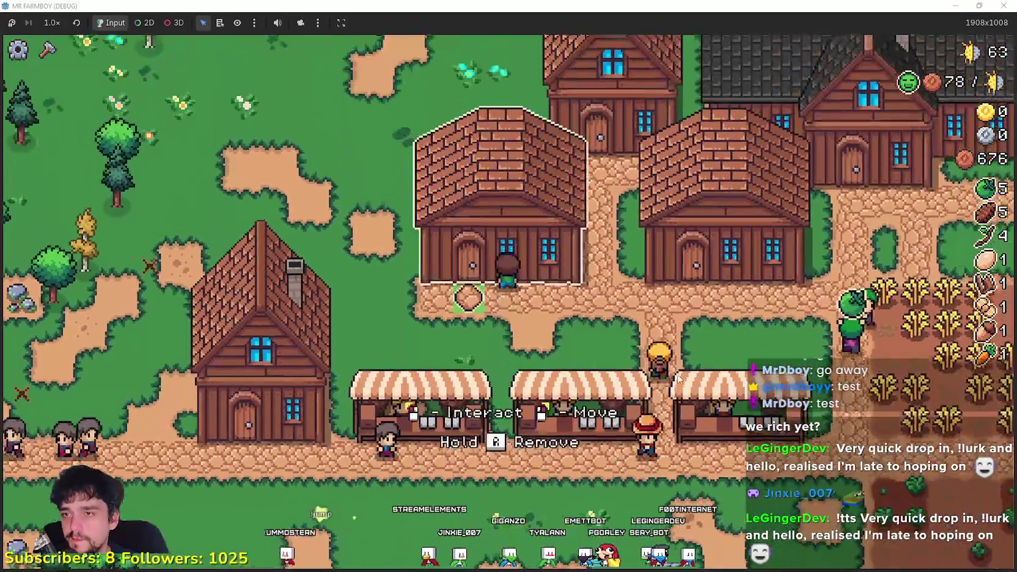
key(e)
key(Escape)
key(e)
key(Escape)
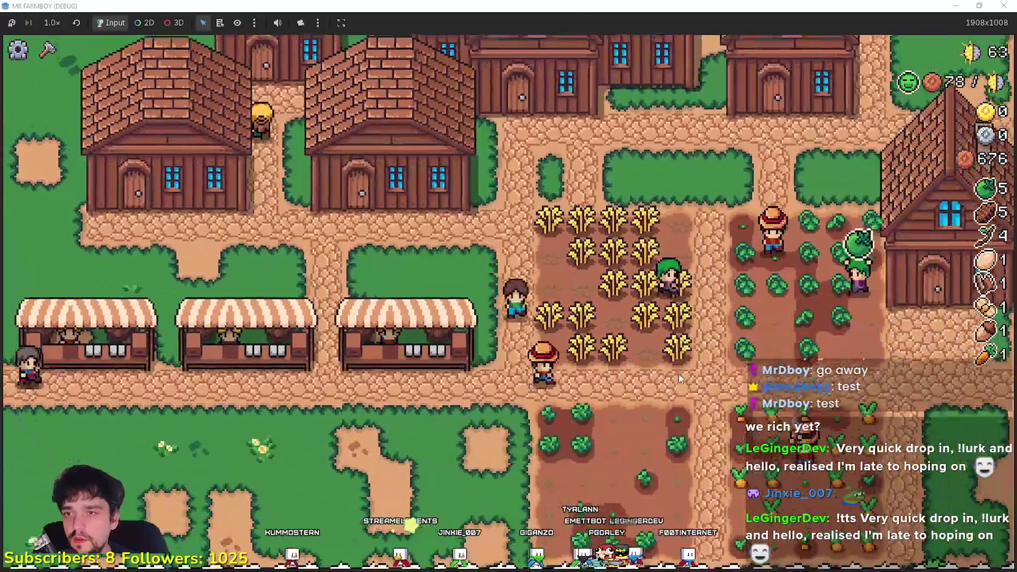
key(w)
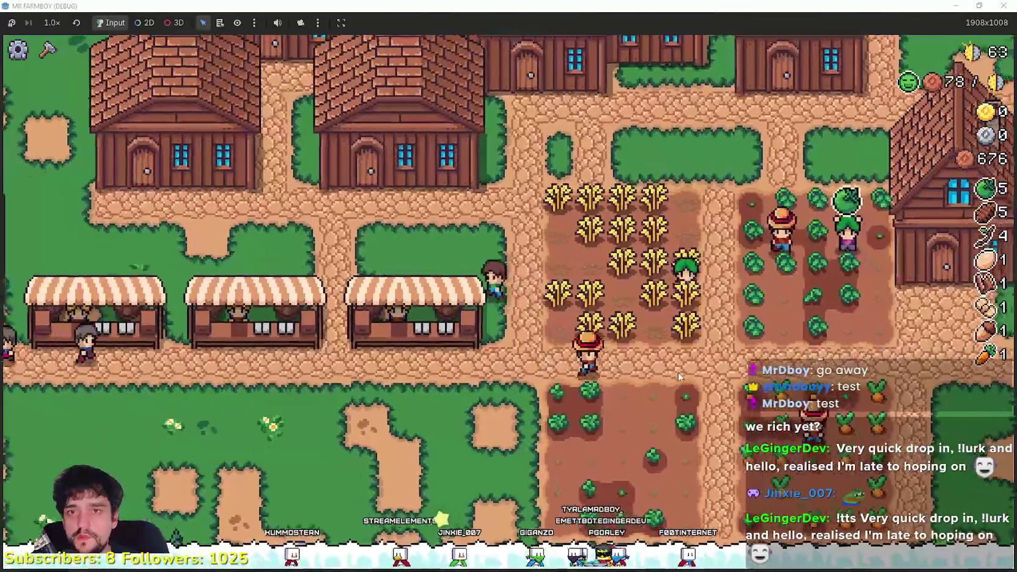
key(e)
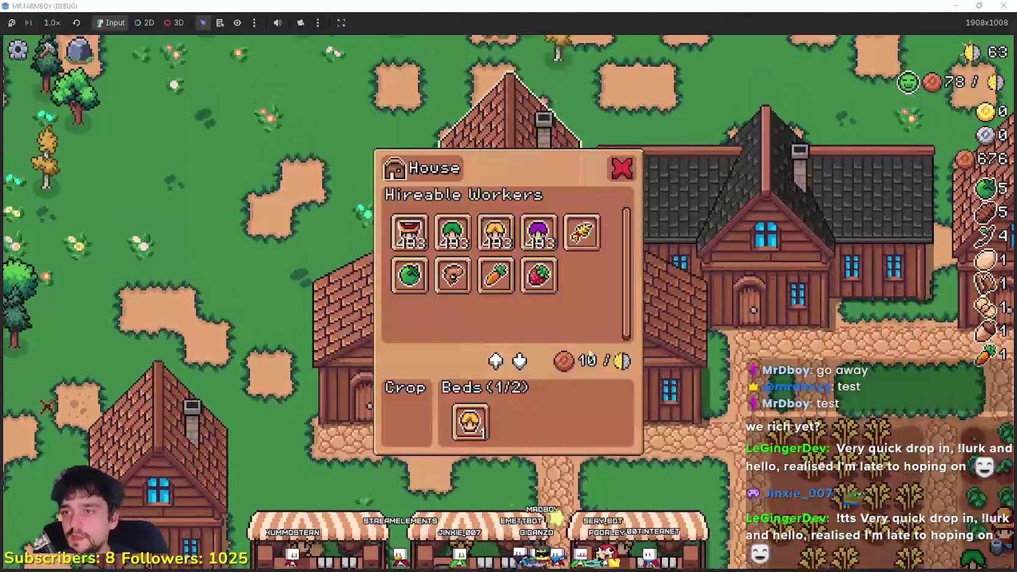
mouse_move(509, 236)
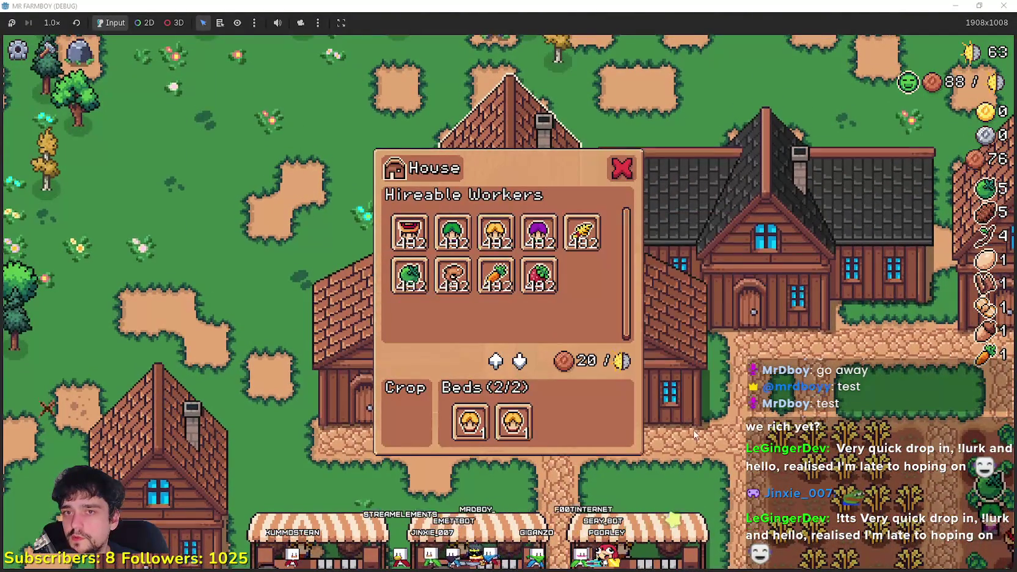
key(s)
- Walk through the strawberry field back to a market stall and open its Market window
key(w)
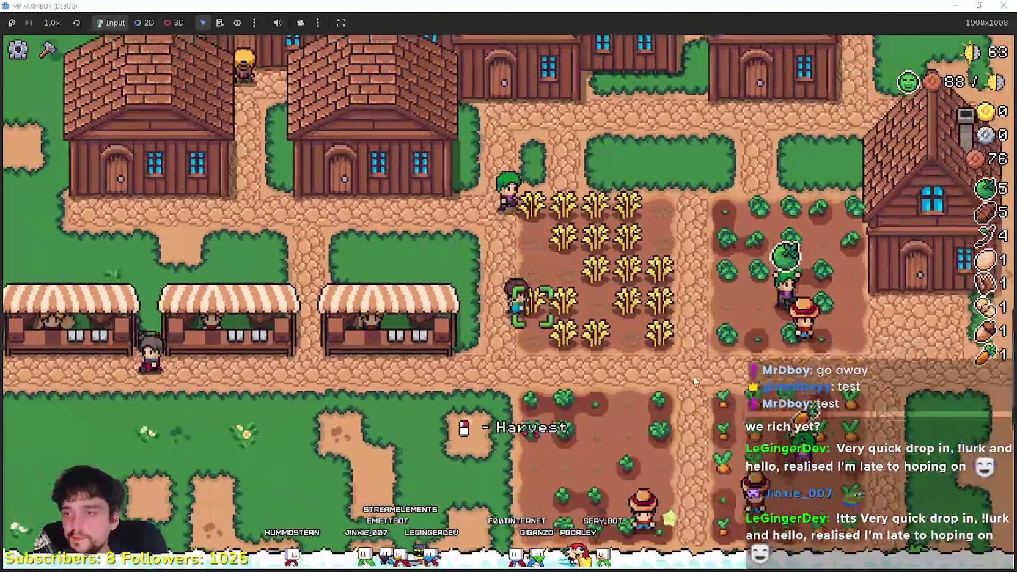
key(s)
key(d)
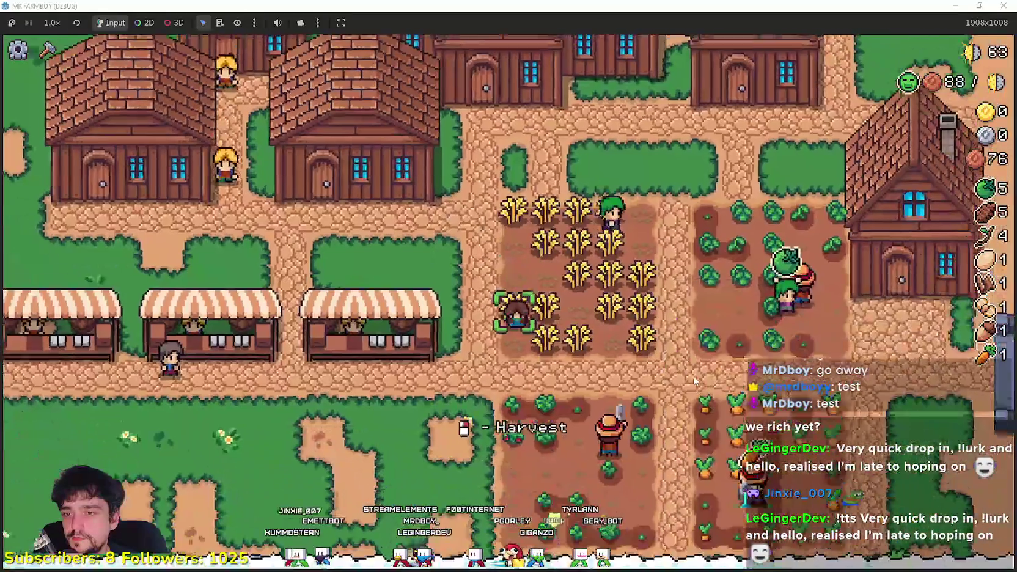
key(a)
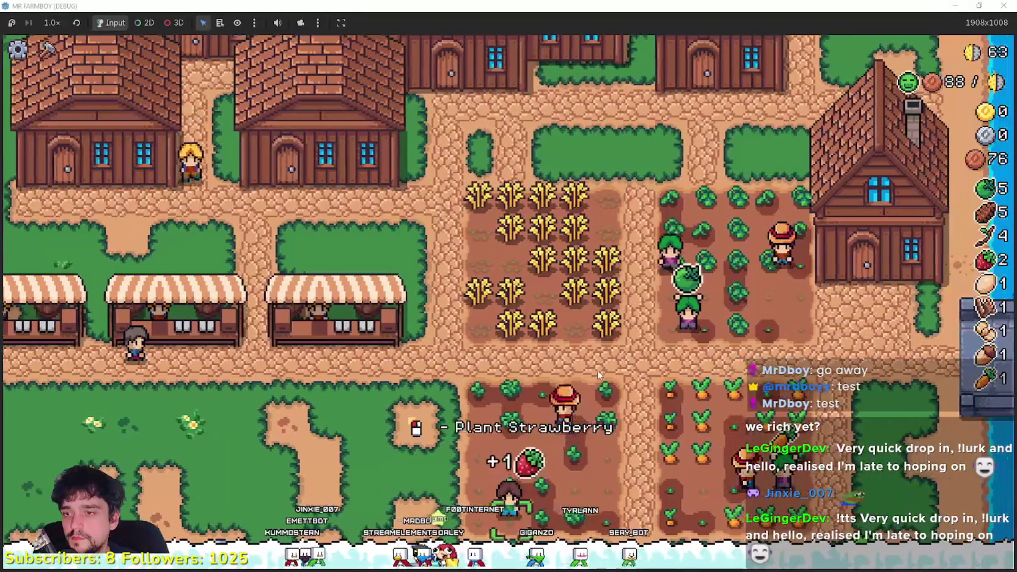
key(w)
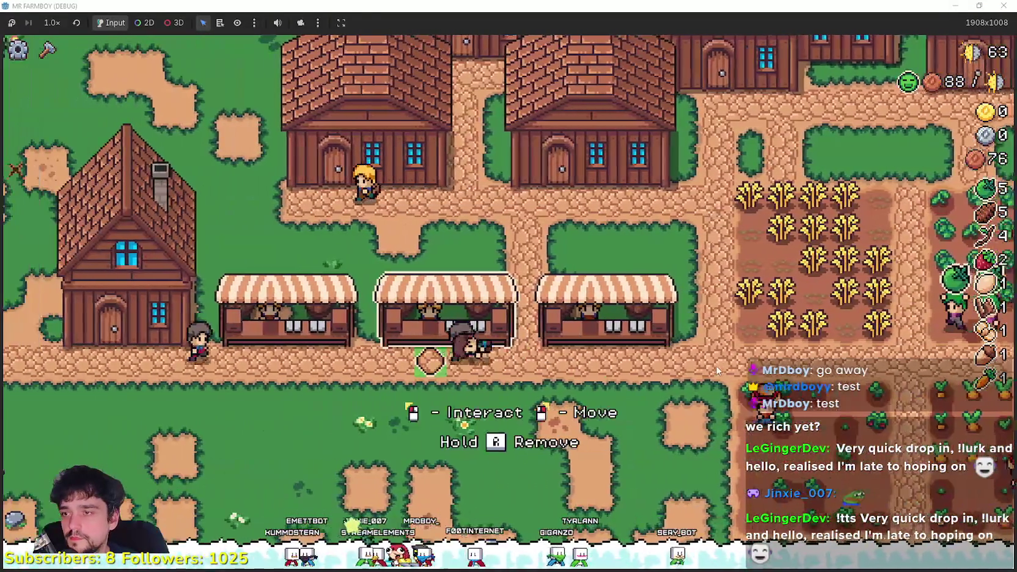
click(718, 370)
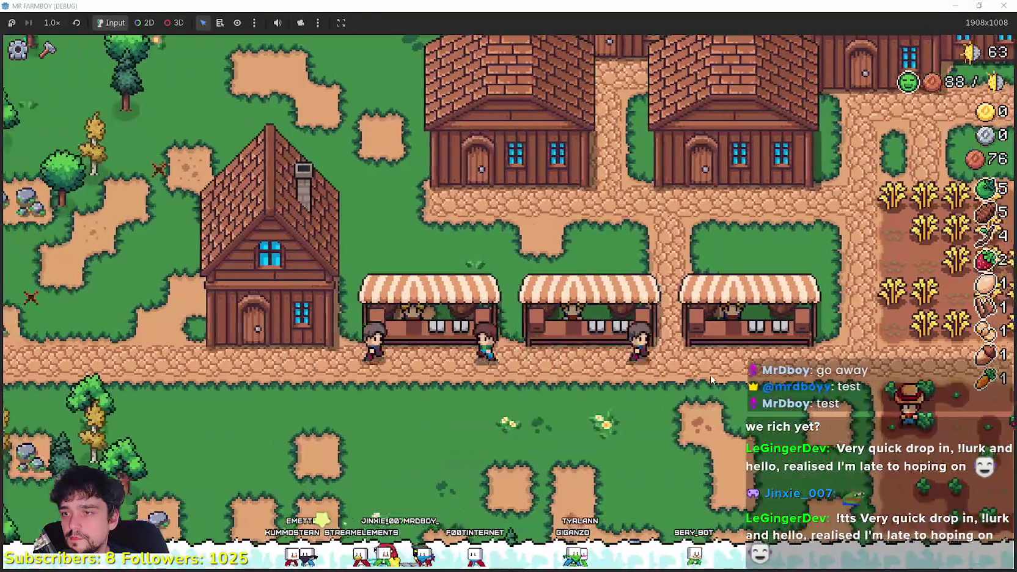
- Harvest every wheat stalk, working up, across and down the wheat field
key(d)
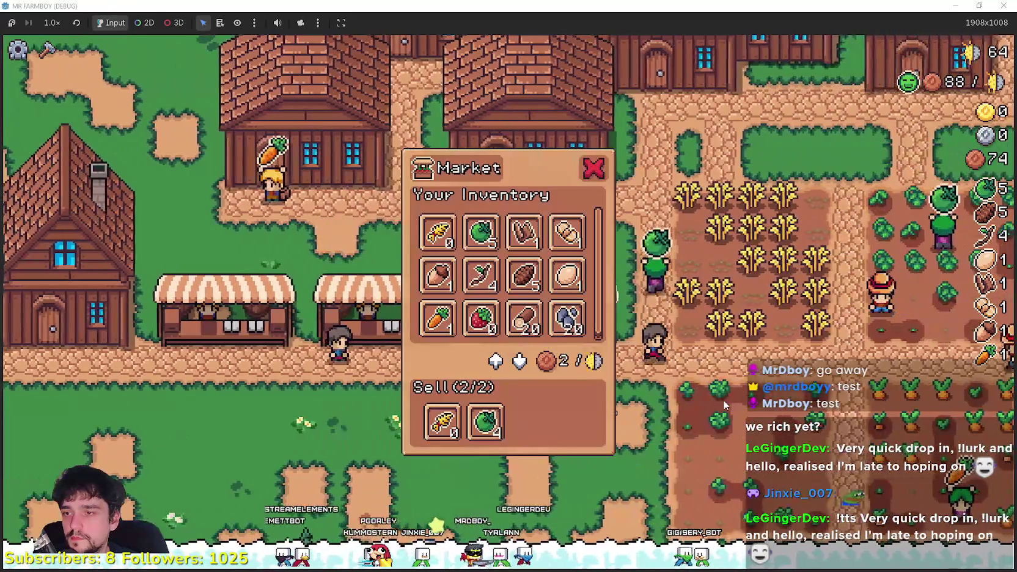
key(d)
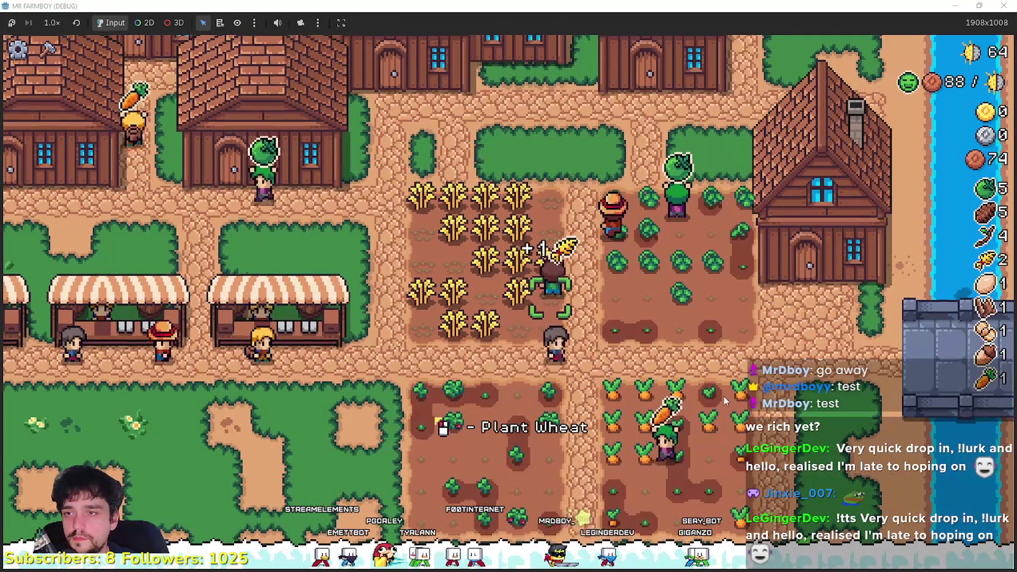
key(w)
key(w)
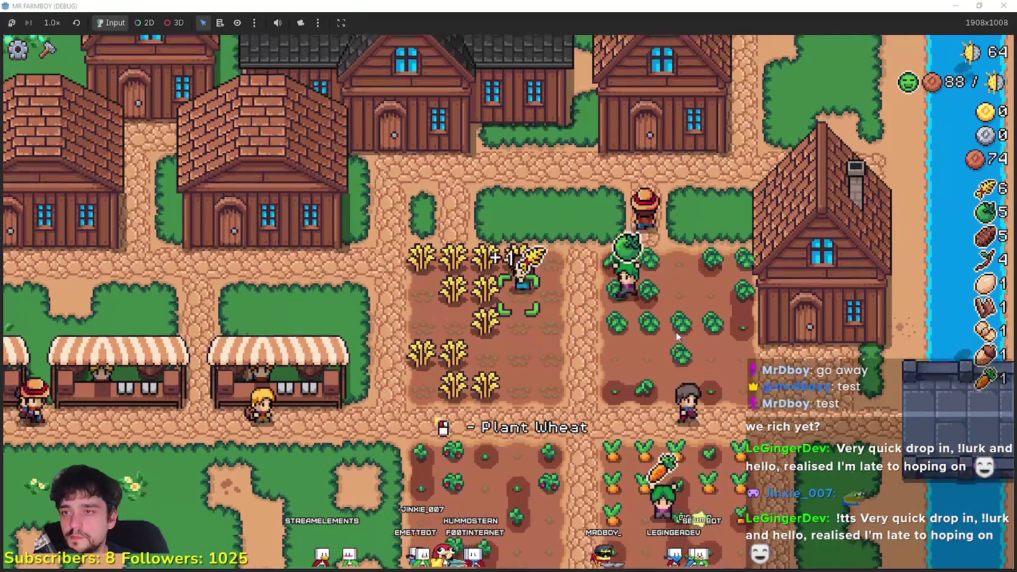
key(a)
key(d)
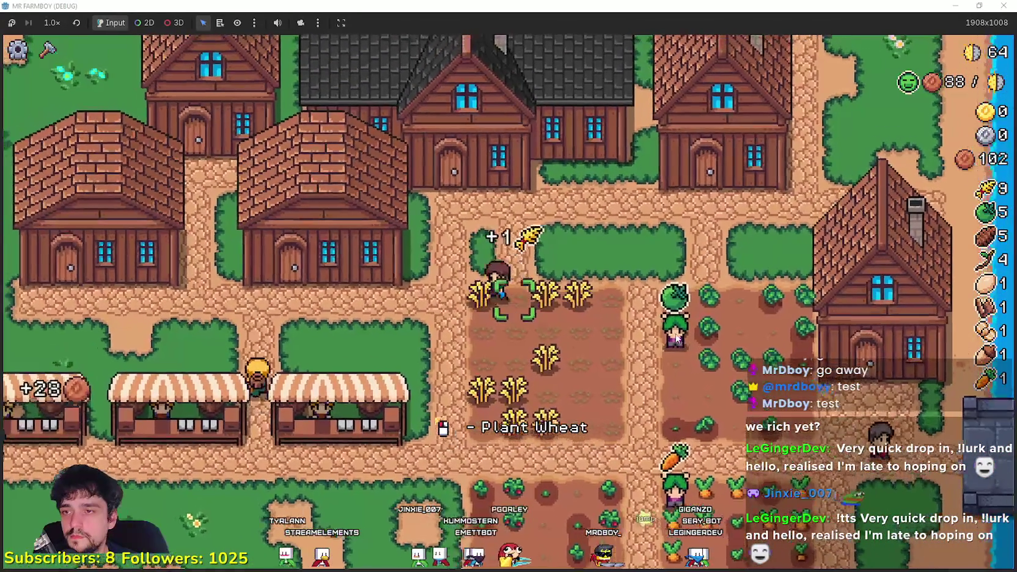
key(s)
key(a)
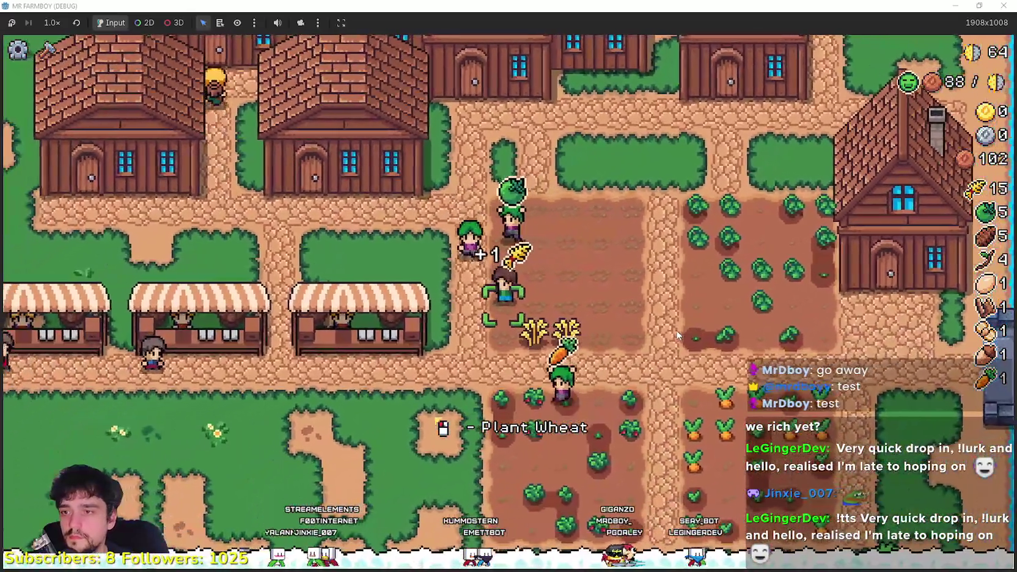
key(s)
key(a)
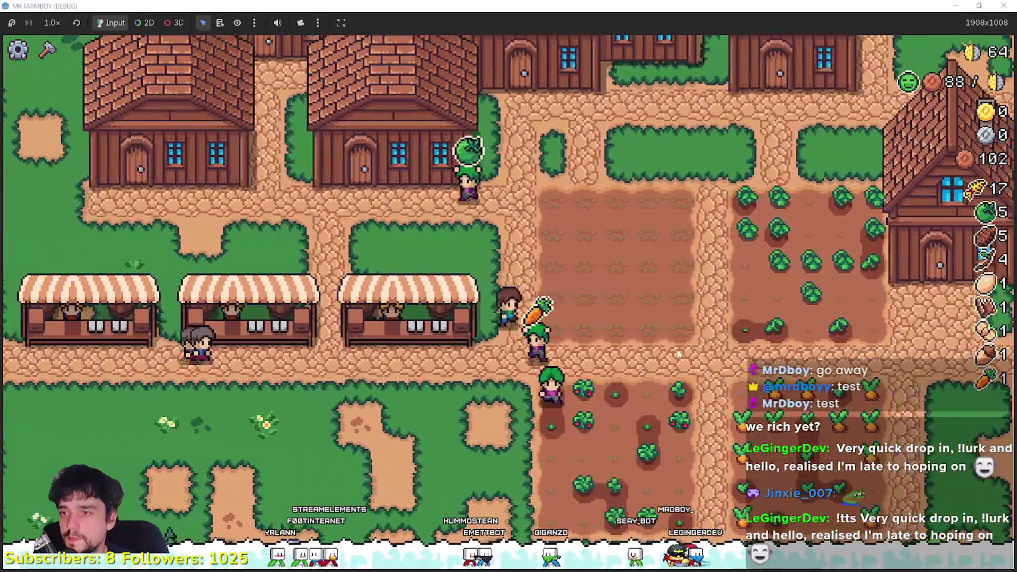
key(d)
key(s)
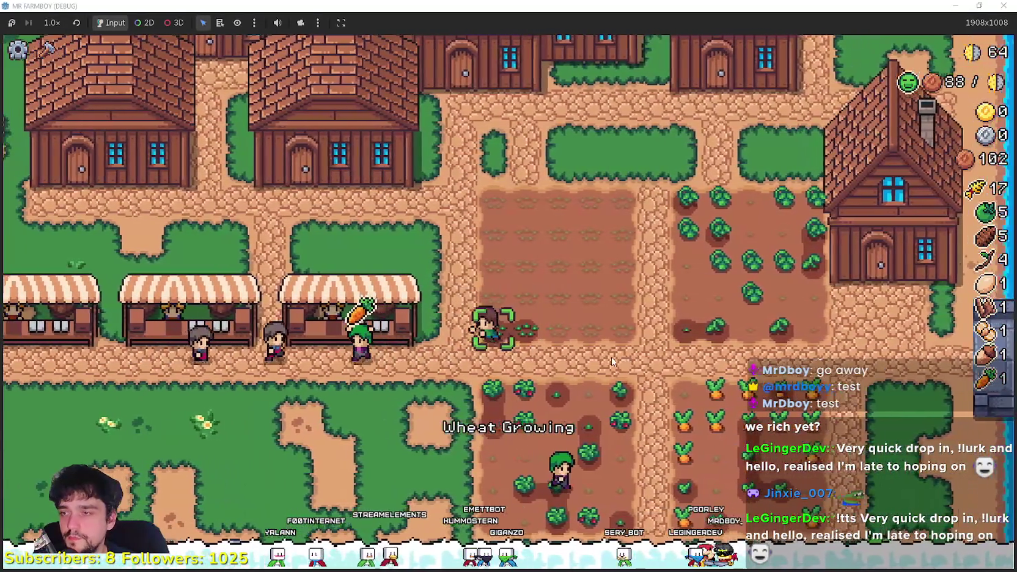
- Sell at the market, raising coins to 192, then water the newly planted wheat
key(a)
key(e)
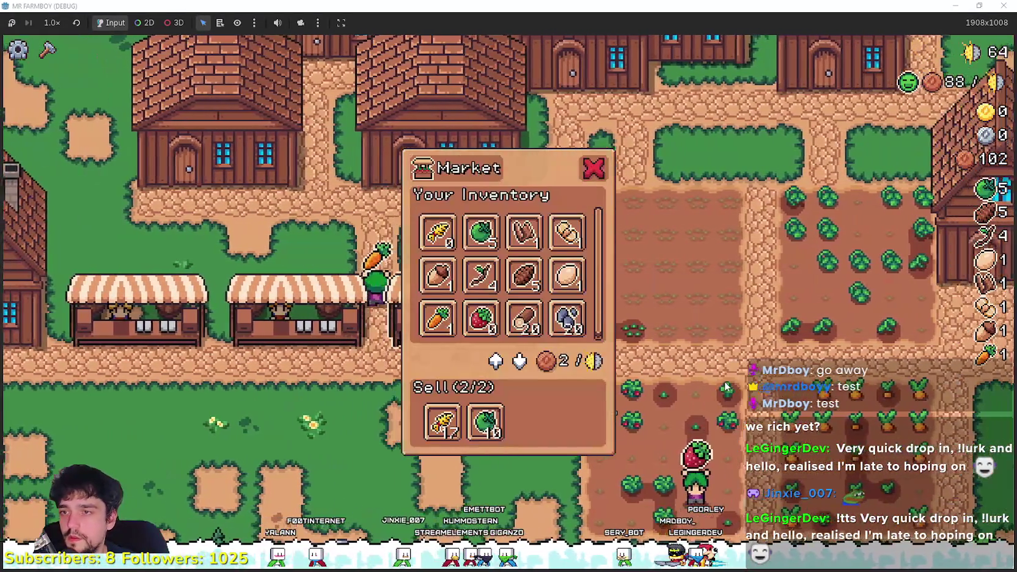
key(Escape)
key(d)
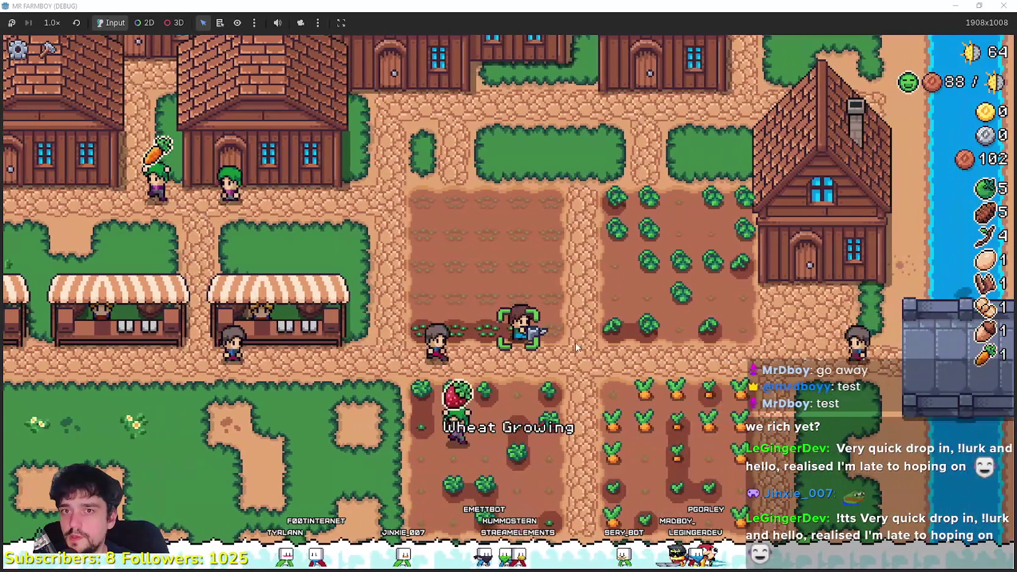
key(w)
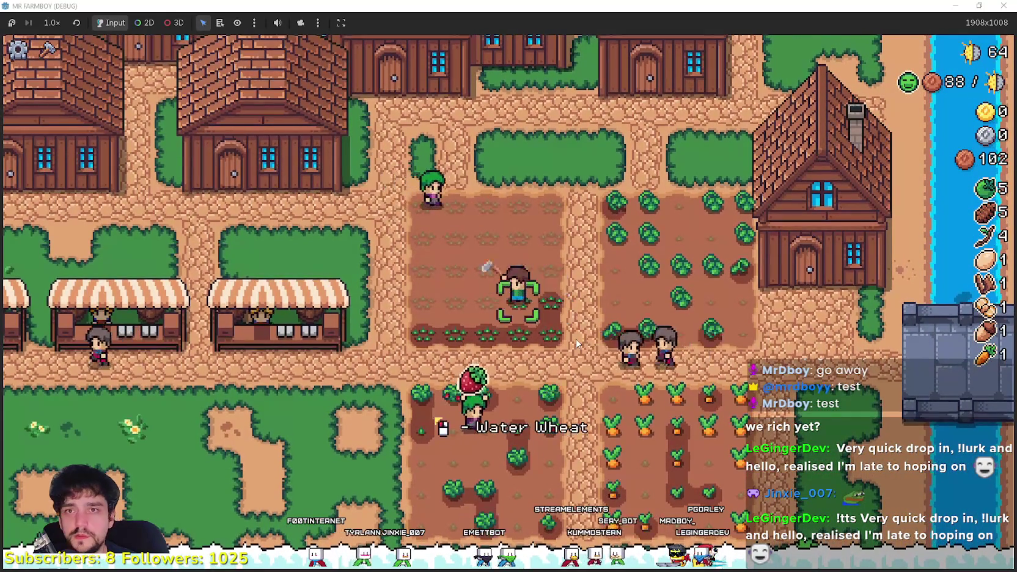
key(a)
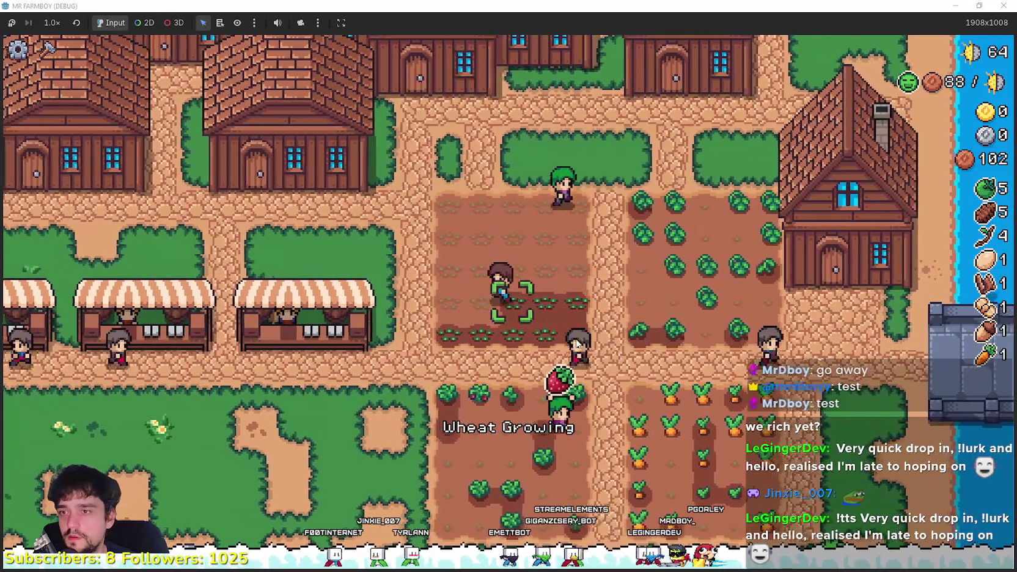
key(a)
key(w)
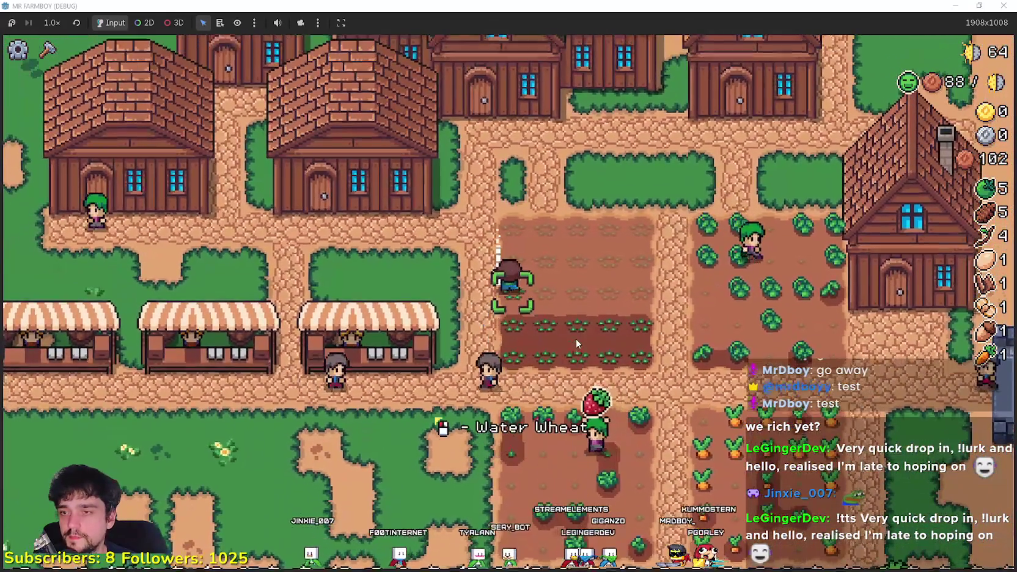
key(d)
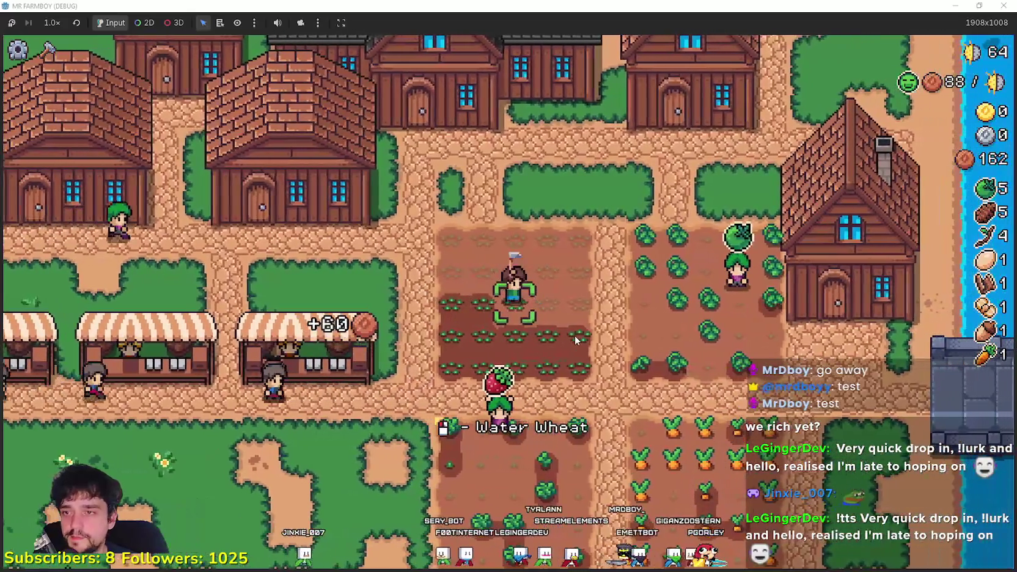
key(d)
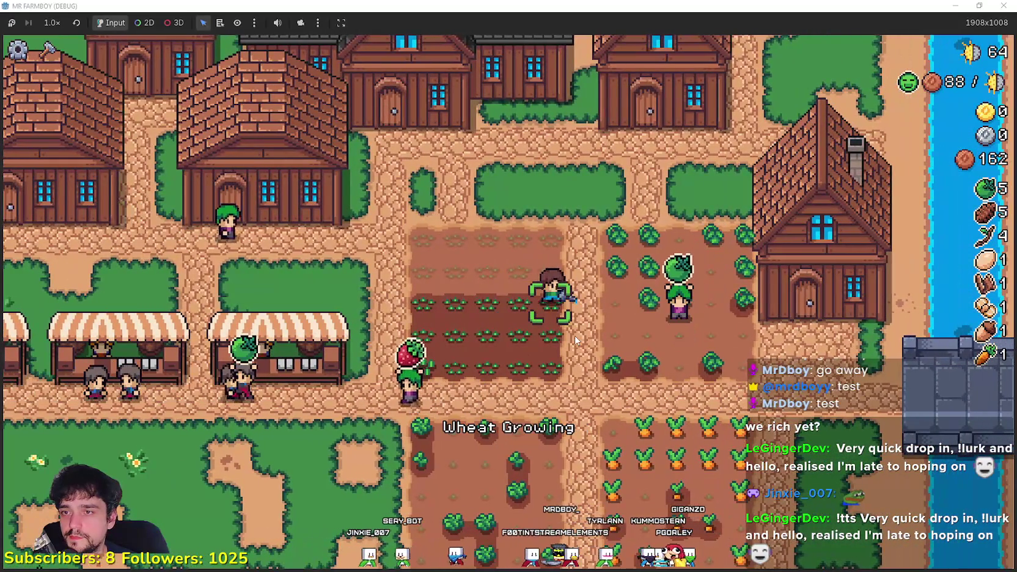
key(d)
key(s)
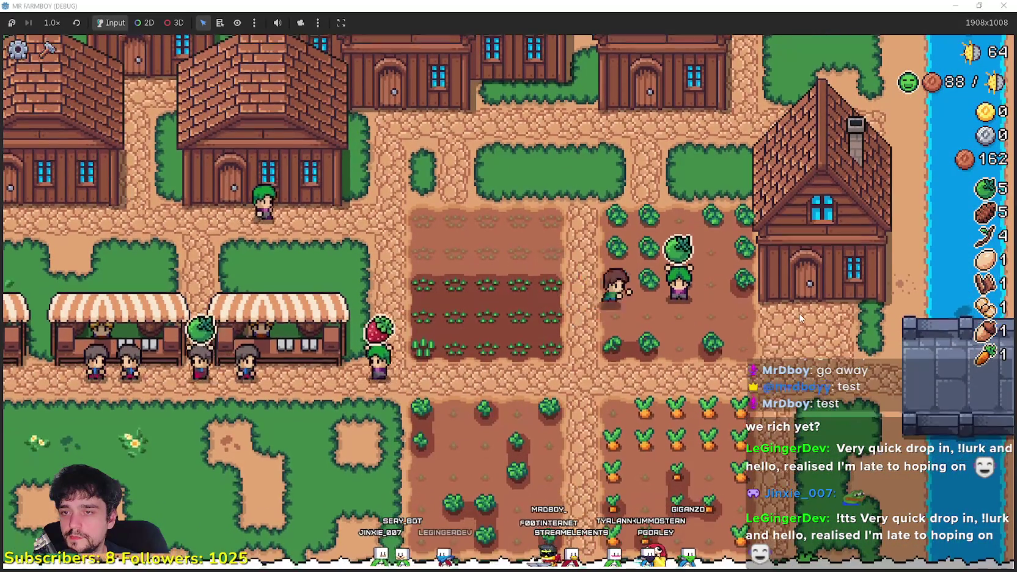
- Walk up to the house and view its worker hiring panel
key(w)
key(e)
key(w)
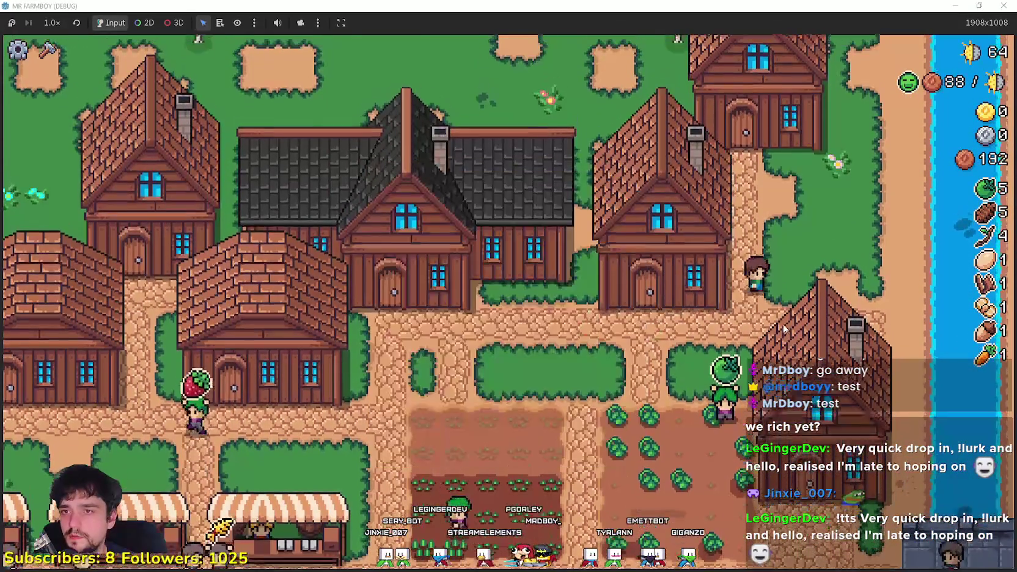
key(w)
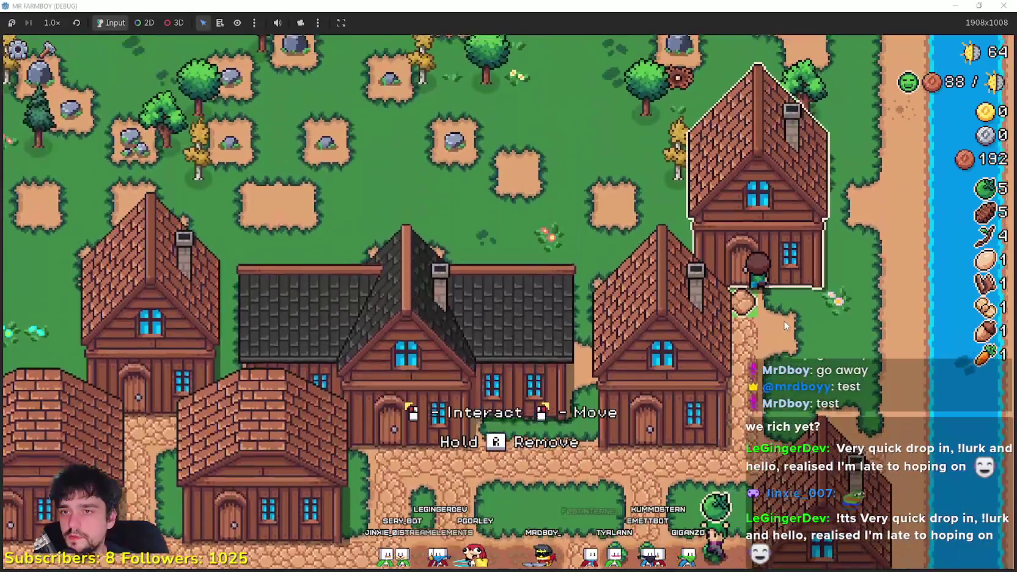
key(e)
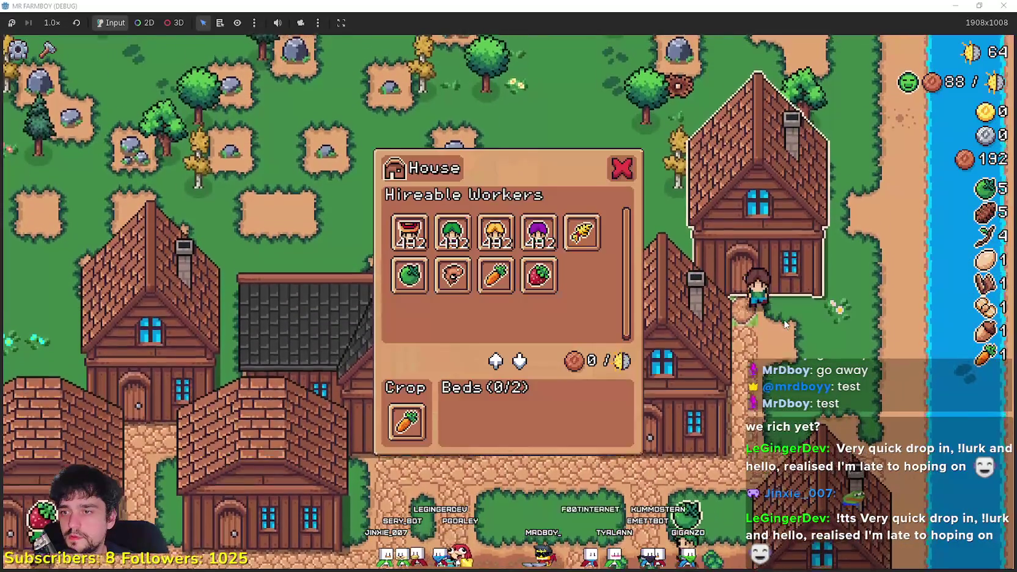
key(s)
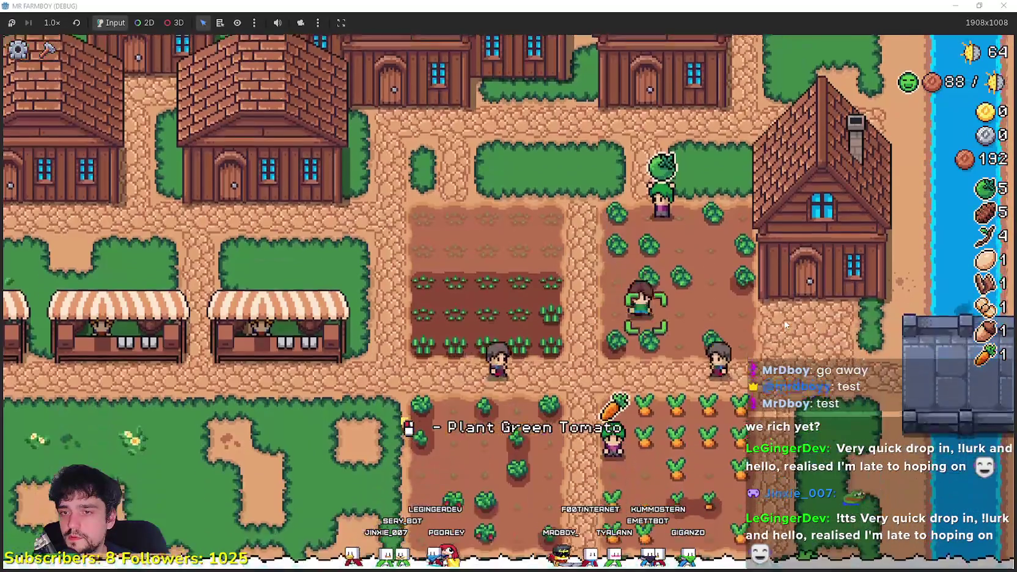
- Walk around the carrot field to the market path and pick up a house to move
key(d)
key(a)
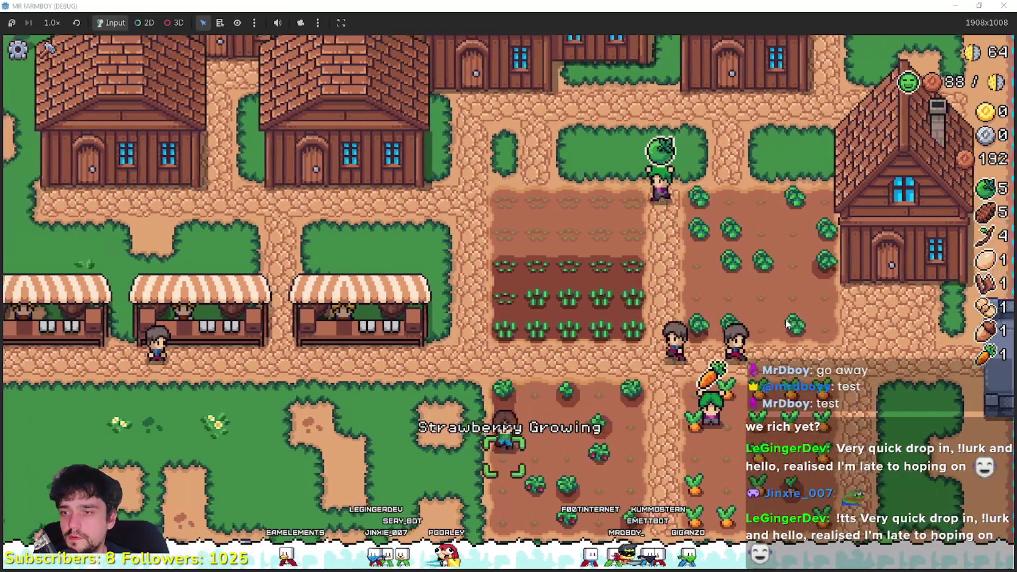
key(w)
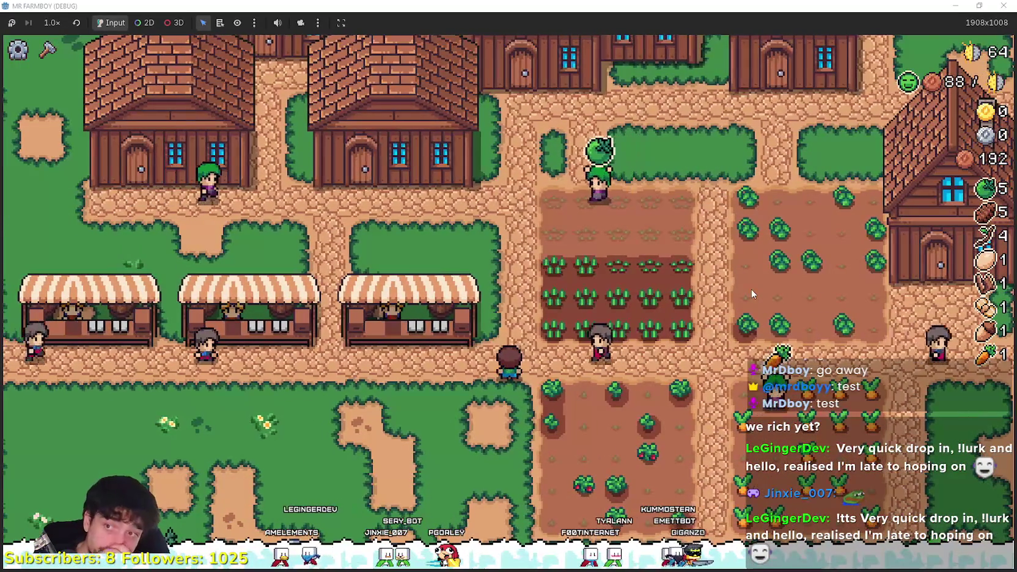
key(a)
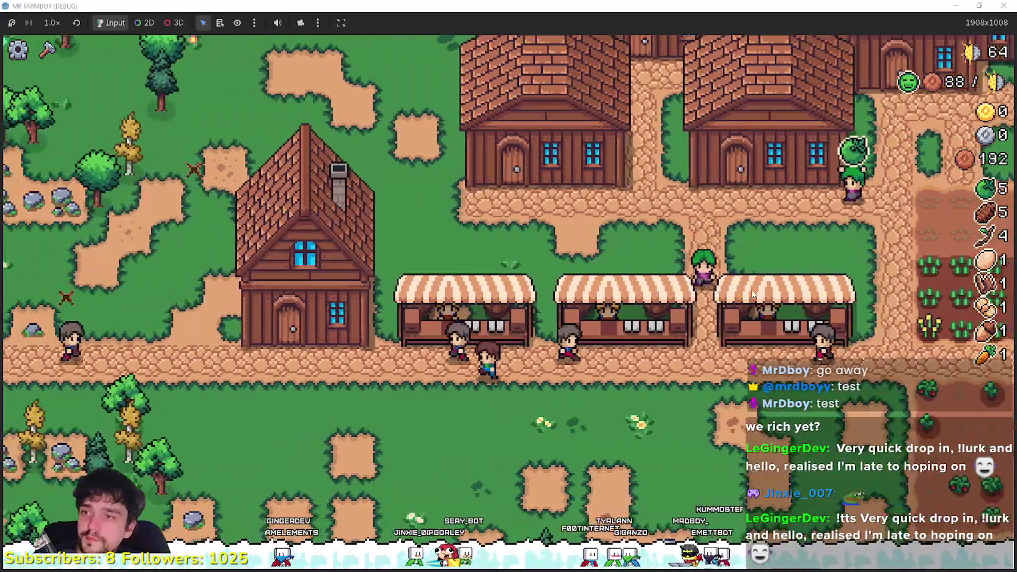
key(d)
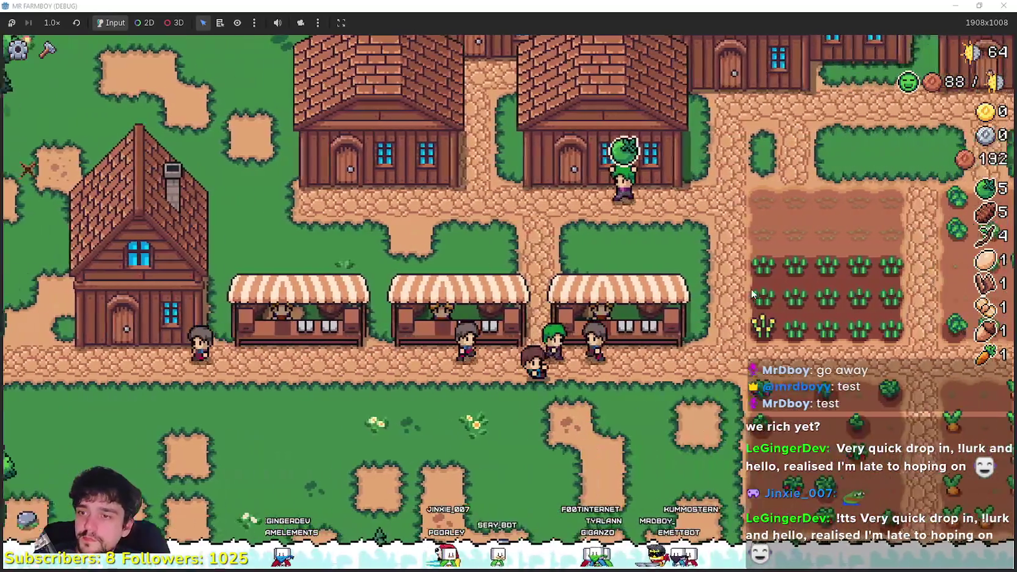
key(d)
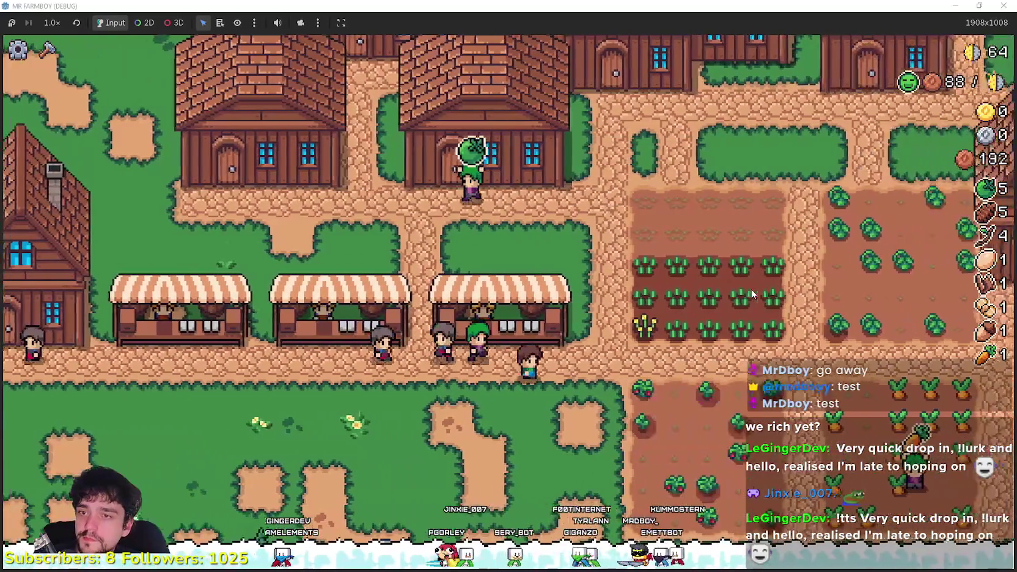
key(w)
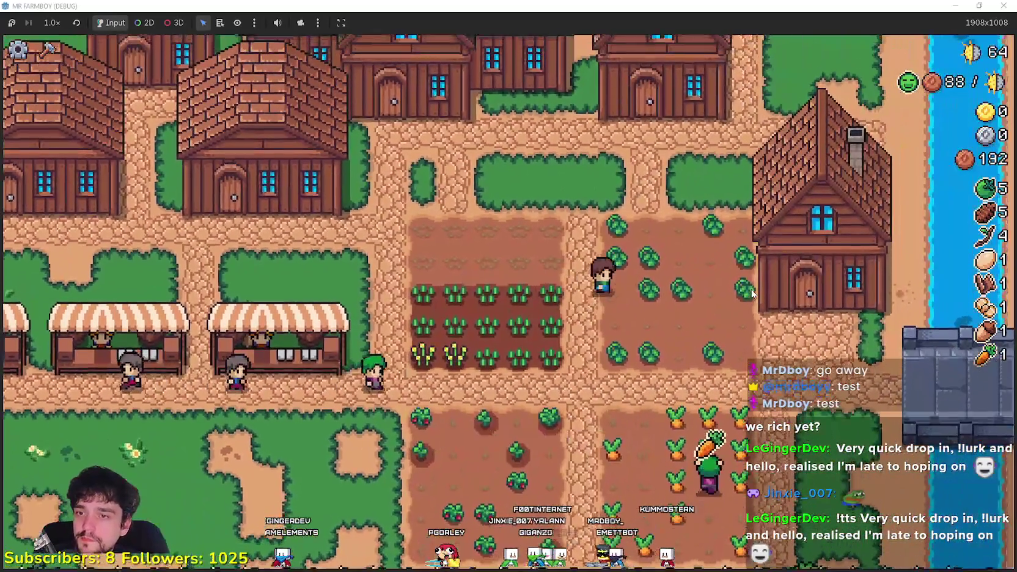
key(w)
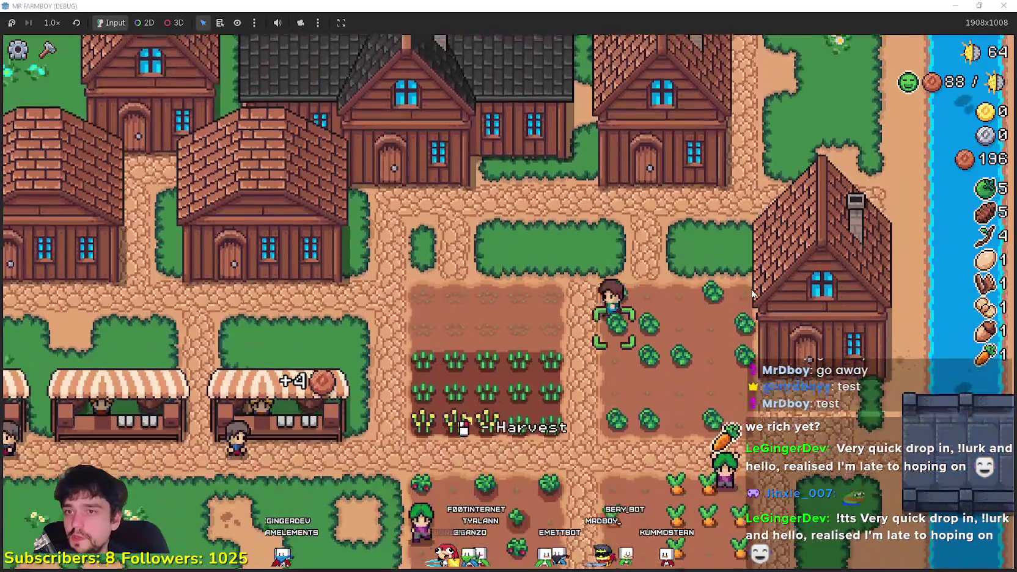
key(s)
key(a)
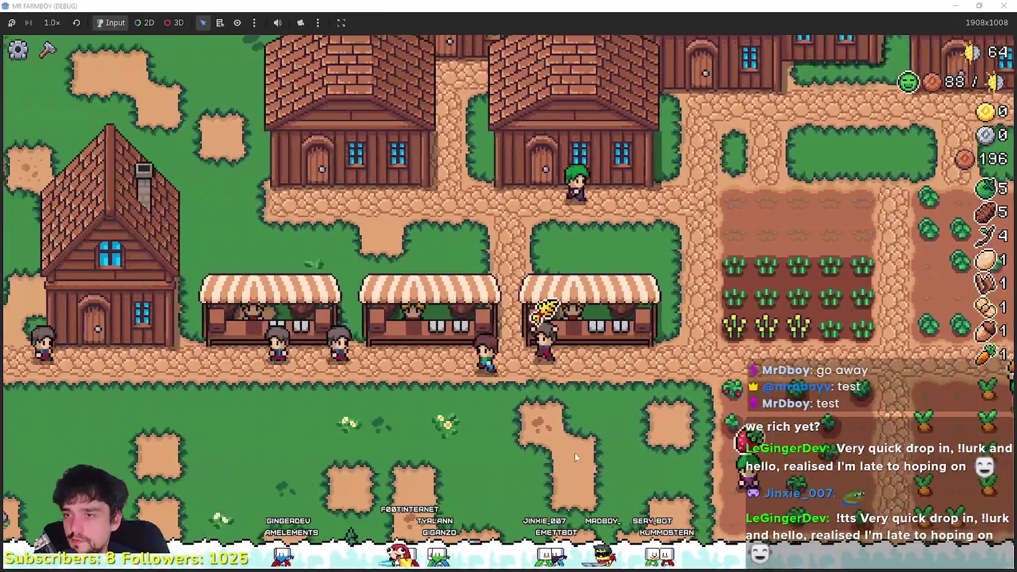
key(a)
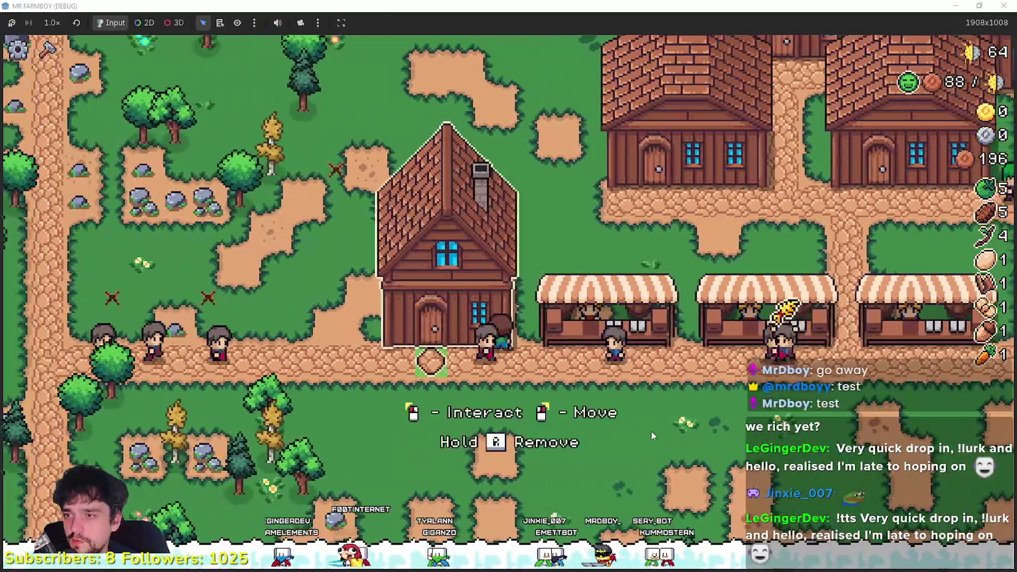
click(653, 430)
- Carry the house right past the other houses and place it on a free riverside spot
key(d)
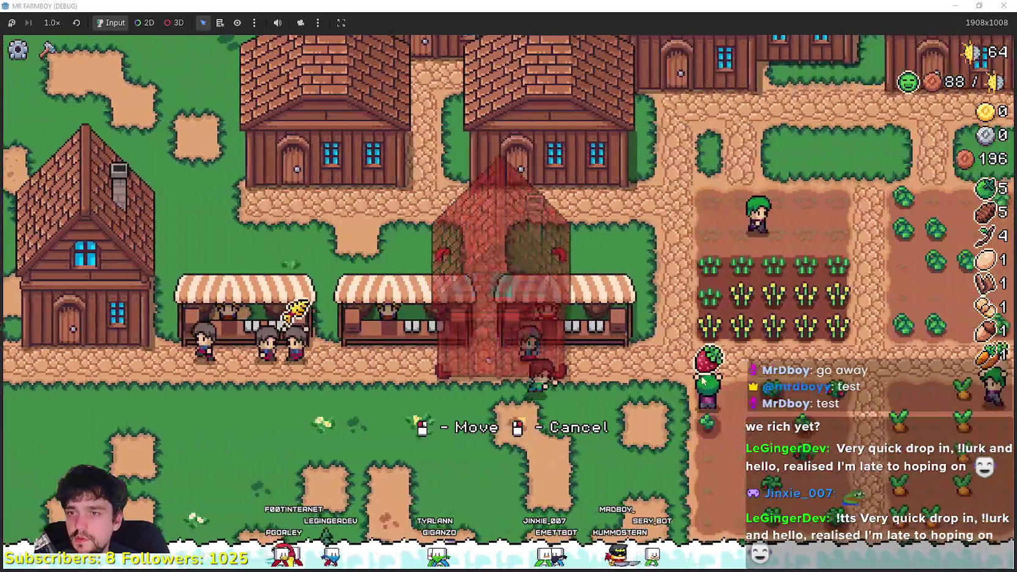
key(s)
key(w)
key(d)
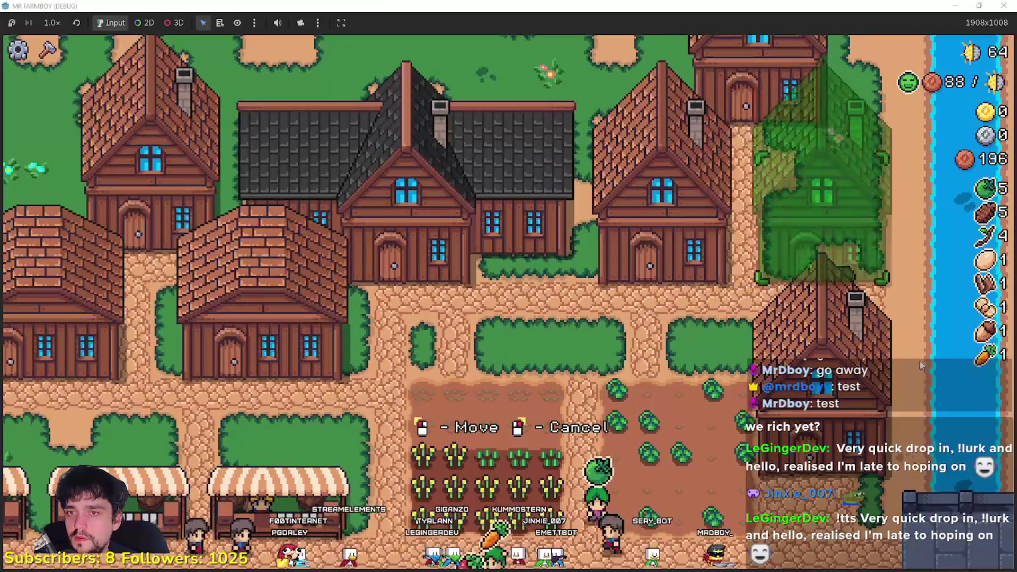
click(647, 392)
- Walk left between the market stalls and harvest the ripe wheat tile
key(s)
key(a)
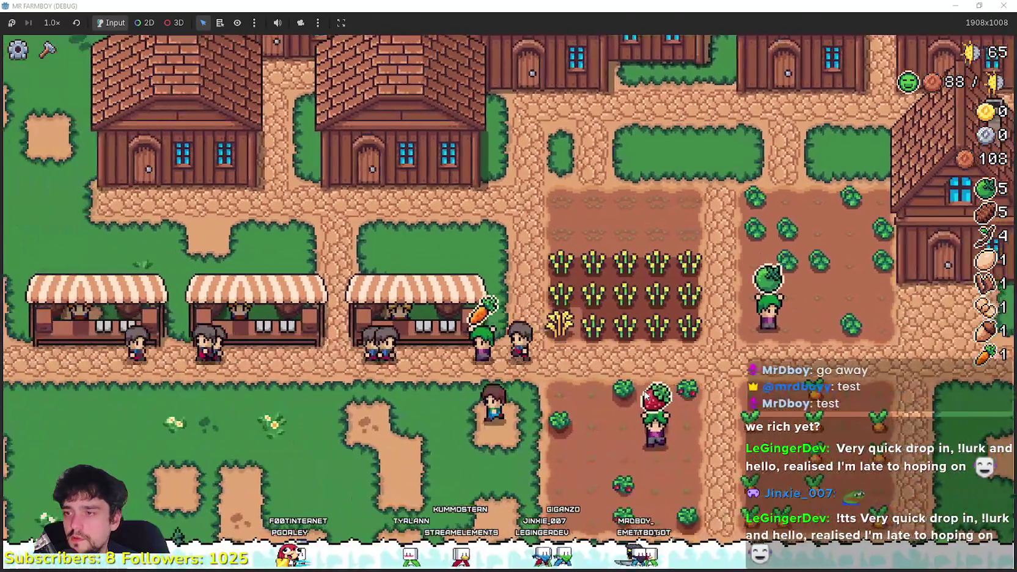
key(a)
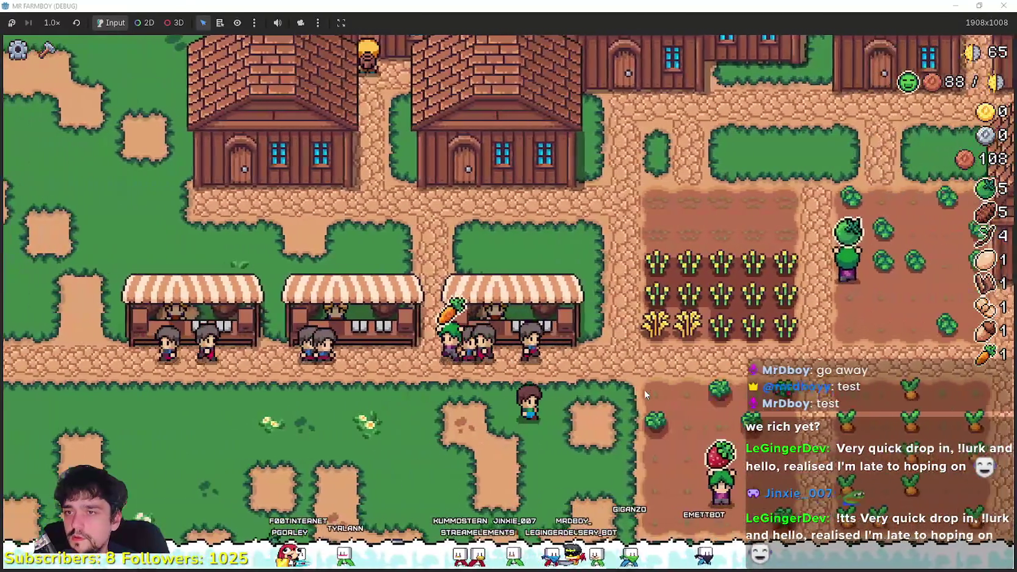
key(w)
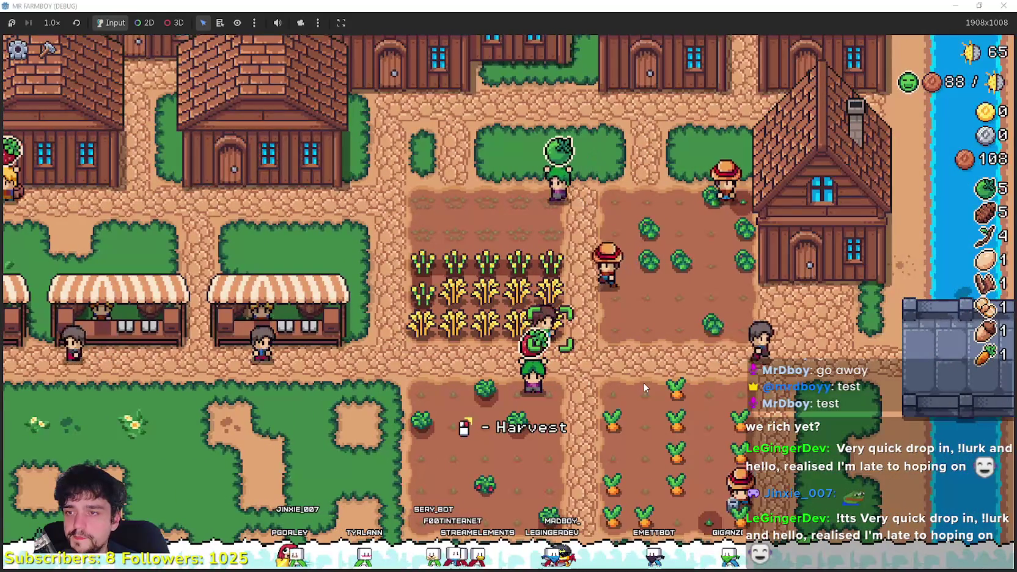
click(643, 384)
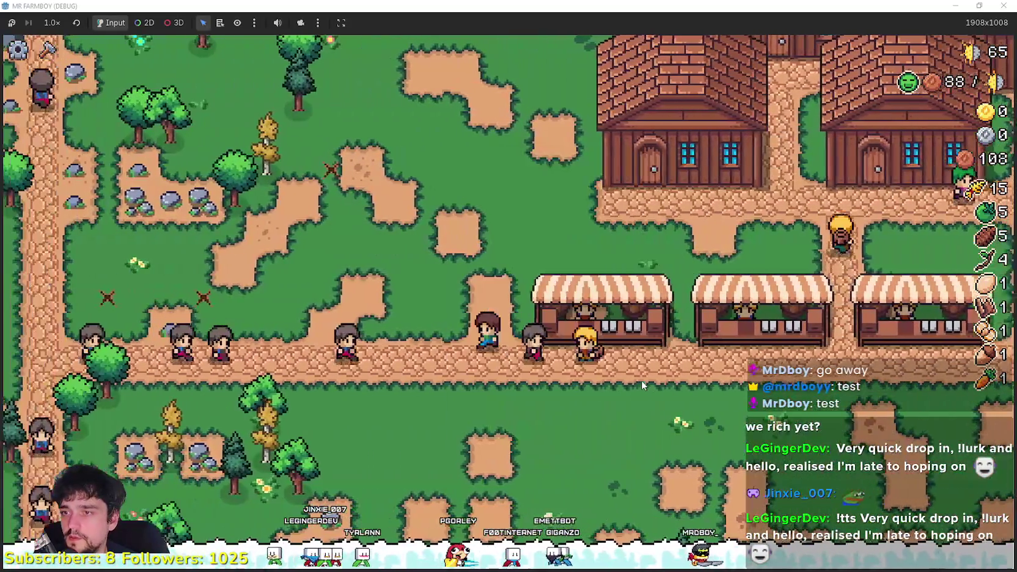
- Build a new market stall from the crafting panel and place it
key(c)
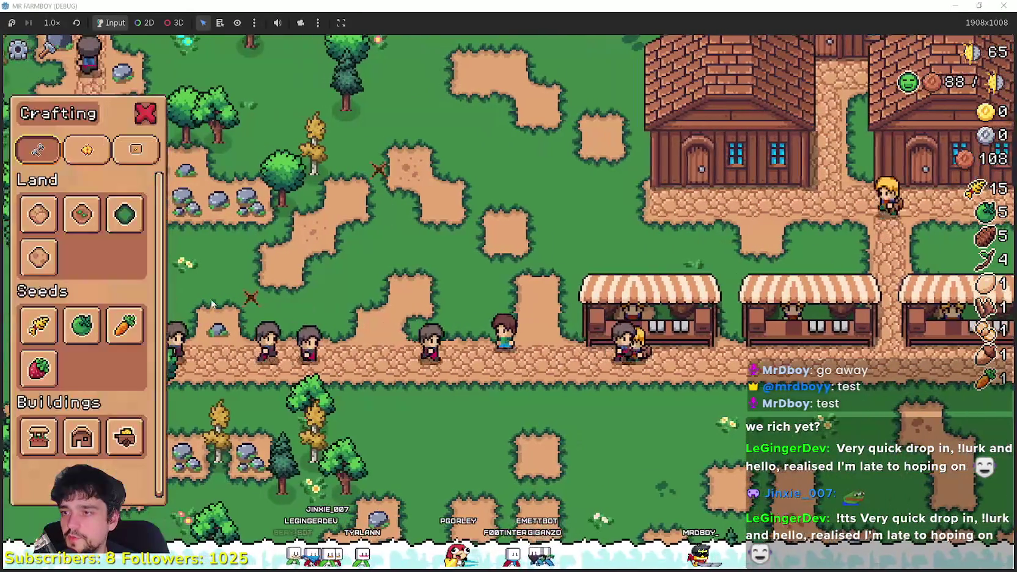
click(39, 439)
click(471, 424)
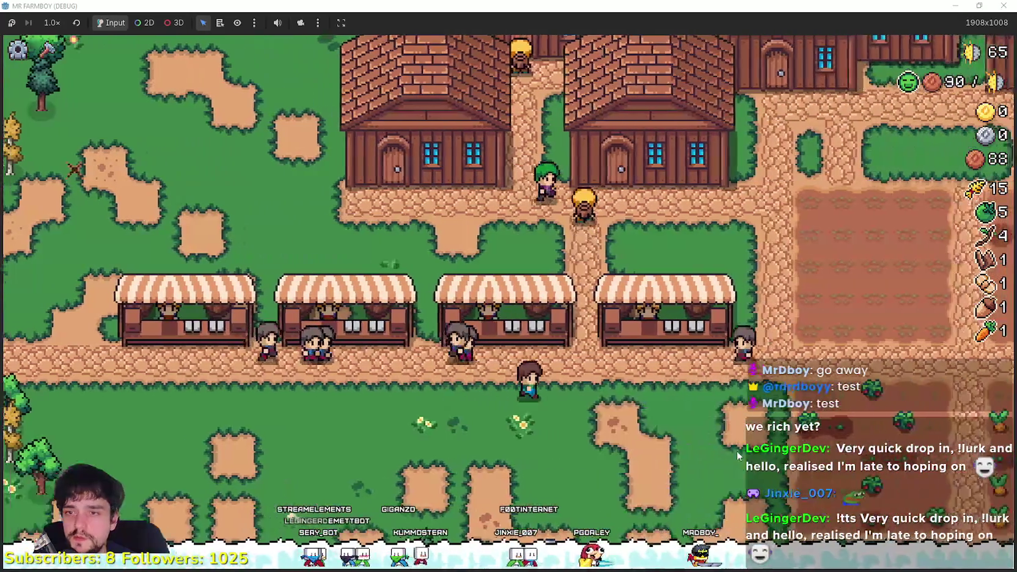
- Walk the farmer across the village, checking the Warehouse inventory
key(d)
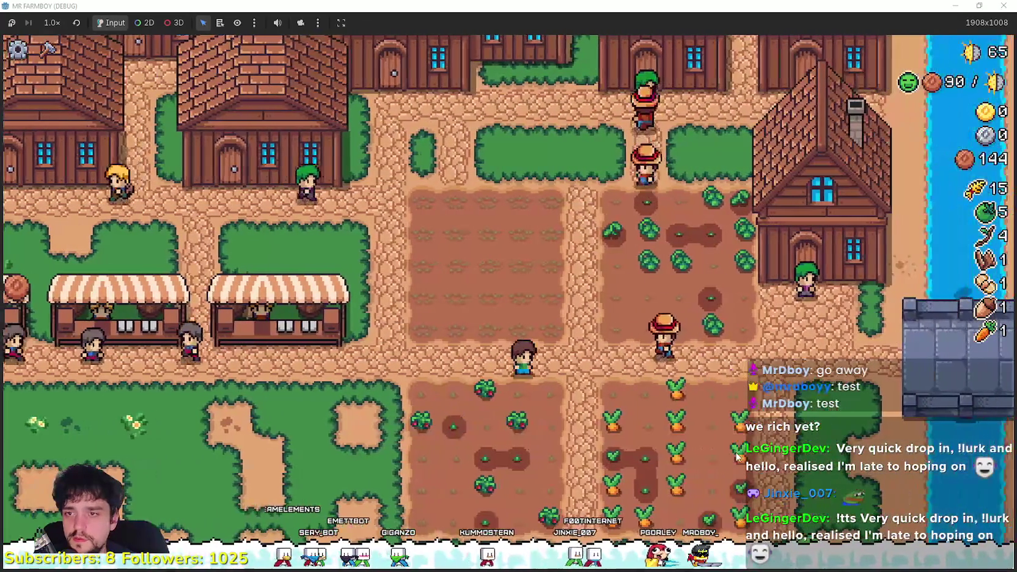
key(a)
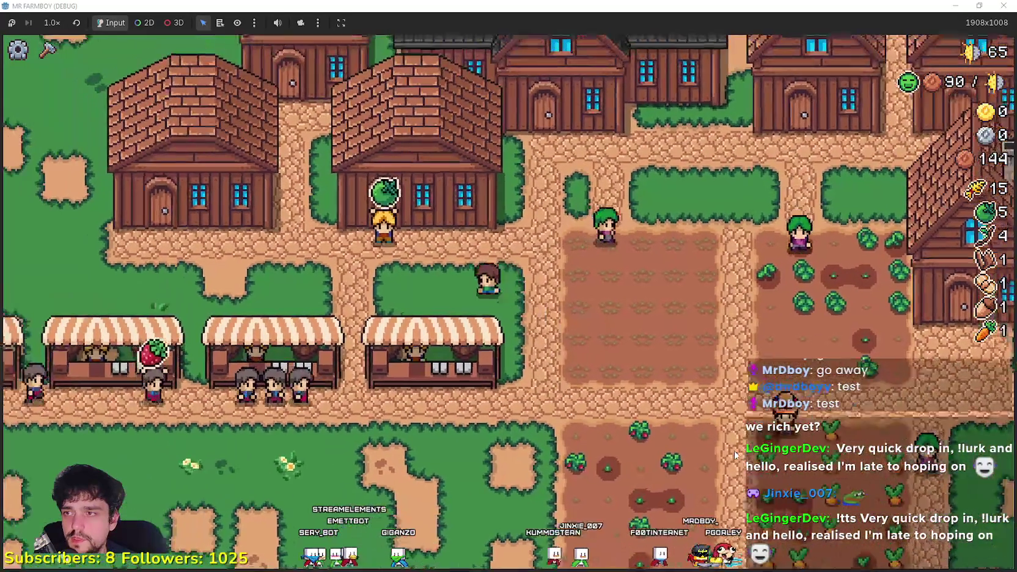
key(e)
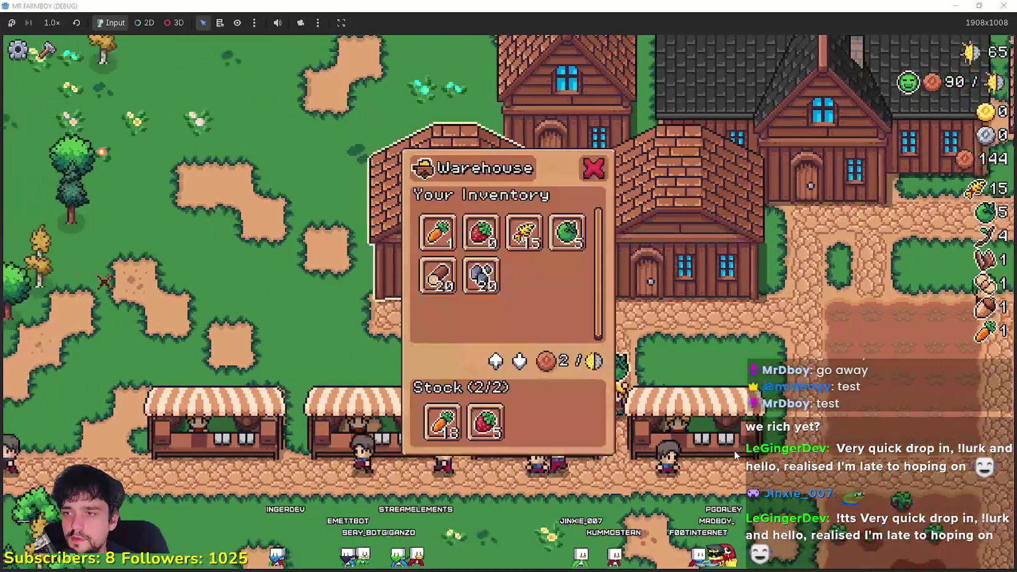
key(a)
key(e)
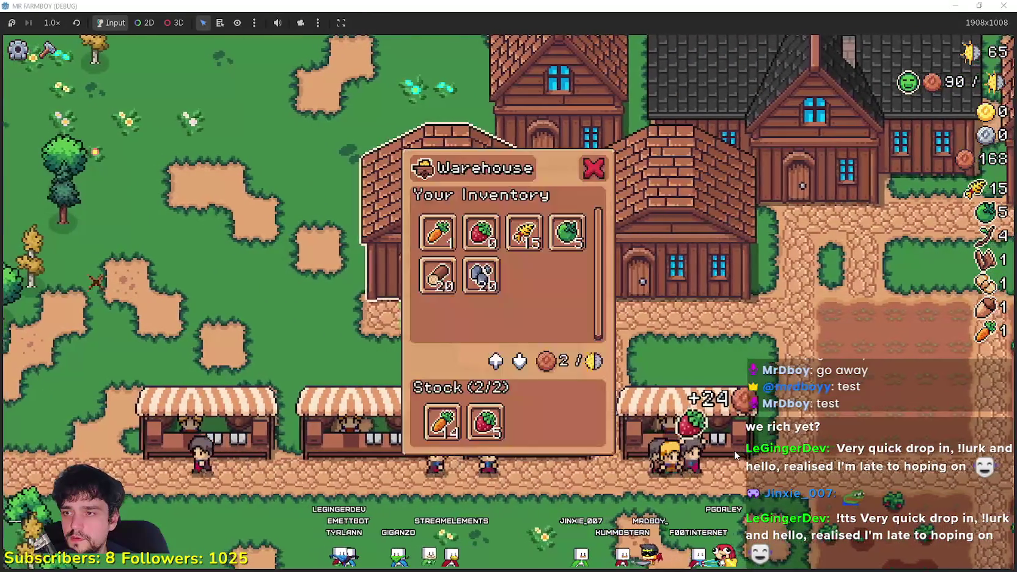
key(Escape)
key(d)
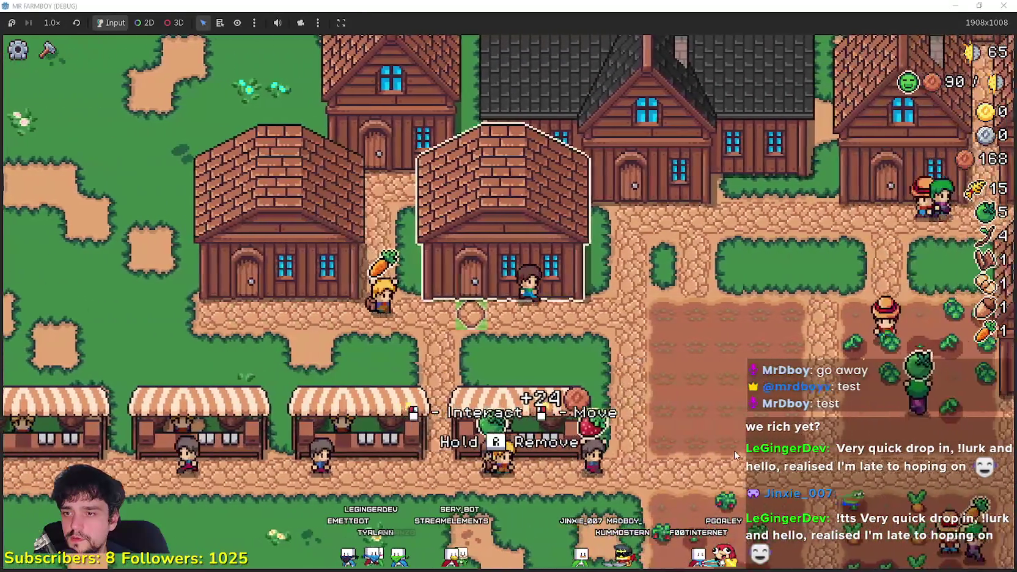
key(d)
- Walk onto the farm field, pause the game on its stats screen, and return to the Godot editor
key(s)
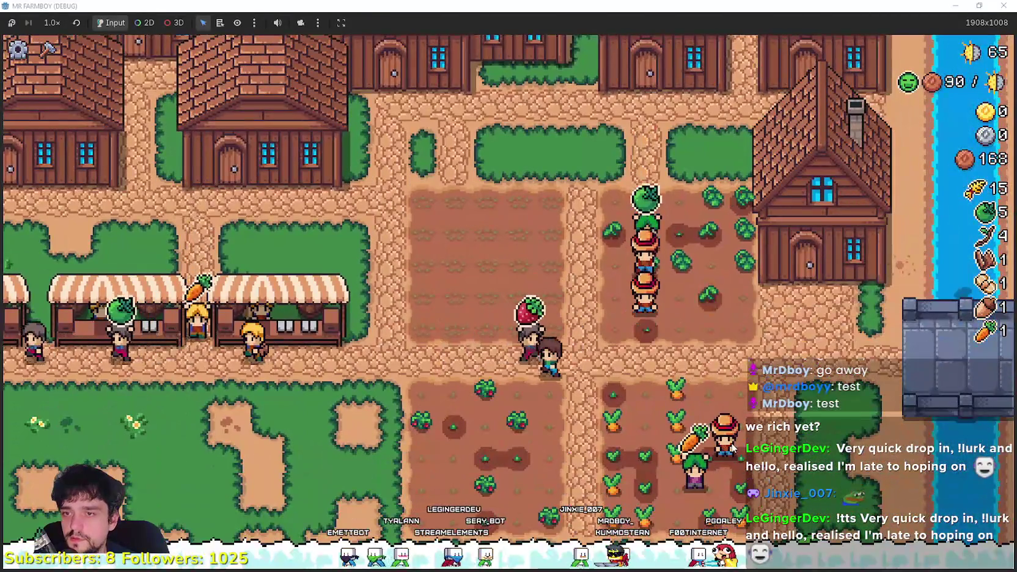
key(a)
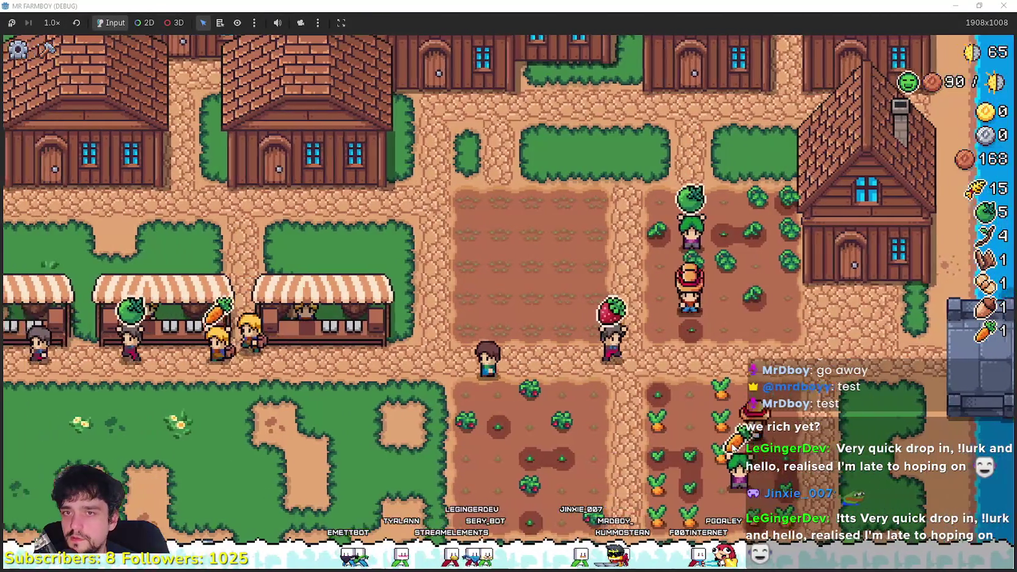
key(e)
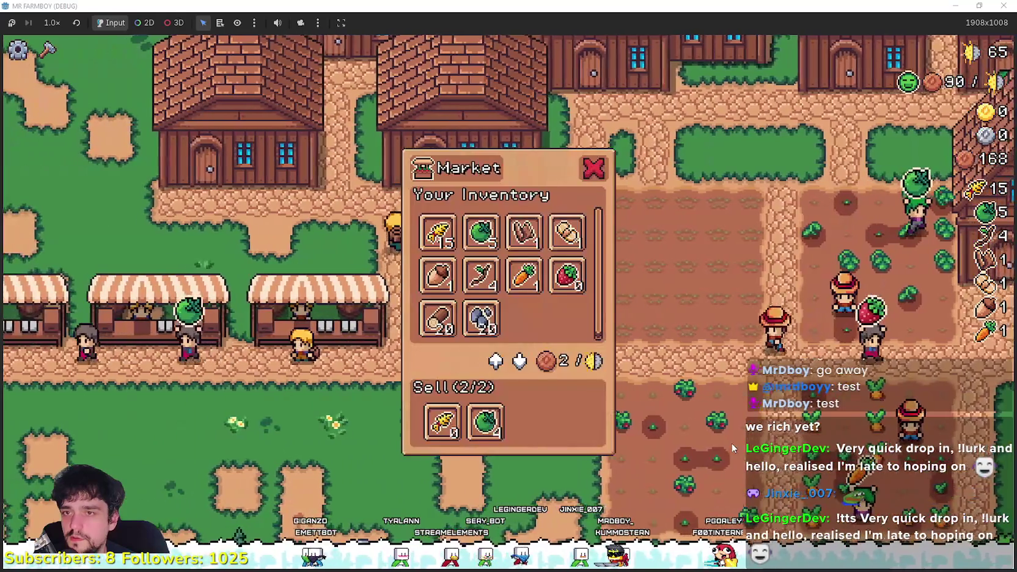
key(Escape)
key(d)
key(w)
key(Escape)
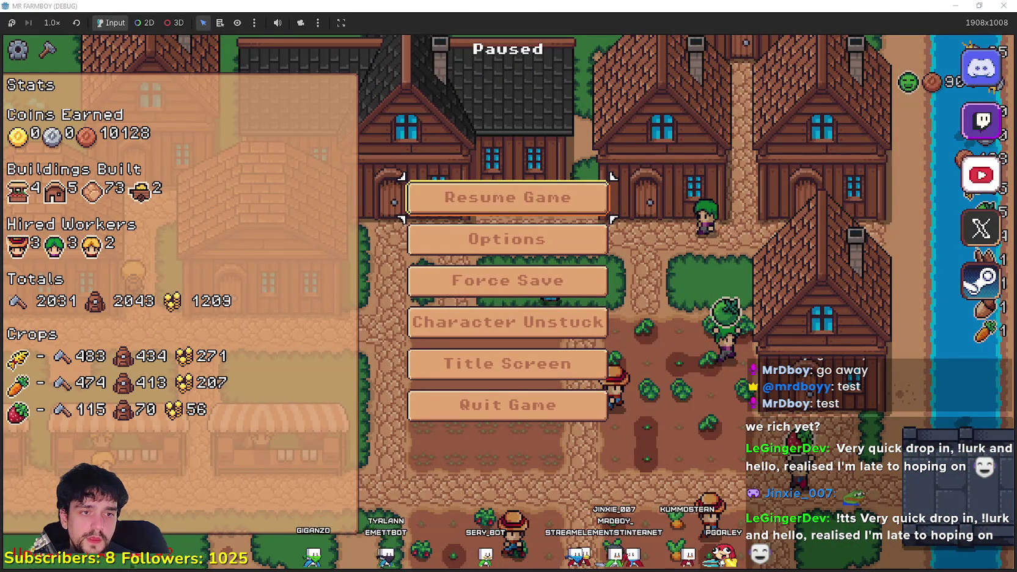
key(alt+Tab)
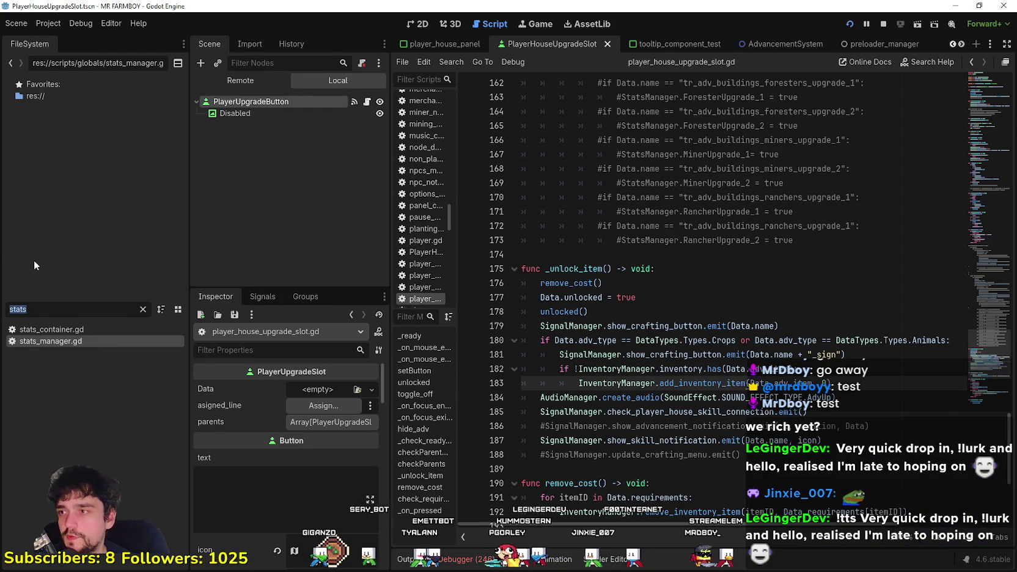
- Filter the FileSystem for 'compon' and read through field_cursor_component.gd
text(componen)
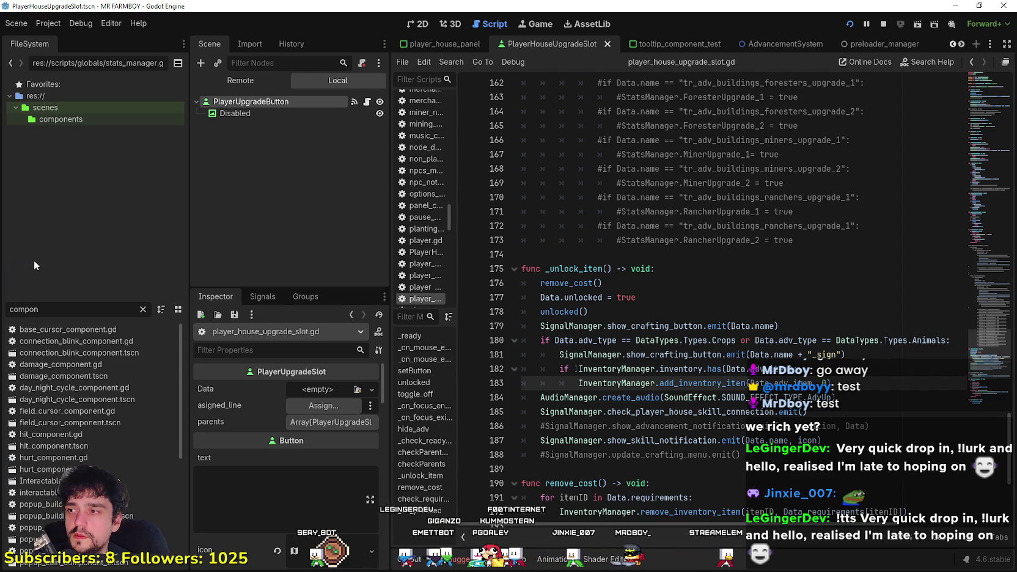
key(BackSpace)
key(BackSpace)
key(BackSpace)
text(ompon)
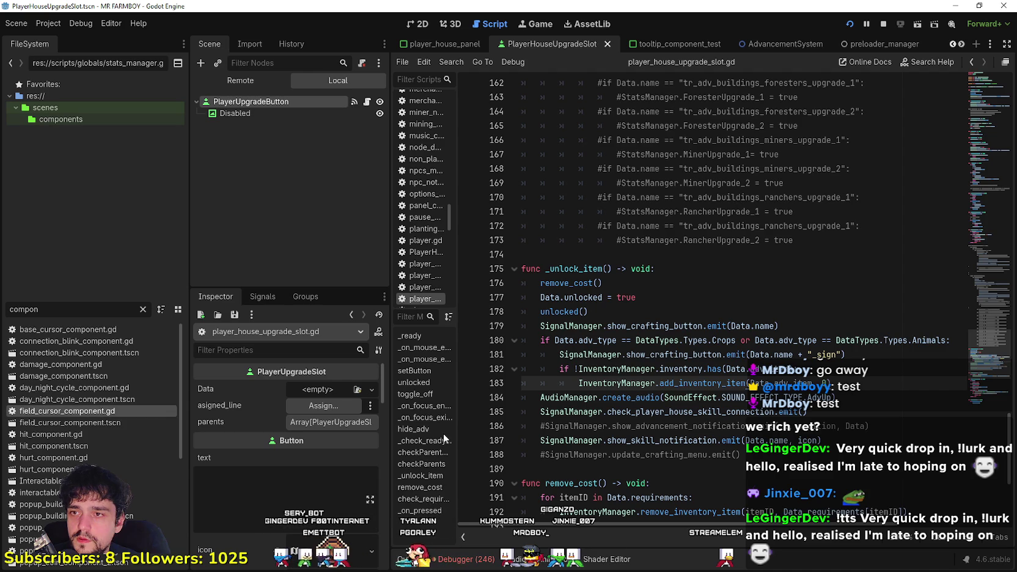
key(Return)
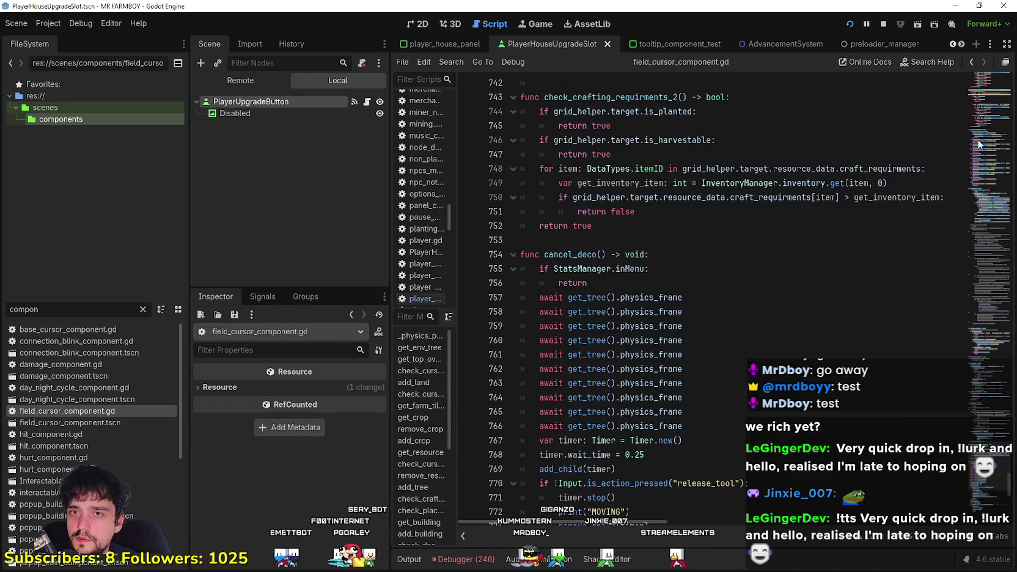
scroll(954, 348, up, 20)
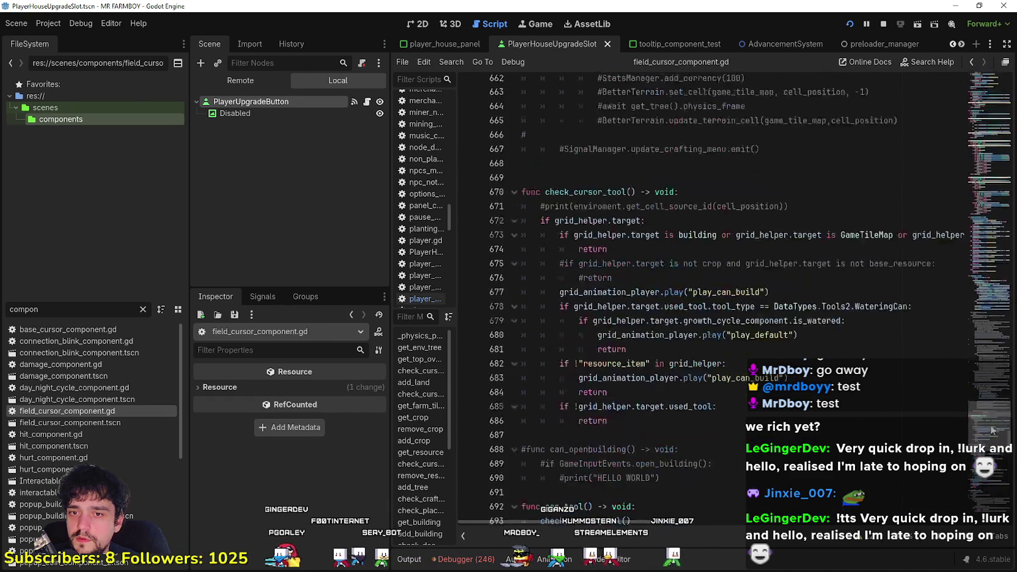
mouse_move(990, 365)
mouse_down()
mouse_move(1003, 239)
mouse_move(995, 416)
mouse_up()
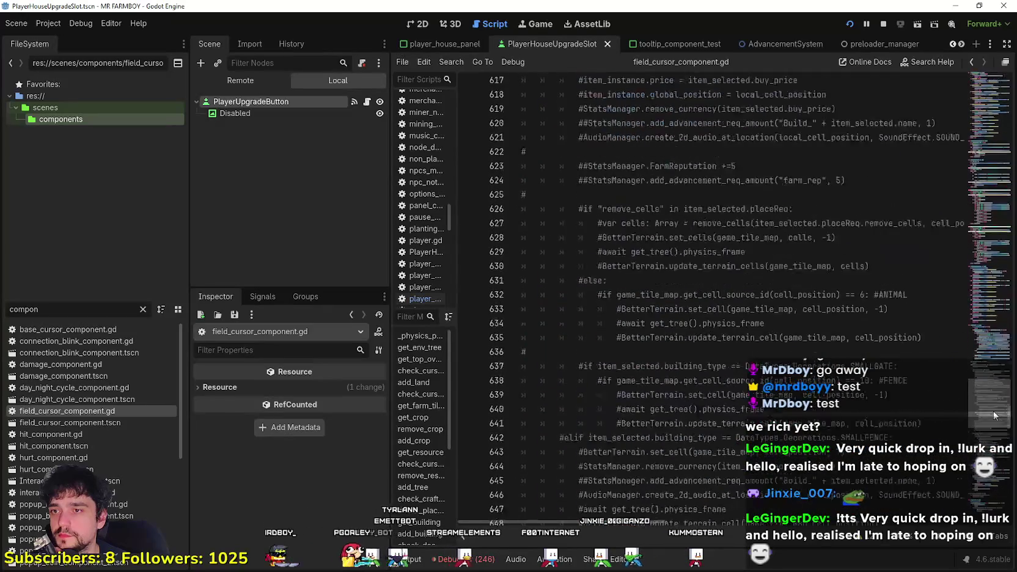
scroll(992, 435, down, 1)
scroll(992, 436, down, 5)
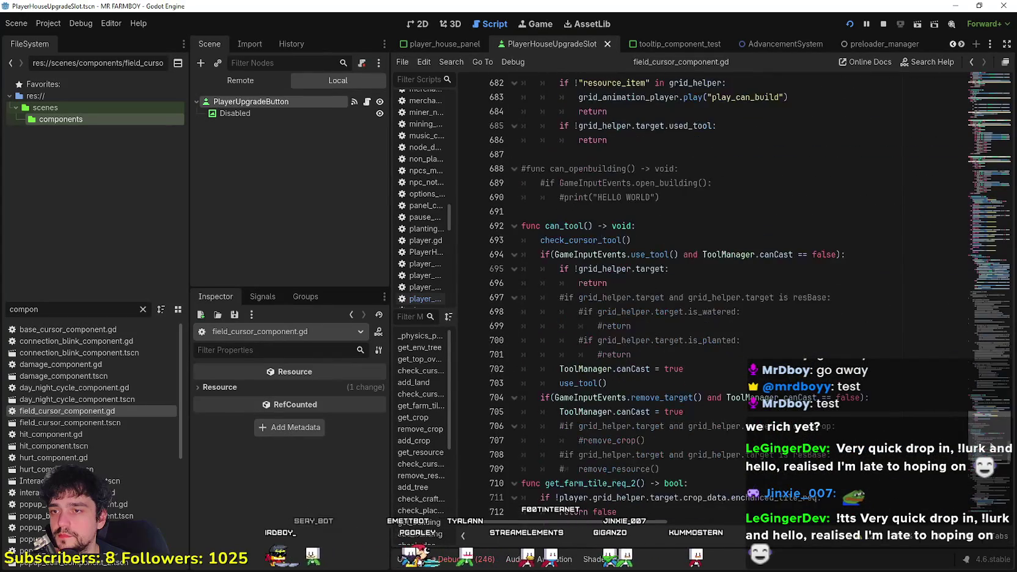
scroll(992, 435, down, 1)
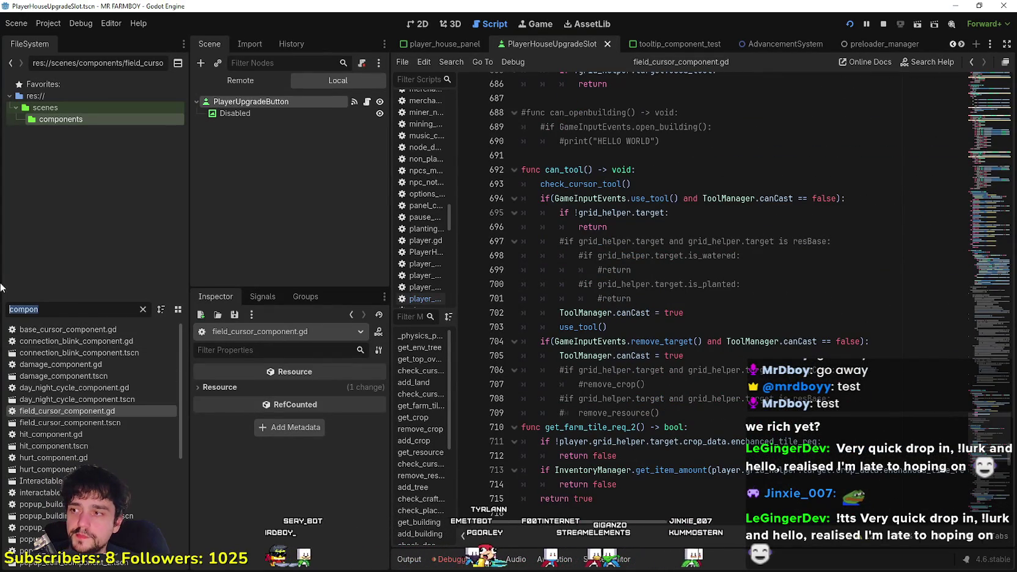
- Filter for 'house', open the House scene and its script, and jump to building.gd's remove_building
text(house)
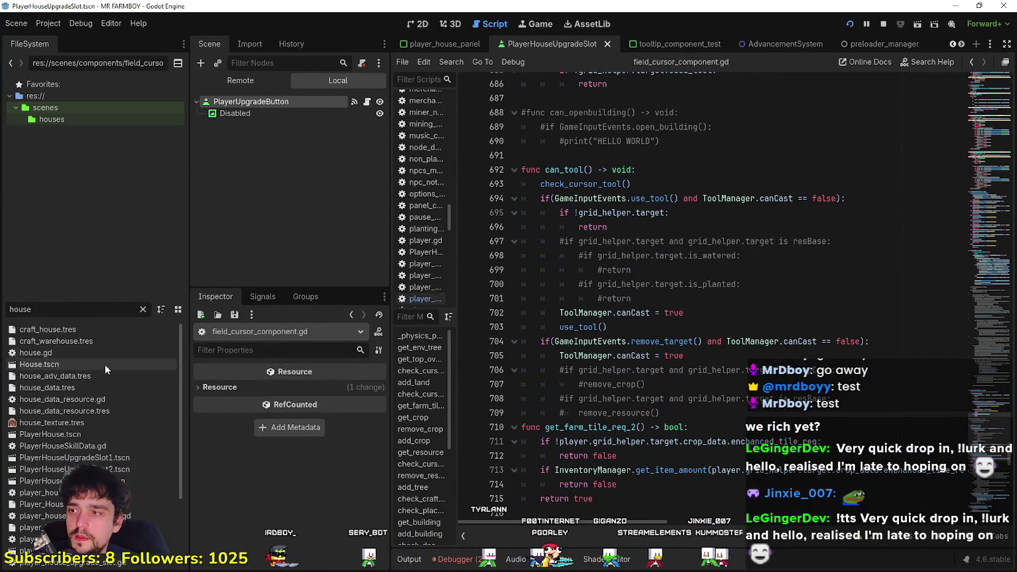
click(367, 102)
click(976, 84)
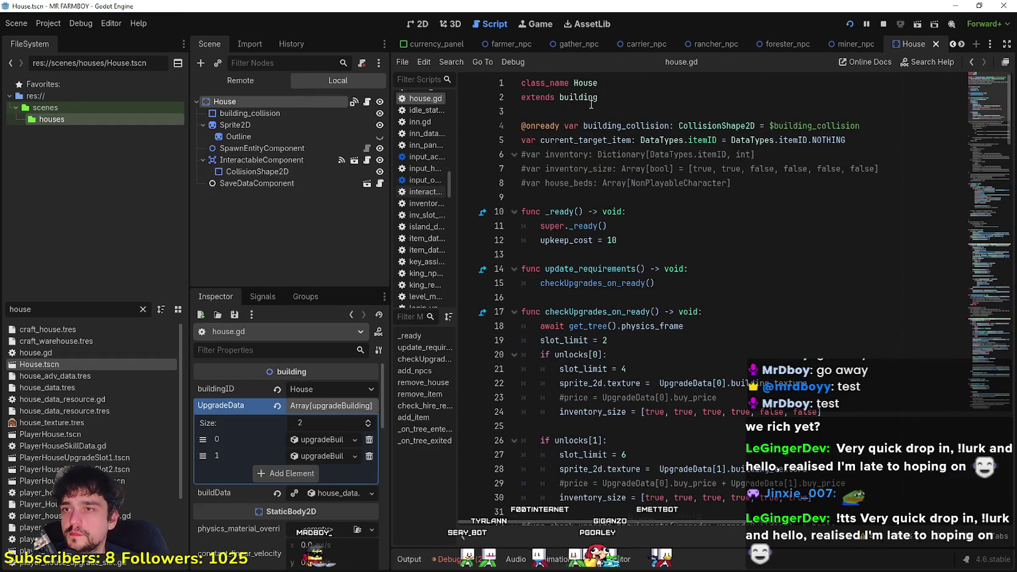
ctrl+click(620, 278)
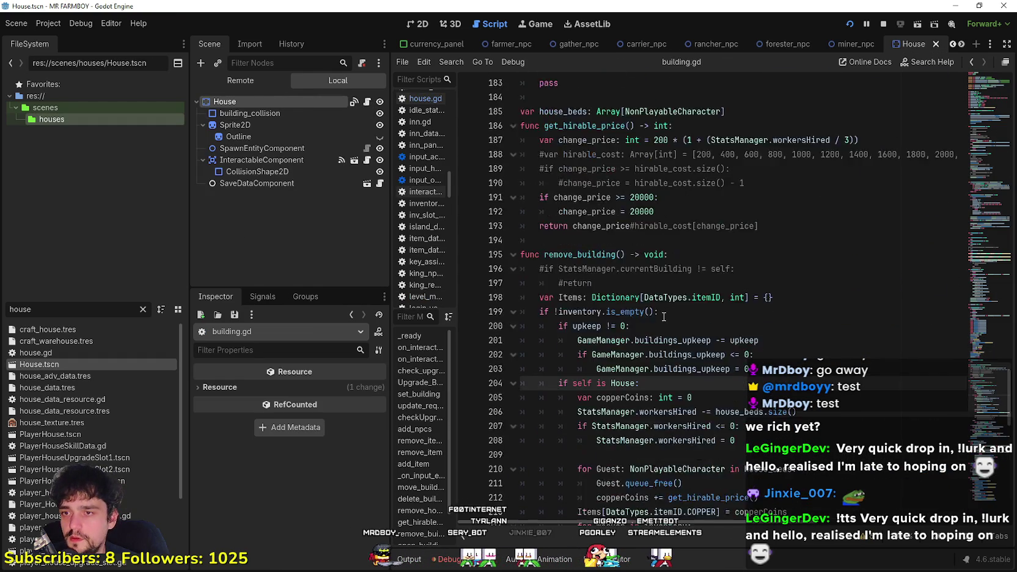
- Highlight and review the remove_building code on lines 195–208
mouse_move(589, 177)
mouse_down()
mouse_move(752, 341)
mouse_move(737, 355)
mouse_up()
scroll(738, 355, down, 3)
click(787, 392)
scroll(783, 395, down, 1)
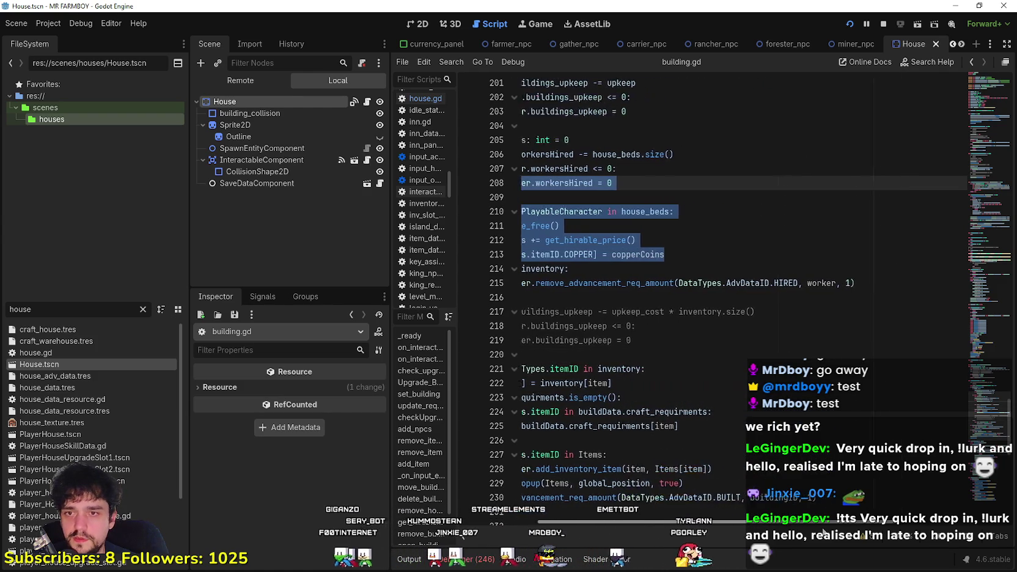
scroll(672, 348, down, 2)
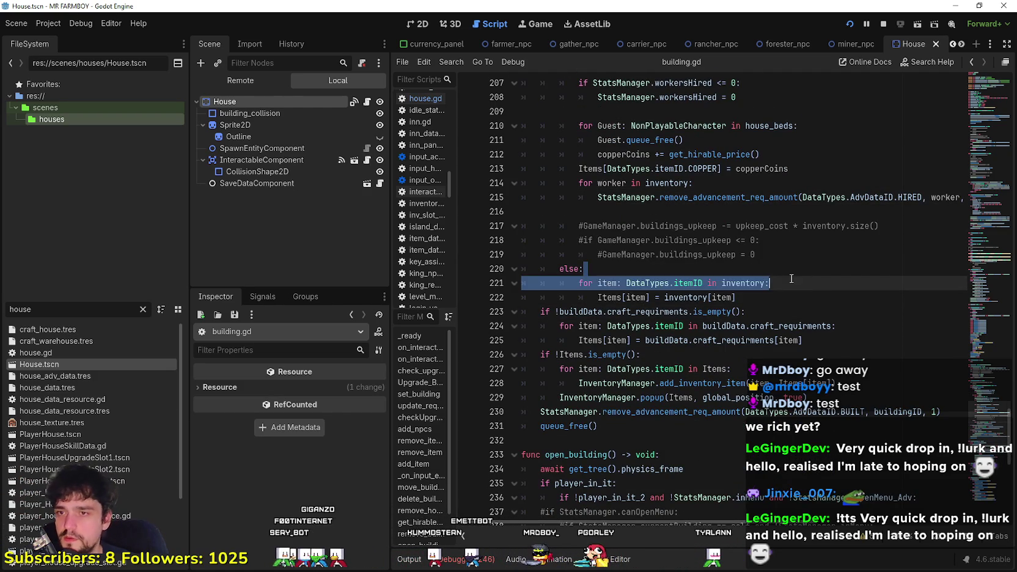
- Highlight the inventory and craft_requirments refund lines 220–223, then select the House node
double_click(743, 283)
mouse_move(783, 305)
mouse_down()
mouse_move(551, 298)
mouse_move(512, 269)
mouse_up()
scroll(659, 333, down, 2)
click(659, 283)
double_click(647, 226)
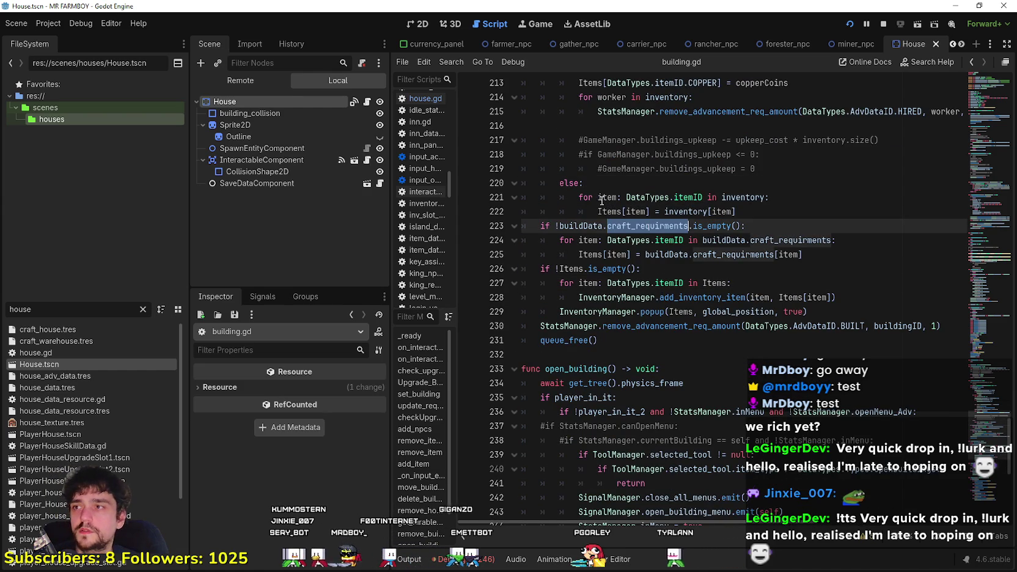
click(291, 103)
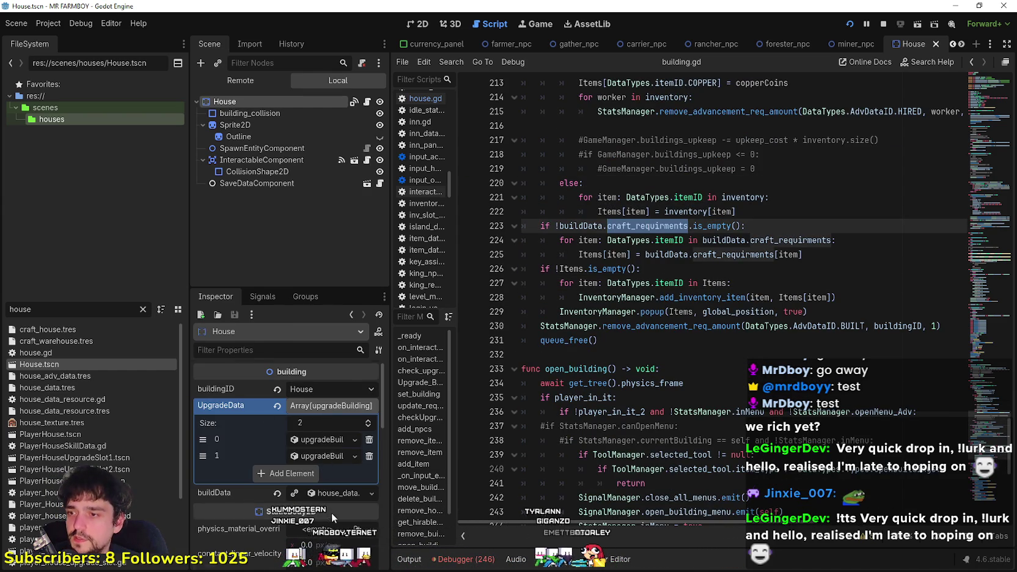
scroll(331, 511, down, 2)
click(344, 444)
scroll(321, 539, down, 3)
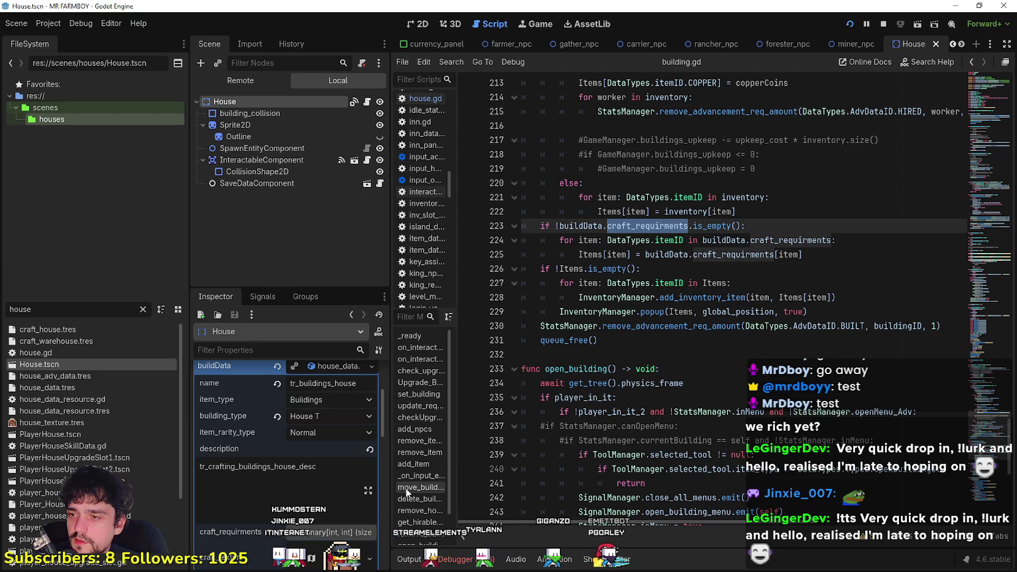
mouse_move(390, 489)
mouse_down()
mouse_move(444, 465)
mouse_move(478, 465)
mouse_up()
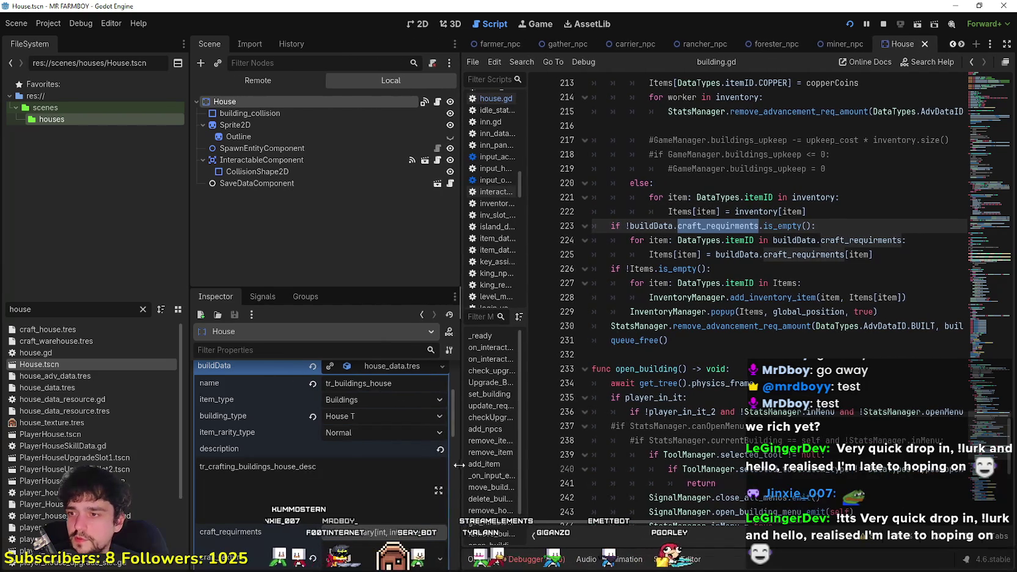
scroll(353, 463, down, 4)
click(383, 430)
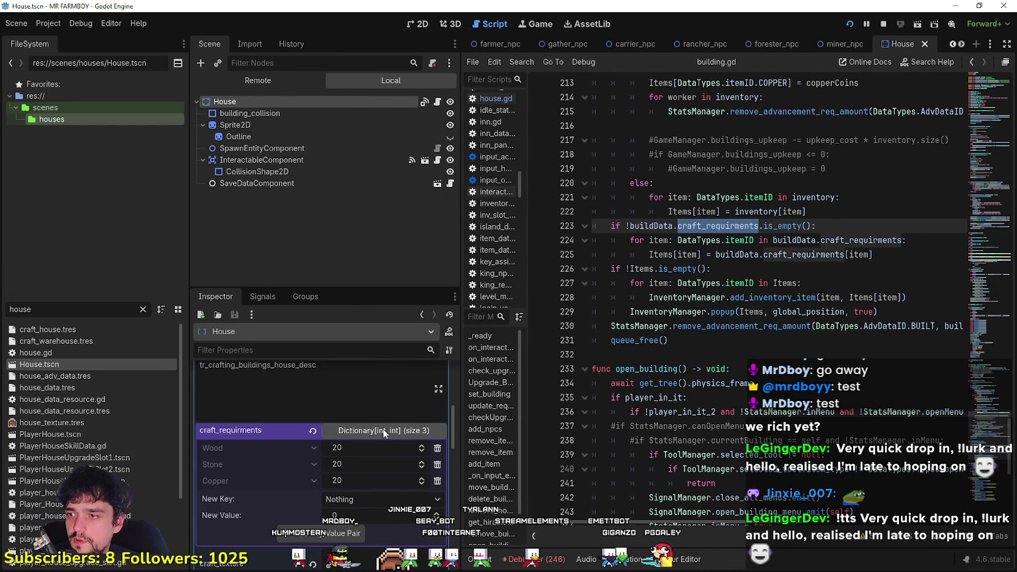
click(383, 430)
scroll(294, 498, down, 2)
scroll(297, 496, up, 1)
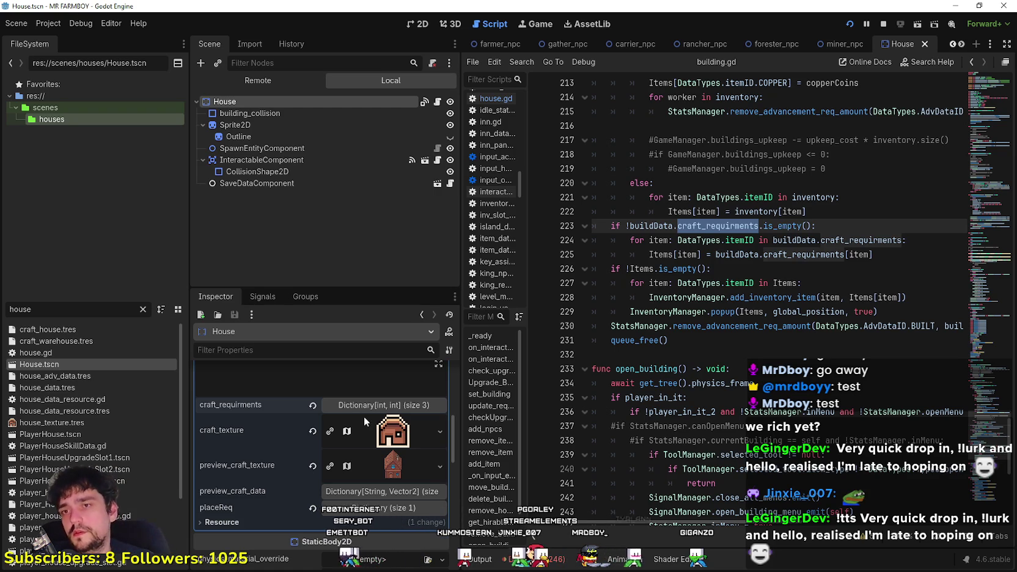
scroll(388, 442, up, 2)
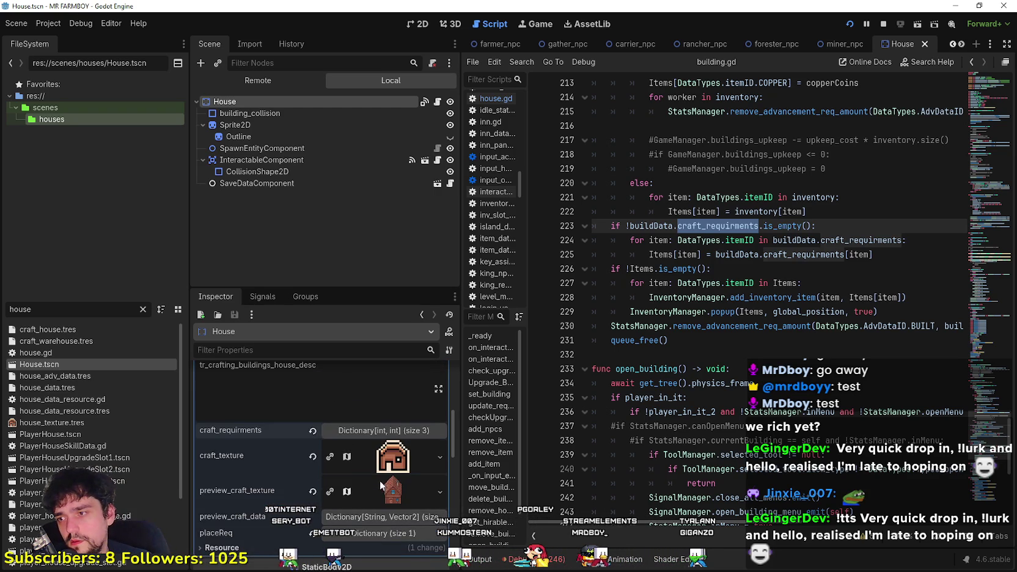
scroll(395, 481, up, 2)
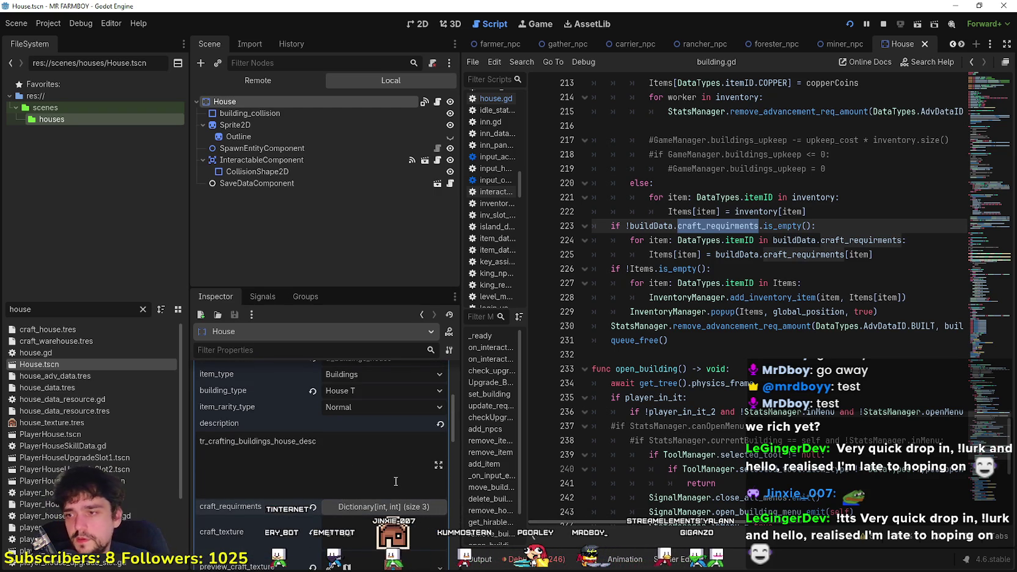
scroll(395, 476, down, 2)
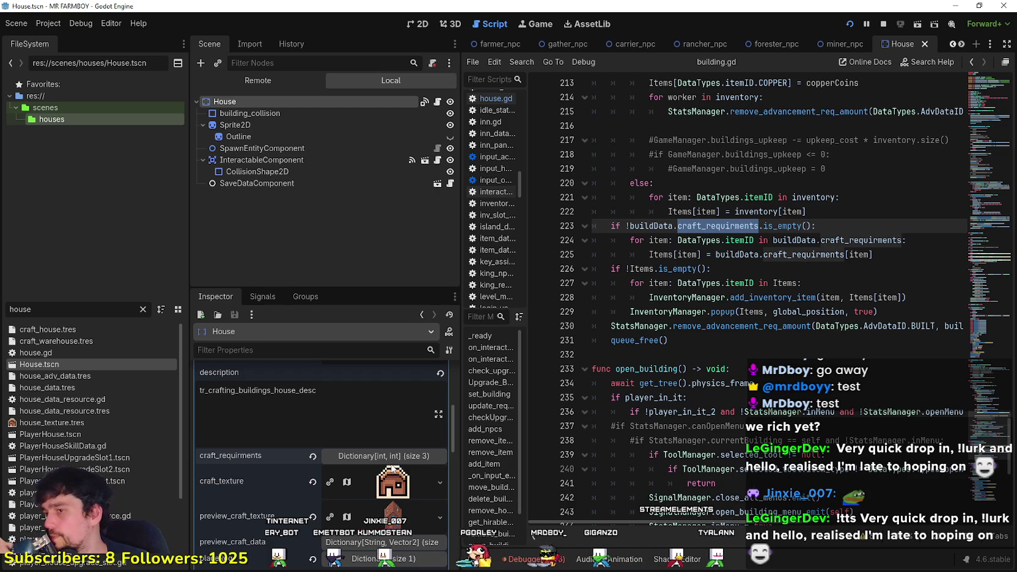
click(388, 457)
scroll(383, 445, down, 2)
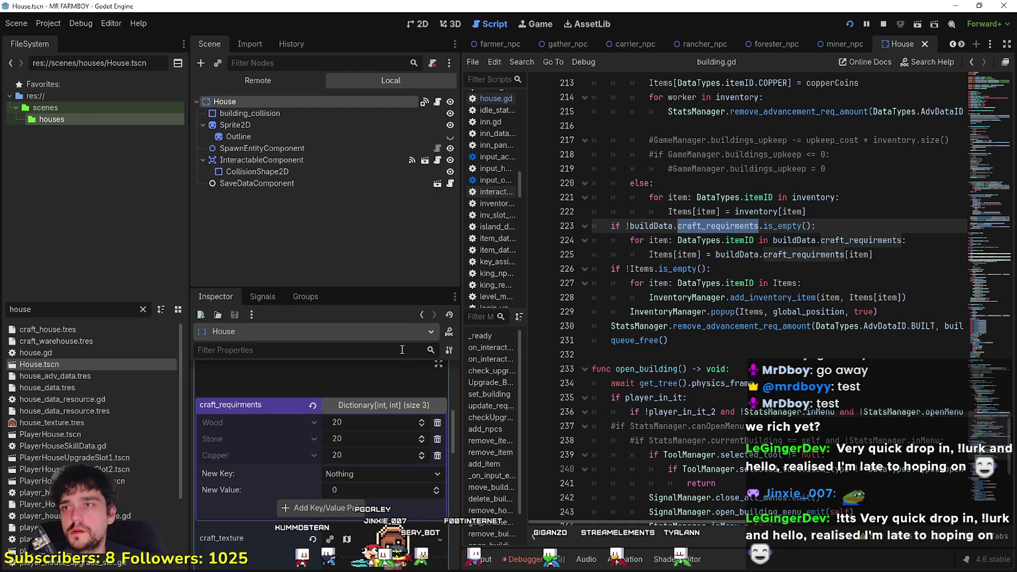
click(726, 212)
click(677, 186)
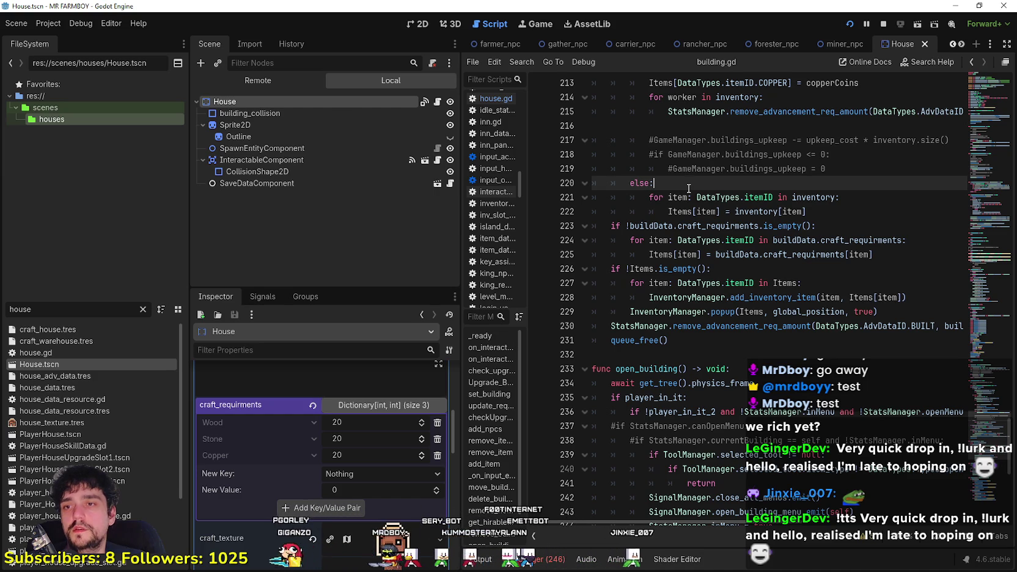
scroll(689, 188, up, 1)
scroll(294, 451, down, 5)
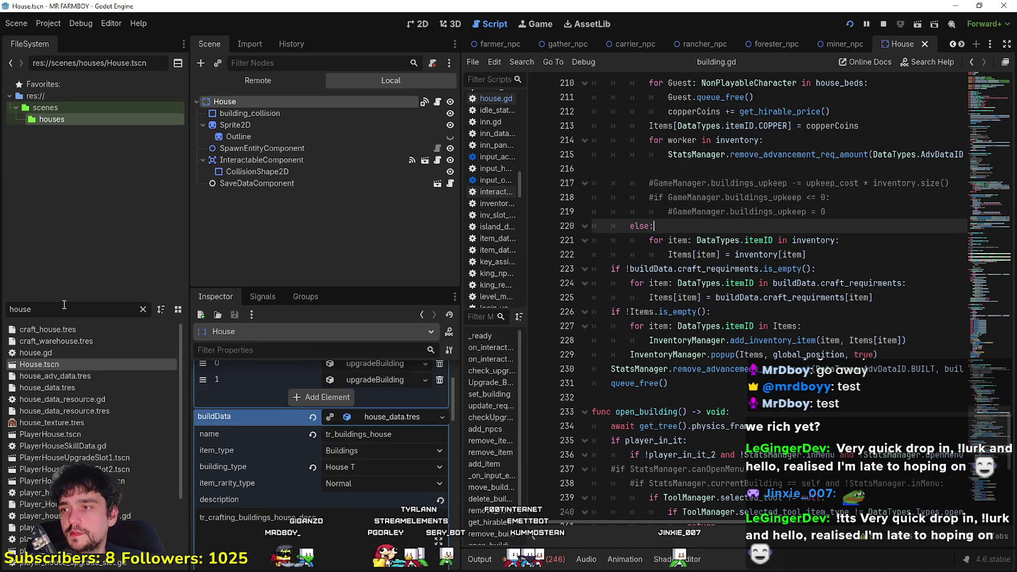
text(craft_)
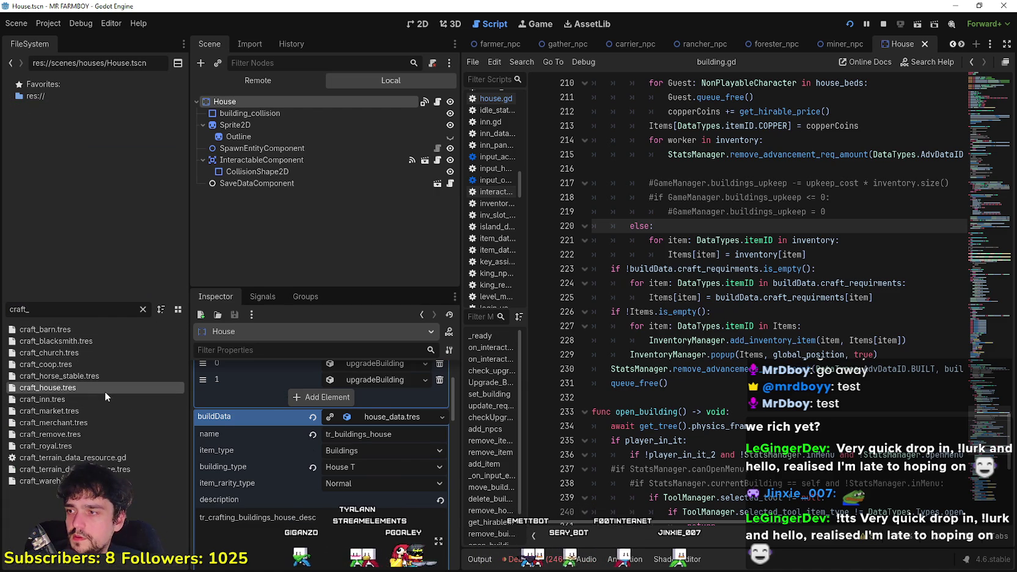
- Inspect craft_house.tres, expanding its embedded house data and craft requirements dictionary
click(105, 391)
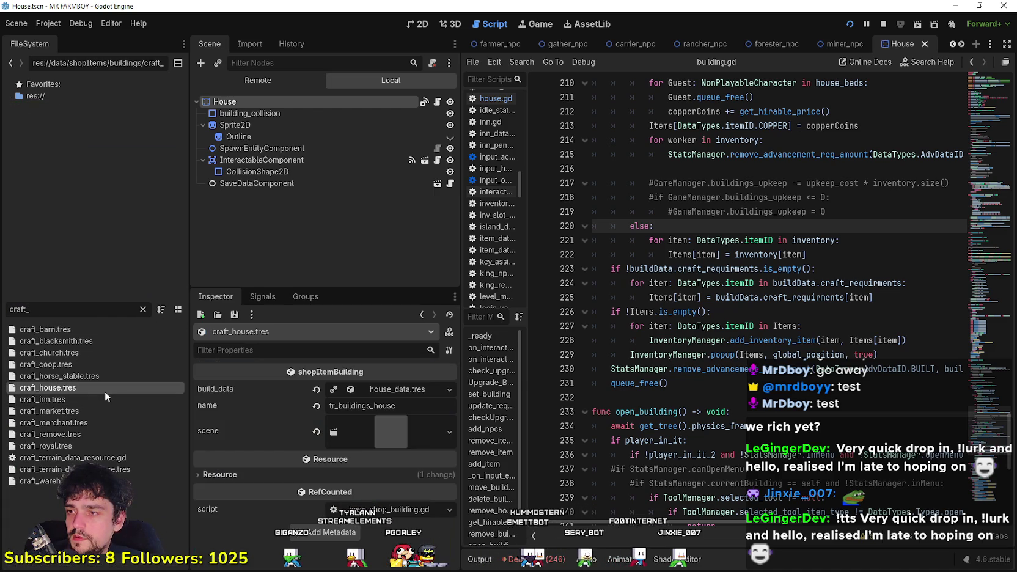
click(403, 391)
scroll(391, 465, down, 3)
click(368, 477)
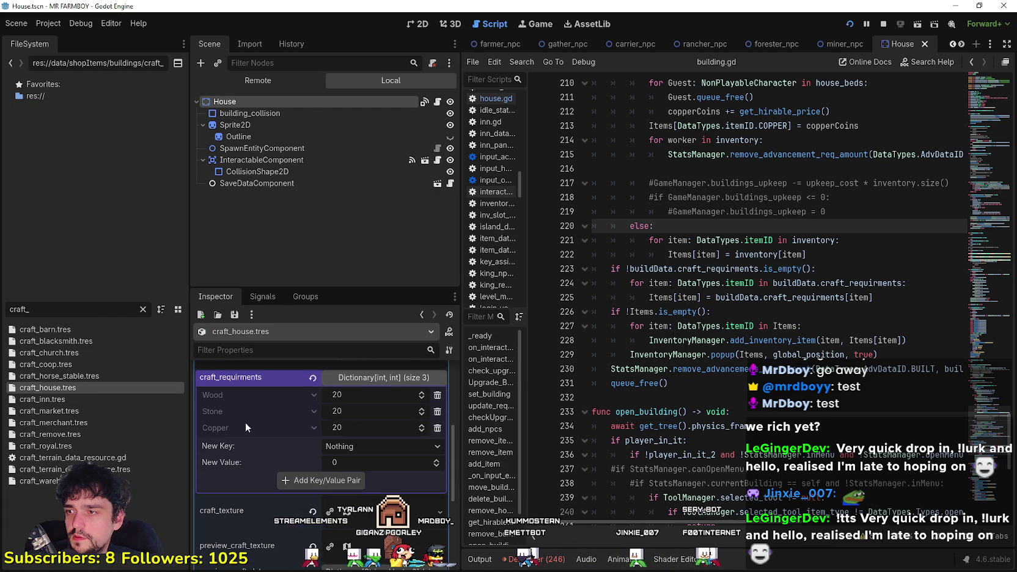
scroll(332, 468, up, 3)
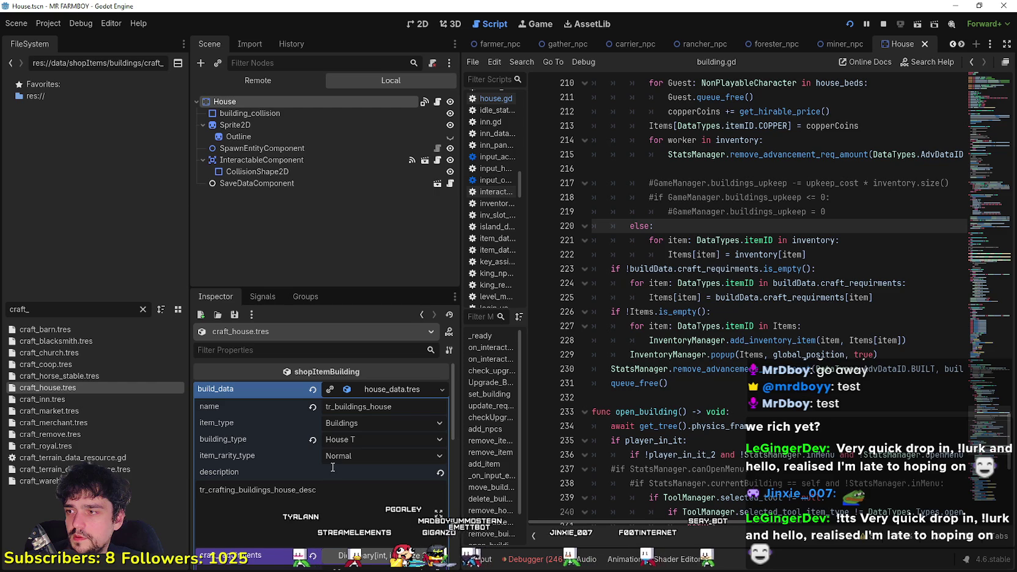
click(376, 390)
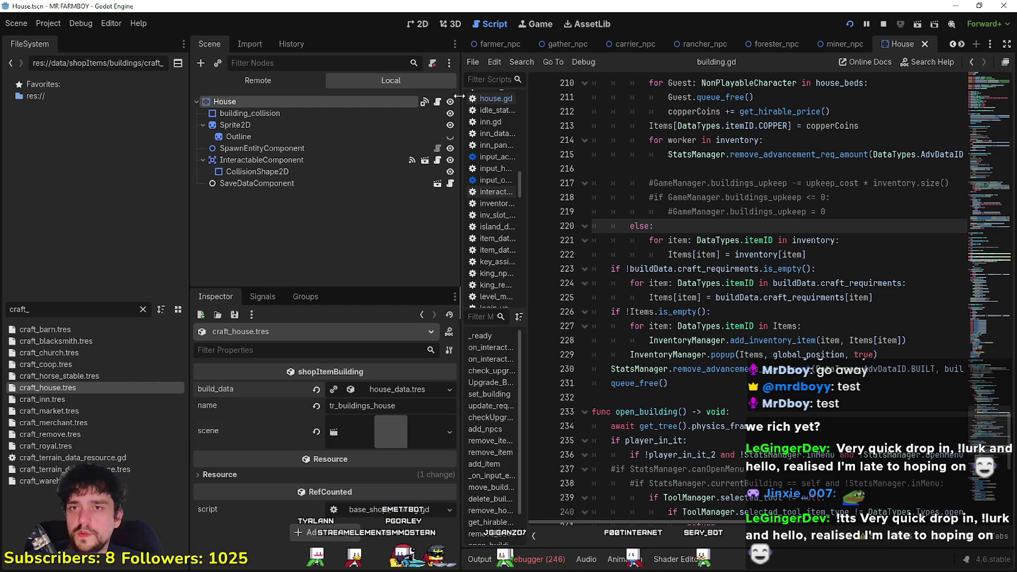
- Clear the craft_ filter and reselect craft_house.tres in the file list
double_click(2, 309)
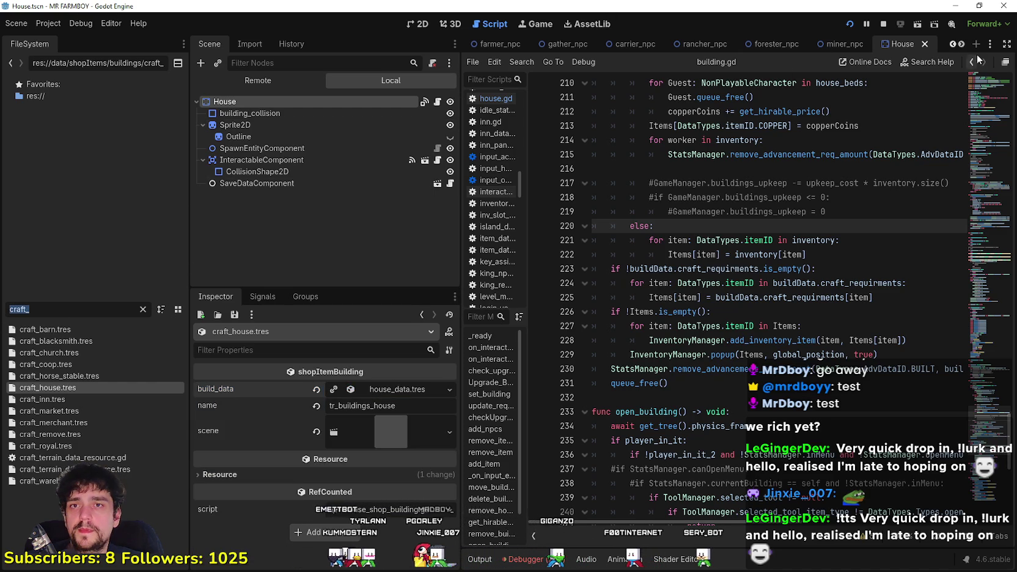
click(953, 45)
click(953, 45)
click(953, 45)
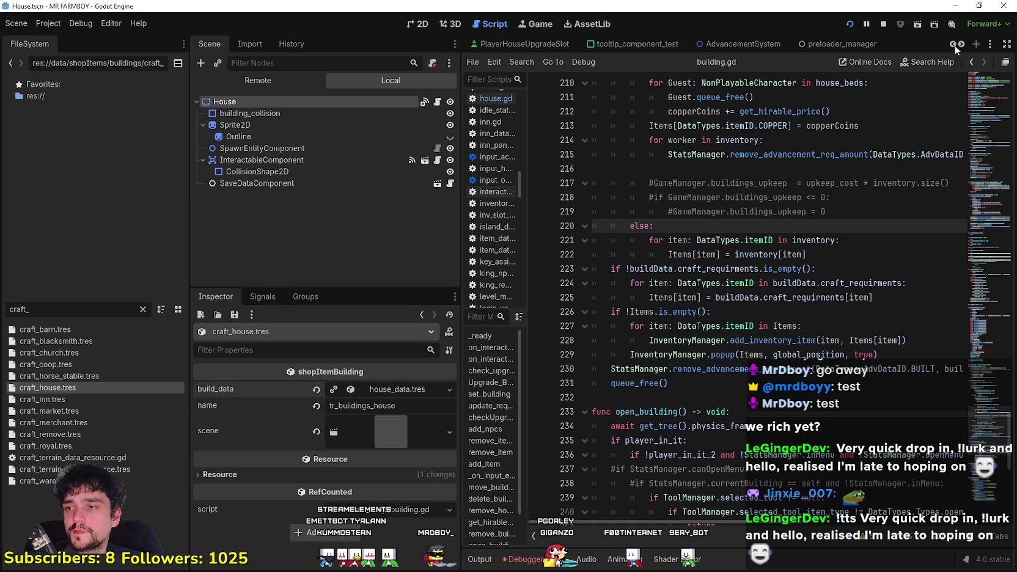
click(144, 310)
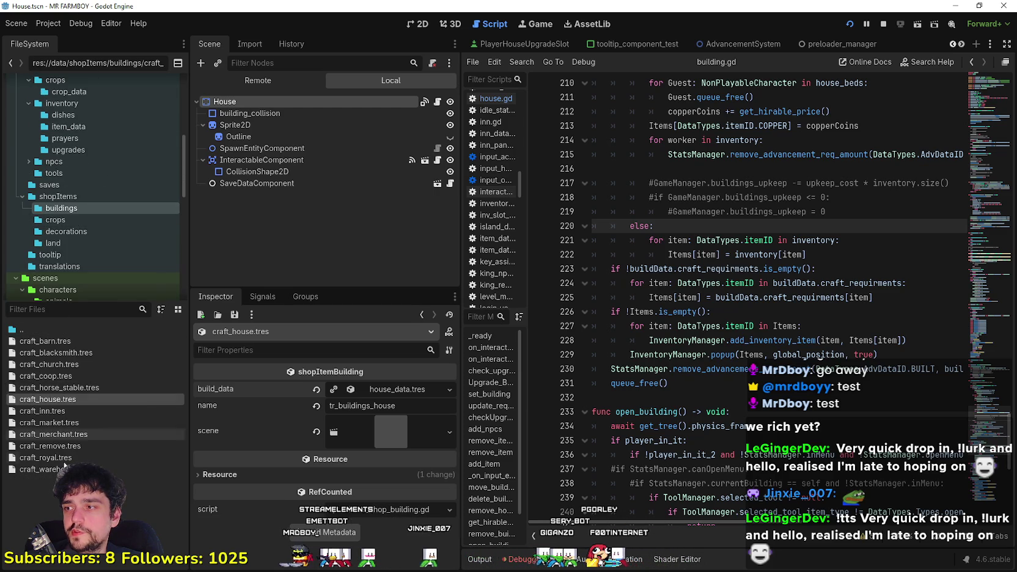
click(86, 389)
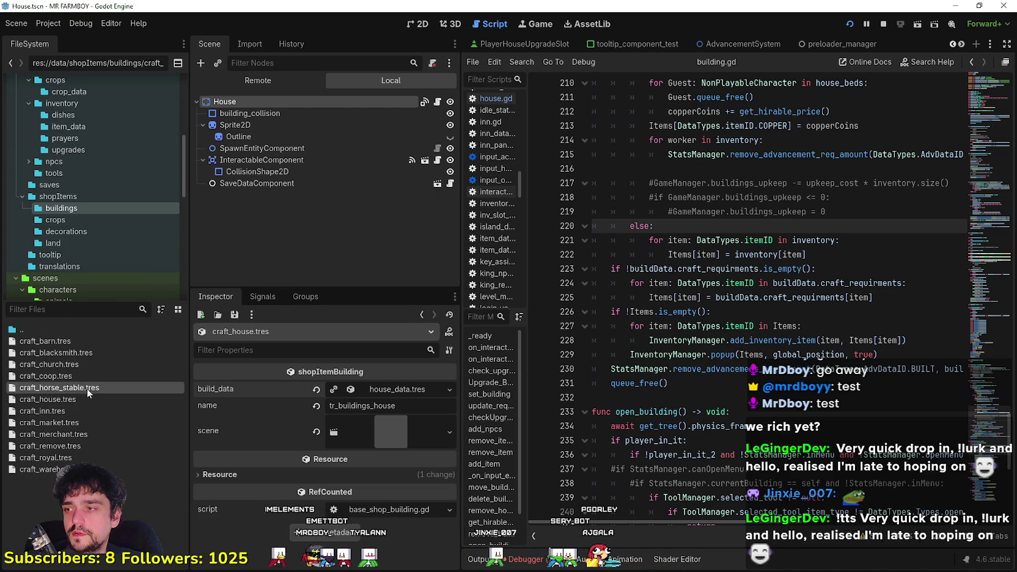
click(80, 398)
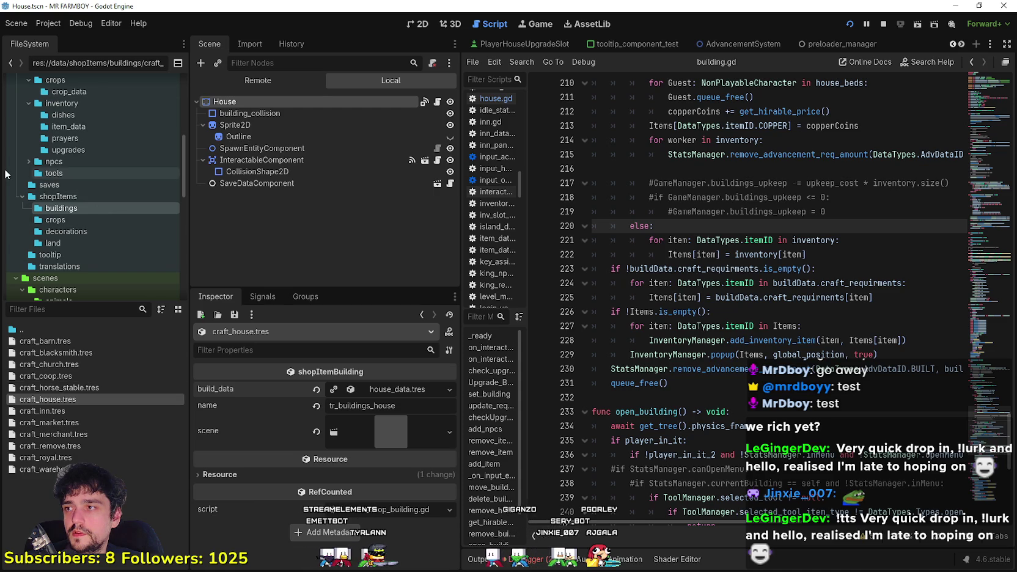
- Open the buildings_data folder and select house_data.tres
scroll(91, 194, up, 5)
scroll(83, 208, down, 5)
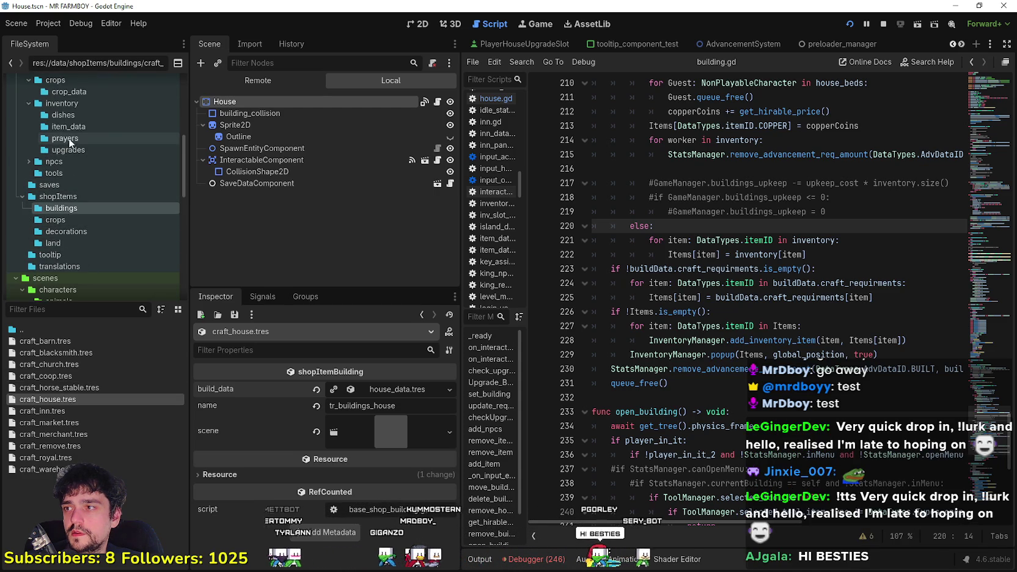
scroll(76, 101, up, 2)
click(70, 99)
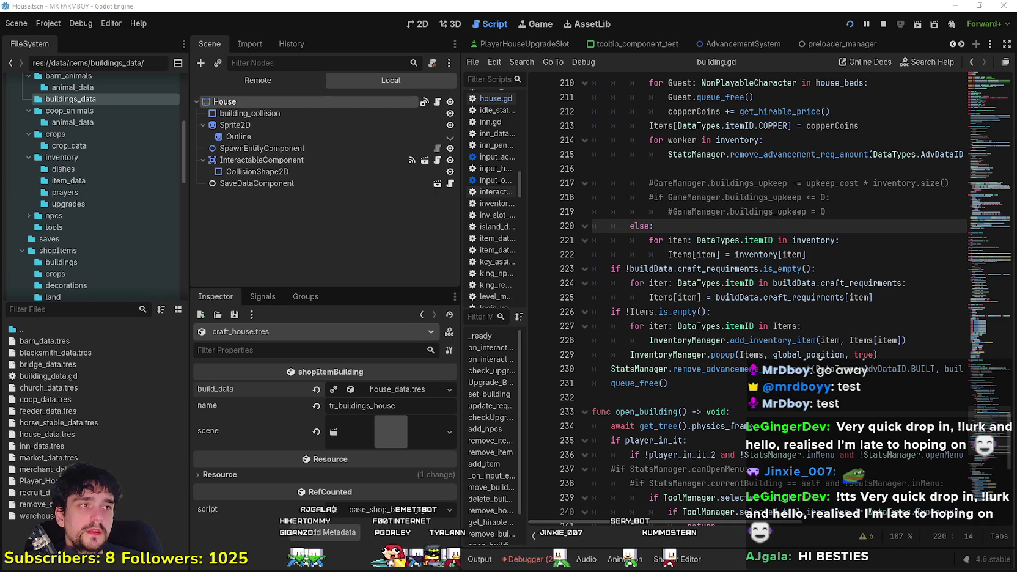
click(538, 355)
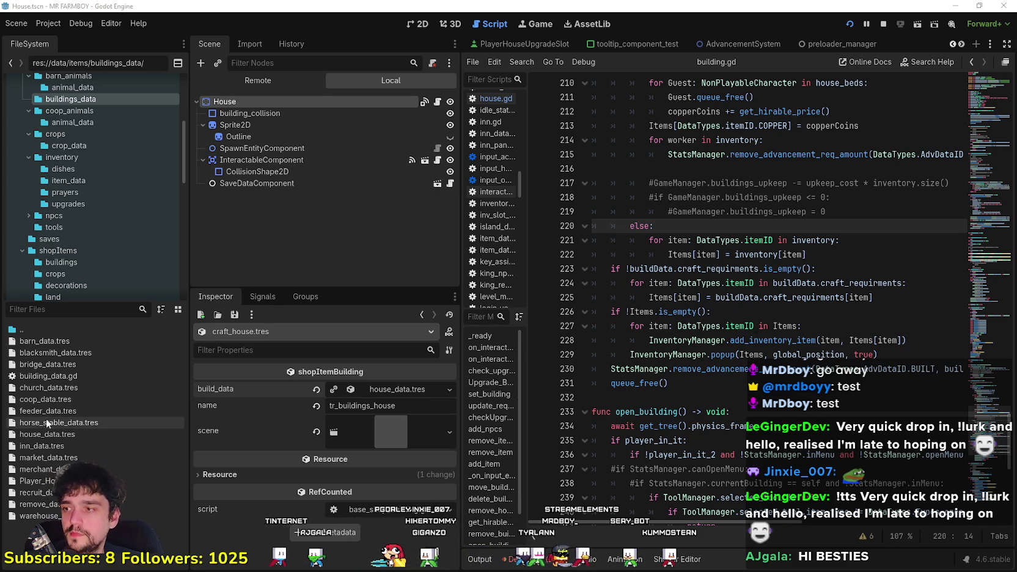
click(52, 439)
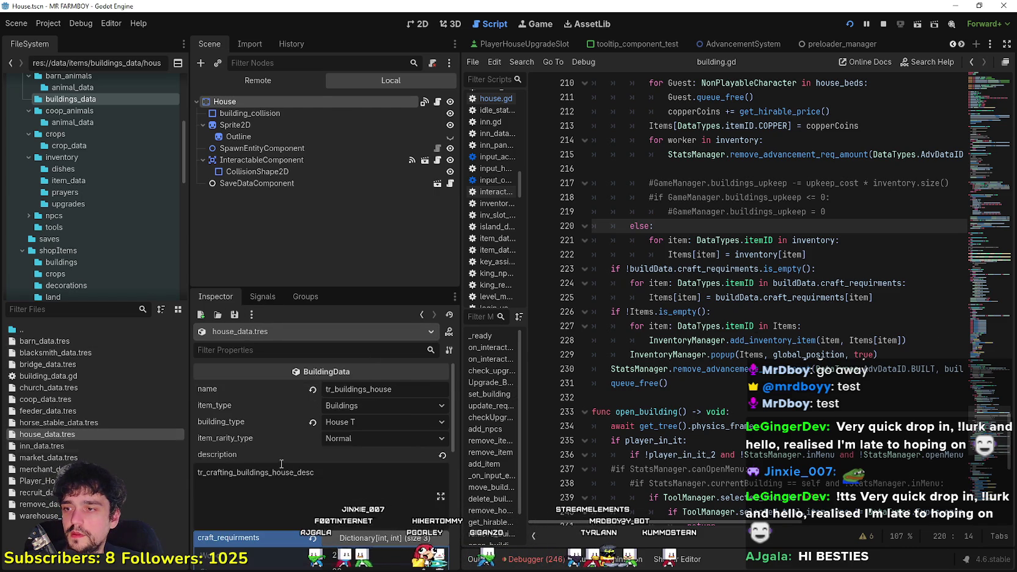
- Duplicate house_data.tres as house_data_endless.tres
right_click(53, 435)
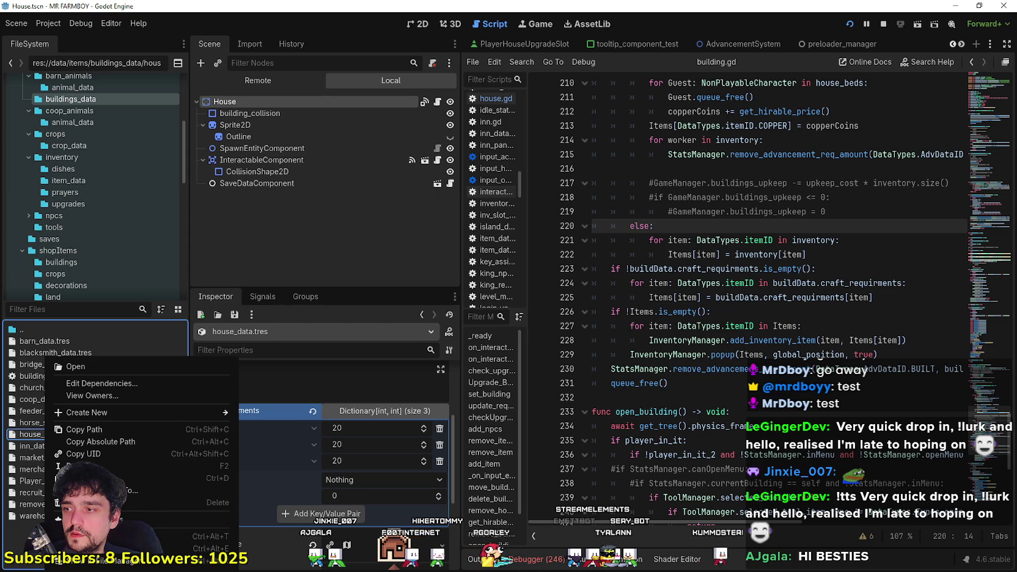
click(153, 478)
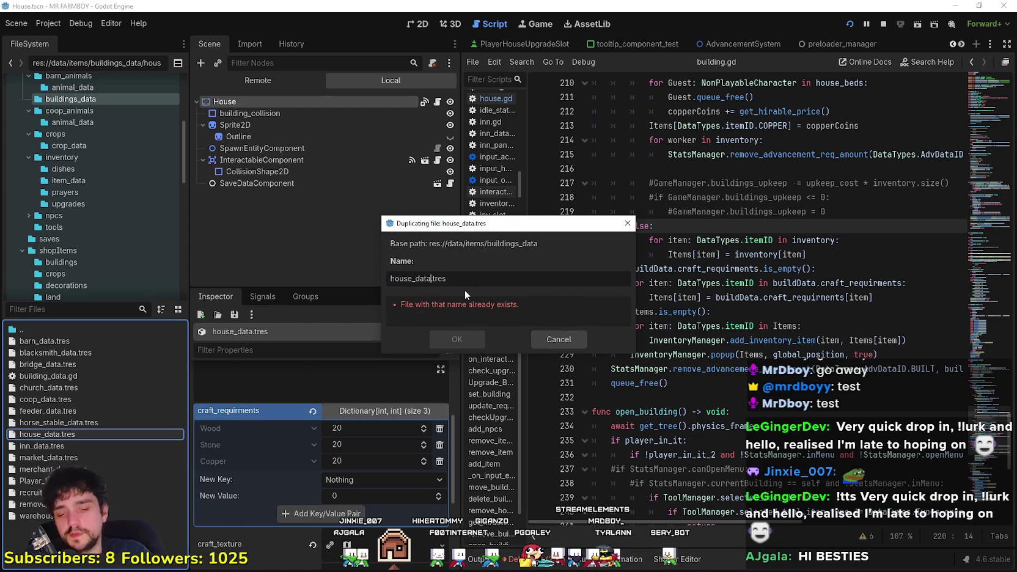
text(_endless)
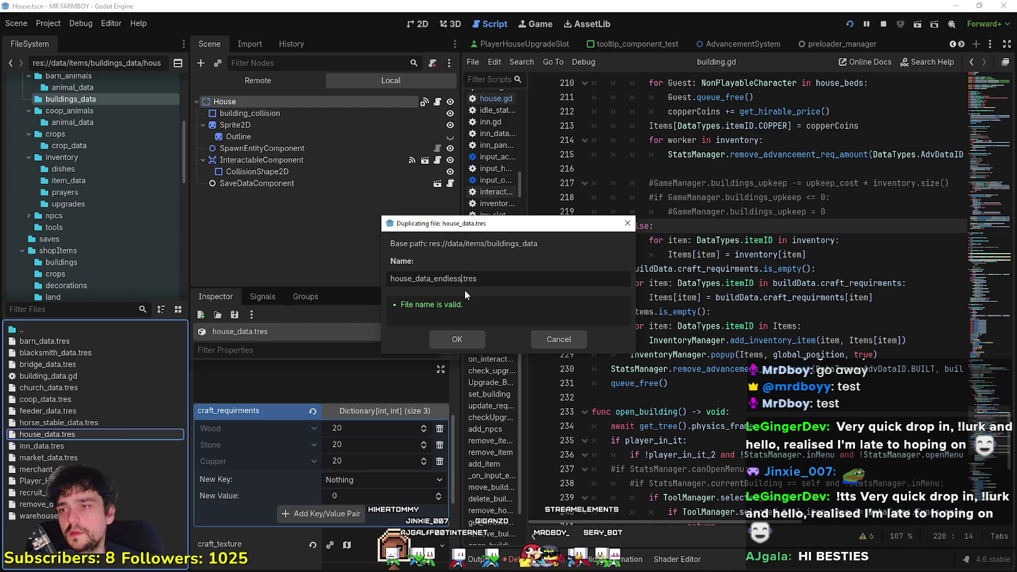
click(471, 335)
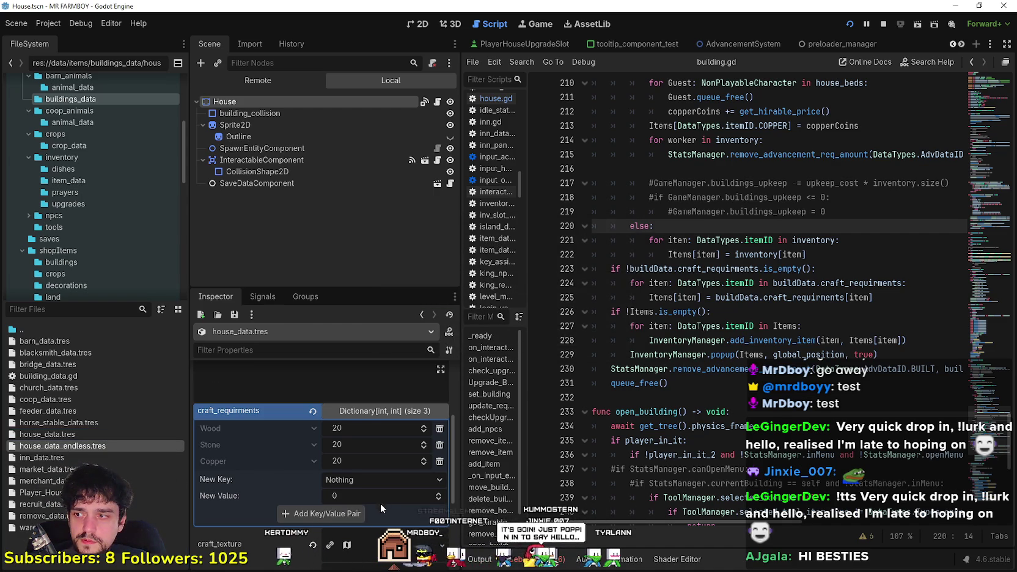
- Remove Wood so the copy's craft requirements hold only 20 Copper, checking the original, then save
scroll(397, 471, down, 5)
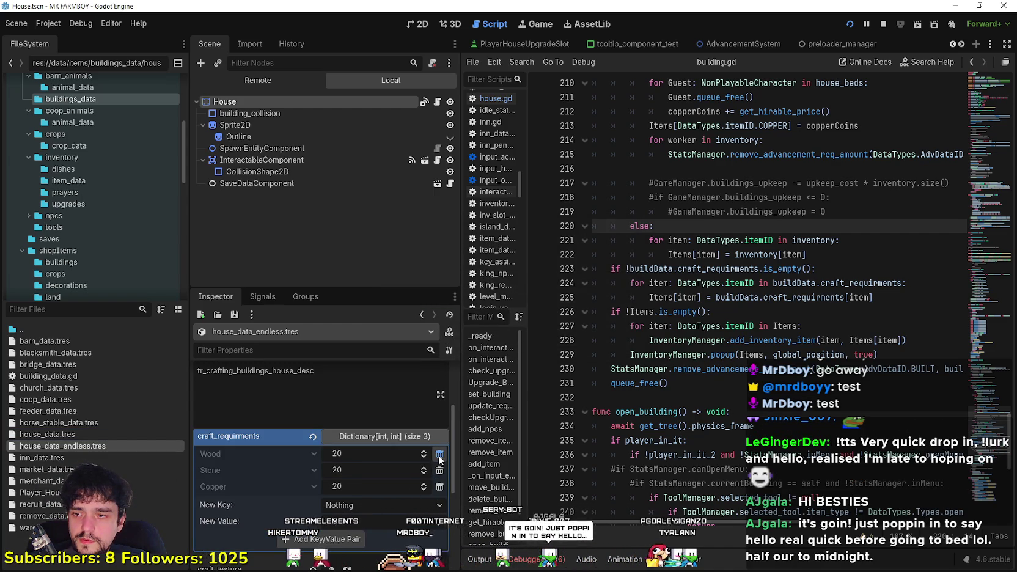
click(440, 456)
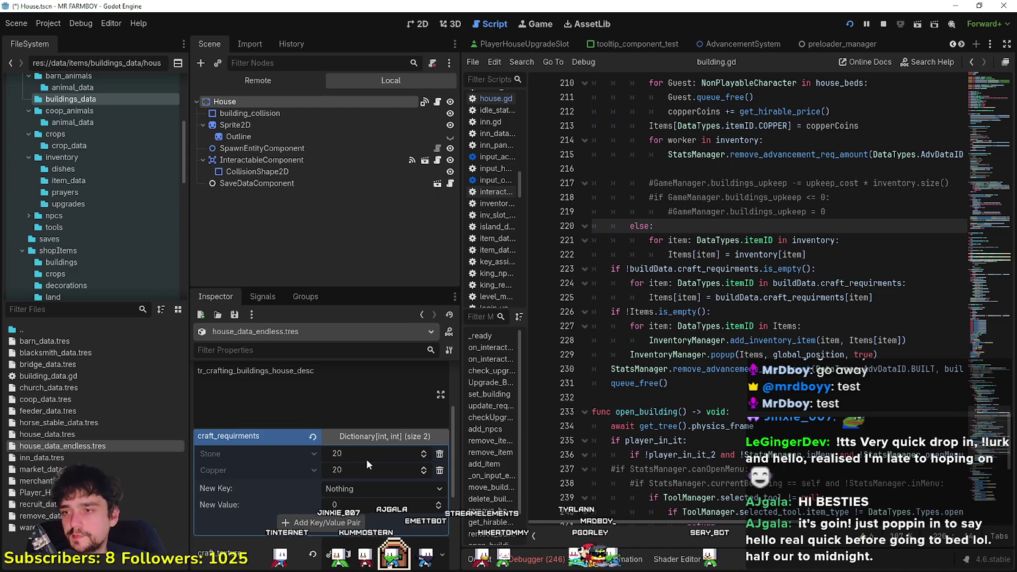
click(84, 436)
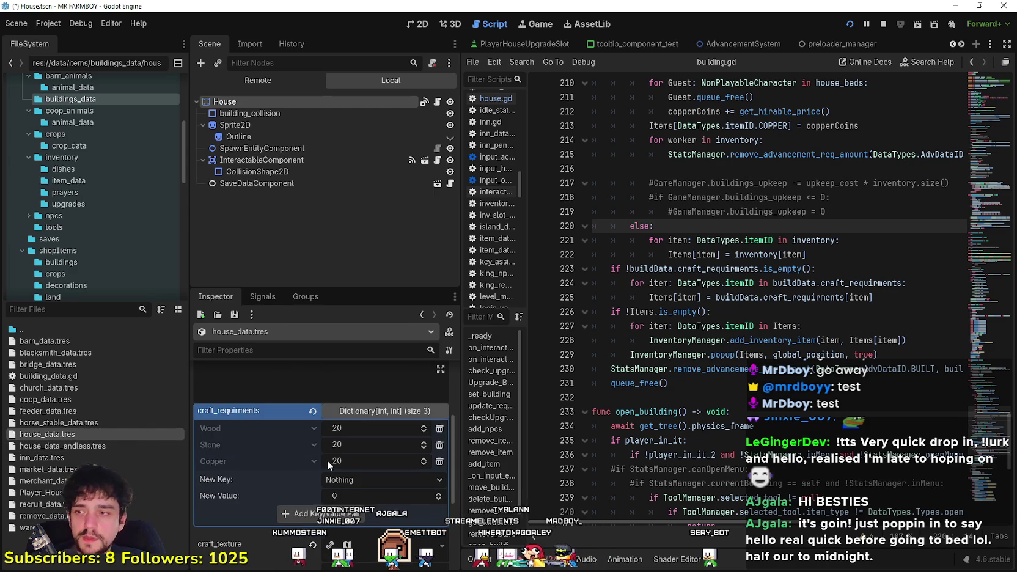
click(111, 446)
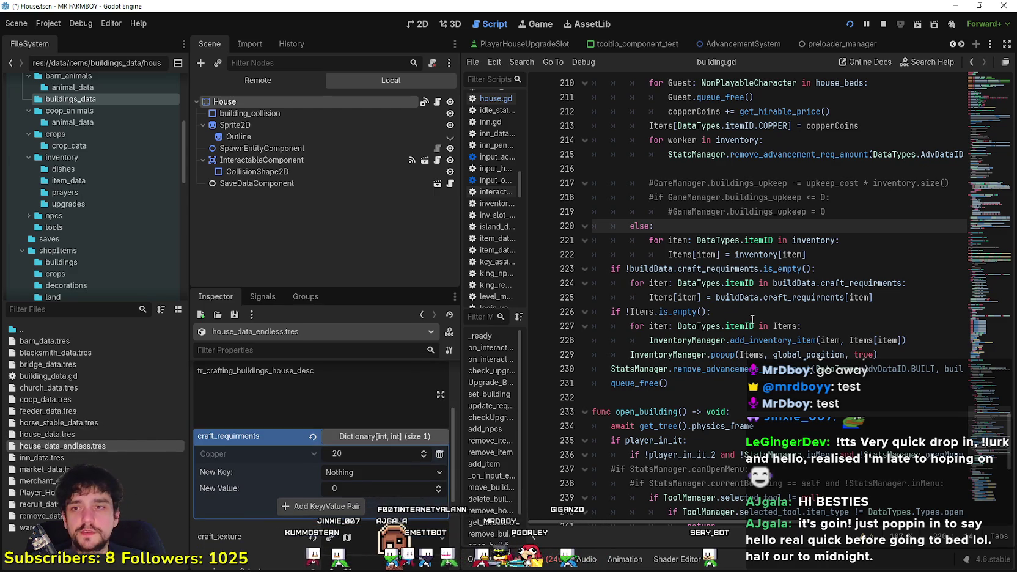
key(ctrl+s)
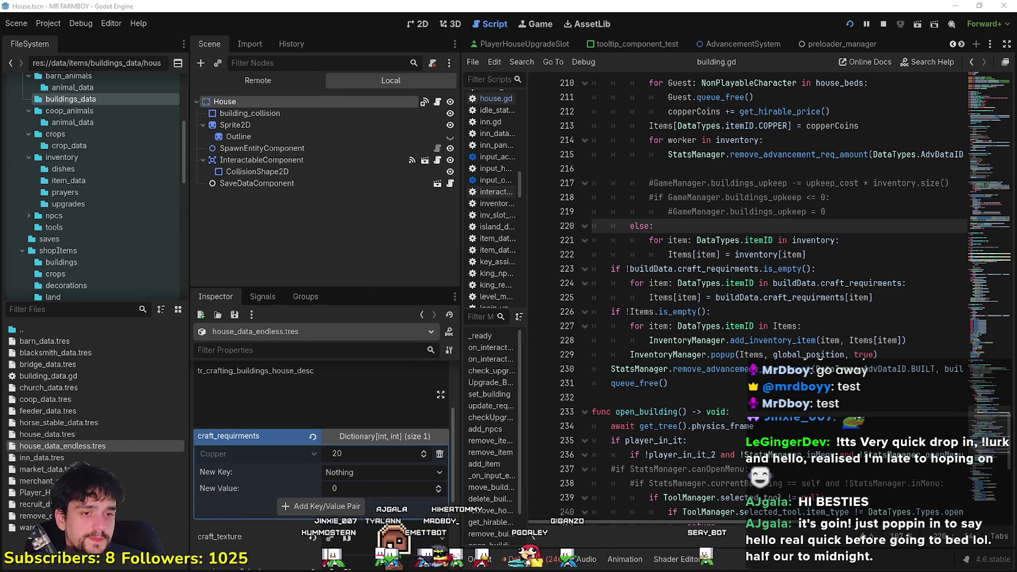
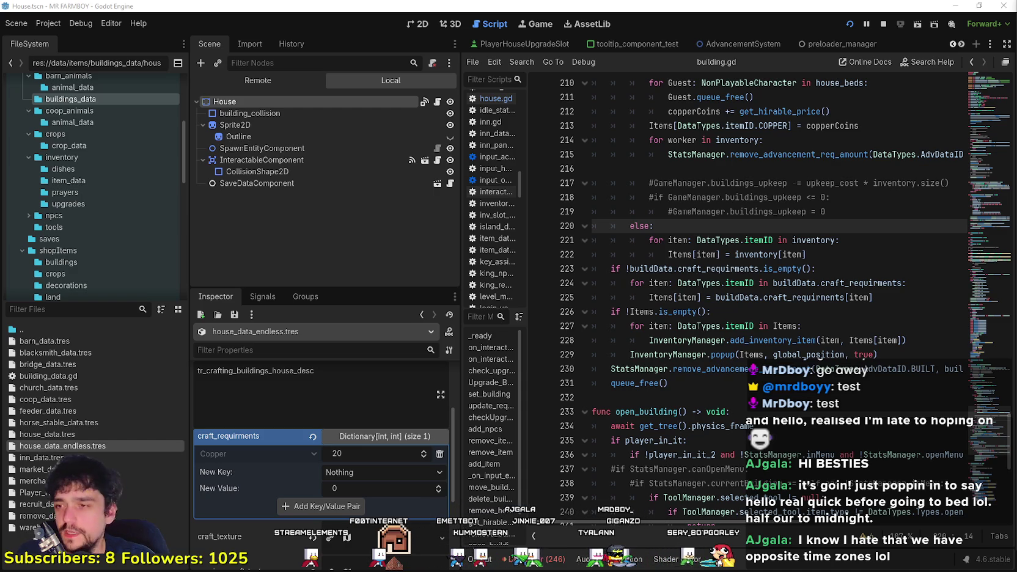
- Inspect the remove_advancement calls on lines 215 and 230 and the worker loop in building.gd
click(735, 369)
mouse_move(708, 335)
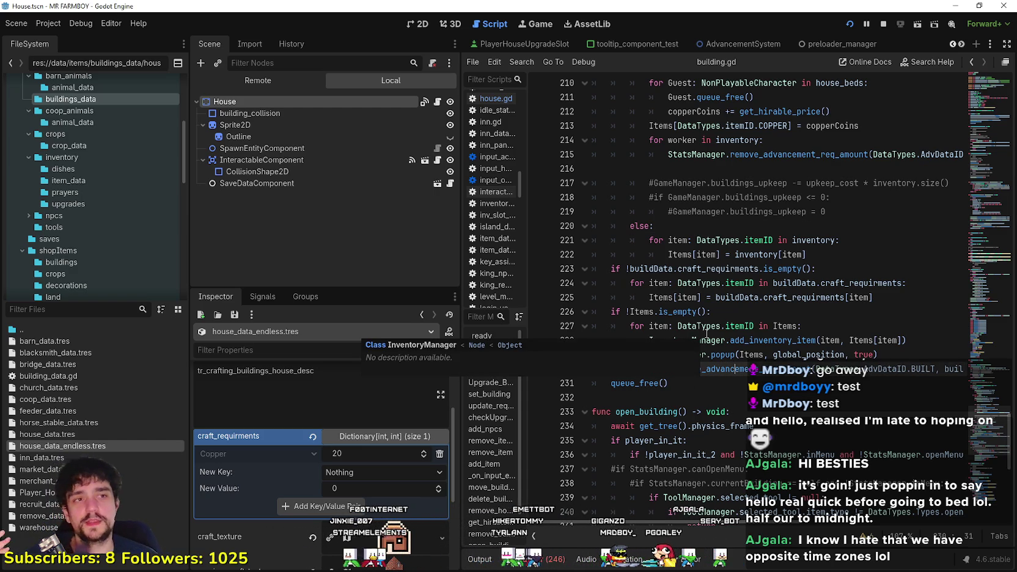
click(646, 159)
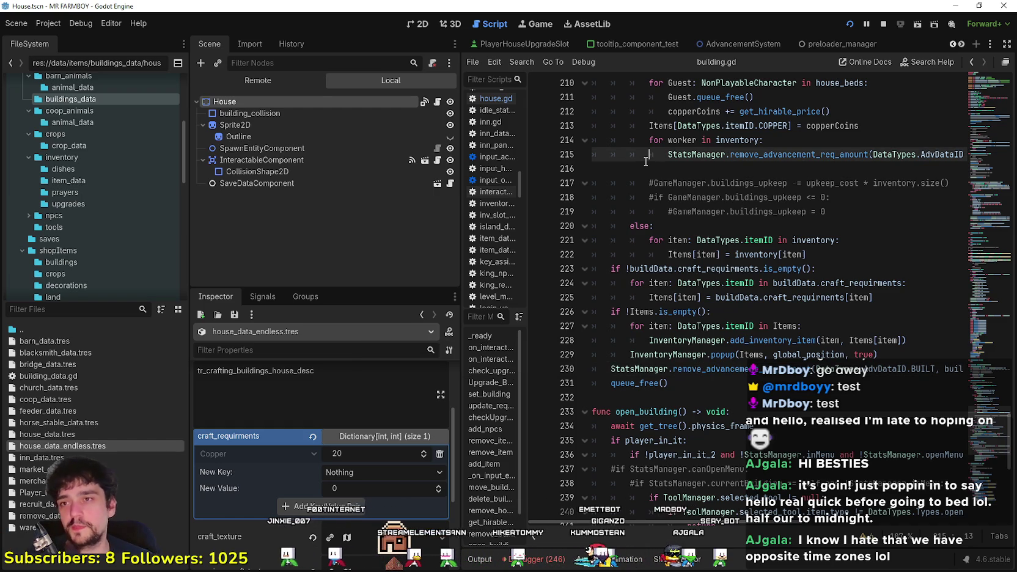
click(722, 170)
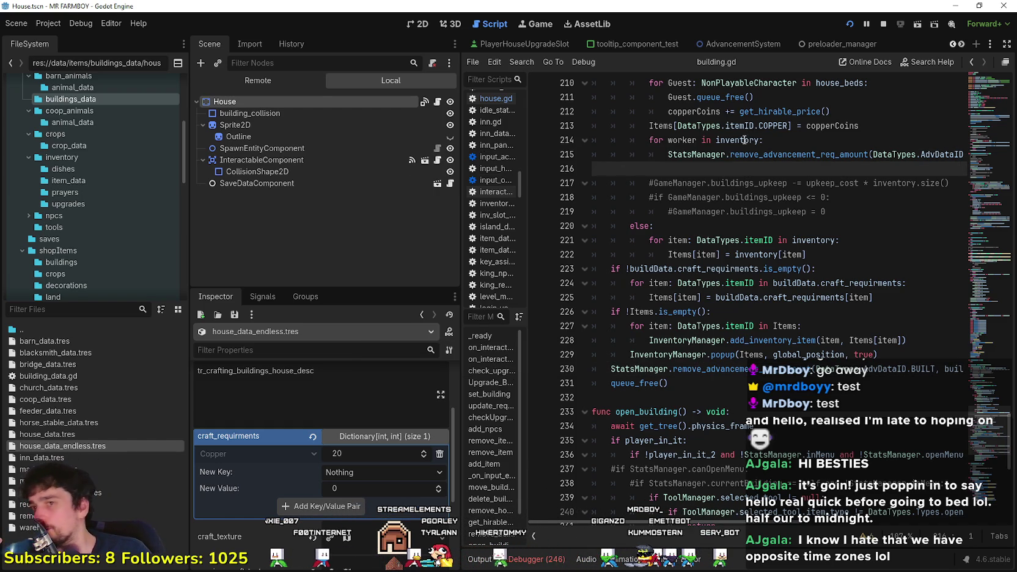
click(804, 139)
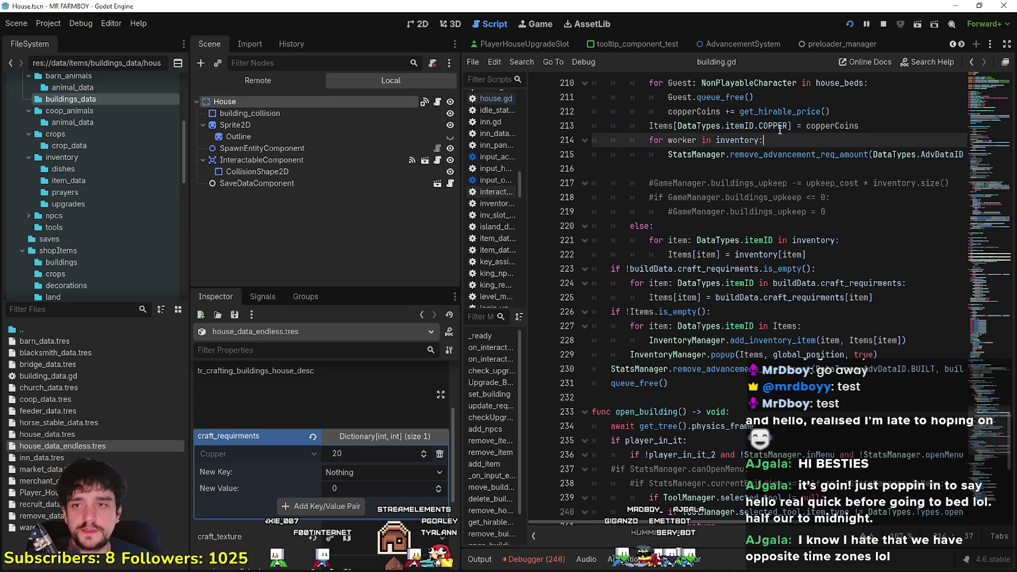
click(701, 170)
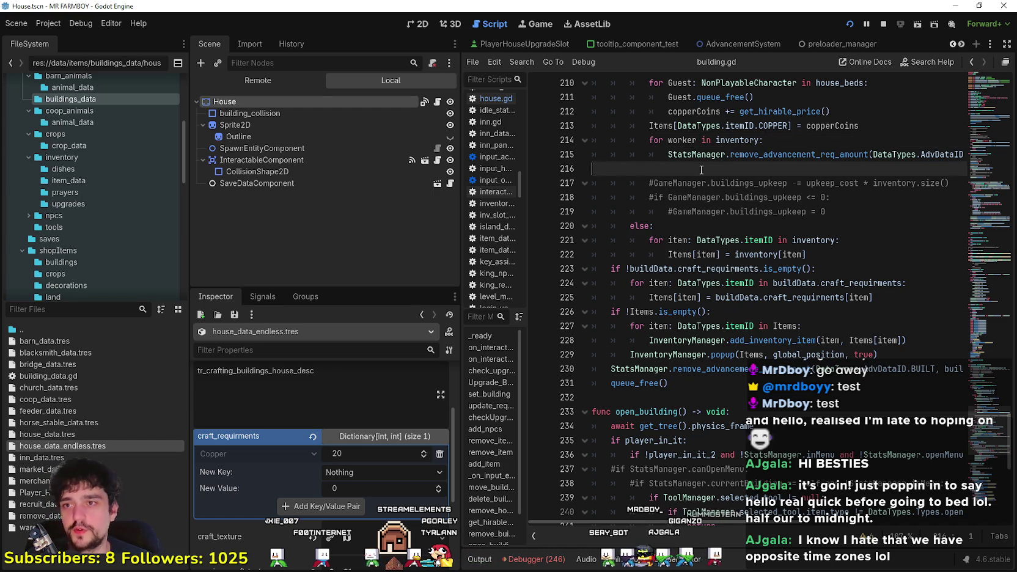
- Check line 214 and the else branch on line 220, then show the House scene's 2D view
scroll(734, 415, up, 5)
click(797, 360)
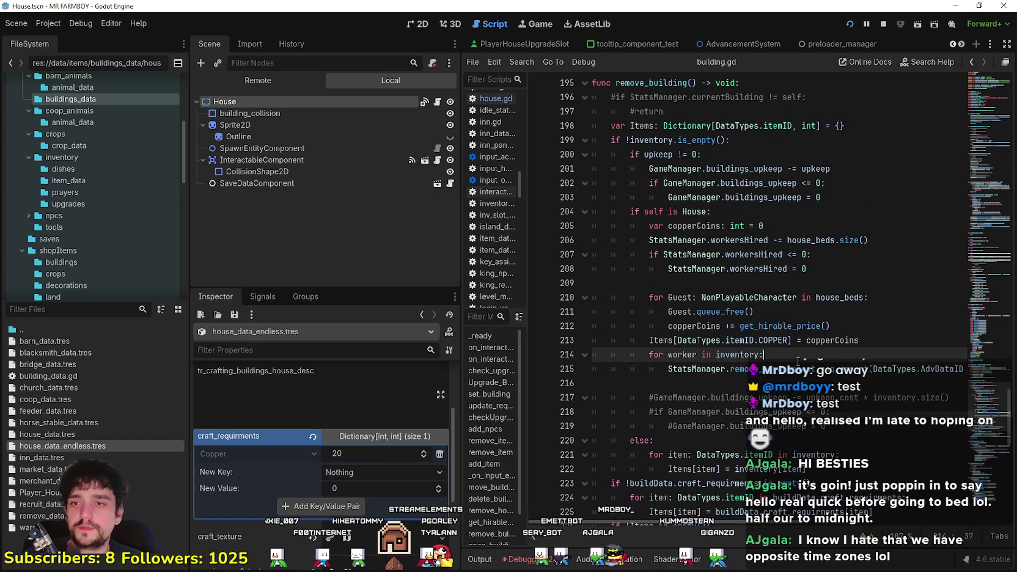
click(728, 385)
scroll(734, 379, down, 2)
click(753, 353)
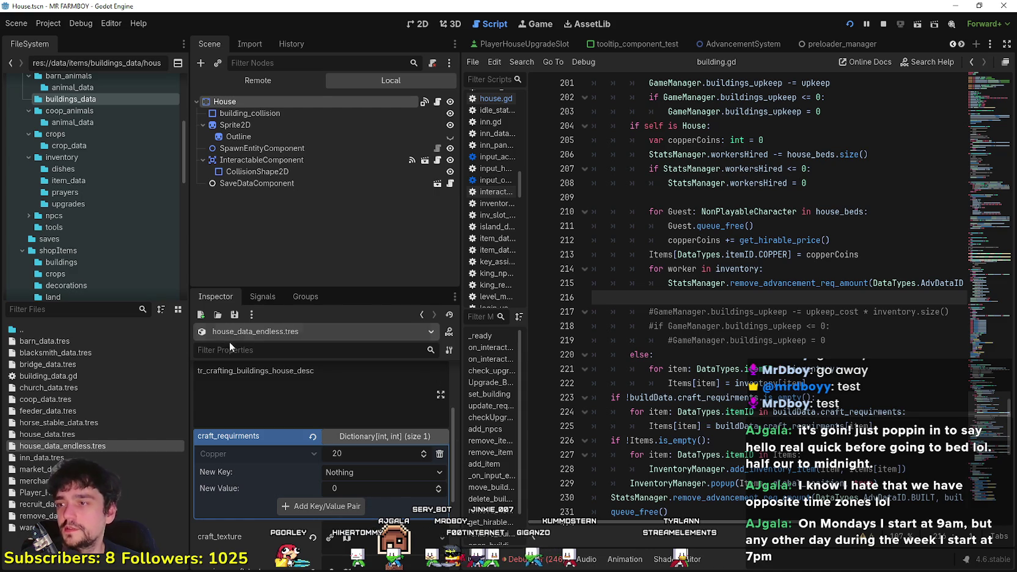
click(419, 25)
- Select the House node to show its two upgradeBuilding entries and house_data.tres buildData, clearing the file filter
scroll(623, 216, down, 1)
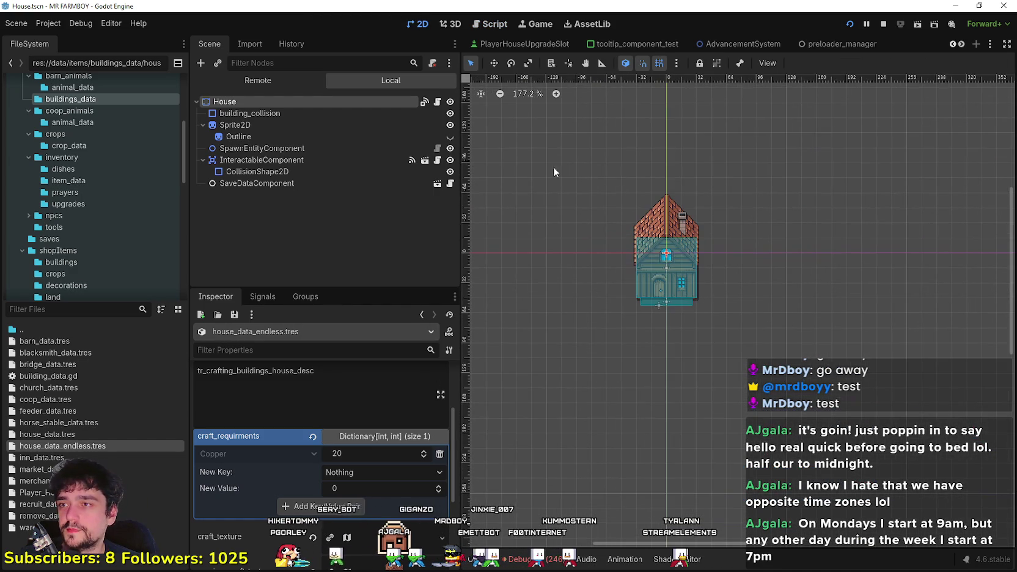
click(760, 243)
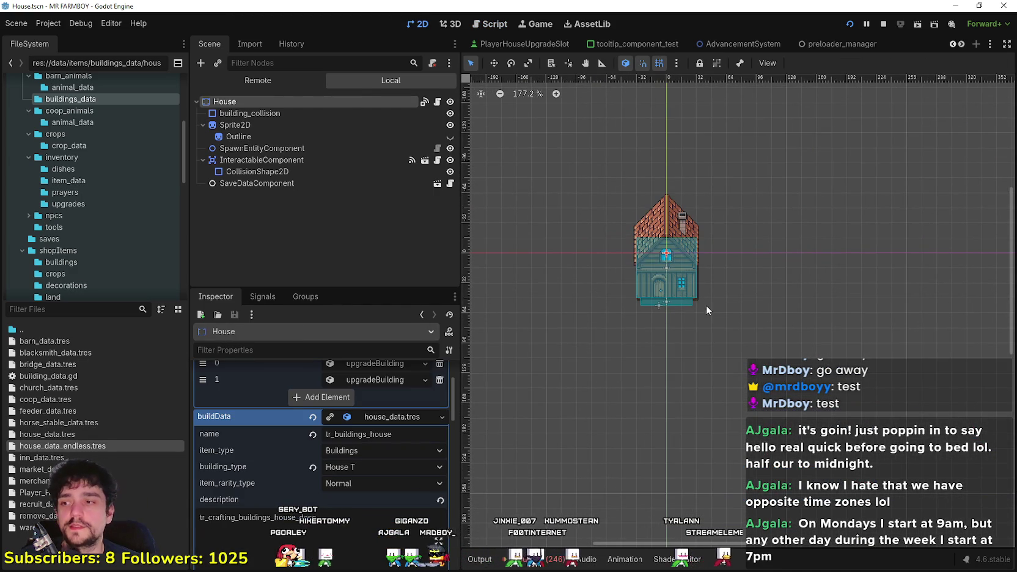
scroll(416, 495, up, 3)
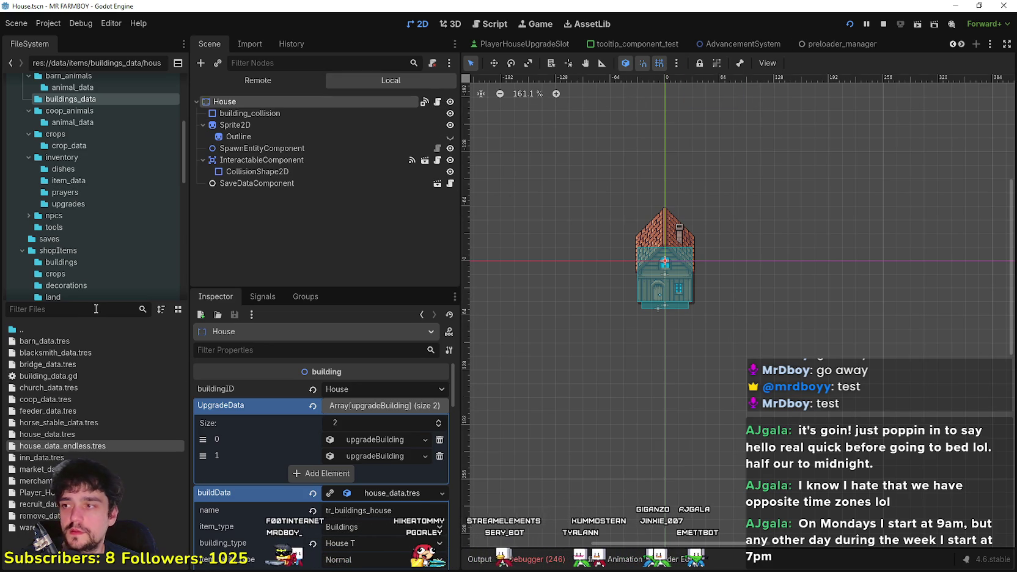
text(f)
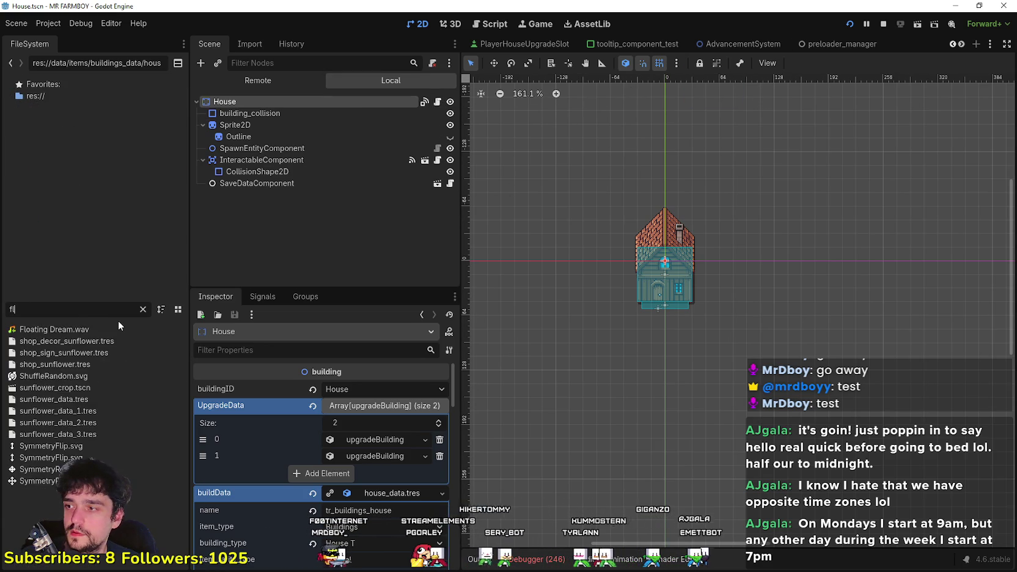
key(BackSpace)
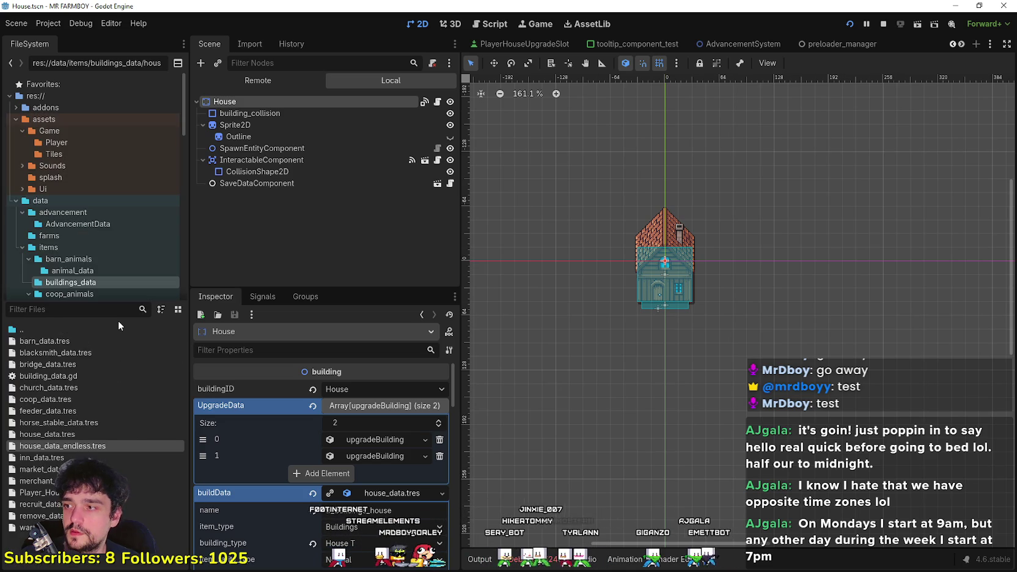
- Bring the running Mr Farmboy game to the front and unpause it
key(alt+Tab)
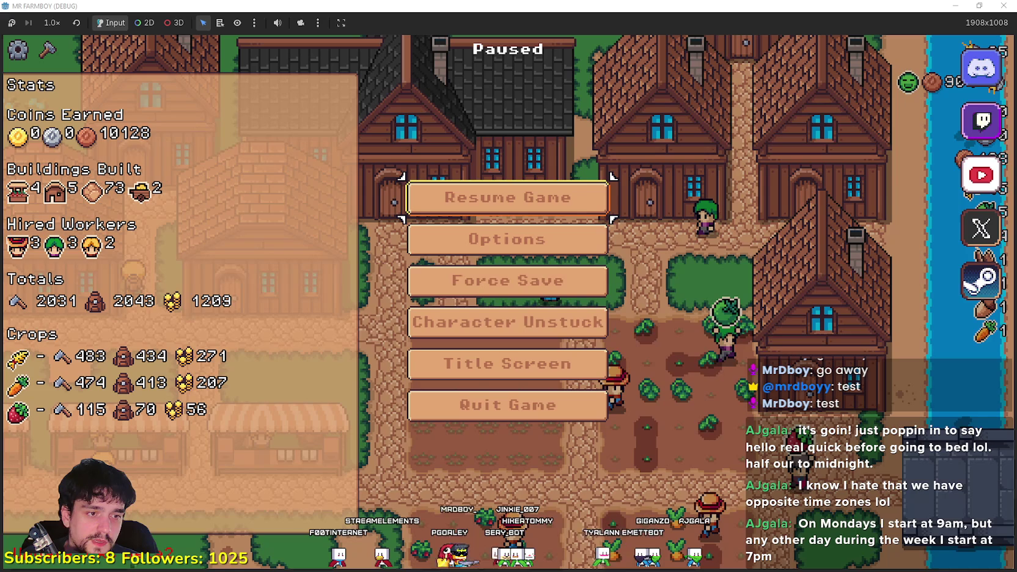
key(Escape)
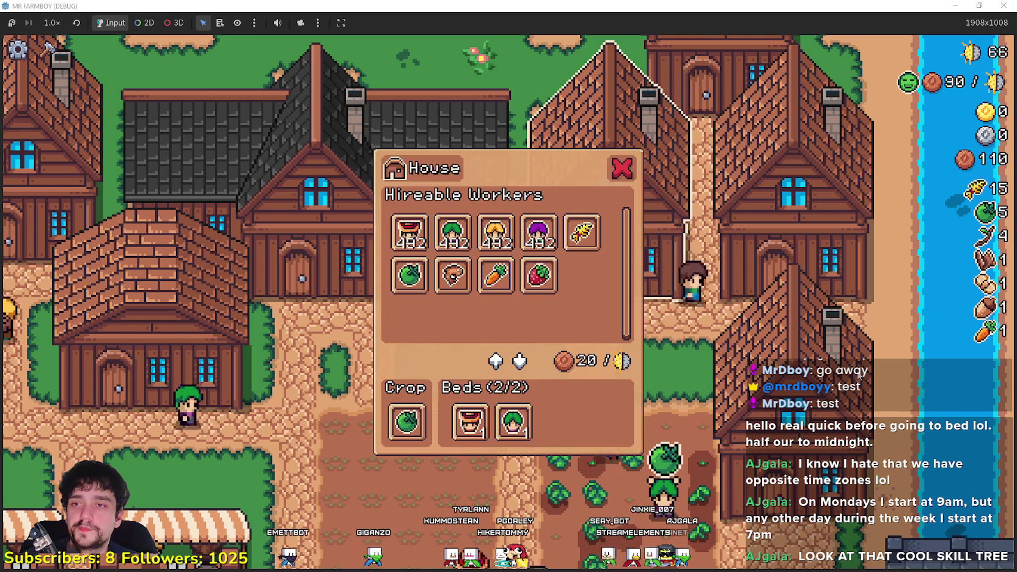
- Check two houses' worker panels and unassign the Carrot crop from one of them
click(844, 281)
key(w)
click(733, 183)
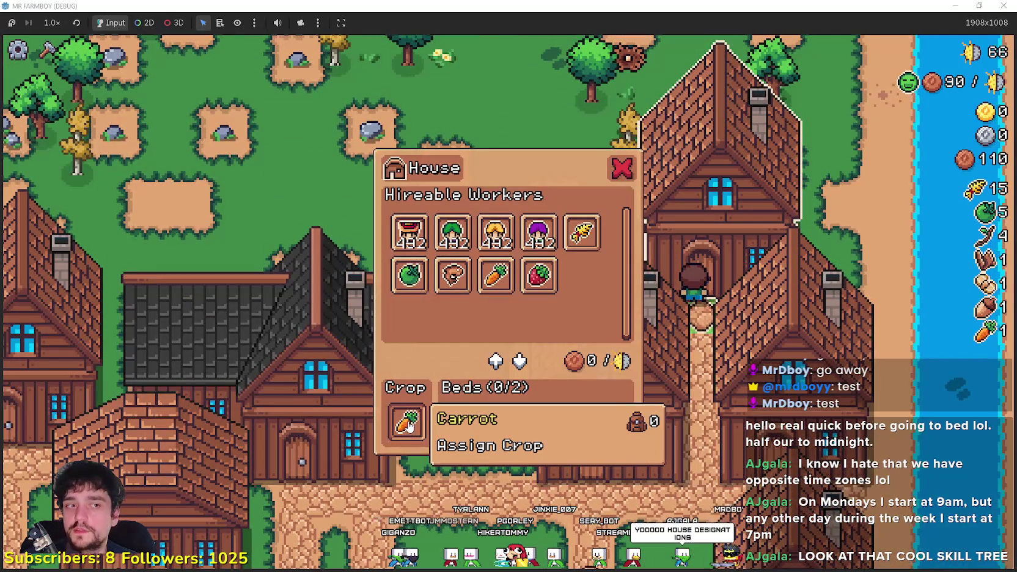
click(453, 429)
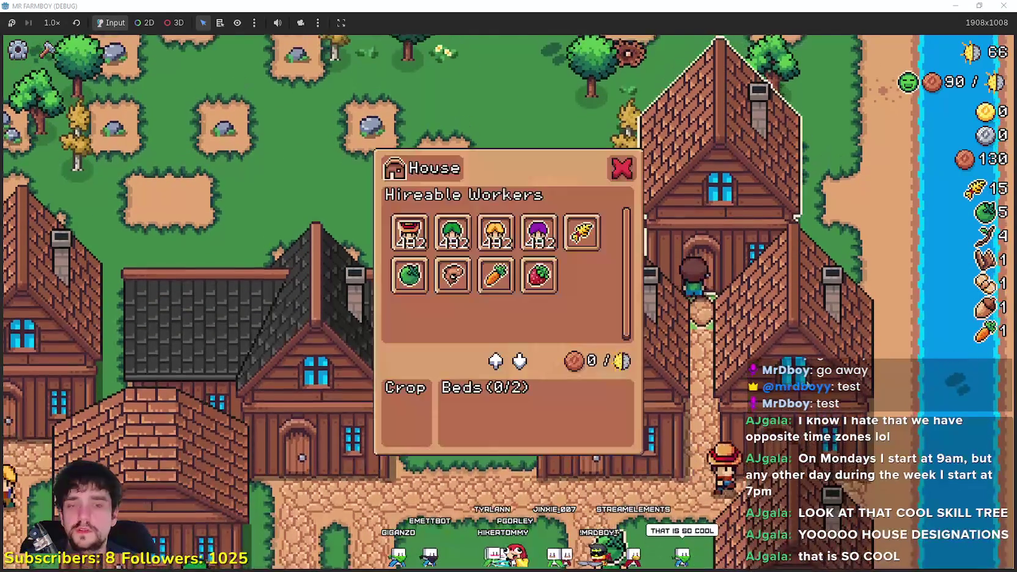
click(439, 415)
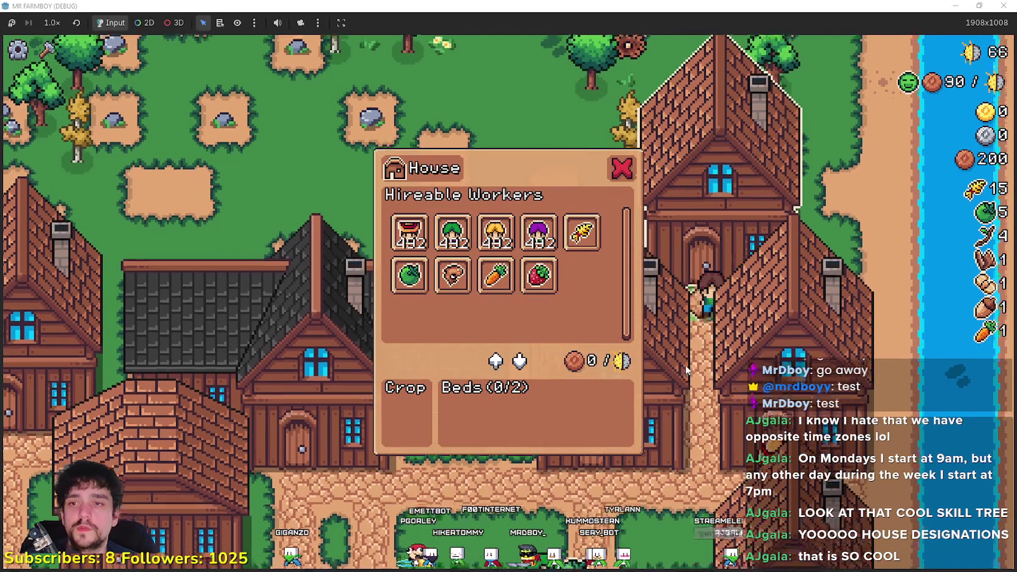
key(s)
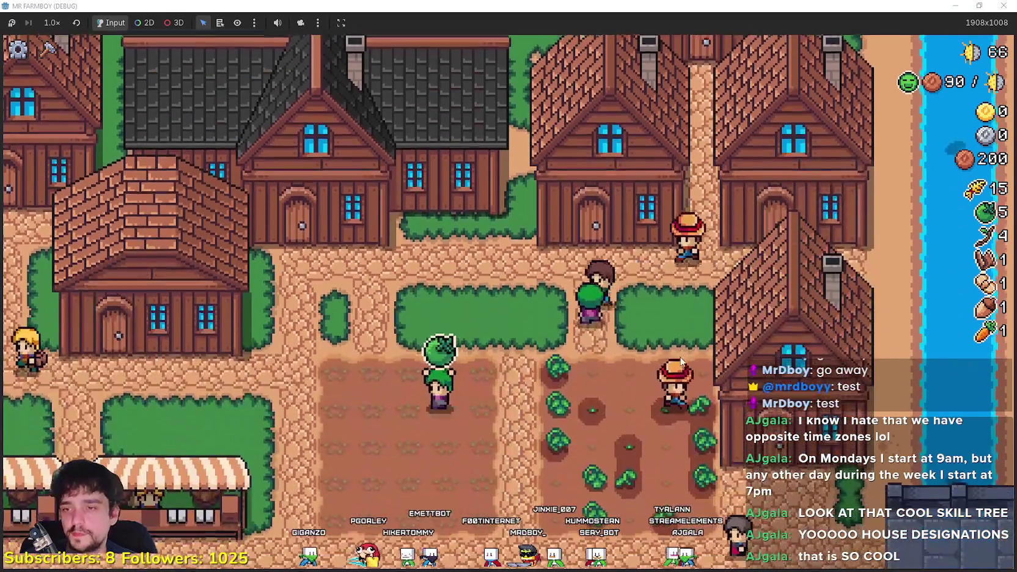
- Walk down to the crop field and back up to check another house's worker panel
key(a)
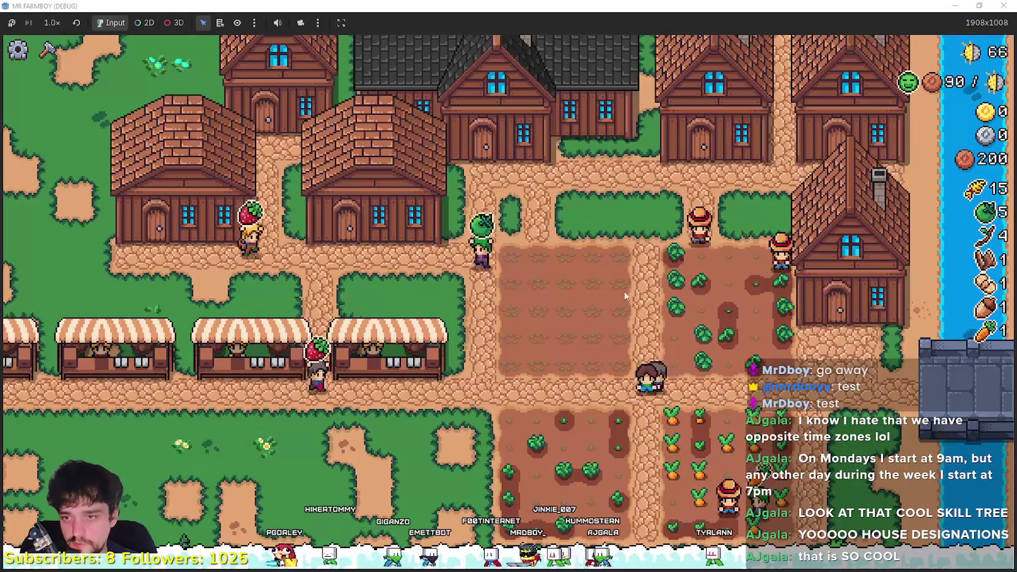
scroll(449, 371, up, 2)
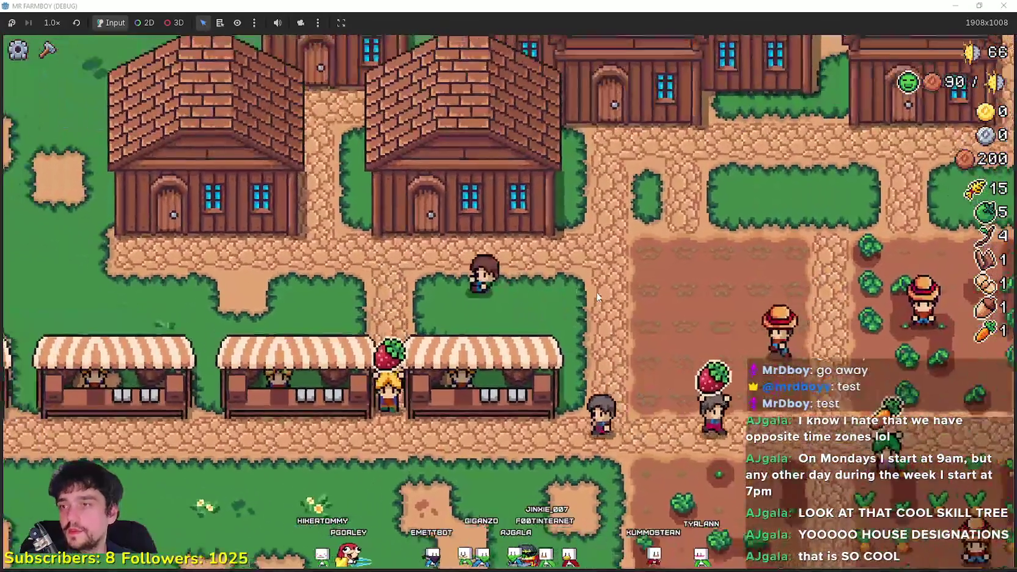
key(w)
click(595, 292)
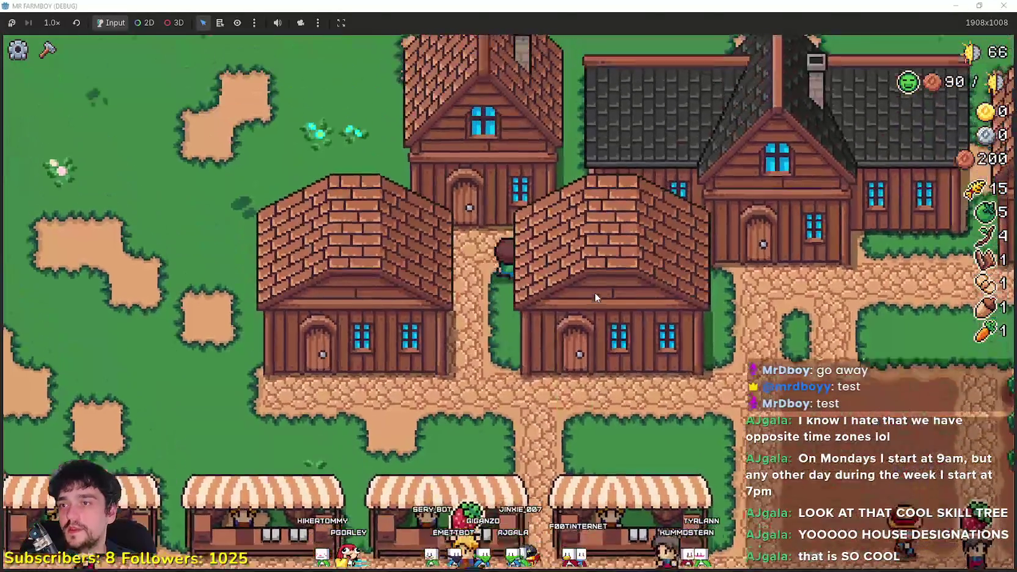
mouse_move(469, 422)
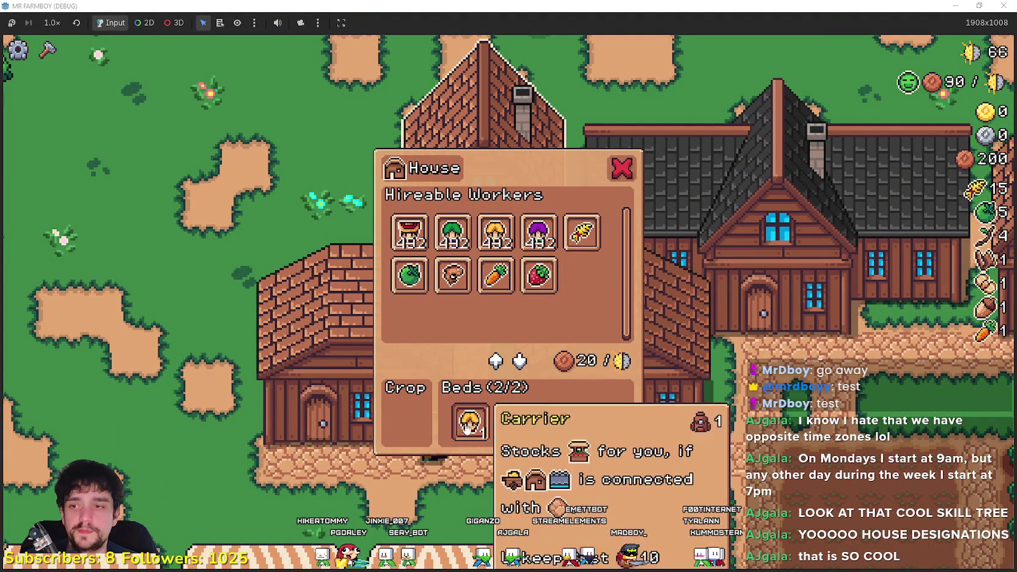
- Walk through the village to the warehouse and view its inventory and 2/2 stock
key(s)
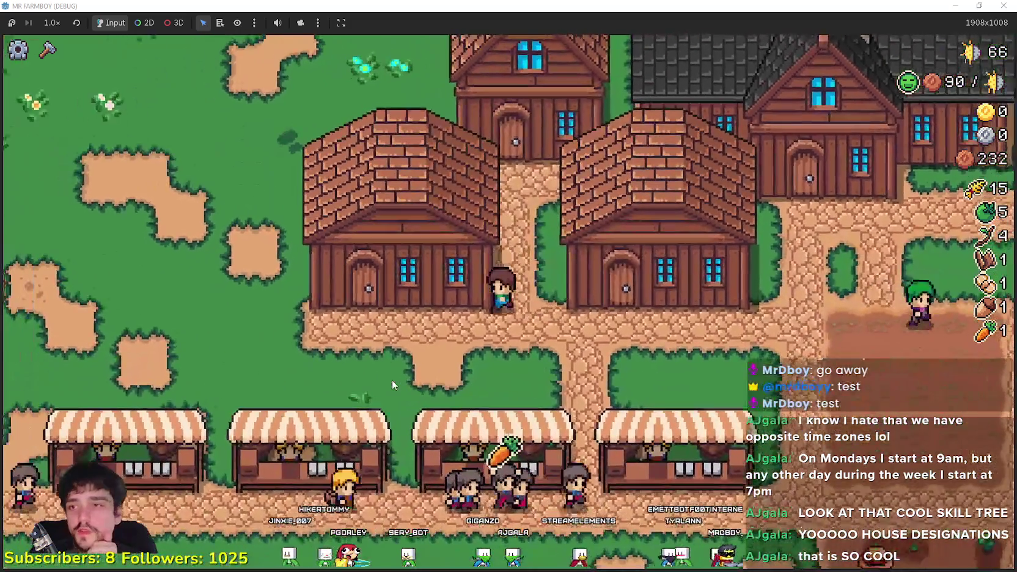
key(a)
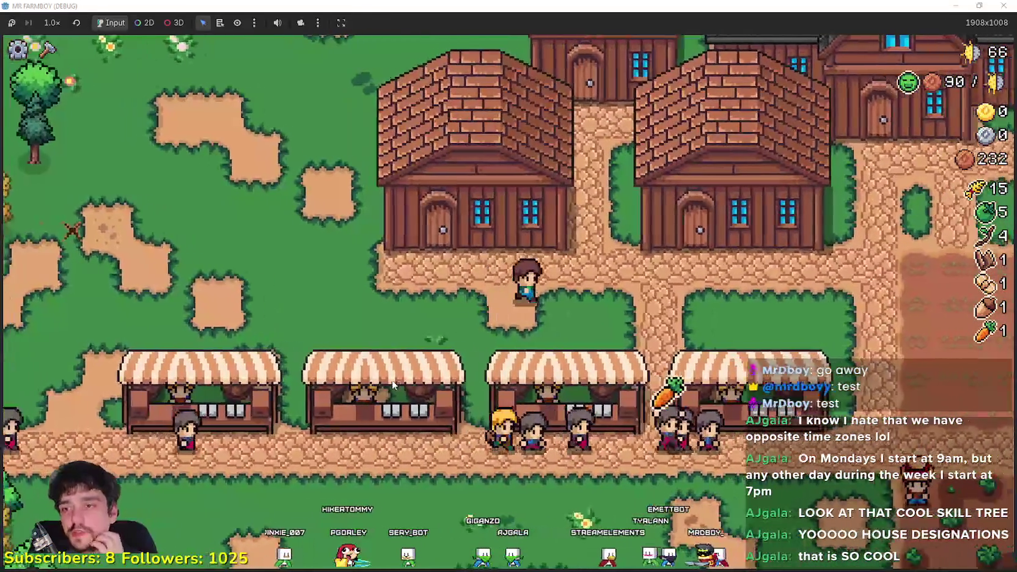
key(d)
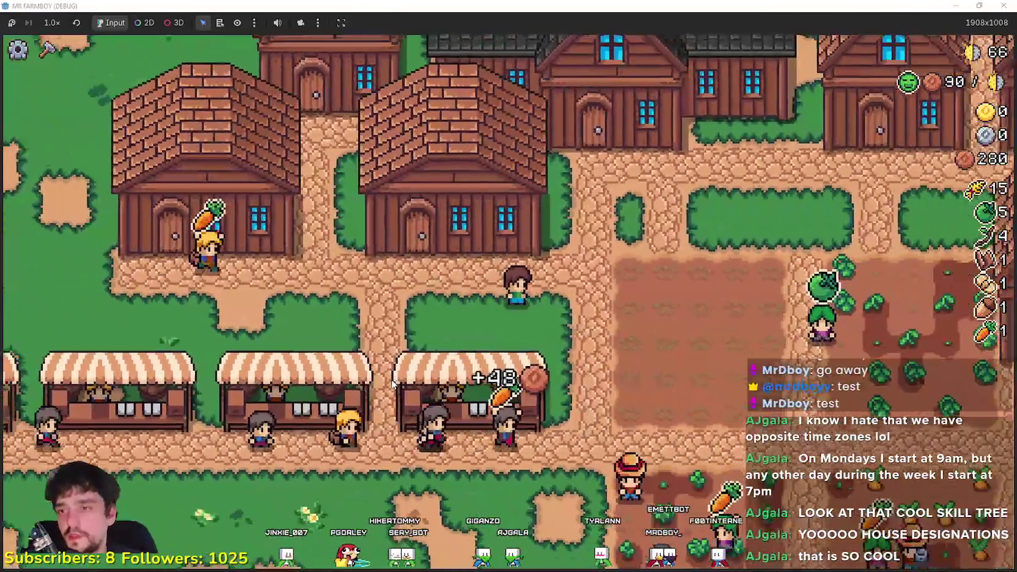
click(393, 384)
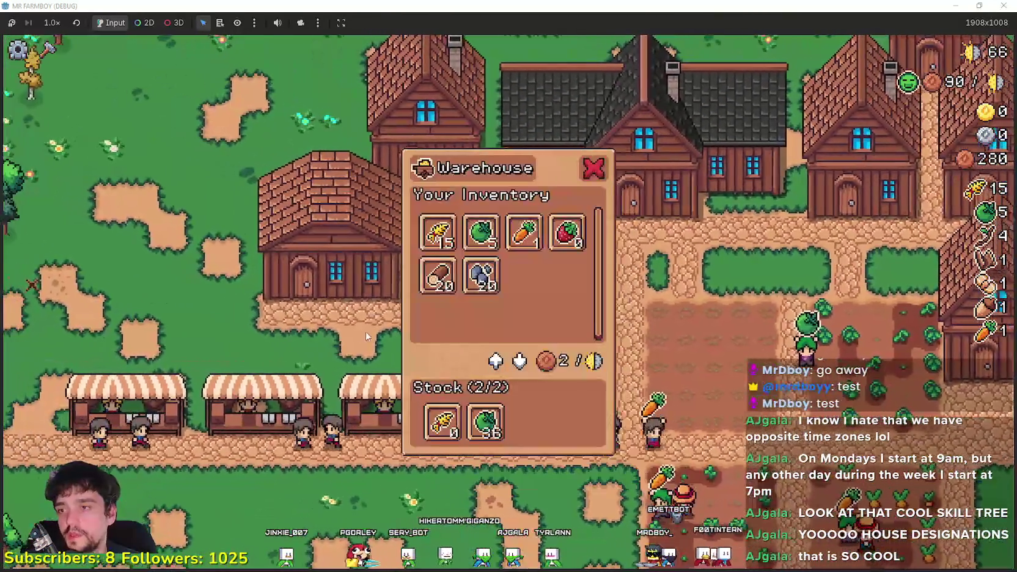
- Recheck the warehouse stock, then sell the strawberry at a market stall
key(a)
click(368, 414)
key(d)
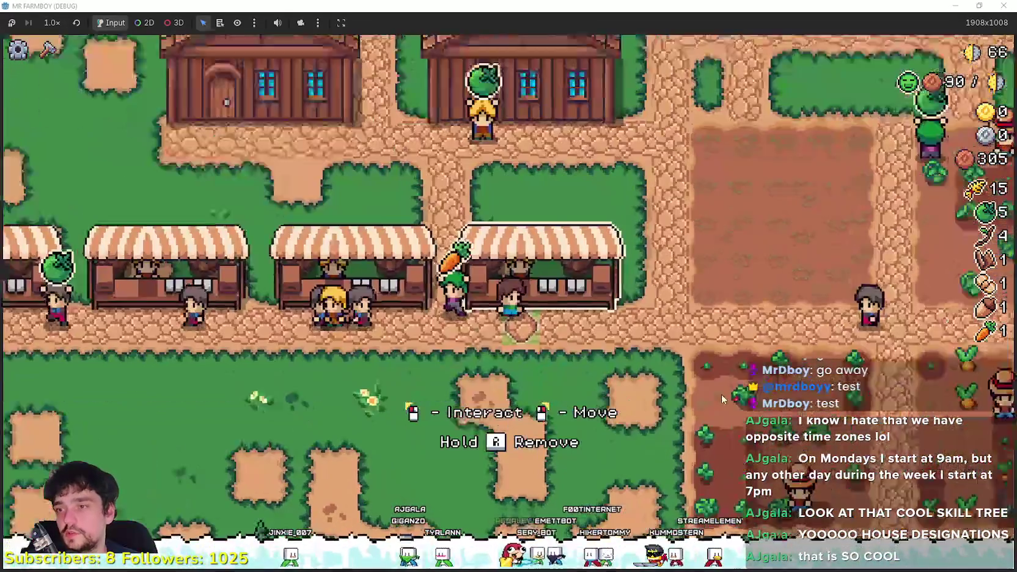
click(723, 394)
key(d)
click(728, 393)
click(727, 391)
key(Escape)
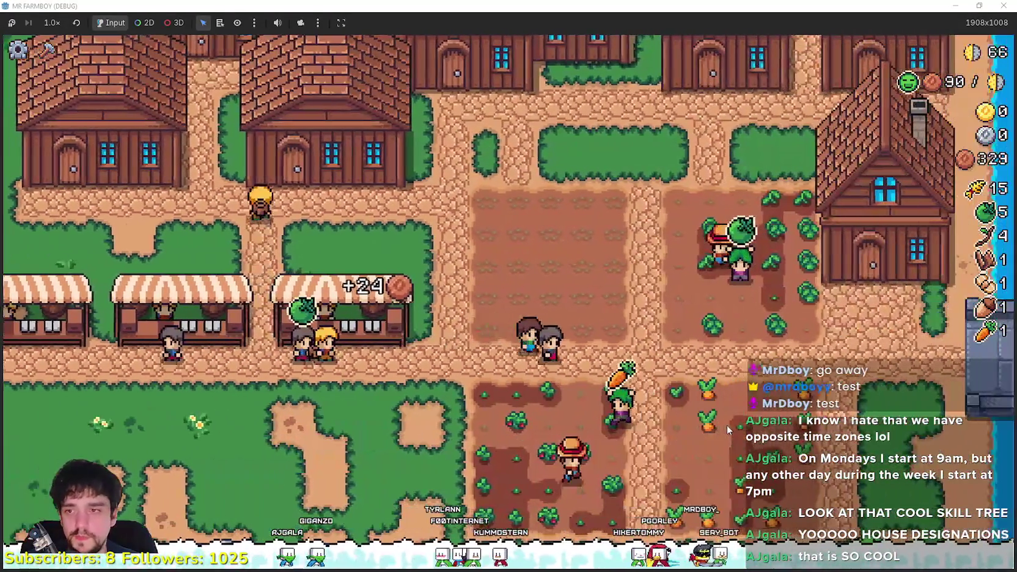
- Walk through the strawberry field to the house beside it and check its worker panel
key(w)
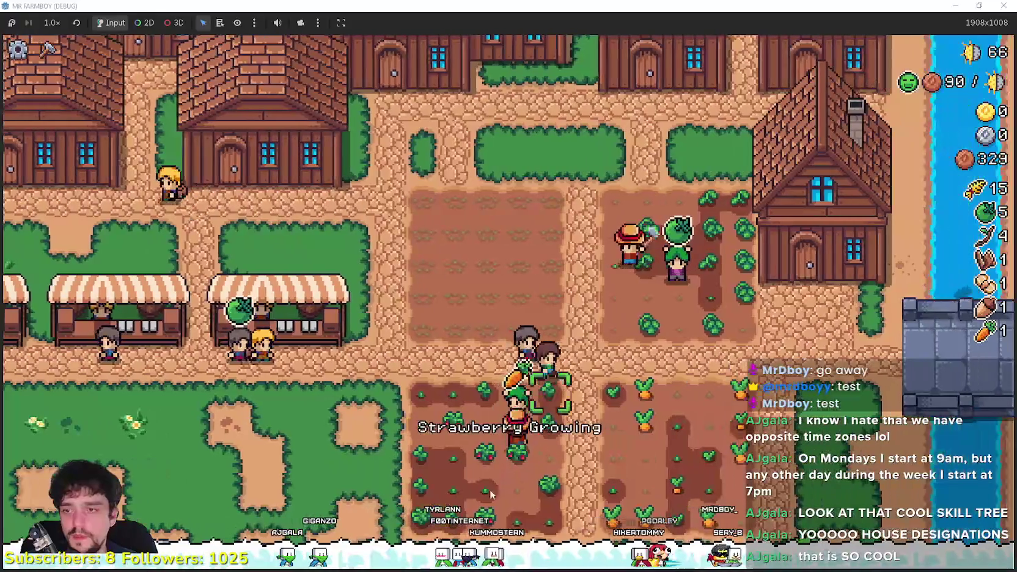
key(d)
key(w)
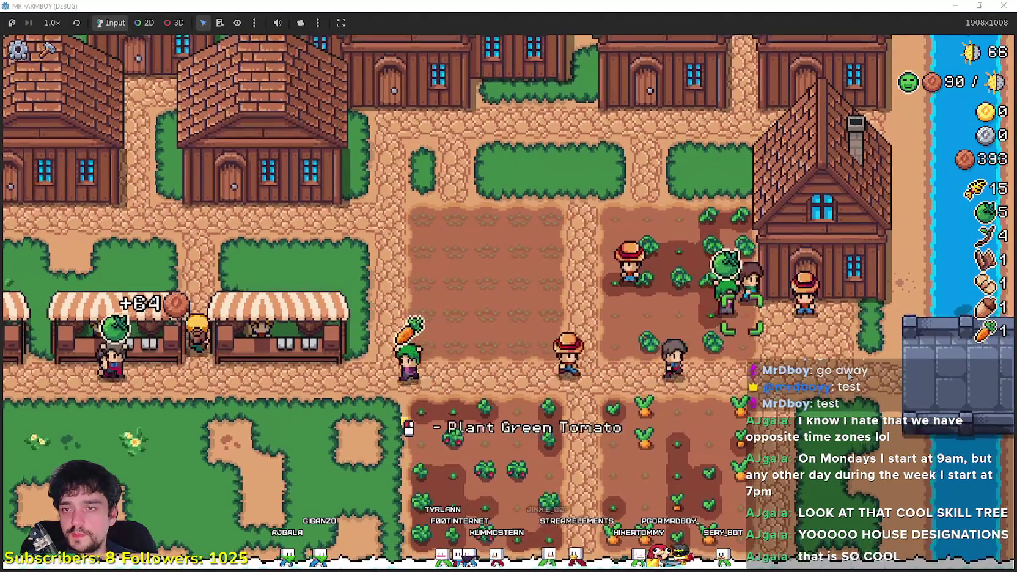
key(e)
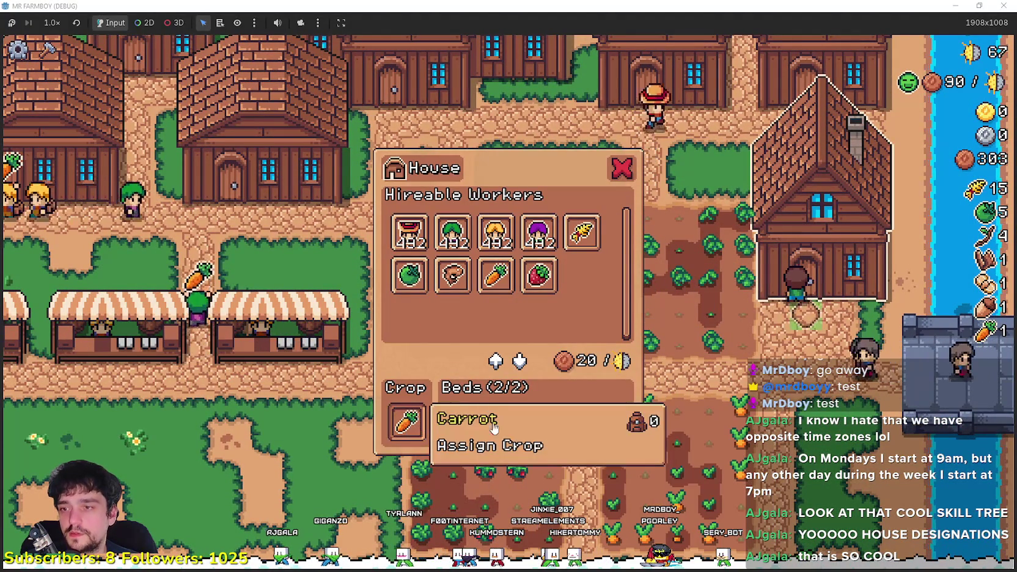
- Walk back to the market stalls and open the sell window, now at 455 coins
key(s)
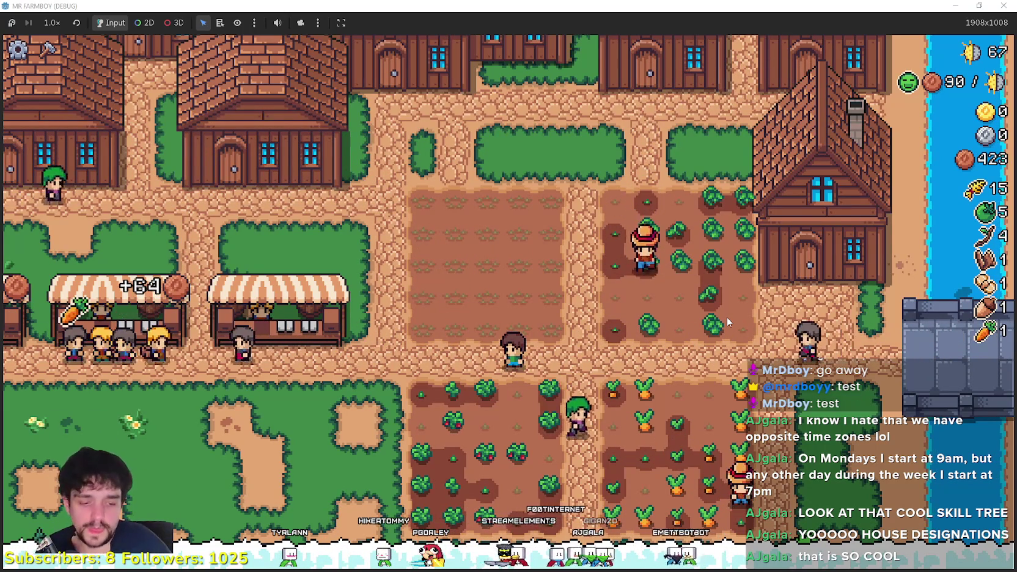
key(a)
key(a)
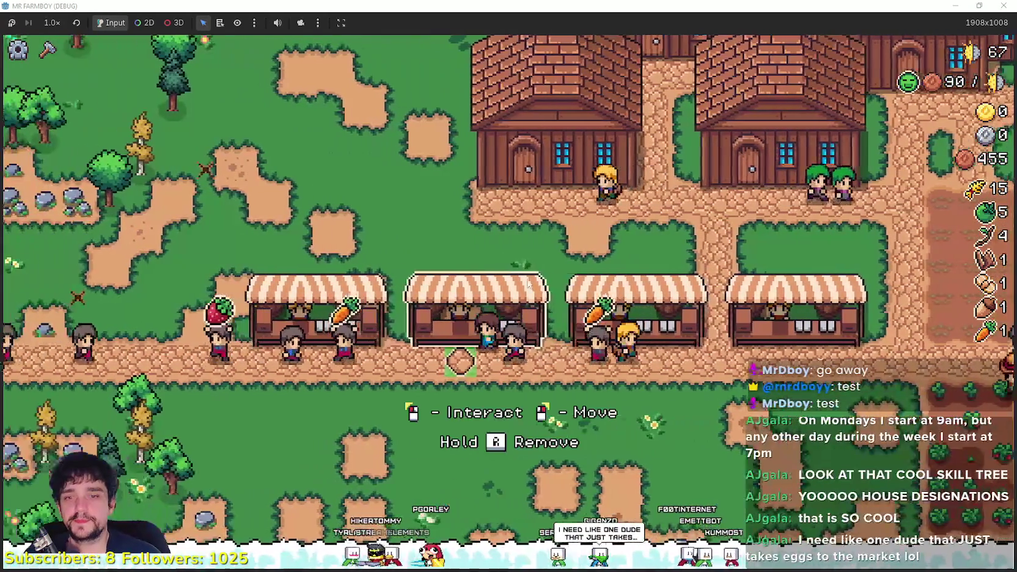
click(530, 283)
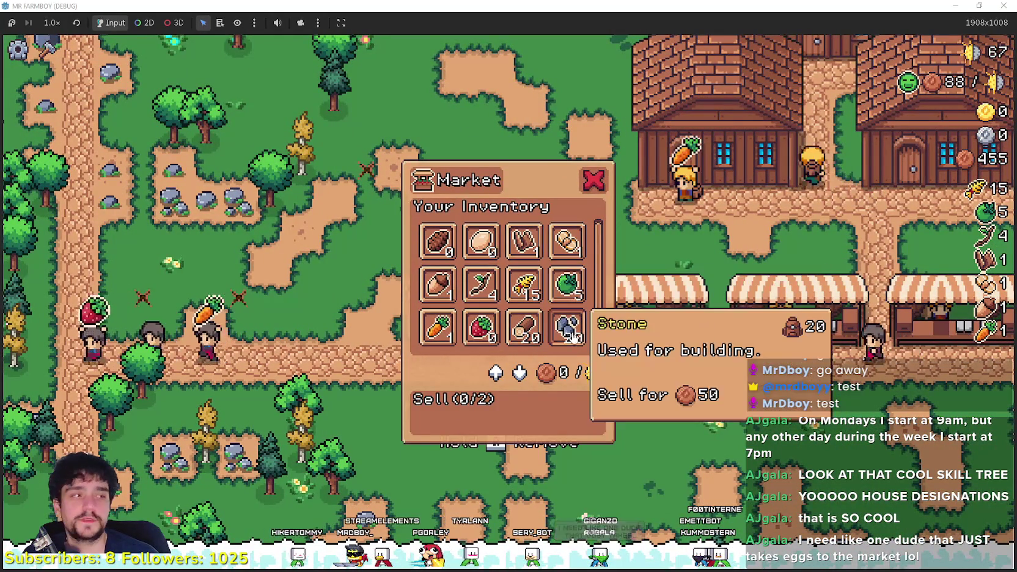
- Close the market and walk the farmer around the stalls, harvesting a leaf on the way
key(d)
key(a)
key(w)
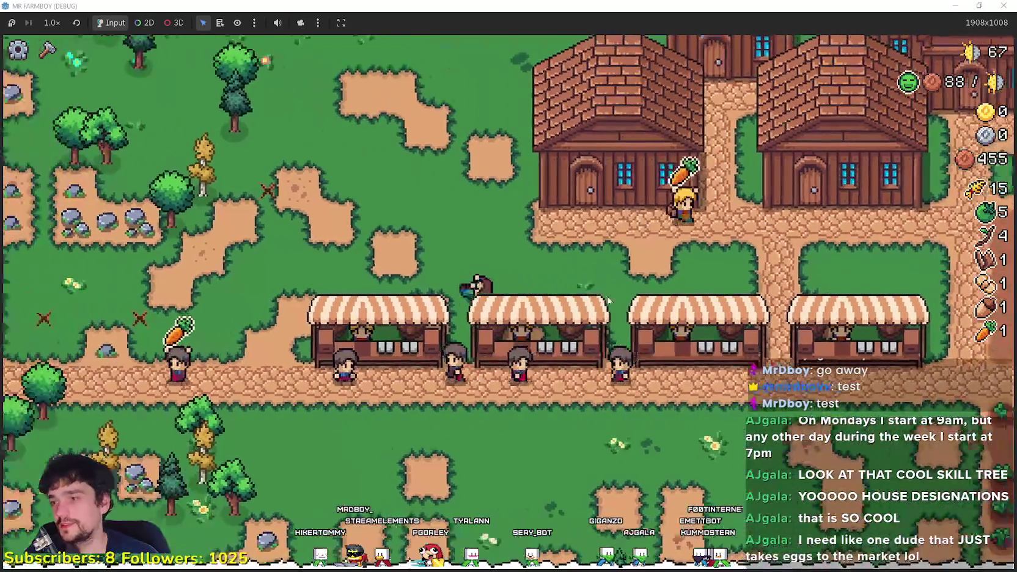
key(a)
key(w)
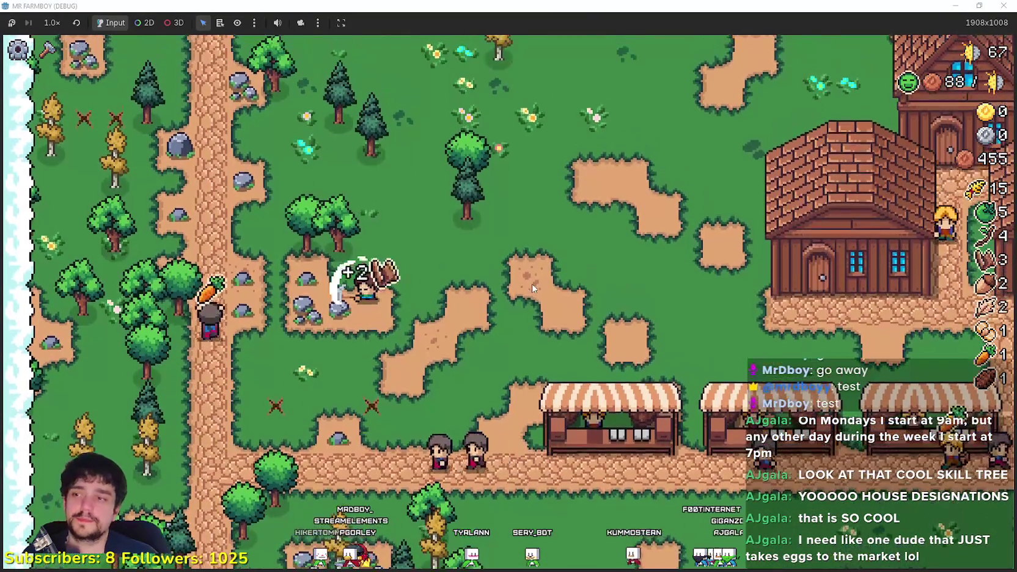
key(s)
key(a)
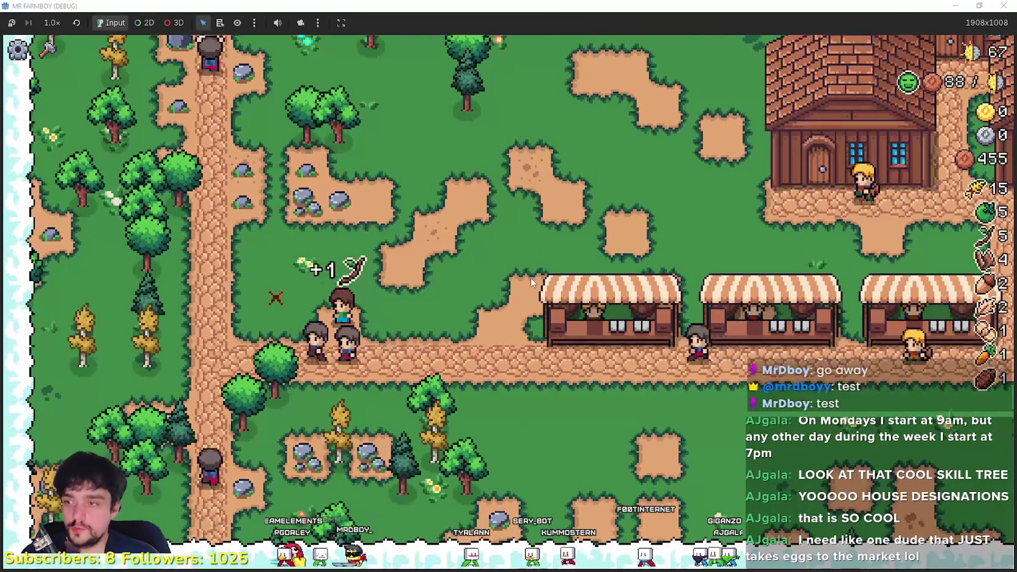
key(w)
key(d)
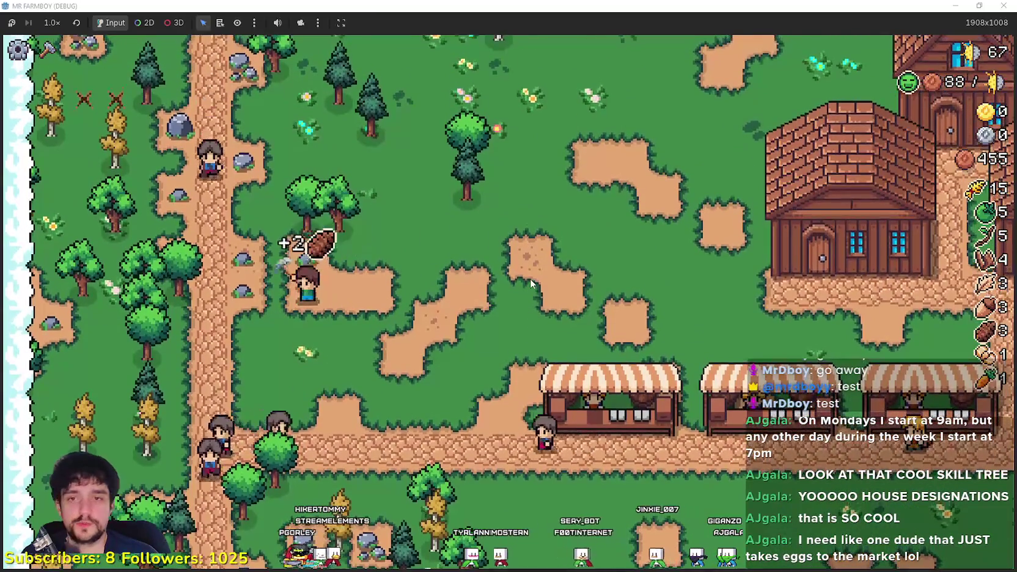
key(d)
key(s)
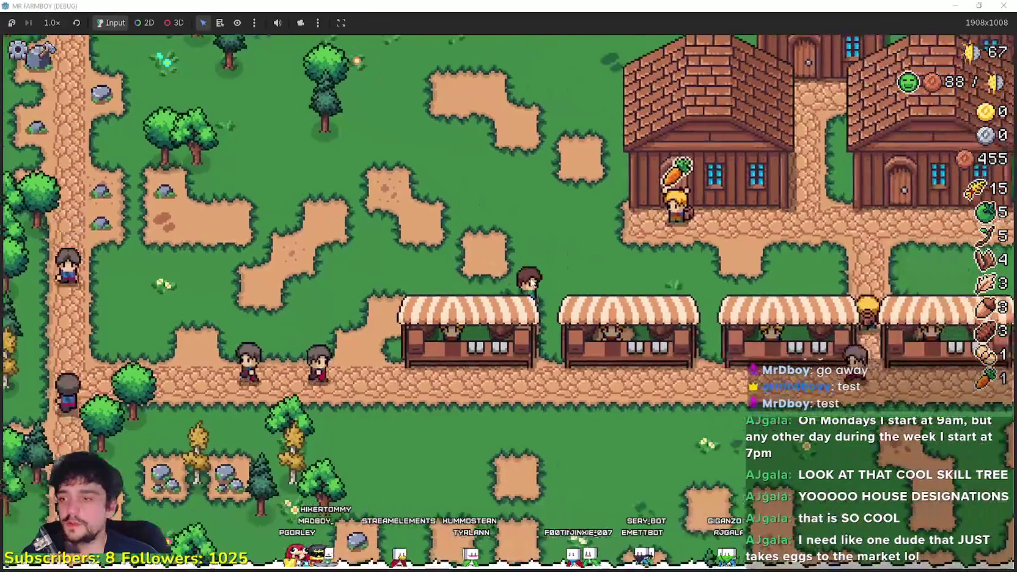
key(d)
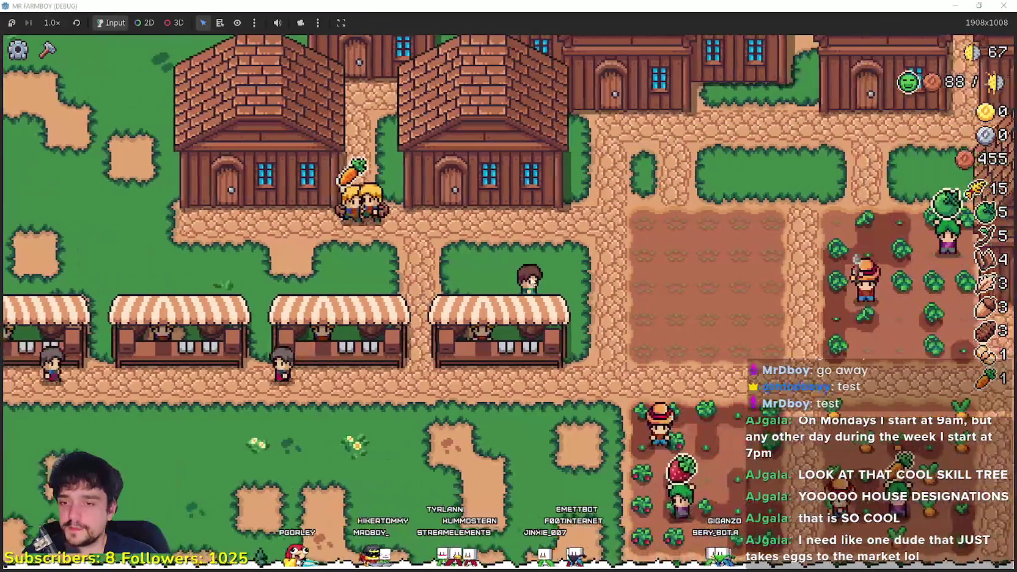
key(w)
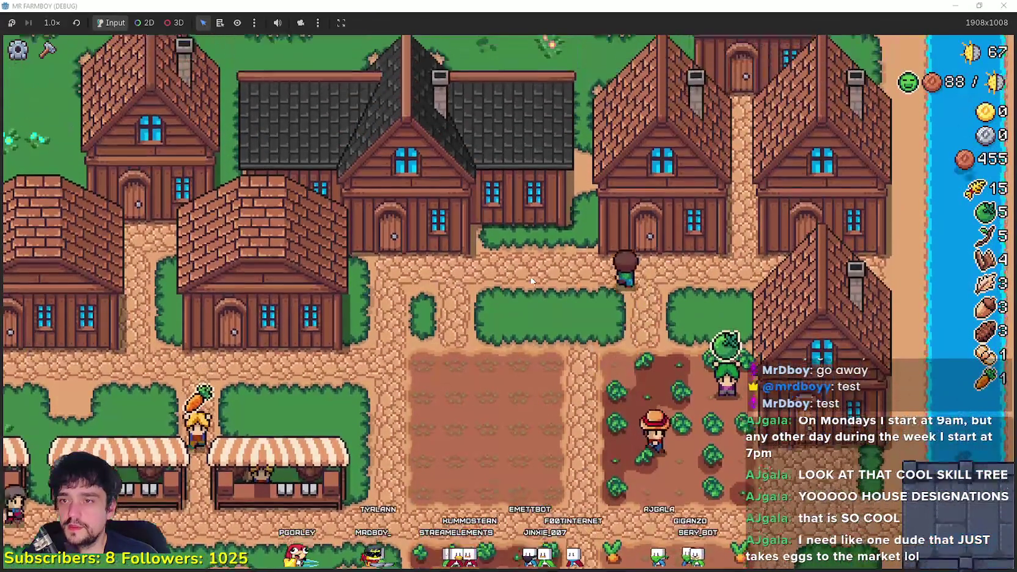
- Walk north into the woods gathering wood, acorns and an egg, then return to the village
key(w)
key(d)
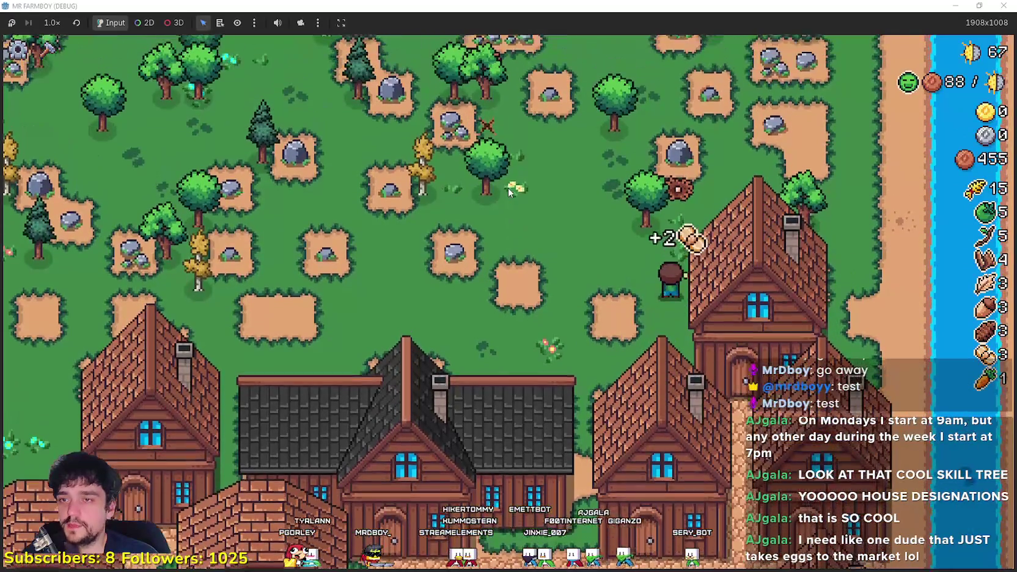
key(d)
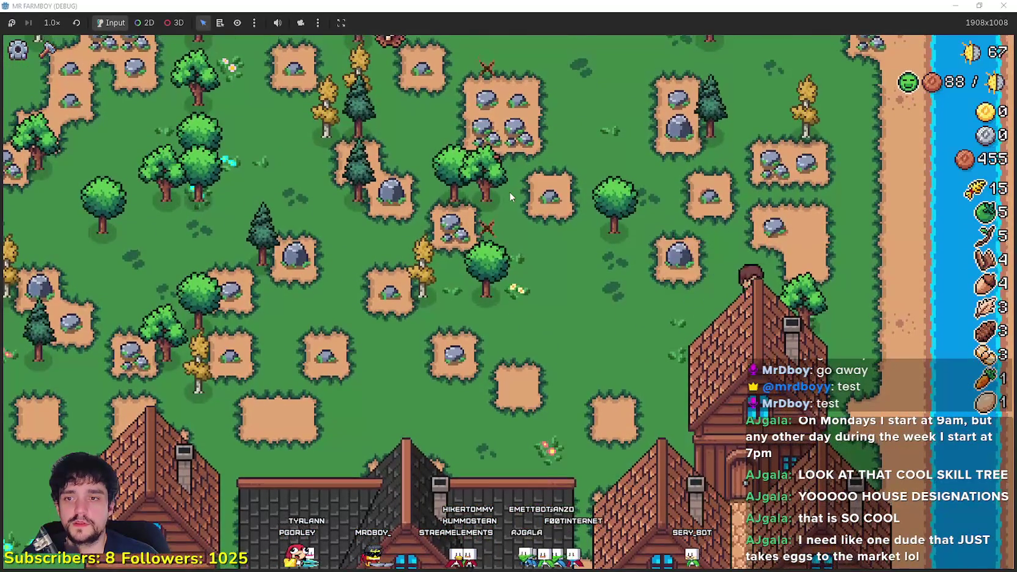
key(w)
key(d)
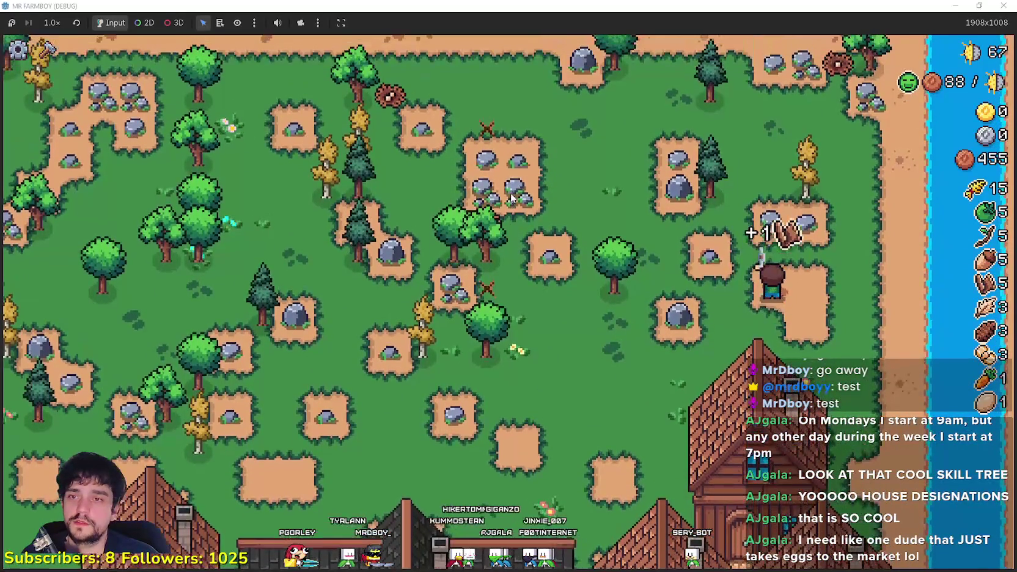
key(w)
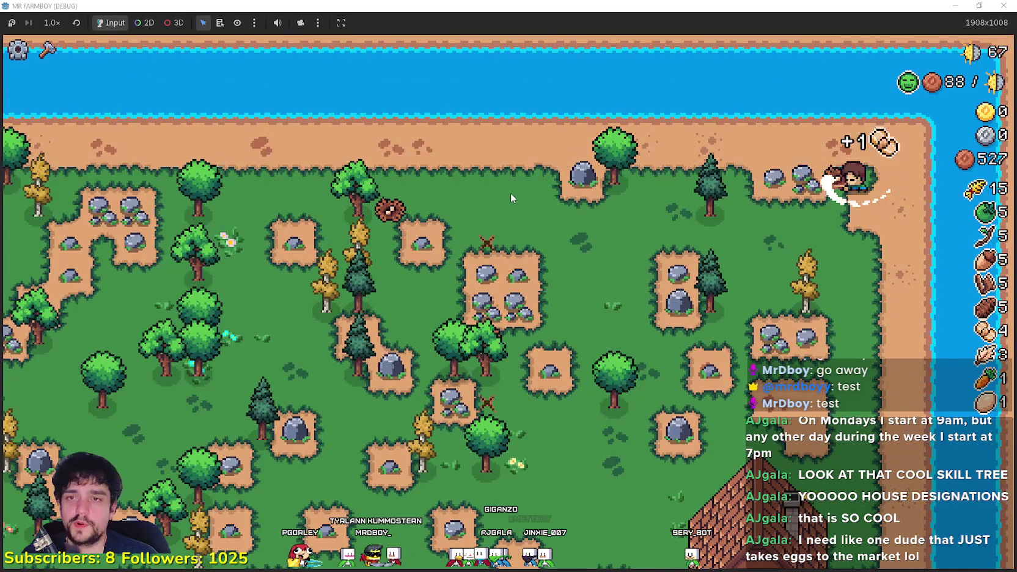
key(a)
key(s)
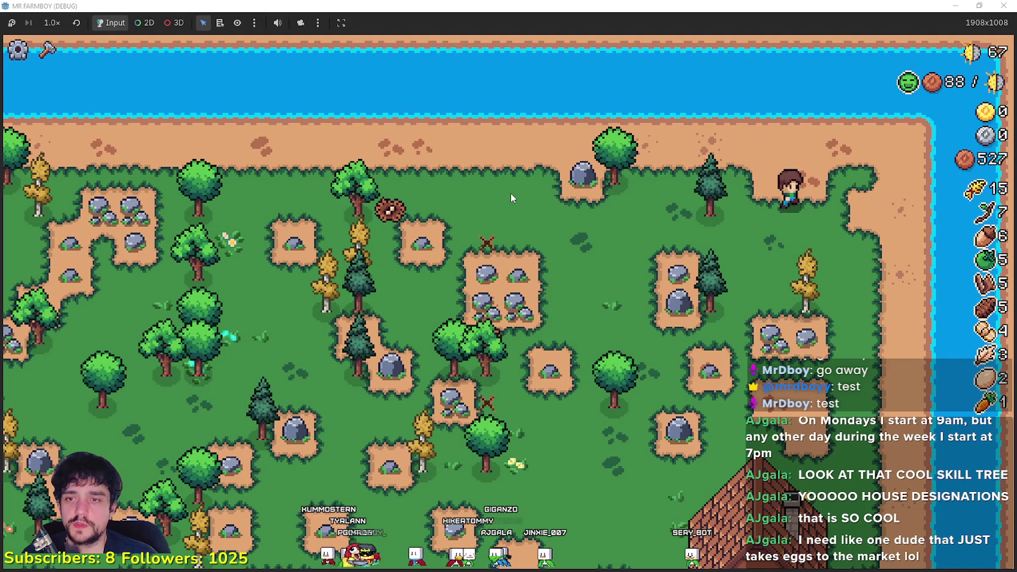
key(s)
key(a)
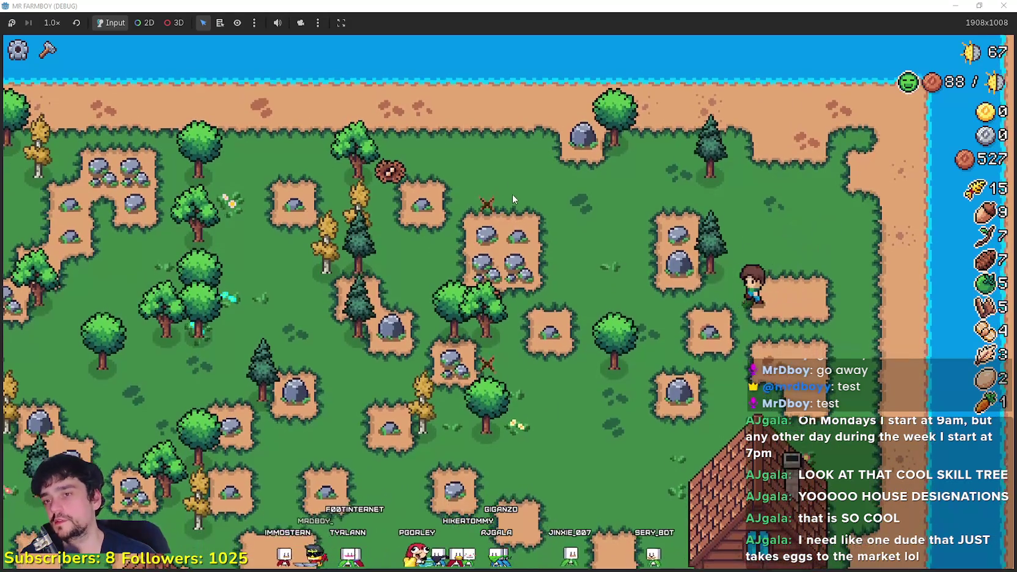
key(s)
key(a)
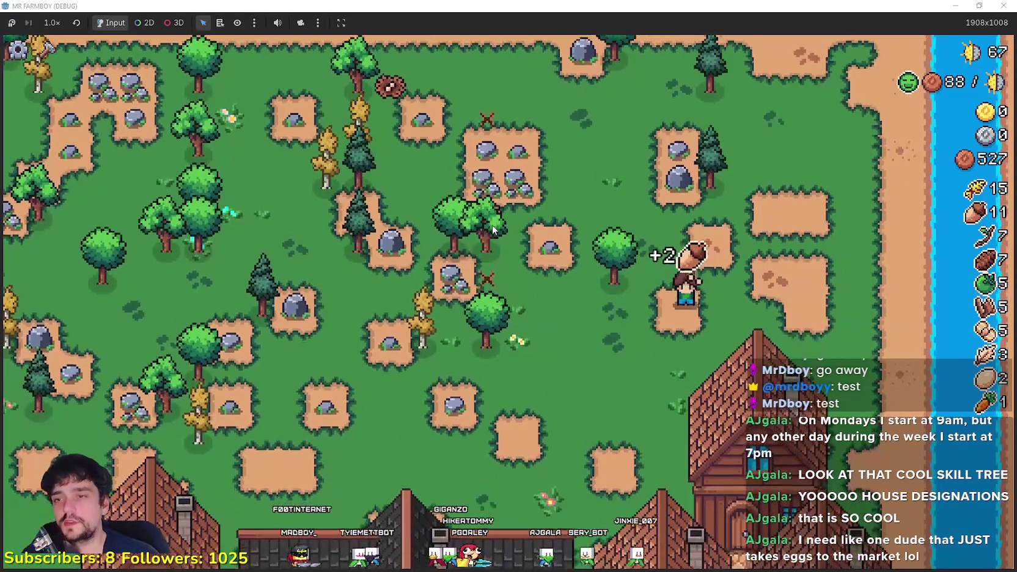
key(s)
key(a)
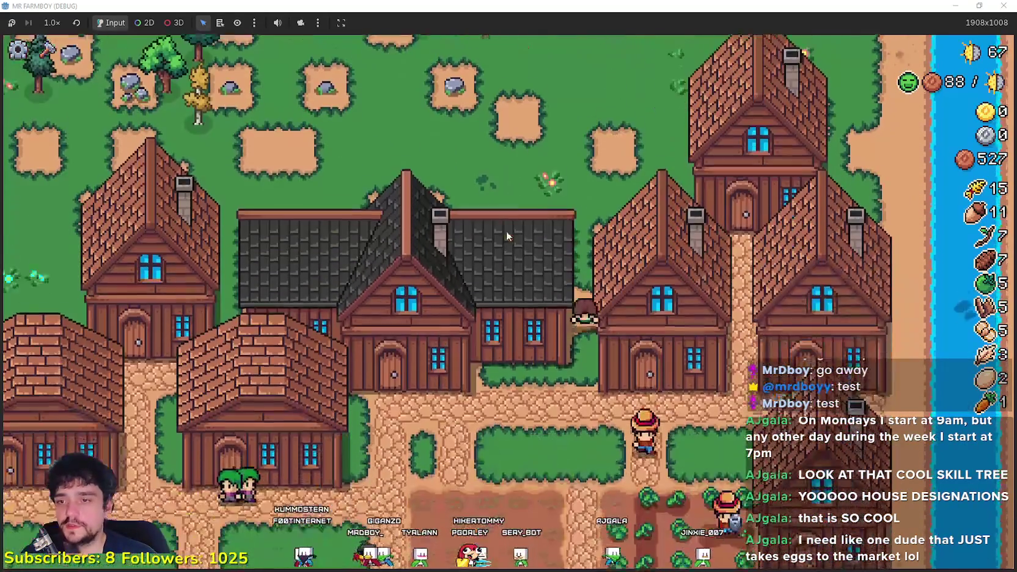
- Check the village warehouses' stock, including one holding wheat and cabbage
key(s)
key(a)
key(e)
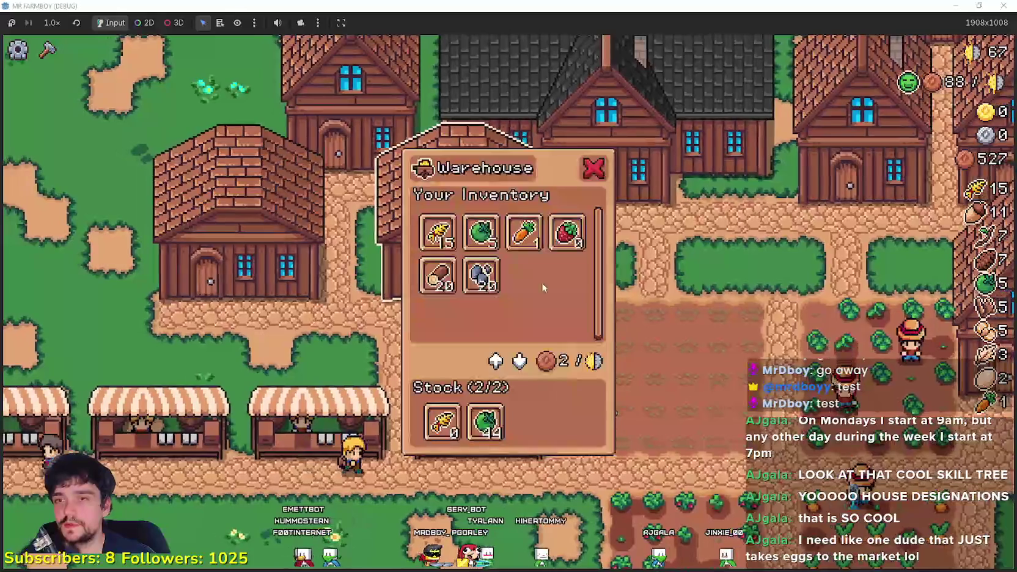
key(e)
key(s)
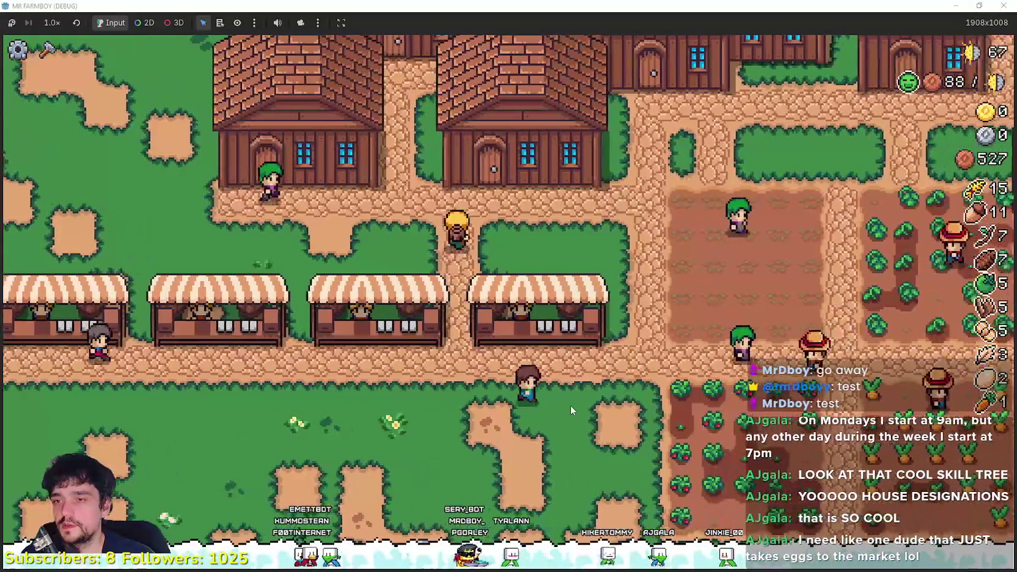
key(d)
key(a)
key(w)
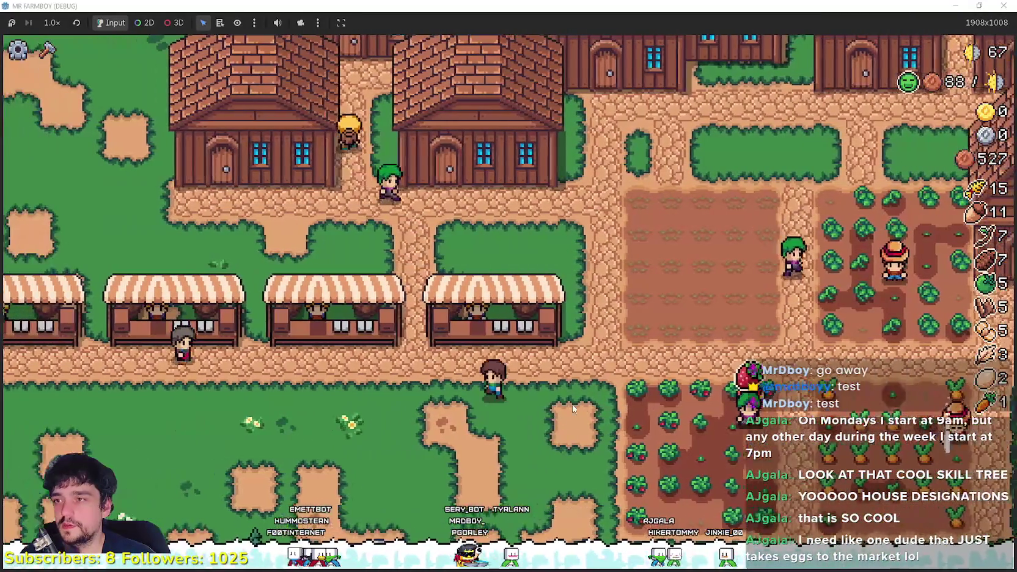
key(w)
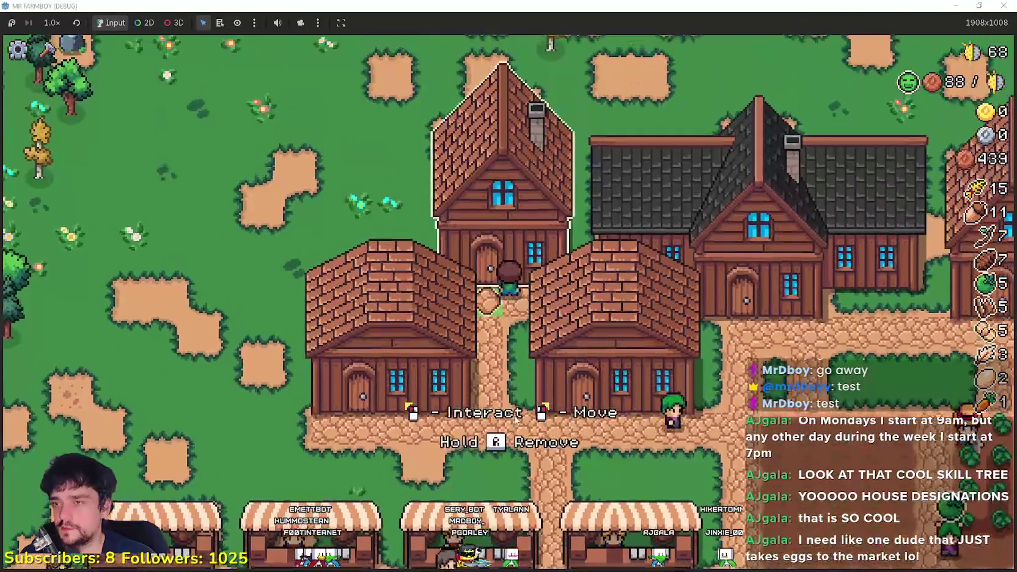
key(s)
key(a)
key(e)
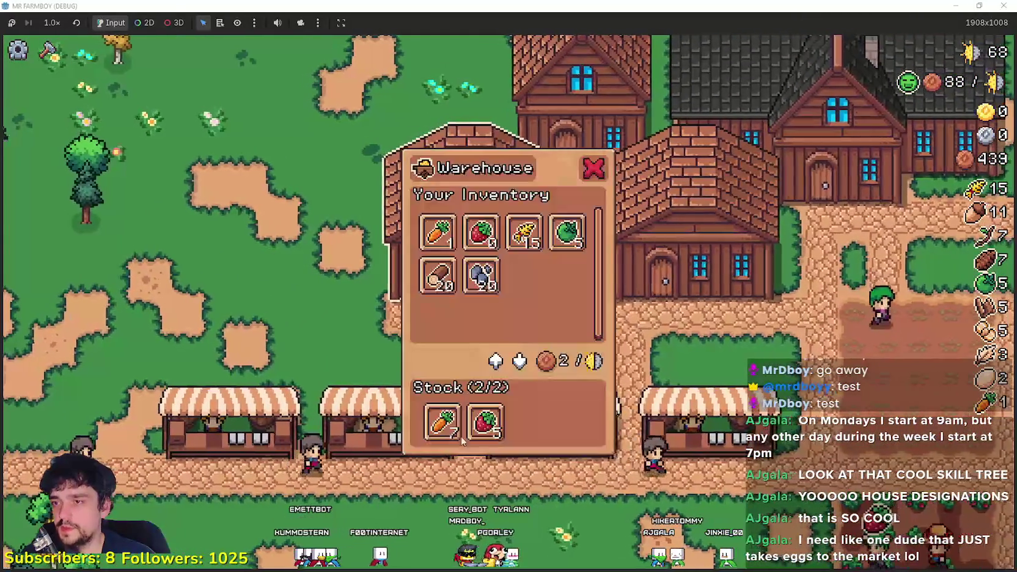
key(d)
key(e)
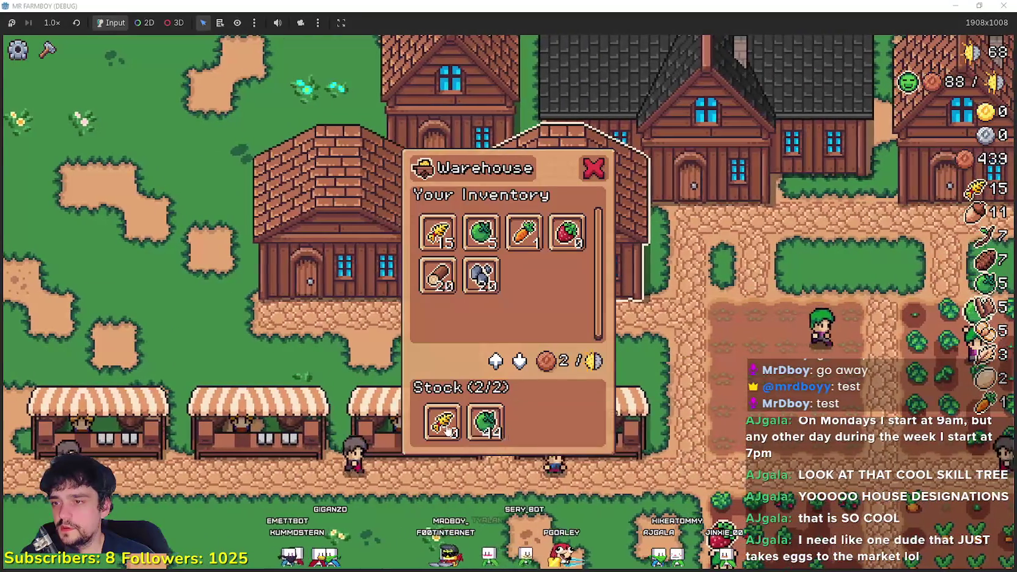
- Check a house's workers panel, then another warehouse to the east
key(e)
key(w)
key(a)
key(e)
key(e)
key(s)
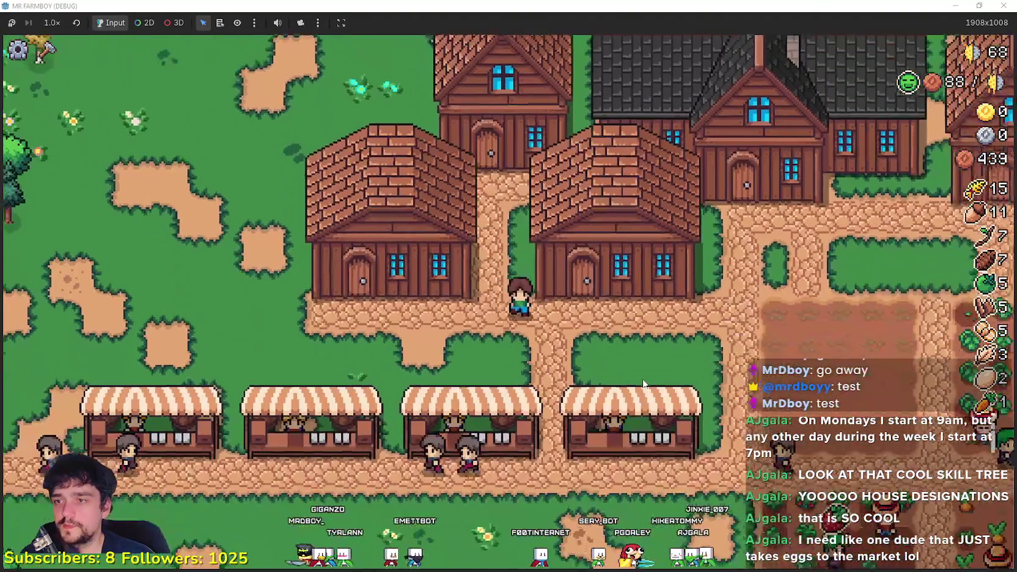
key(d)
key(e)
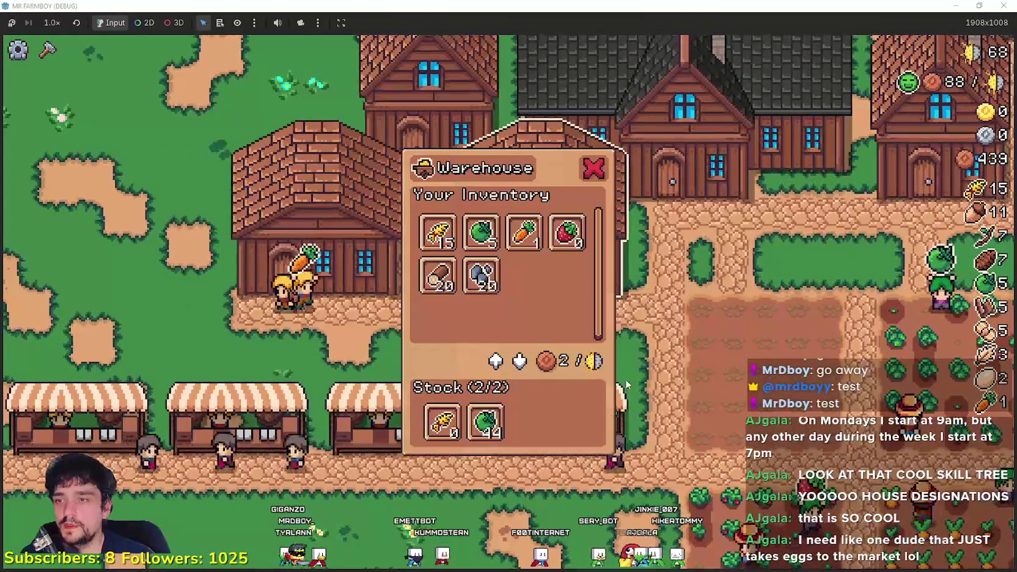
key(e)
key(a)
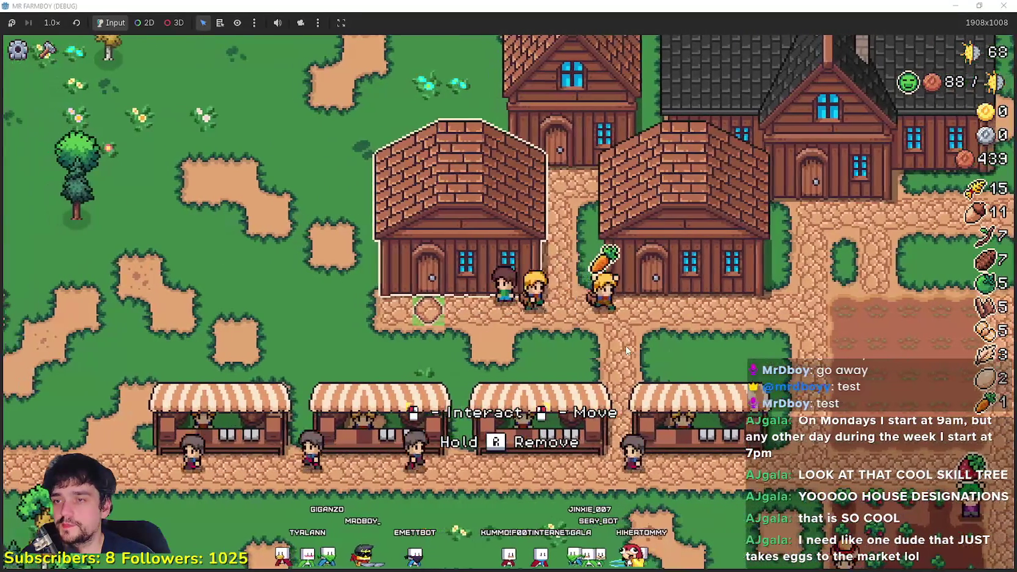
- Carry the carrot and strawberry back to the houses and open a house's hireable workers panel
key(s)
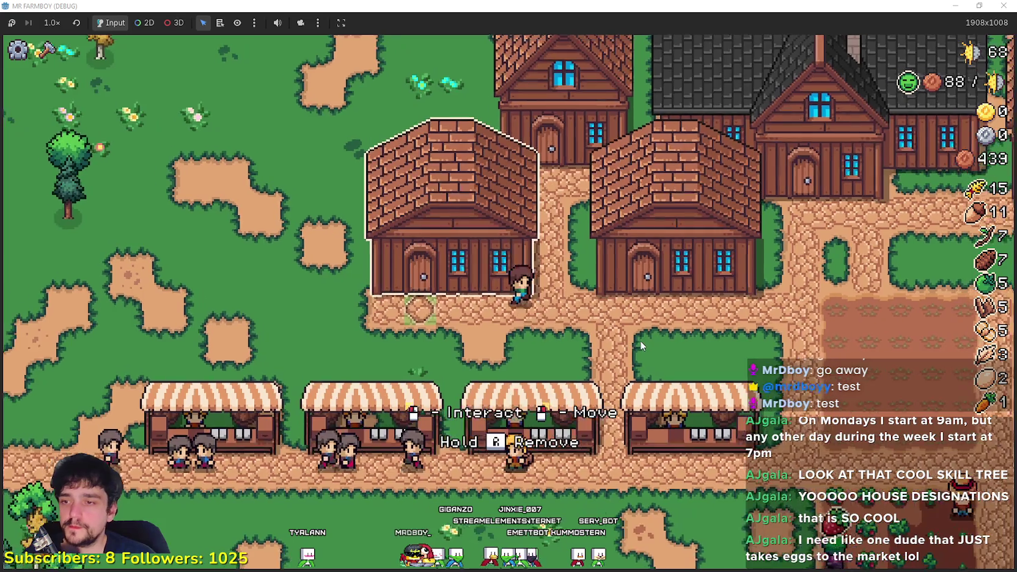
key(d)
key(s)
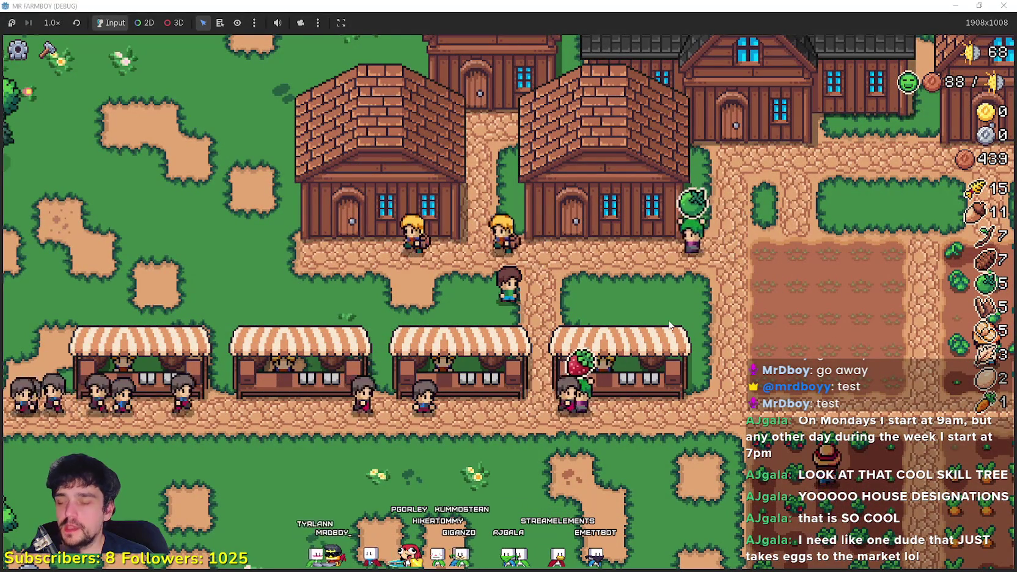
key(w)
key(a)
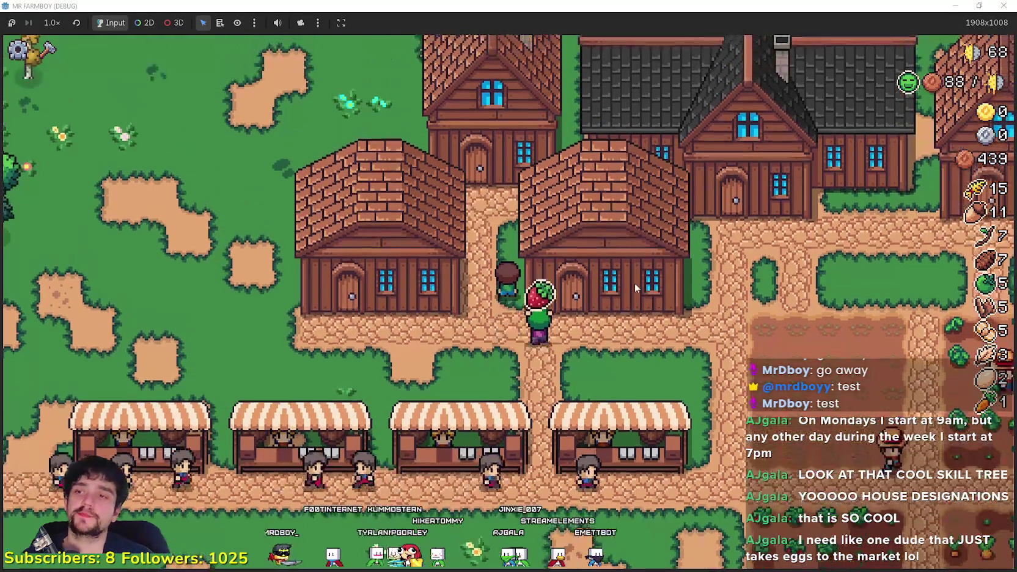
key(e)
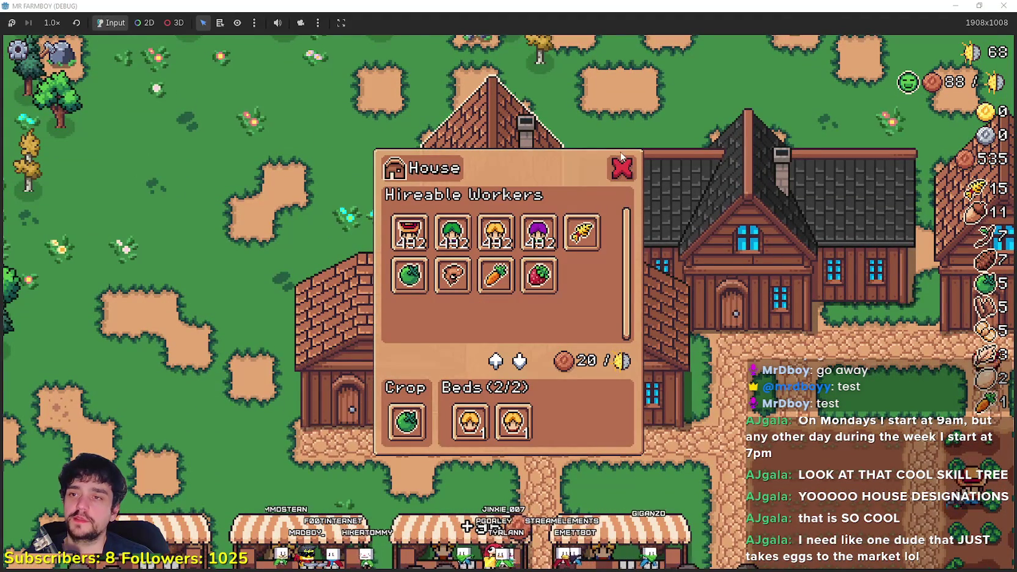
- Close the house workers panel and walk around the central house to the stalls path
click(624, 169)
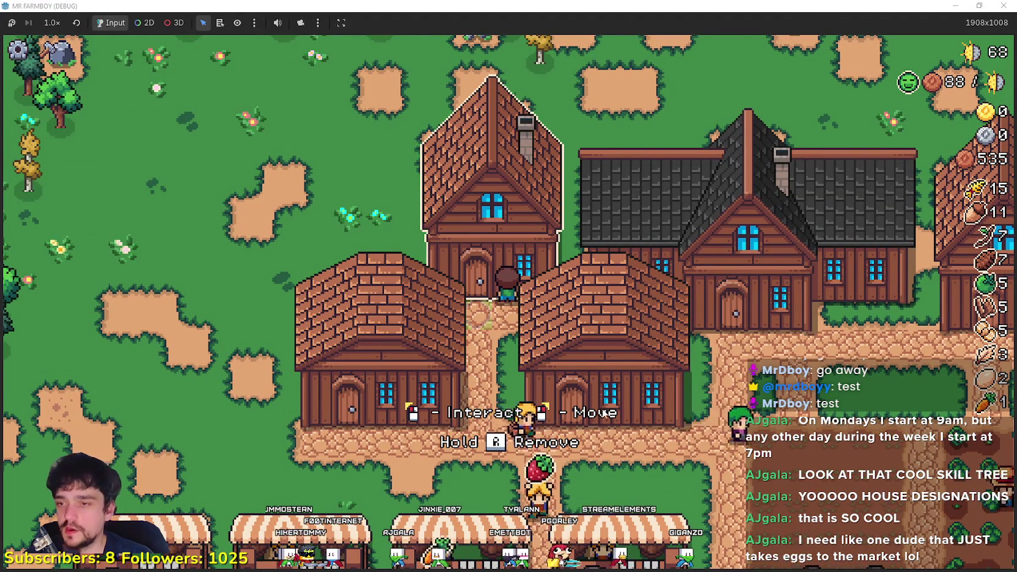
key(s)
key(a)
key(w)
key(d)
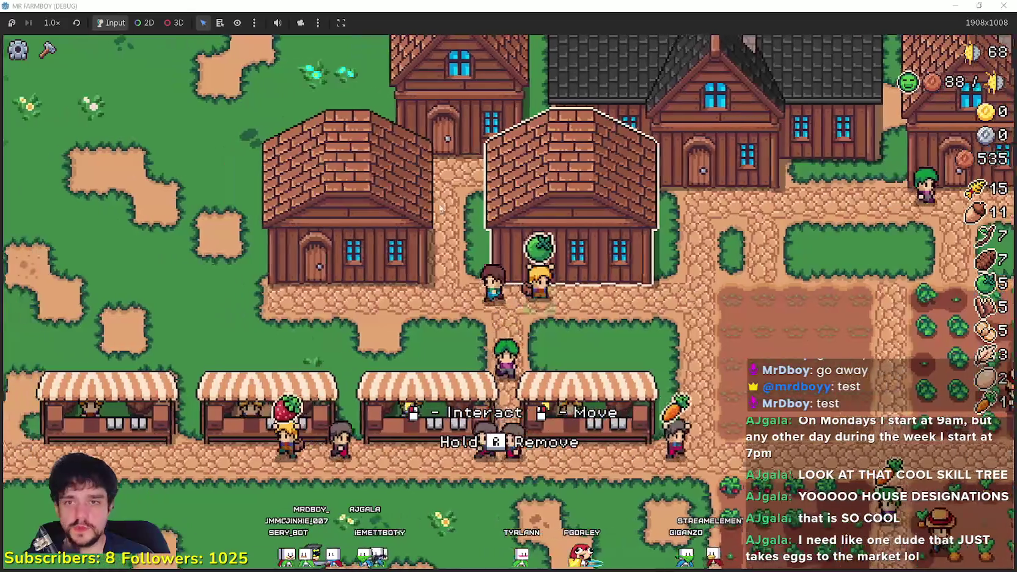
key(s)
key(a)
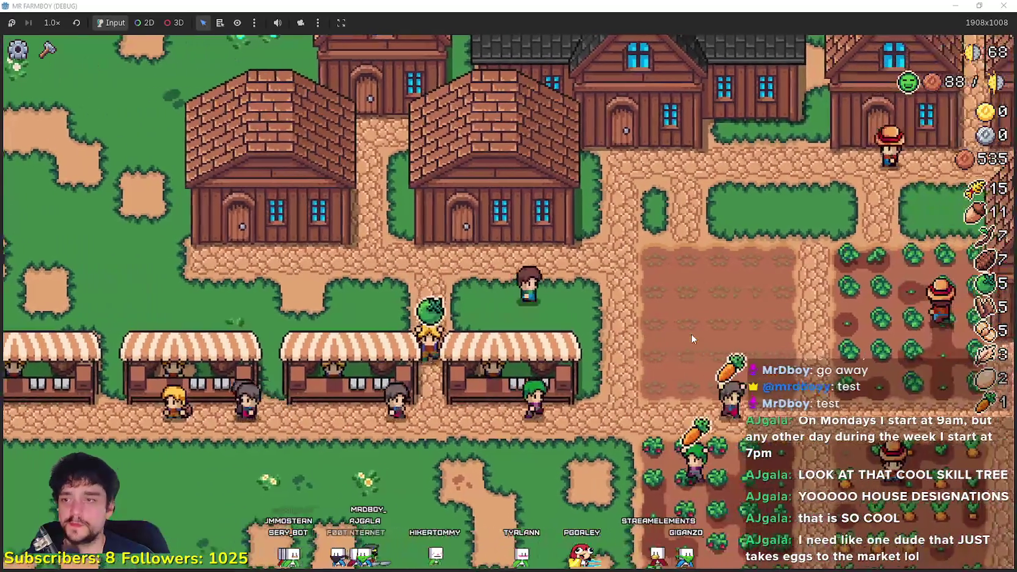
- Open the central warehouse's stock, then walk onto the tilled field and back to the house
key(d)
key(w)
key(e)
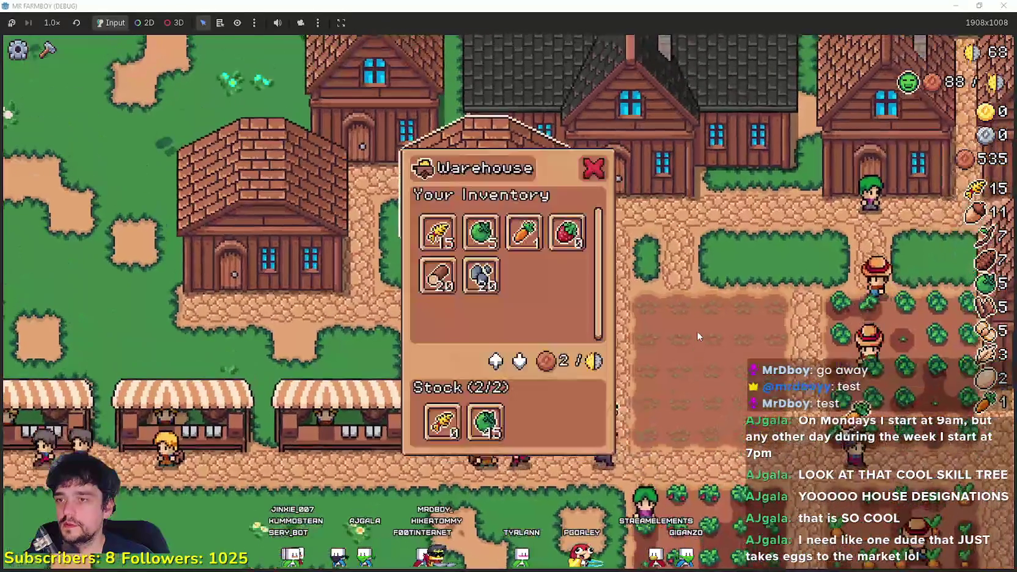
key(Escape)
key(a)
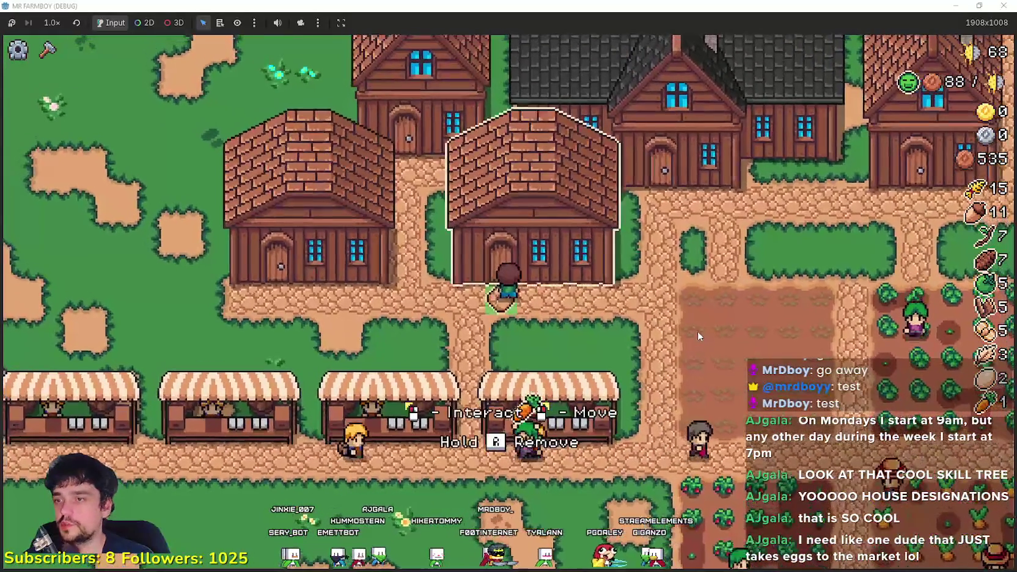
key(d)
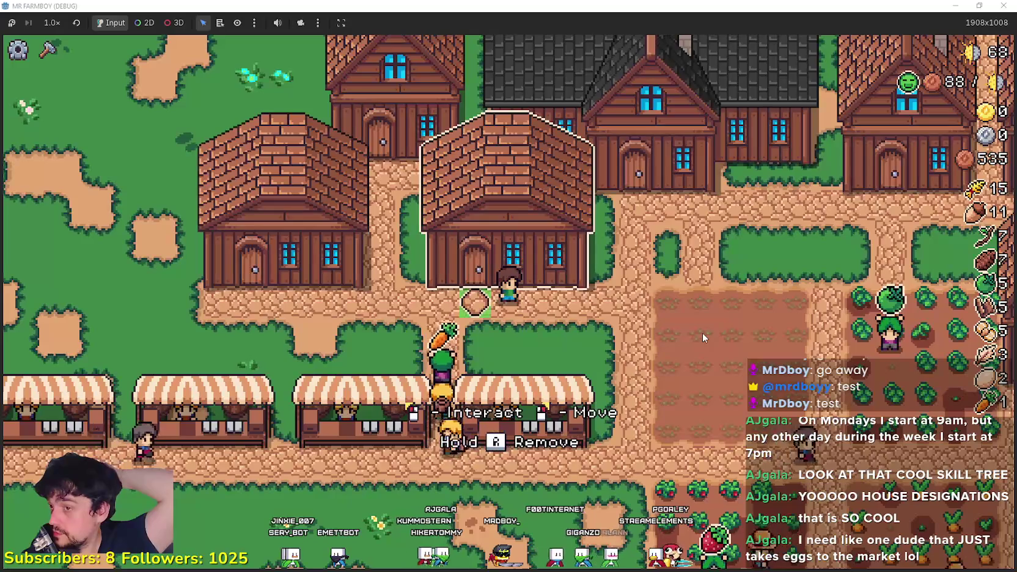
key(d)
key(s)
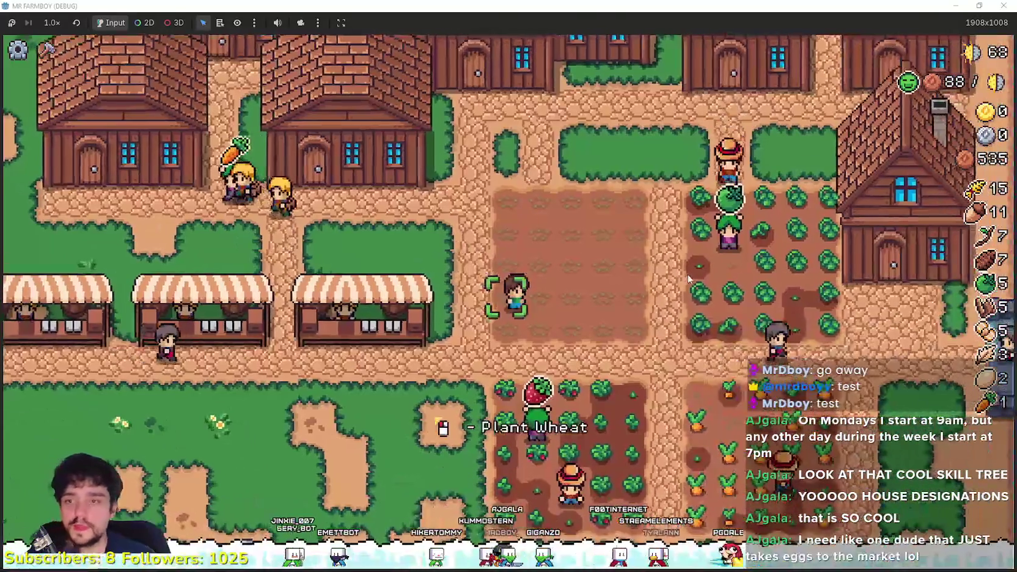
key(a)
key(w)
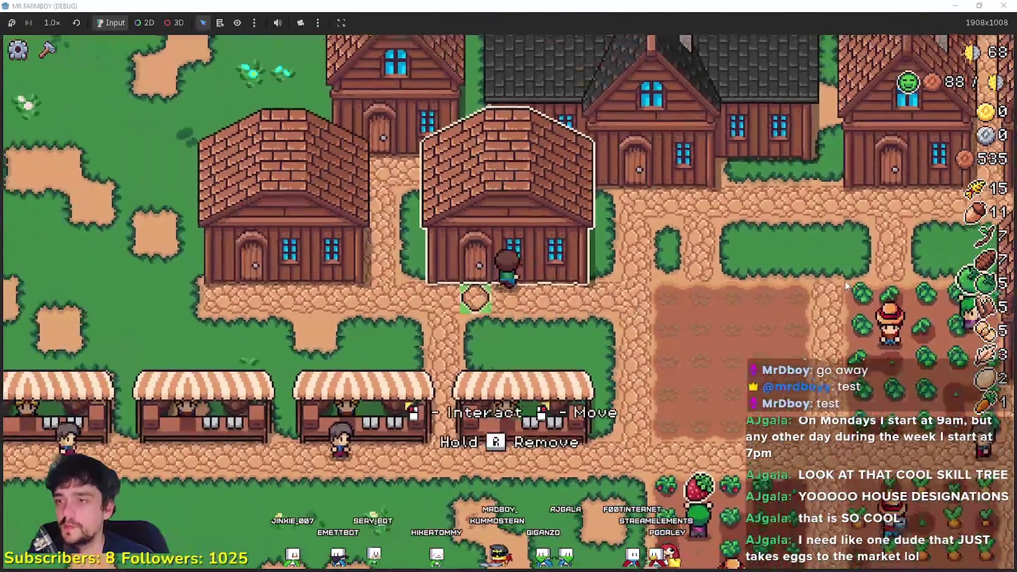
- Recheck the warehouse stock, walk by the market, and pause to show stats at 649 coins
click(632, 310)
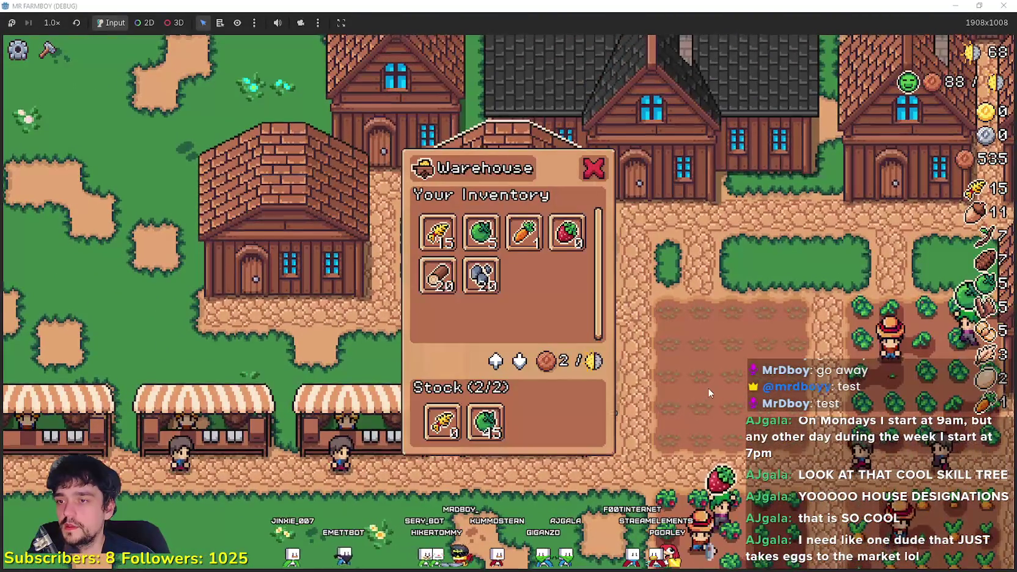
key(Escape)
key(s)
key(d)
key(w)
key(a)
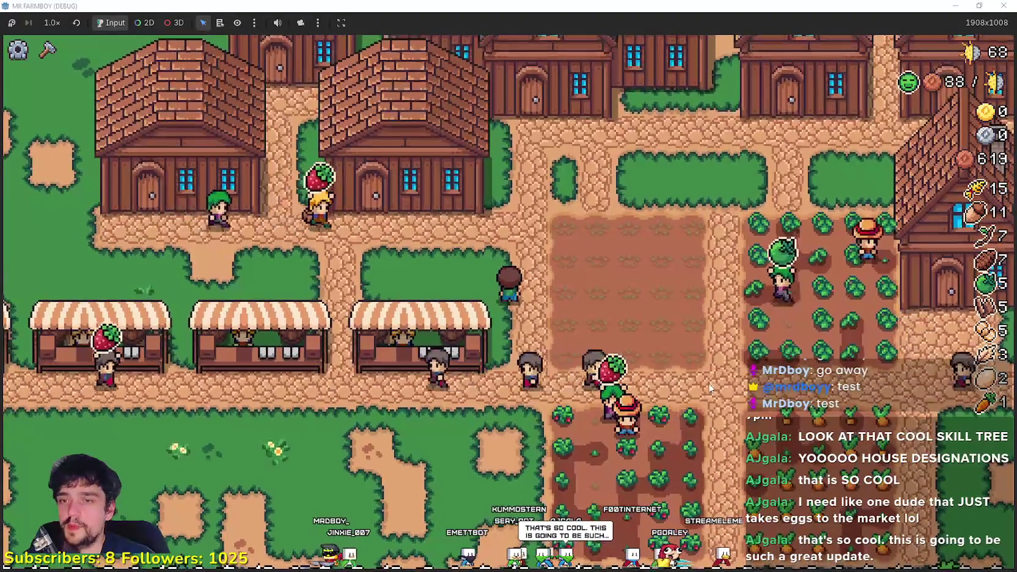
key(w)
key(a)
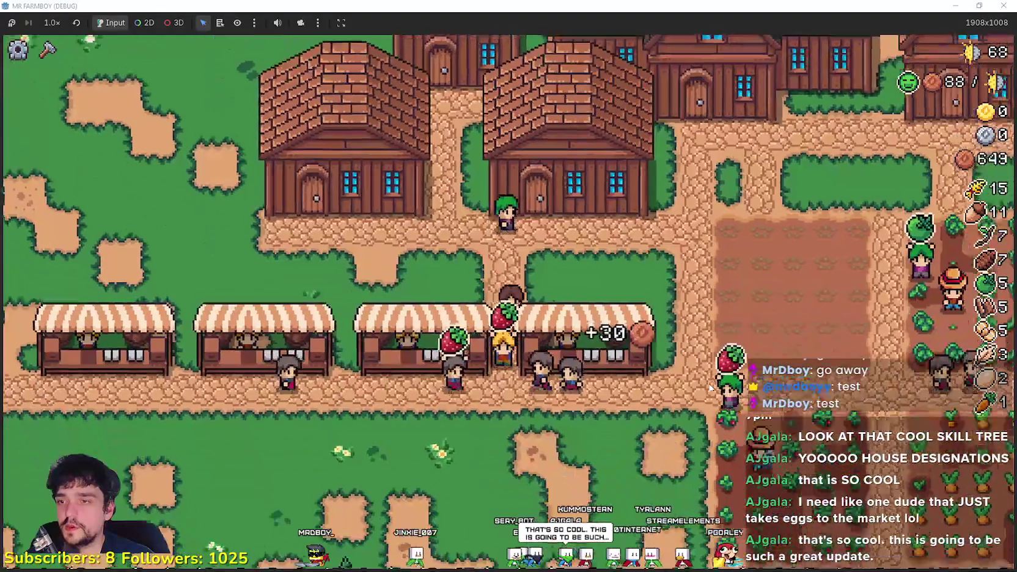
key(w)
key(d)
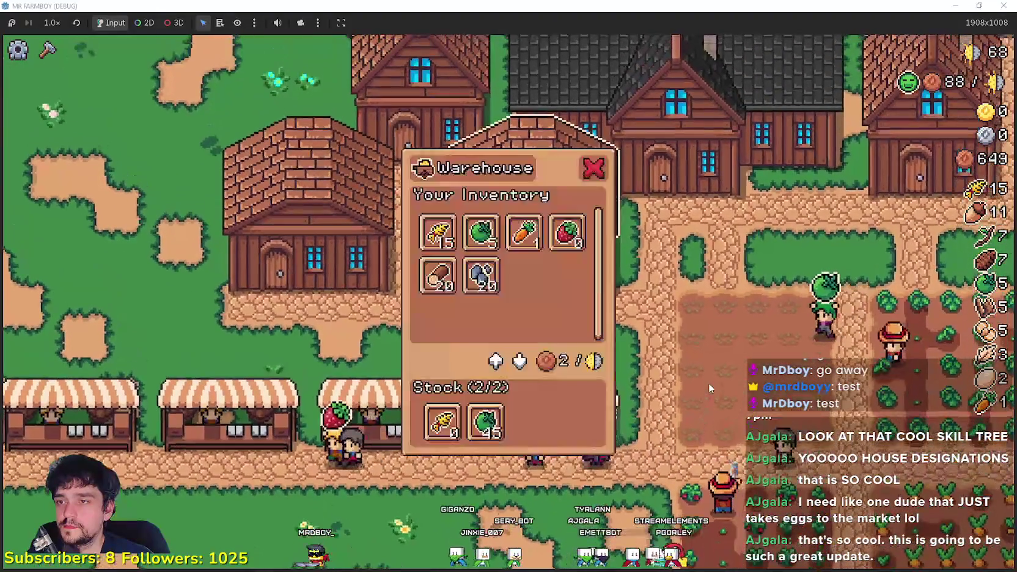
key(Escape)
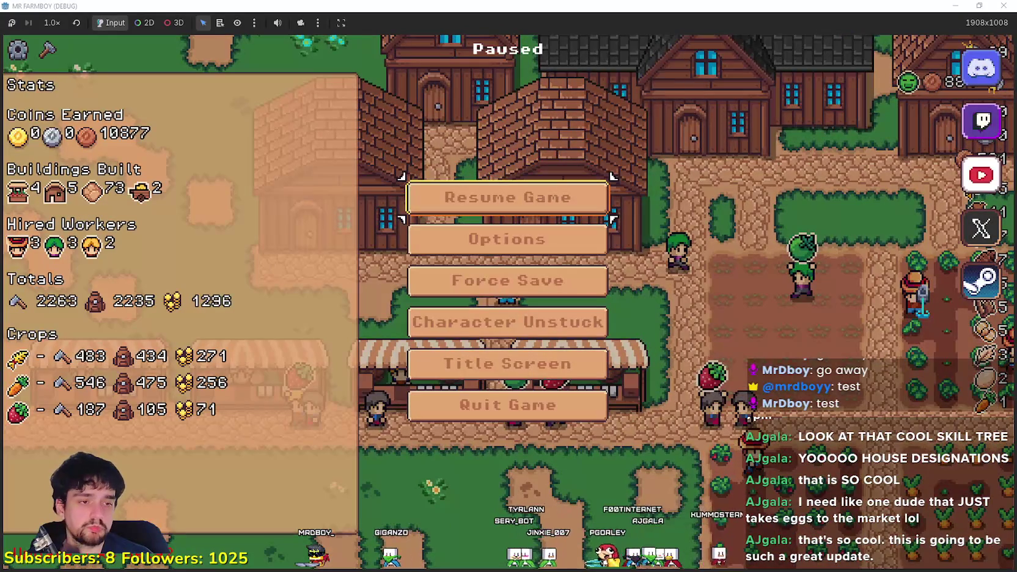
- Back in the editor, filter FileSystem for 'carrier' and open the carrier_npc.tscn scene
key(alt+Tab)
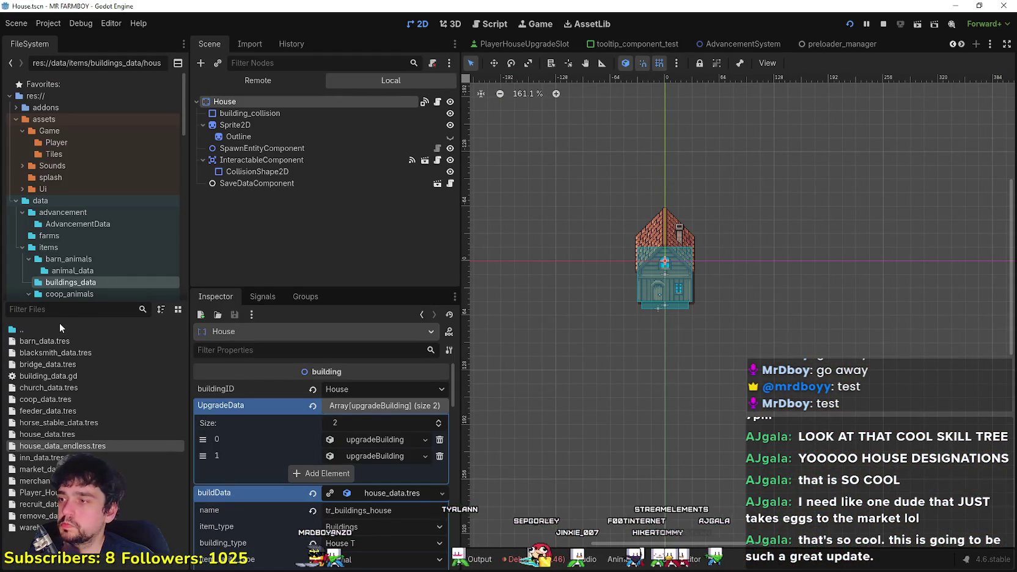
text(carrier)
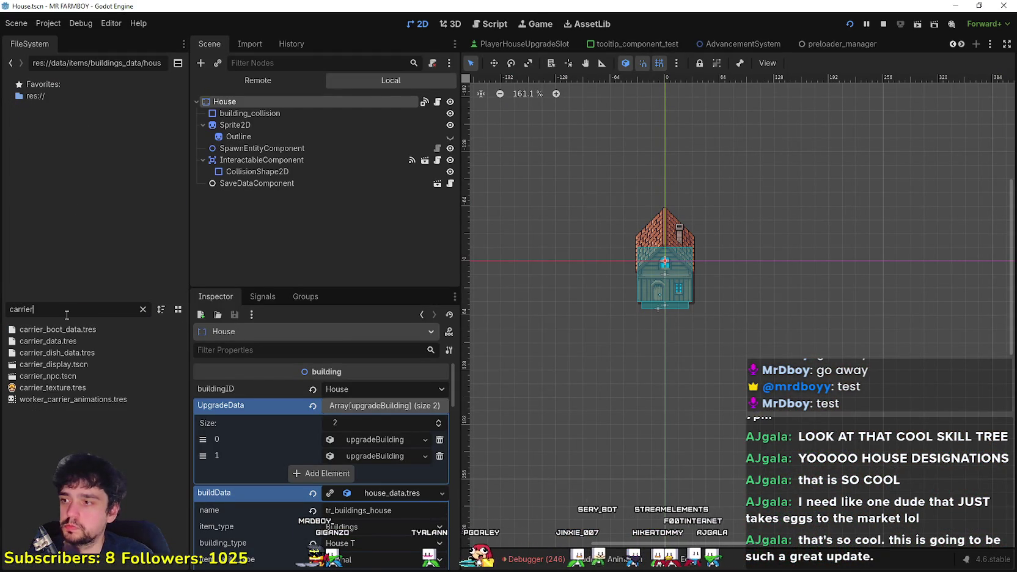
double_click(100, 379)
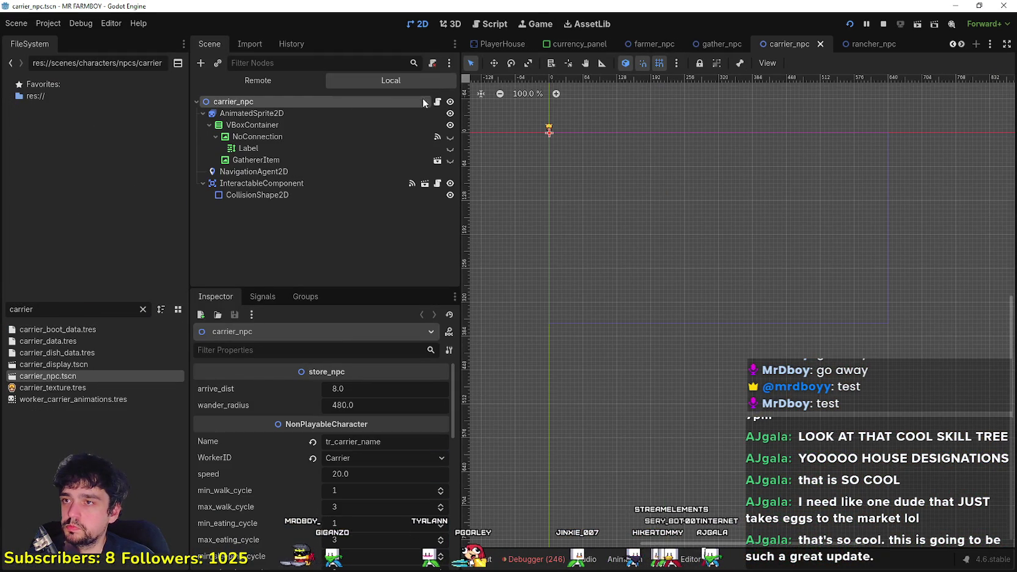
- Read through the store_npc.gd script, then return to the paused farm game
key(ctrl+F3)
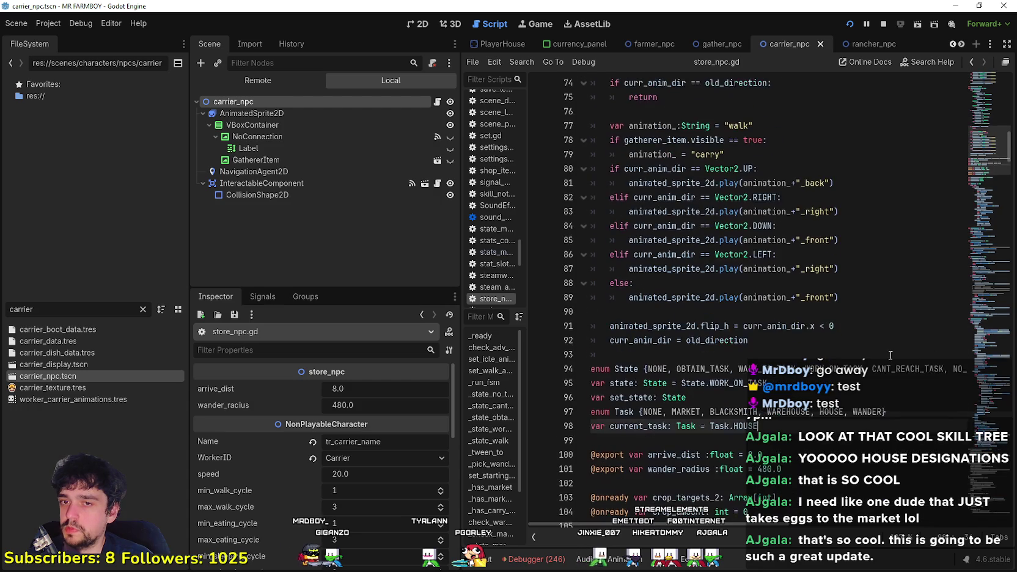
scroll(974, 324, down, 1)
drag(984, 277, 971, 421)
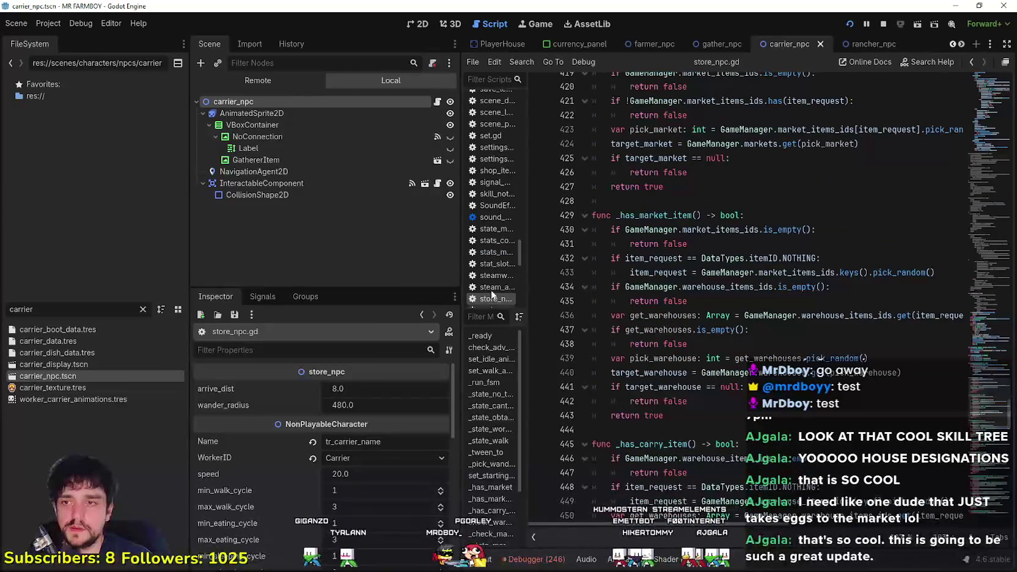
drag(460, 263, 360, 263)
scroll(656, 332, down, 15)
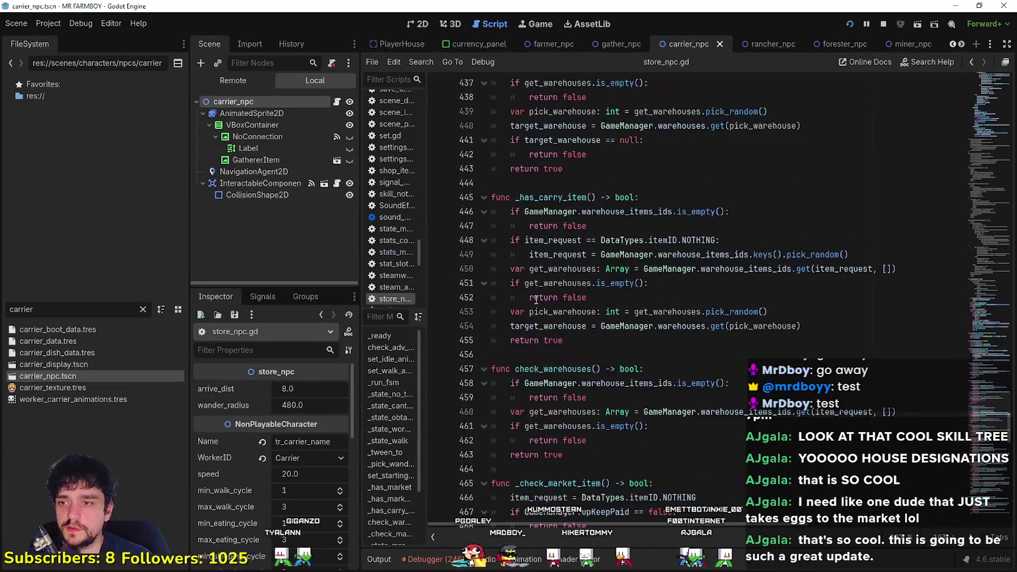
scroll(654, 295, down, 7)
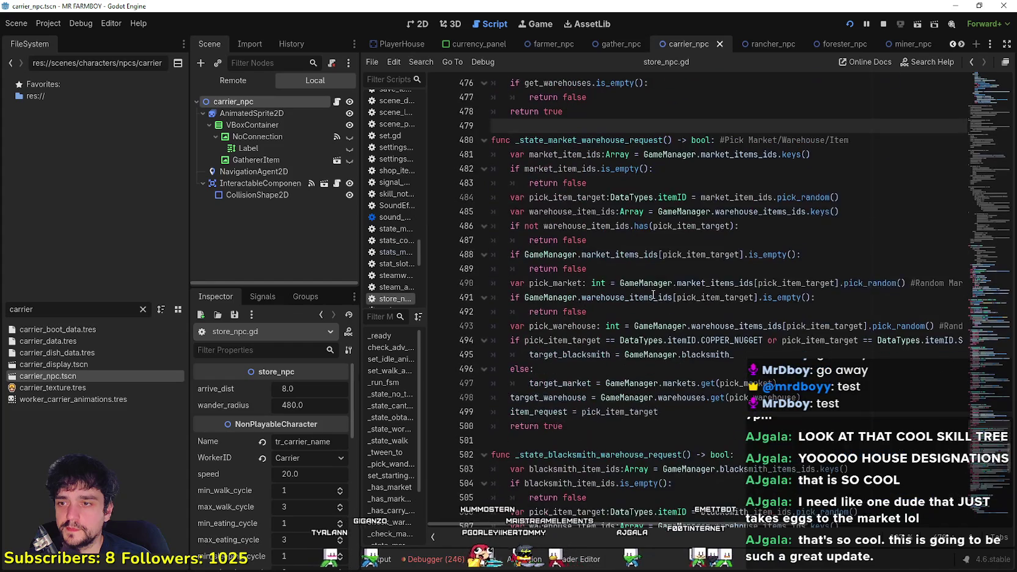
scroll(657, 296, down, 4)
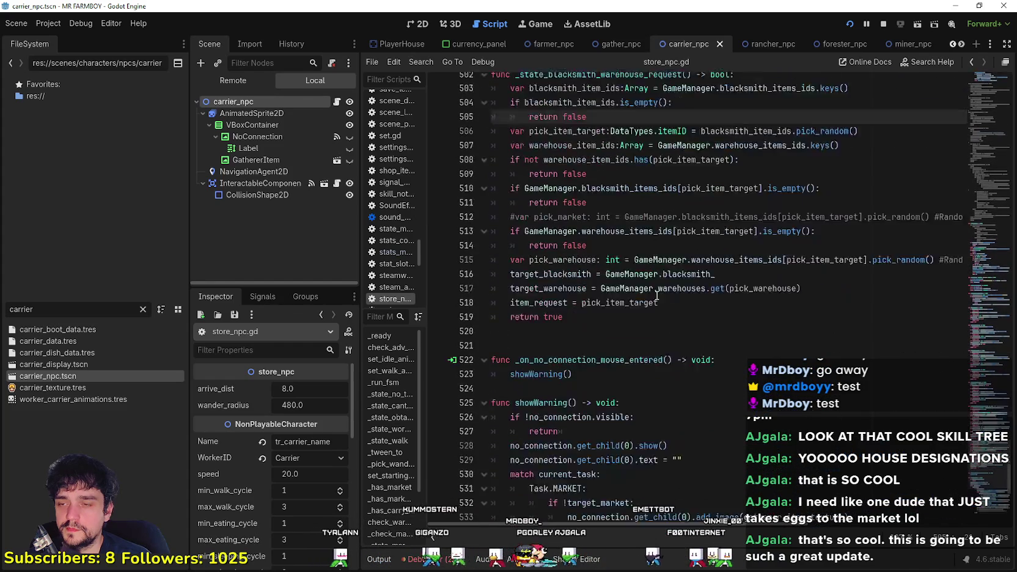
scroll(656, 296, down, 7)
scroll(663, 284, up, 9)
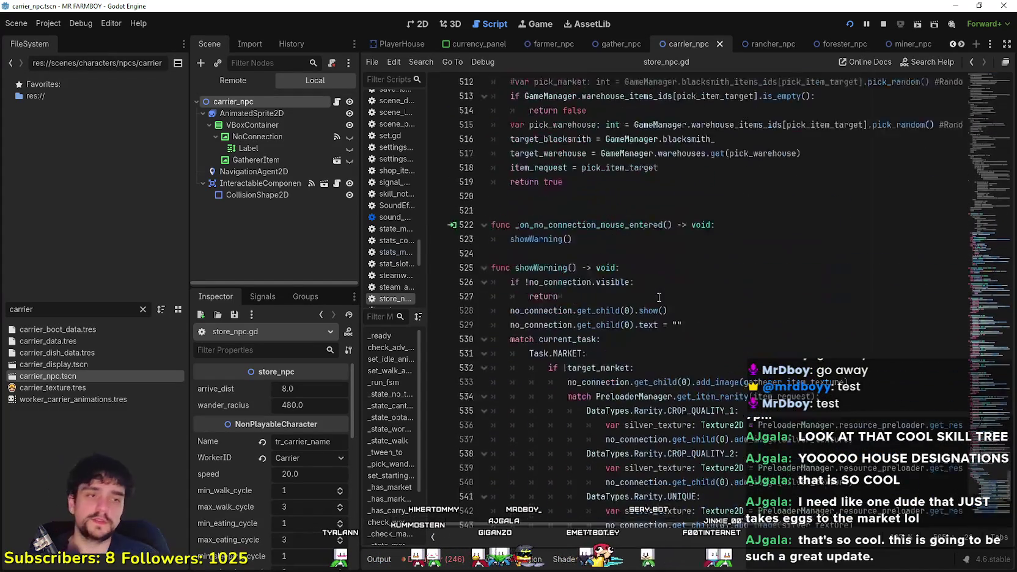
scroll(666, 281, up, 7)
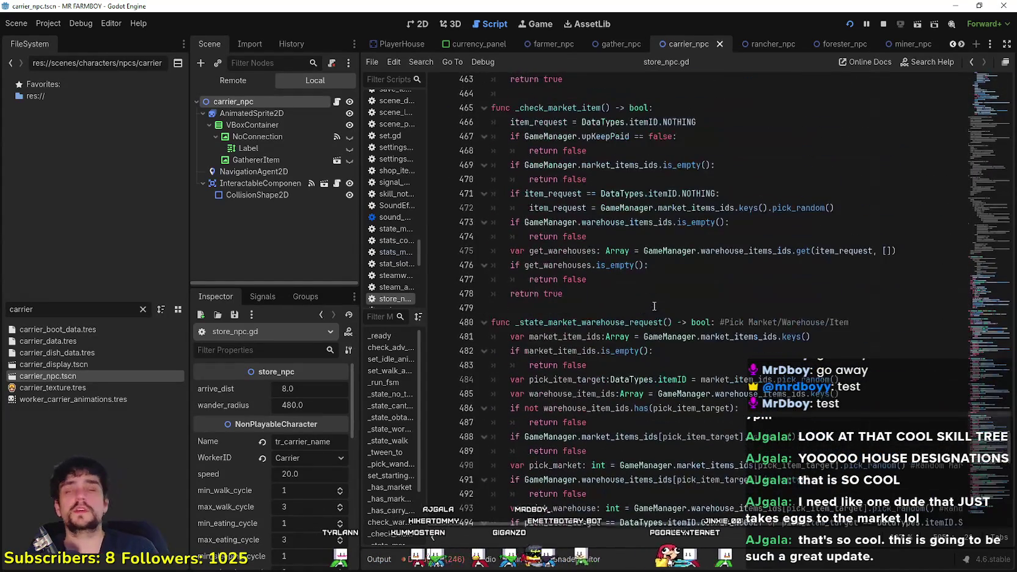
scroll(635, 307, up, 5)
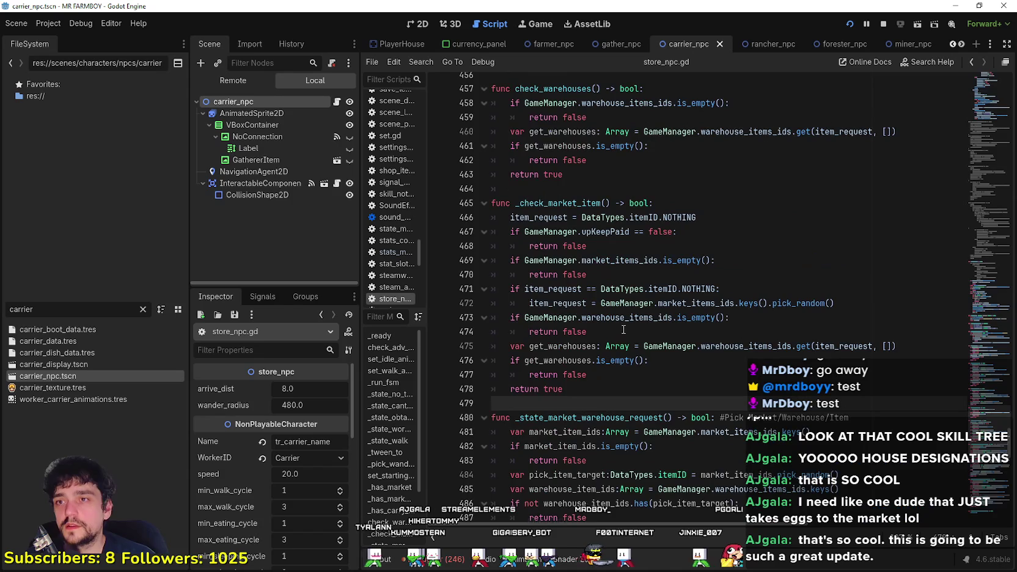
scroll(642, 306, up, 1)
scroll(636, 320, up, 3)
scroll(641, 321, up, 6)
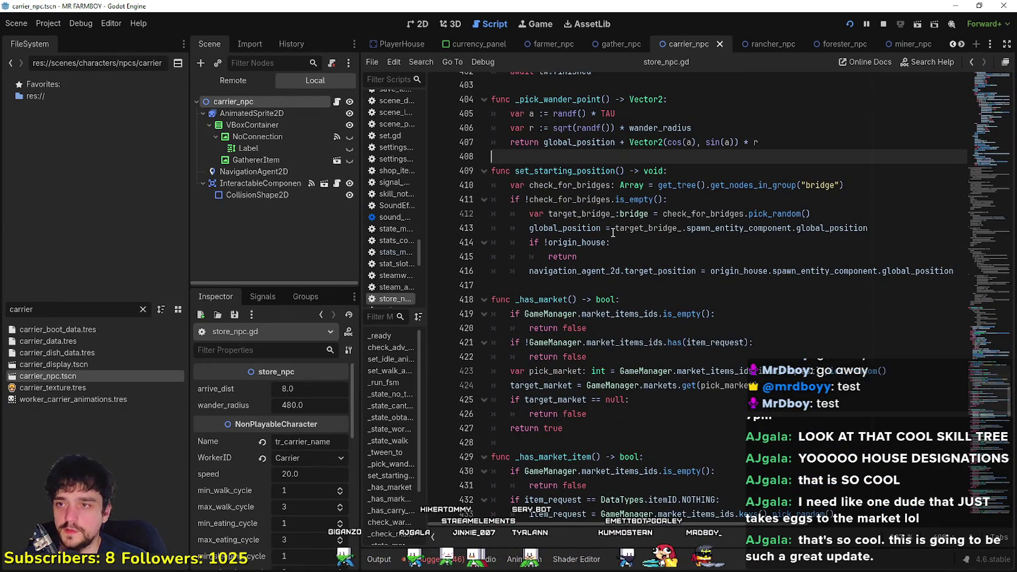
drag(979, 379, 983, 79)
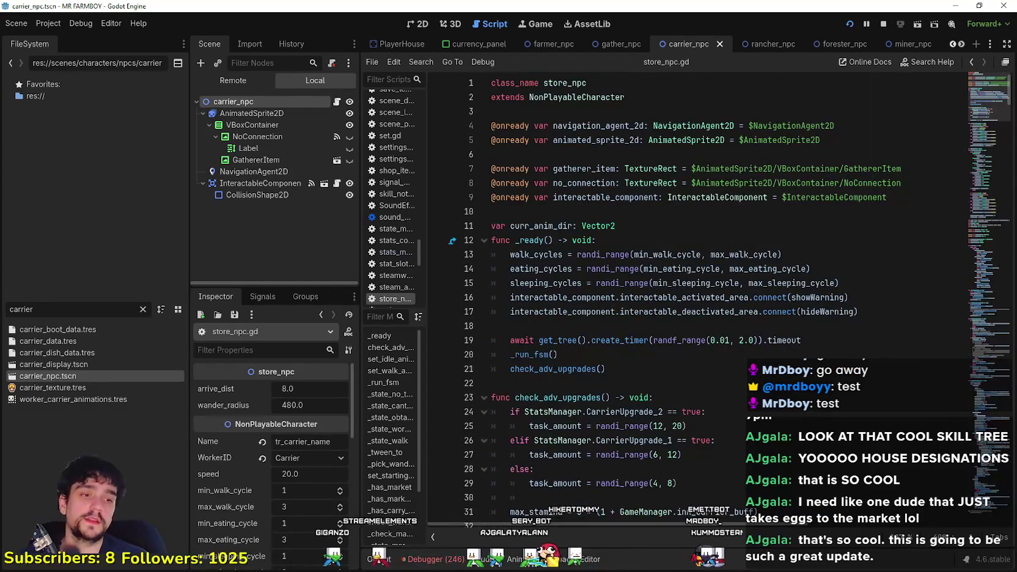
key(alt+Tab)
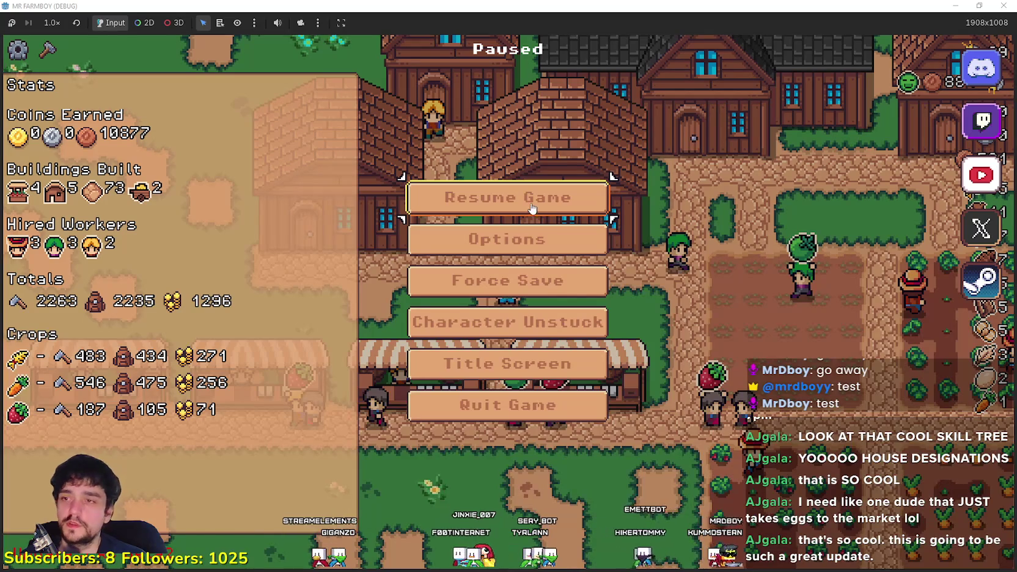
- Resume the game and view a house's hireable workers, including the Farmer's 600 cost and 10 upkeep
click(532, 210)
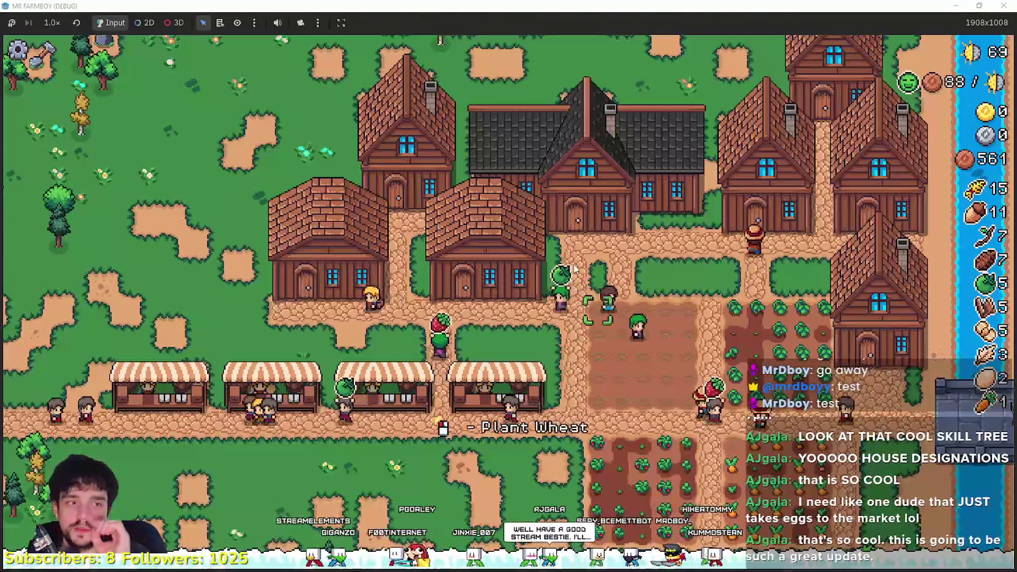
key(w)
key(d)
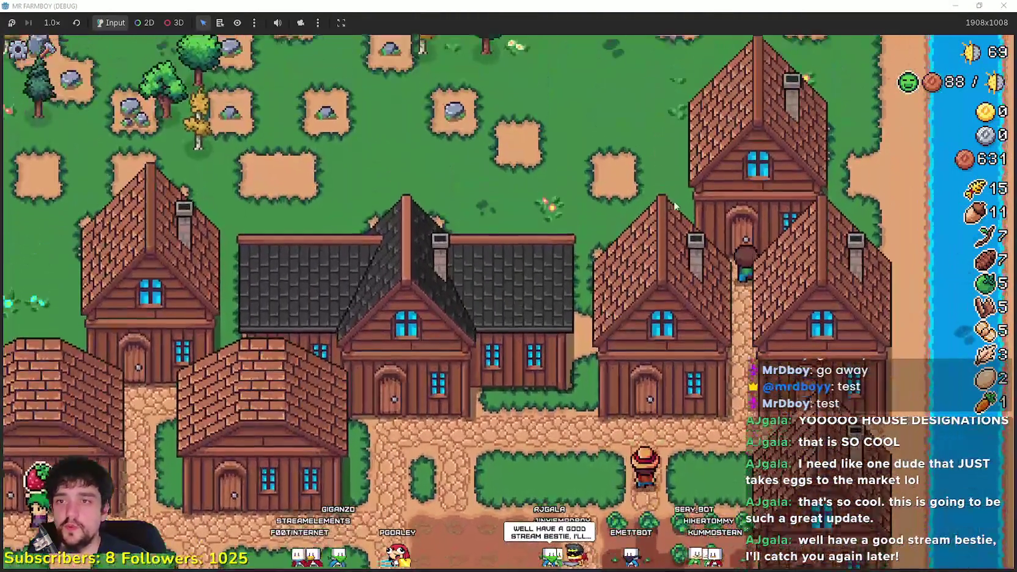
click(736, 247)
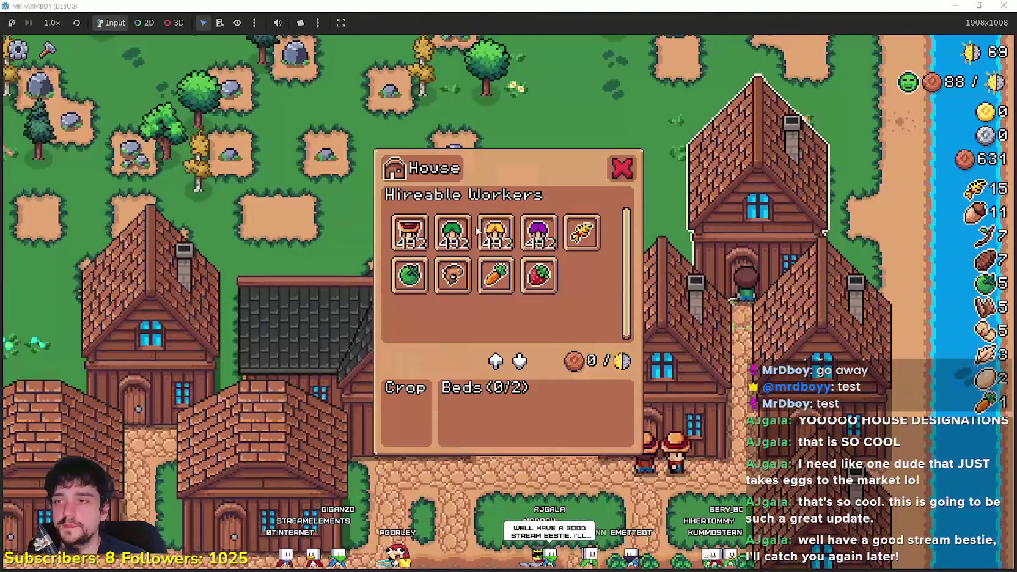
mouse_move(456, 239)
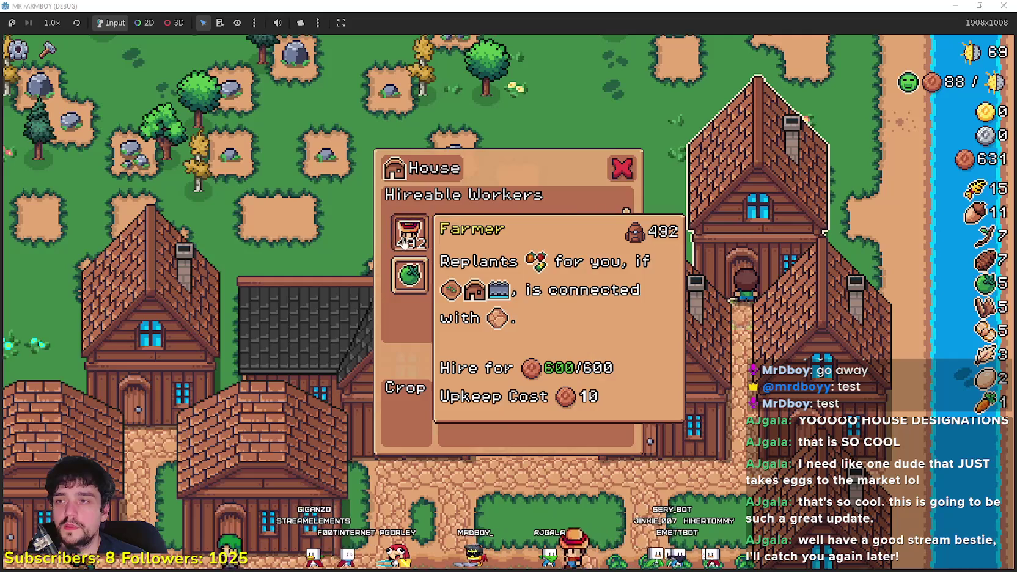
- Close the house panel, reopen the house's workers and beds, then close it again
key(Escape)
scroll(875, 348, up, 5)
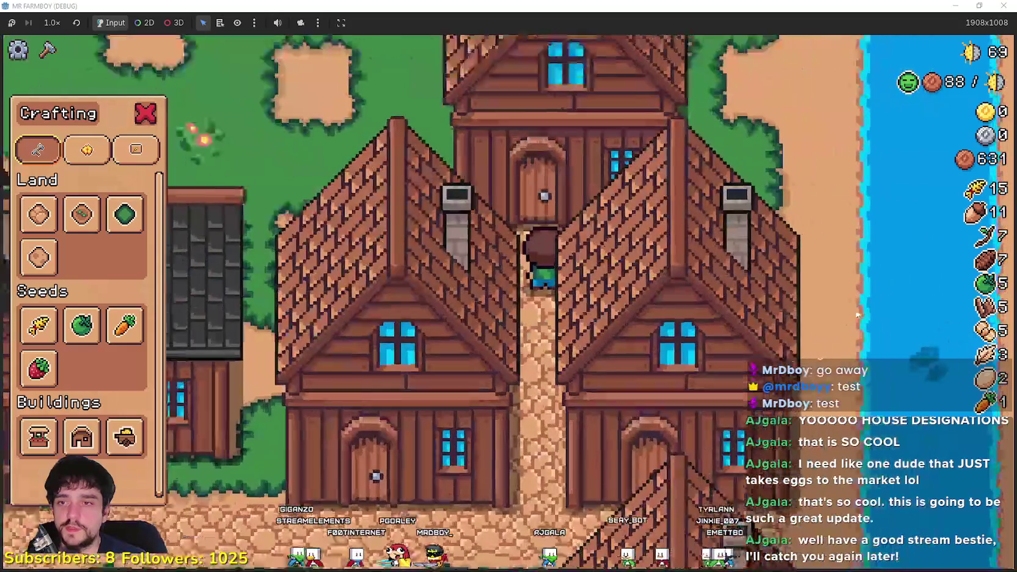
scroll(591, 277, down, 5)
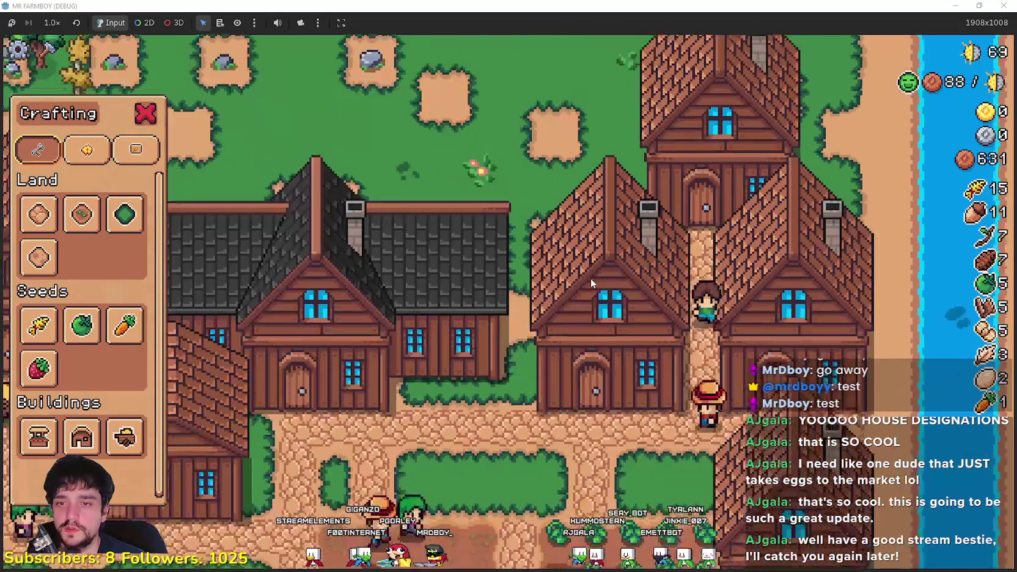
scroll(599, 276, up, 3)
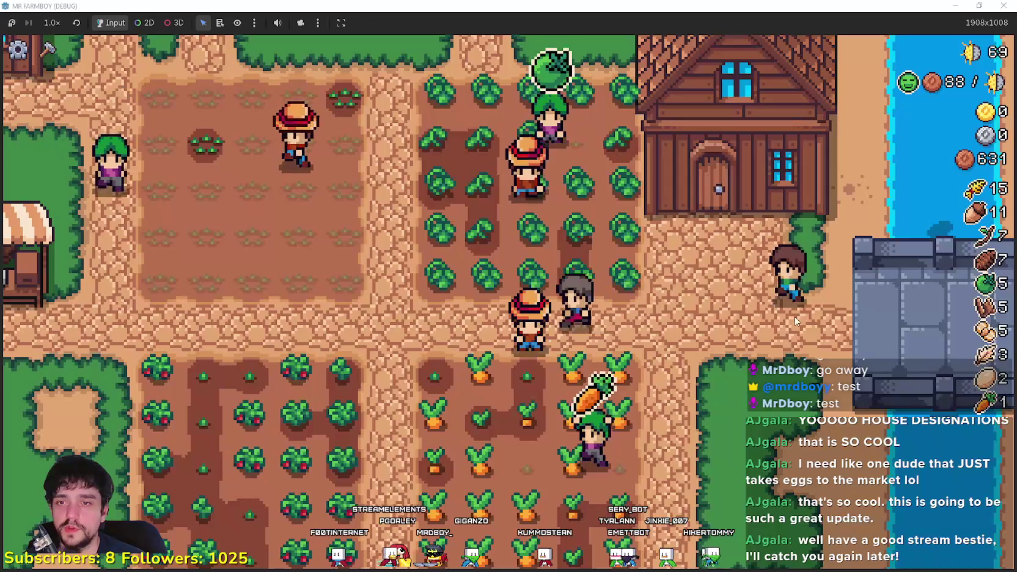
scroll(793, 320, down, 3)
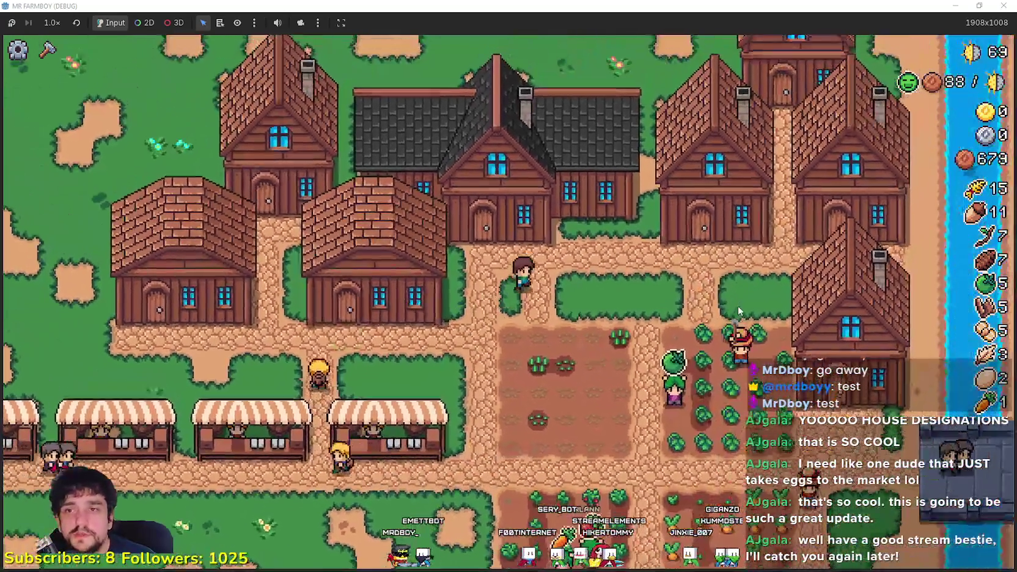
click(723, 292)
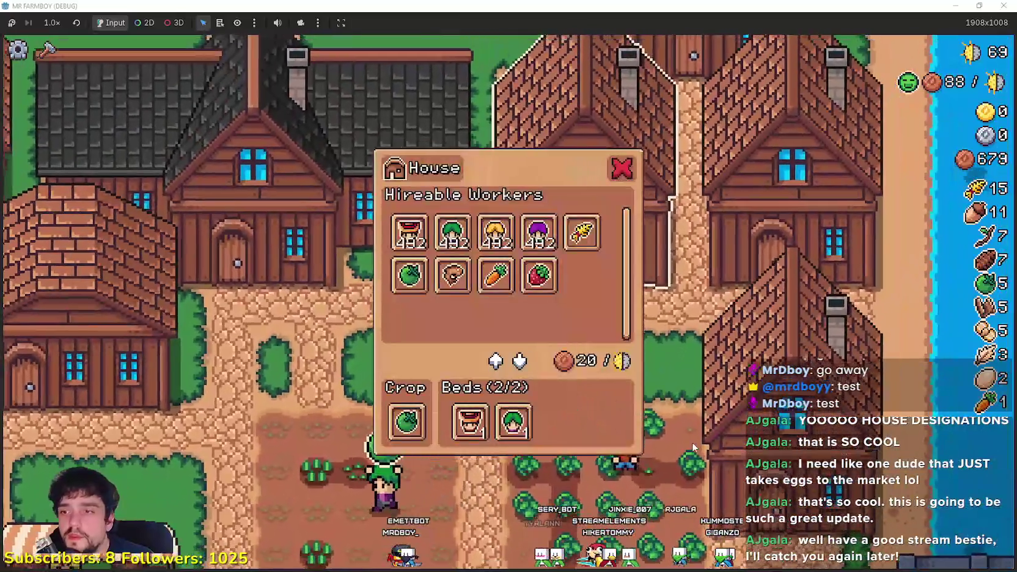
click(692, 442)
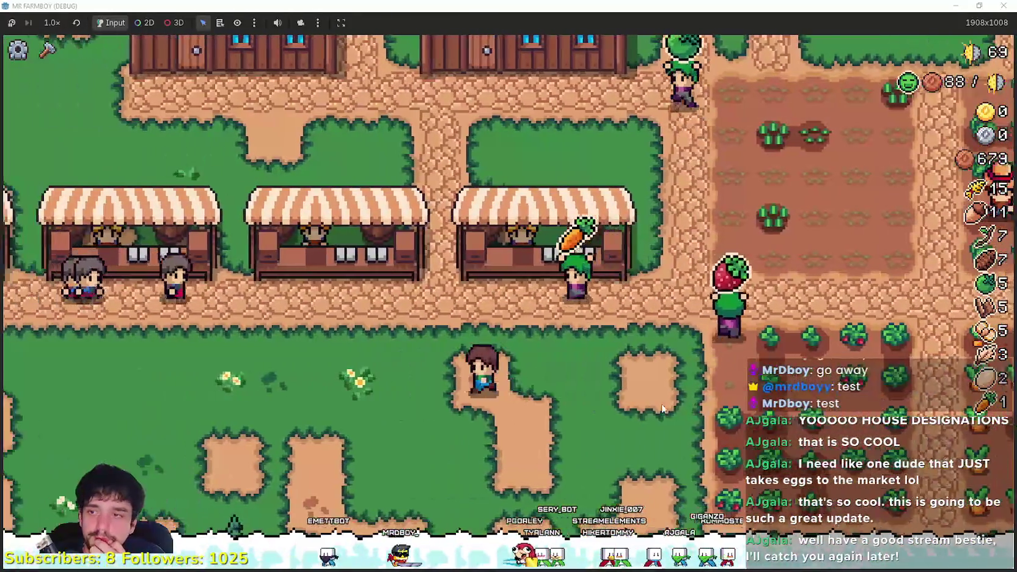
- Glance at store_npc.gd in the editor, then open the Player House skill tree in-game
key(alt+Tab)
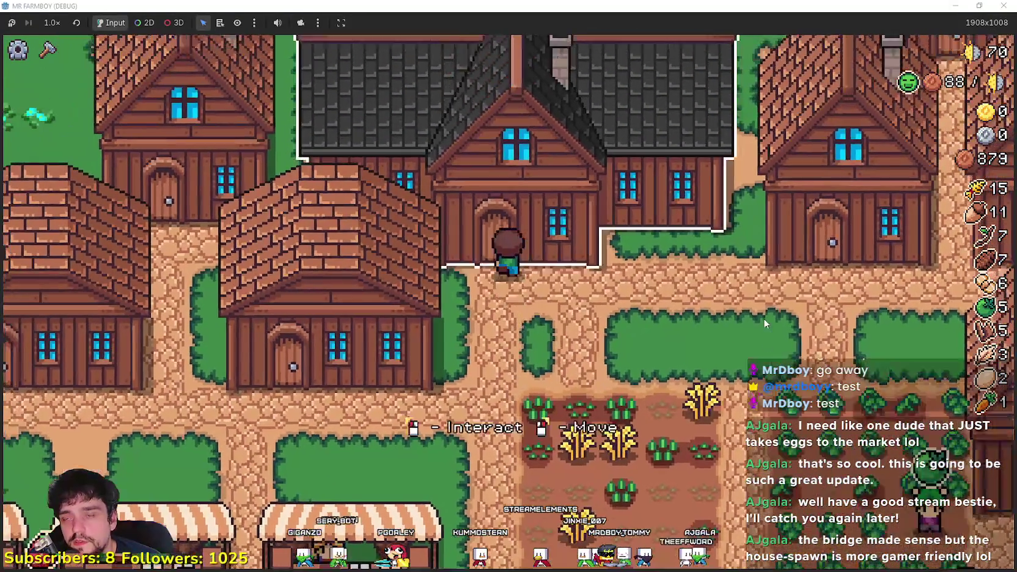
click(335, 299)
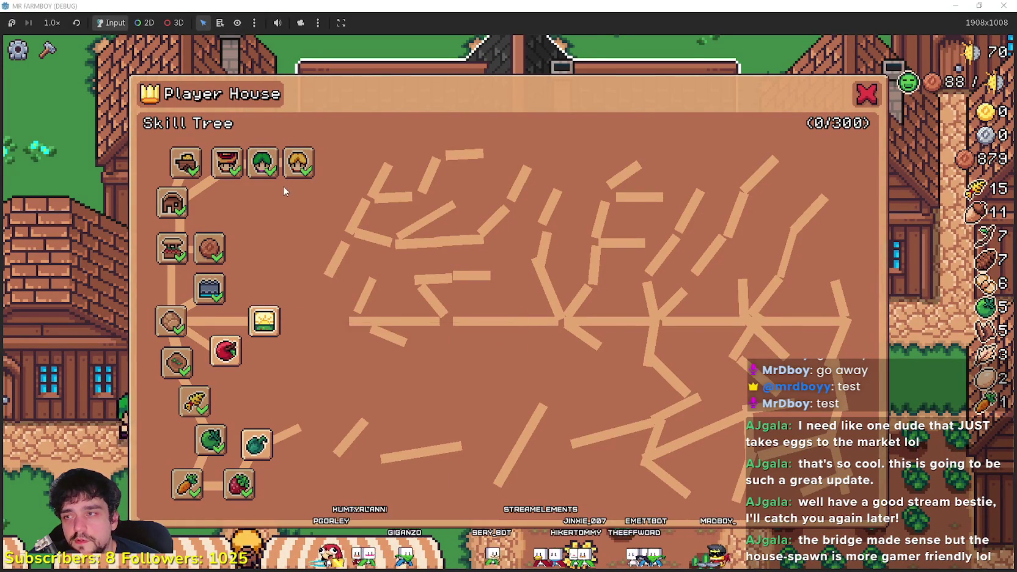
- Check Skill Tree tooltips, toggle the Market inventory, and close the skill tree panel
mouse_move(222, 359)
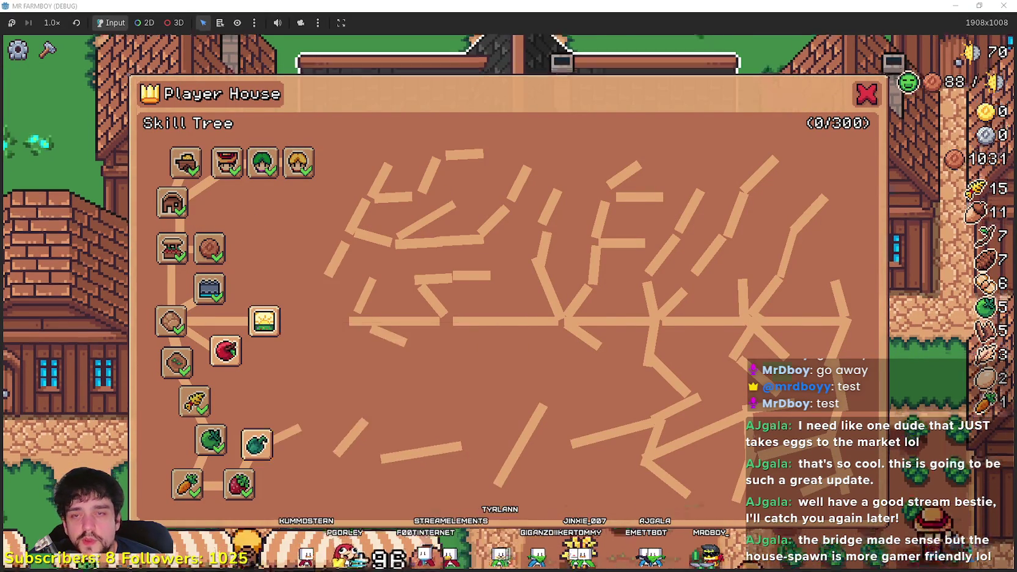
key(Escape)
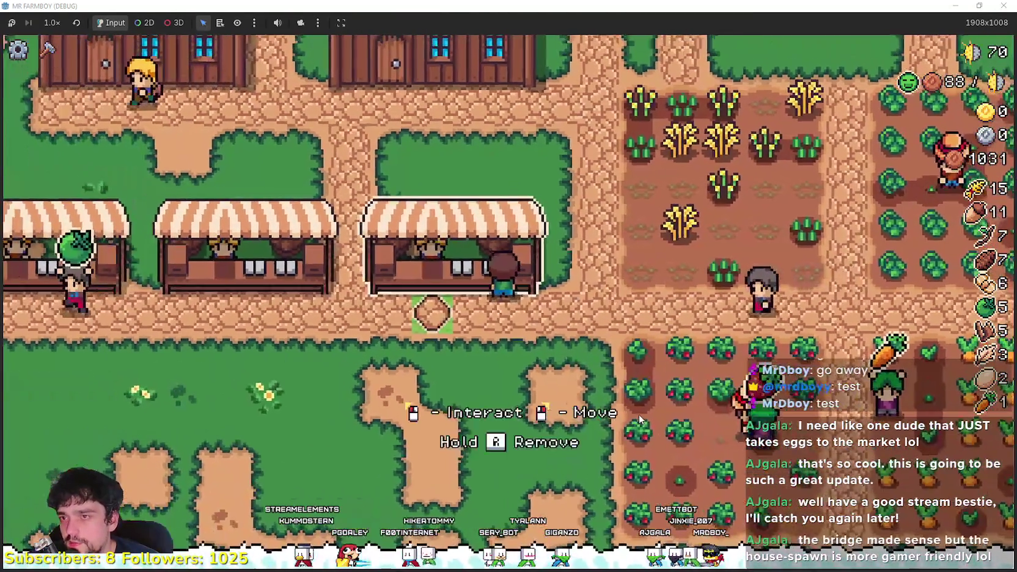
click(639, 415)
click(639, 415)
click(639, 415)
click(639, 418)
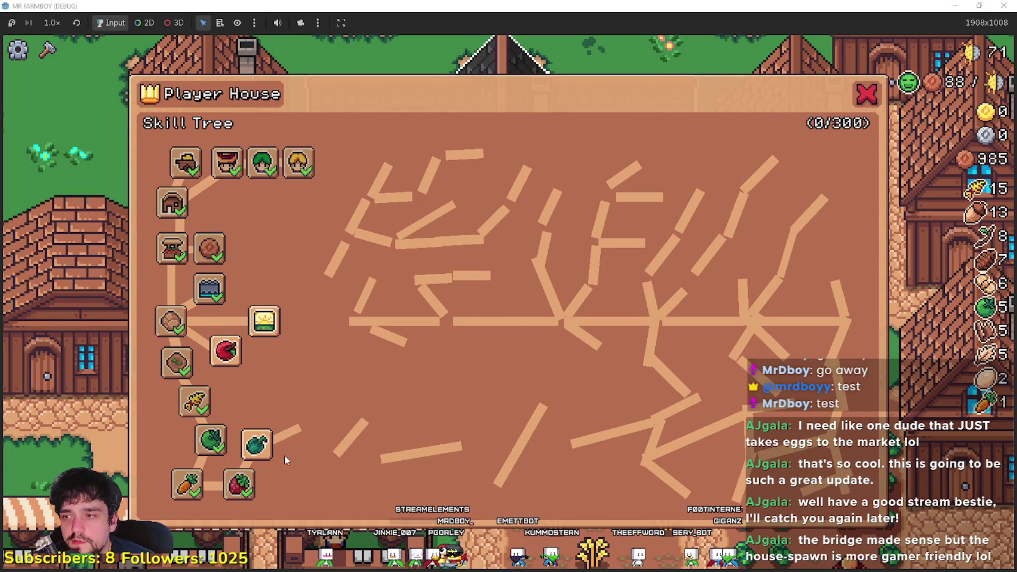
mouse_move(264, 451)
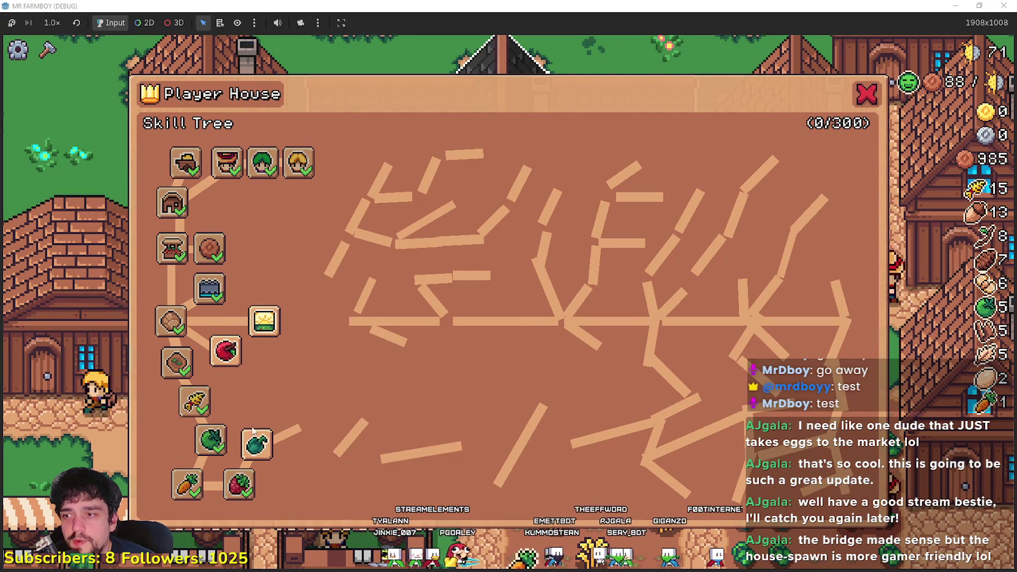
mouse_move(254, 444)
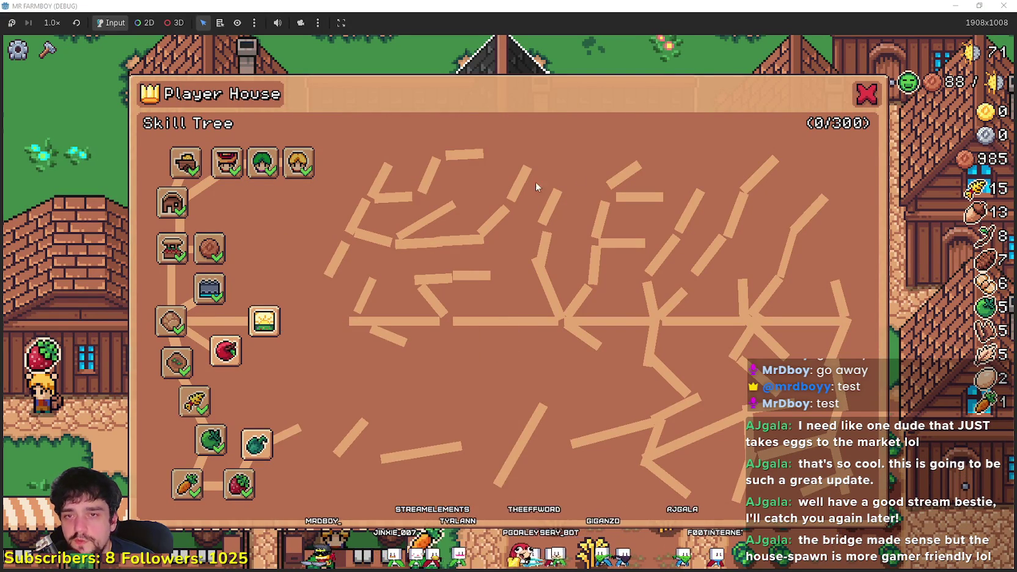
click(866, 96)
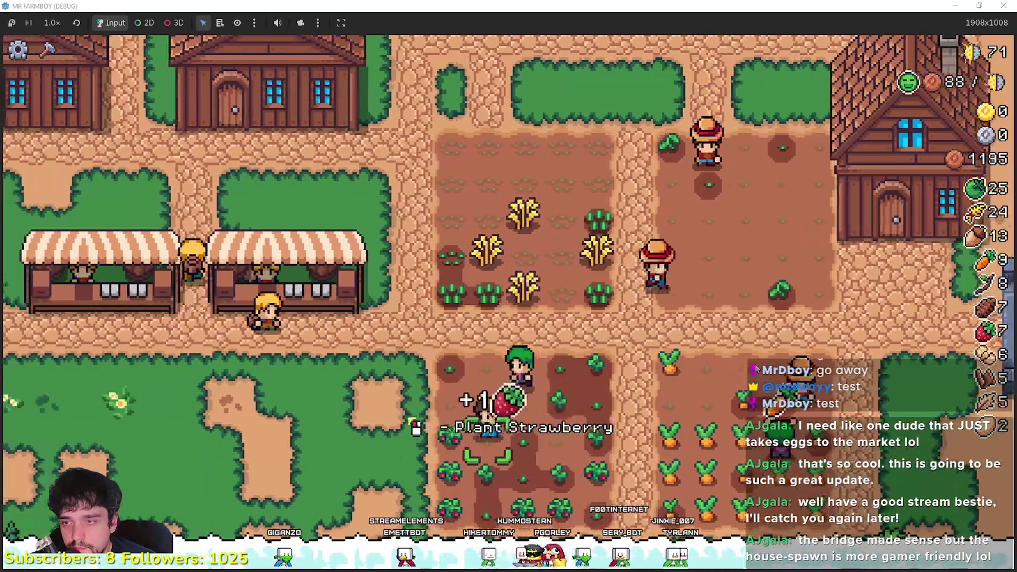
- Open the Player House skill tree, buy Green Pepper, view White Corn, then pause the game
key(c)
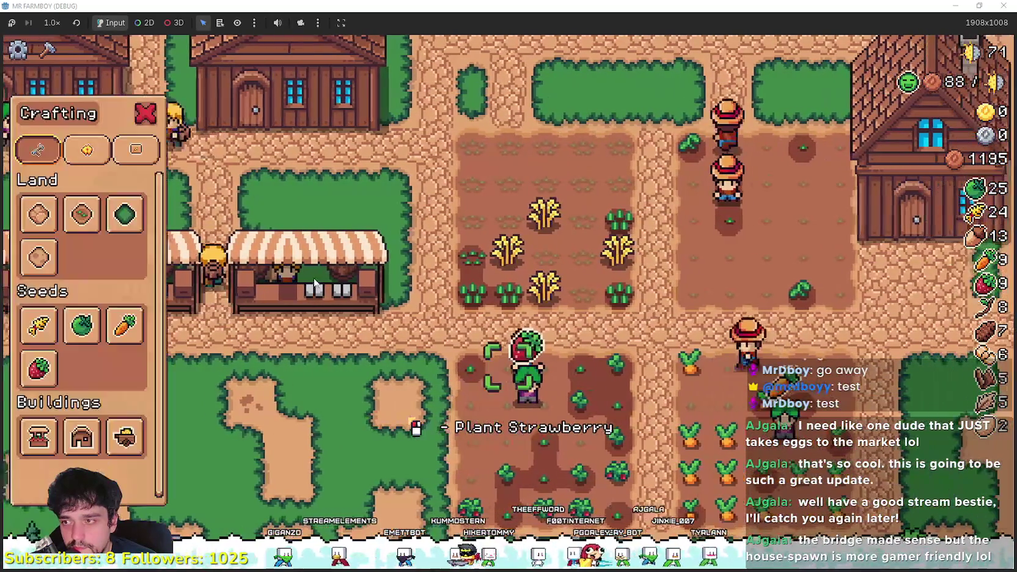
key(c)
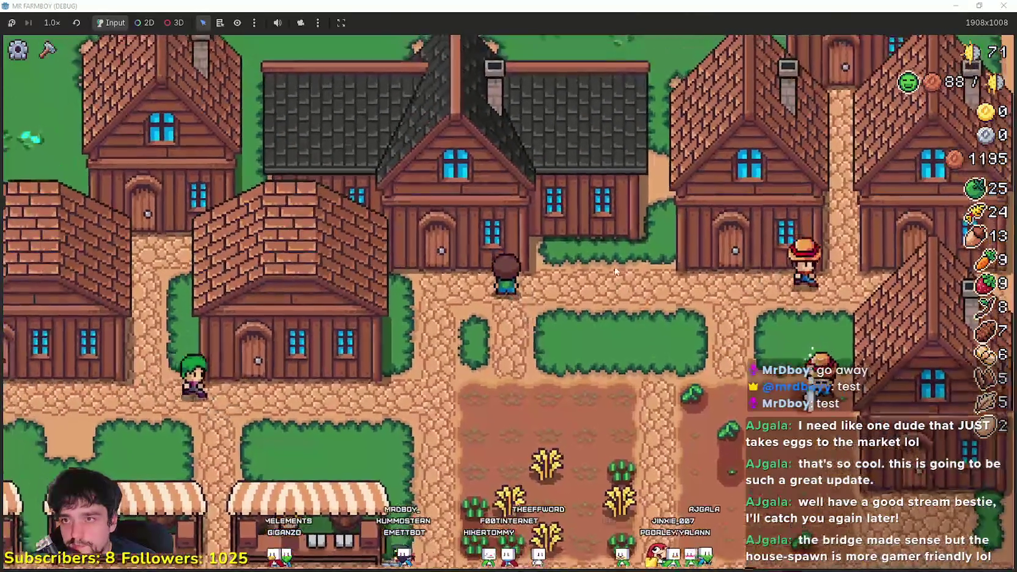
key(h)
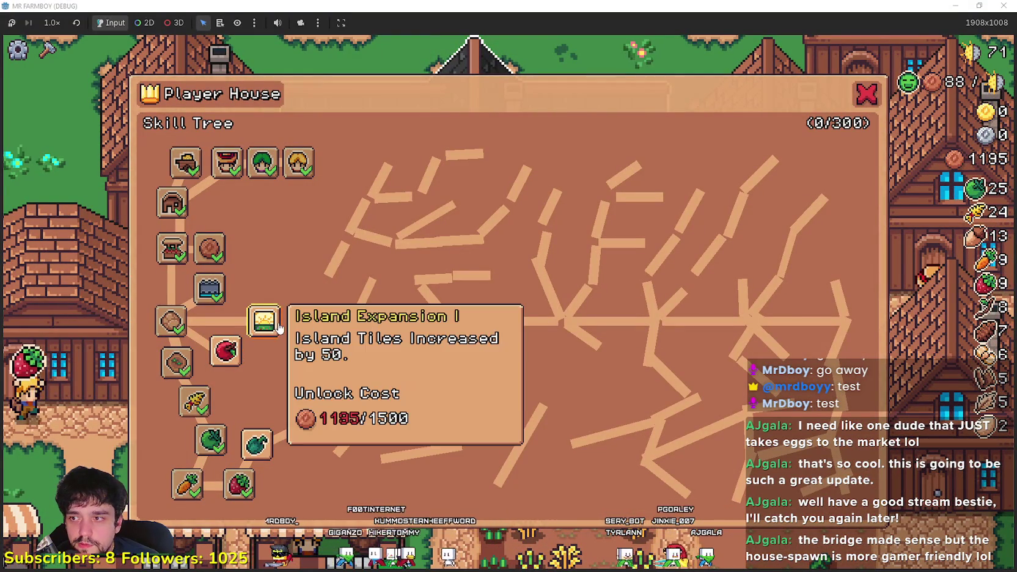
click(262, 458)
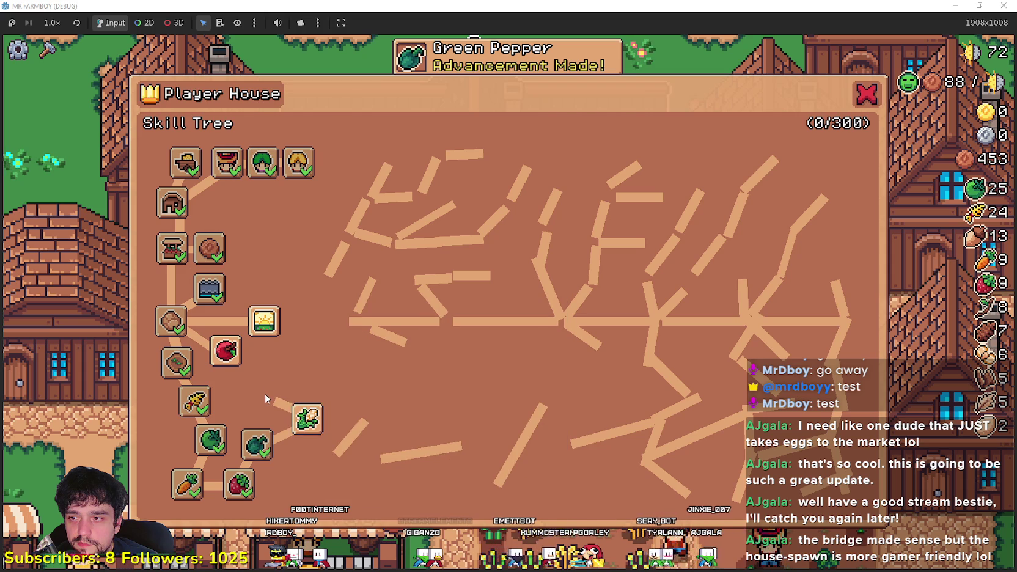
mouse_move(299, 417)
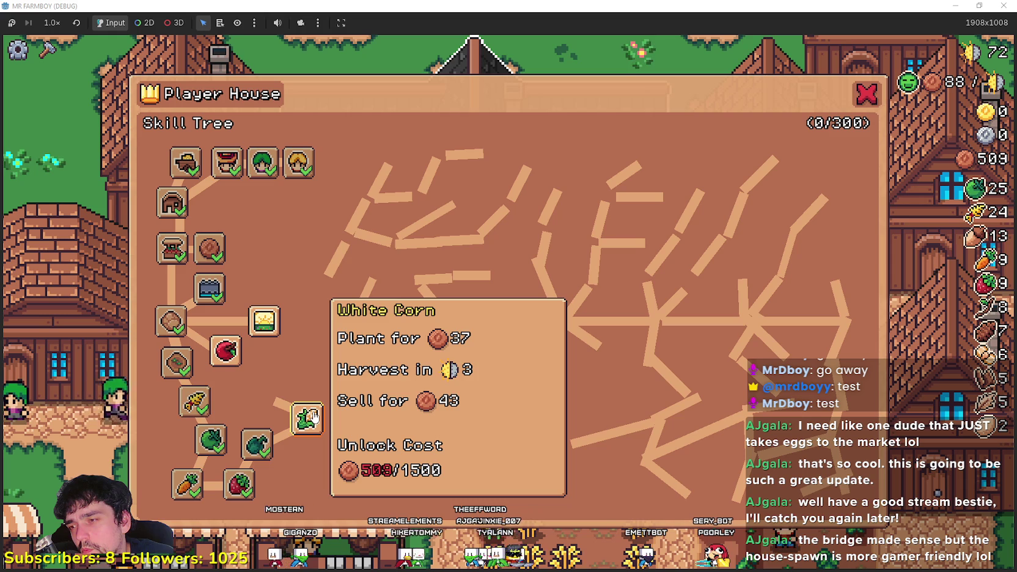
key(Escape)
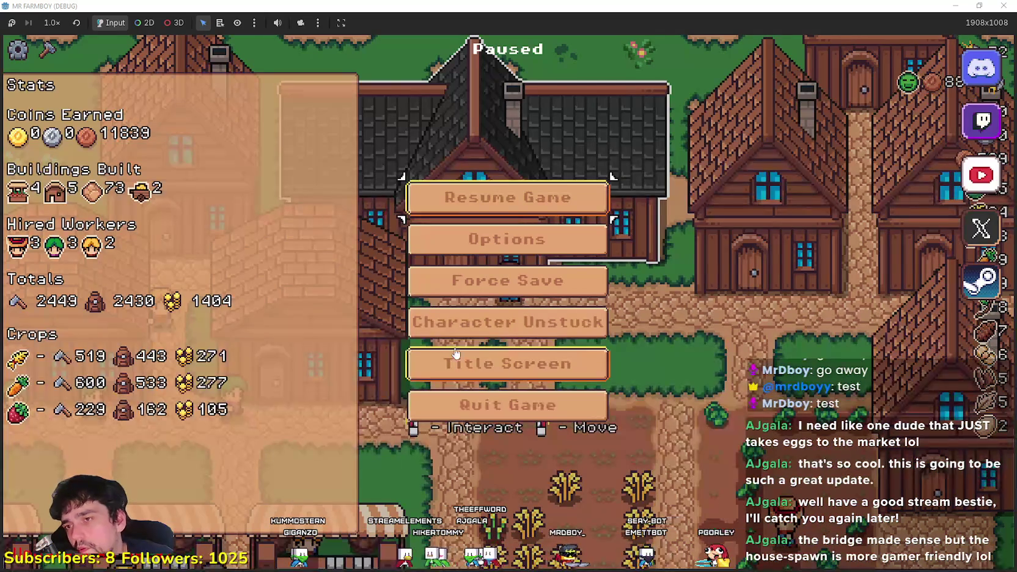
- Stop the playtest with F8 and scroll back and forth through the open editor tabs
key(F8)
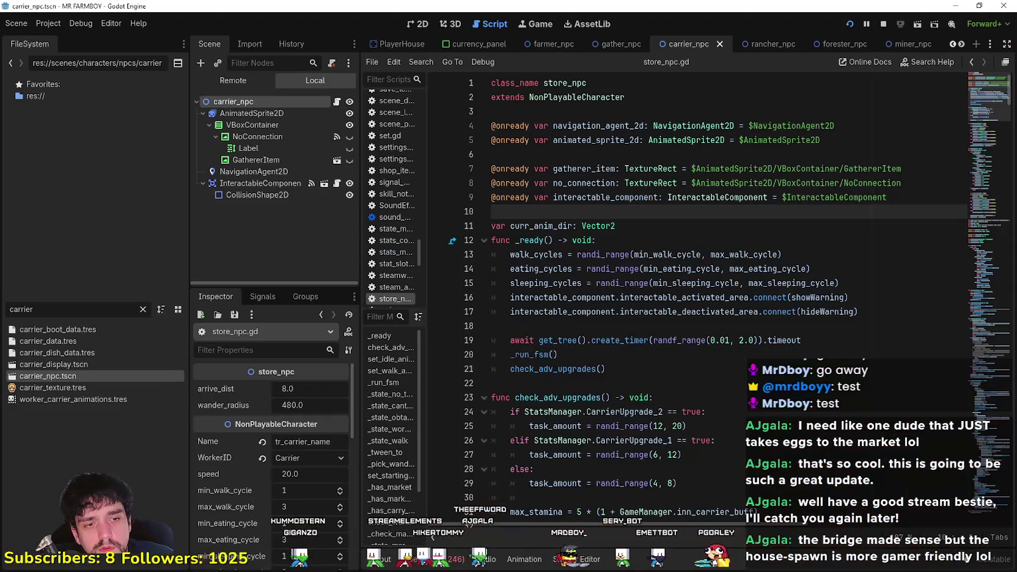
click(952, 45)
click(952, 44)
click(952, 45)
click(952, 45)
click(952, 46)
click(951, 45)
click(952, 44)
click(951, 43)
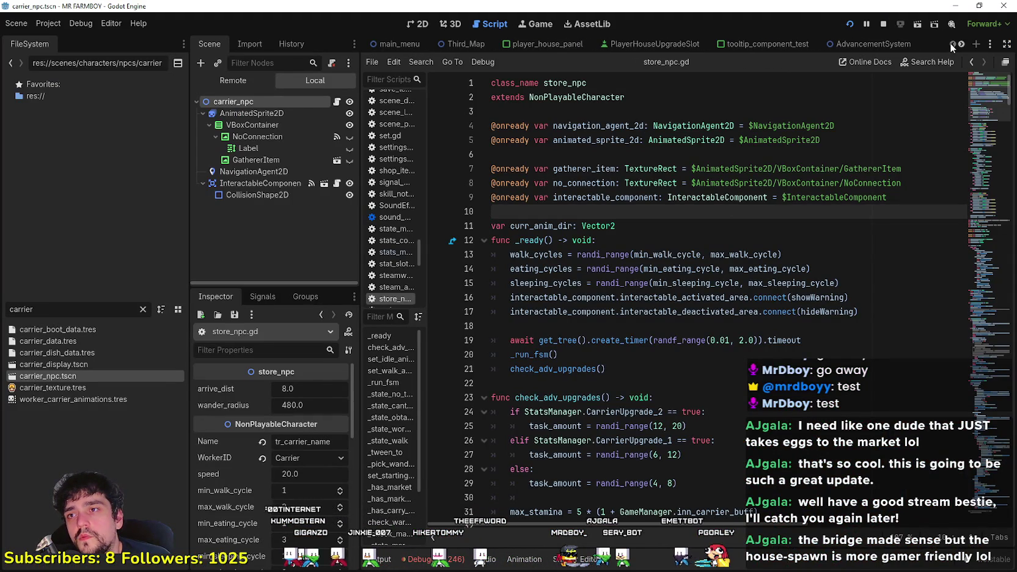
click(961, 44)
click(961, 45)
click(961, 45)
click(961, 46)
click(961, 45)
click(961, 46)
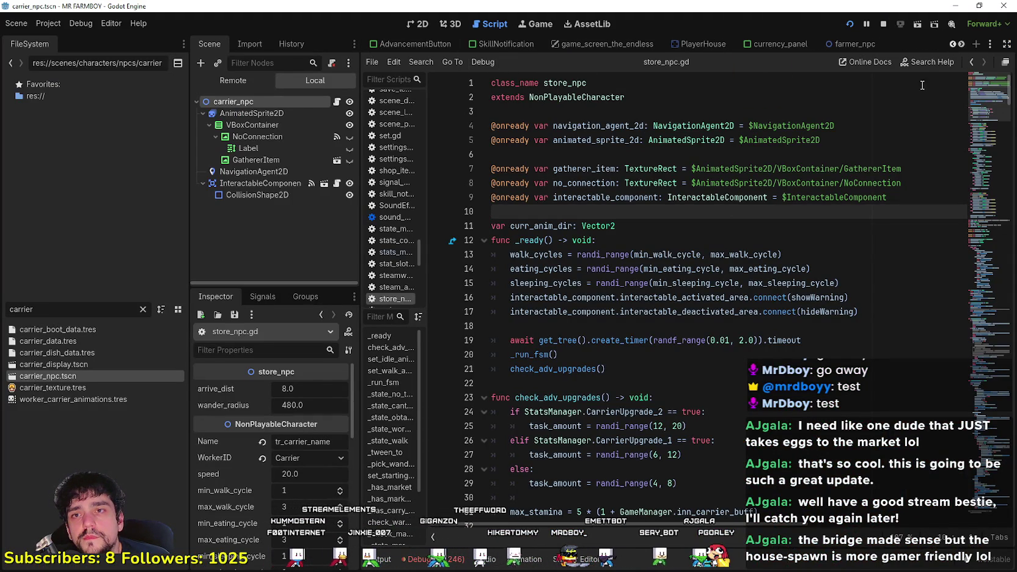
click(954, 44)
click(954, 44)
click(954, 45)
click(954, 45)
click(954, 44)
click(954, 44)
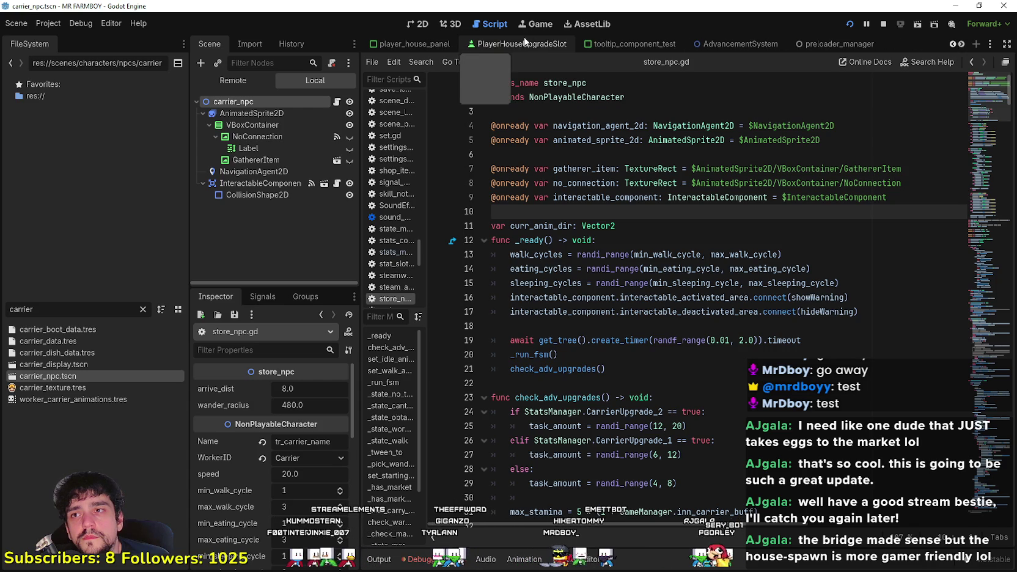
- Show the player_house_panel scene in the 2D workspace and zoom into its skill tree
click(407, 46)
click(422, 24)
scroll(604, 432, up, 4)
click(570, 416)
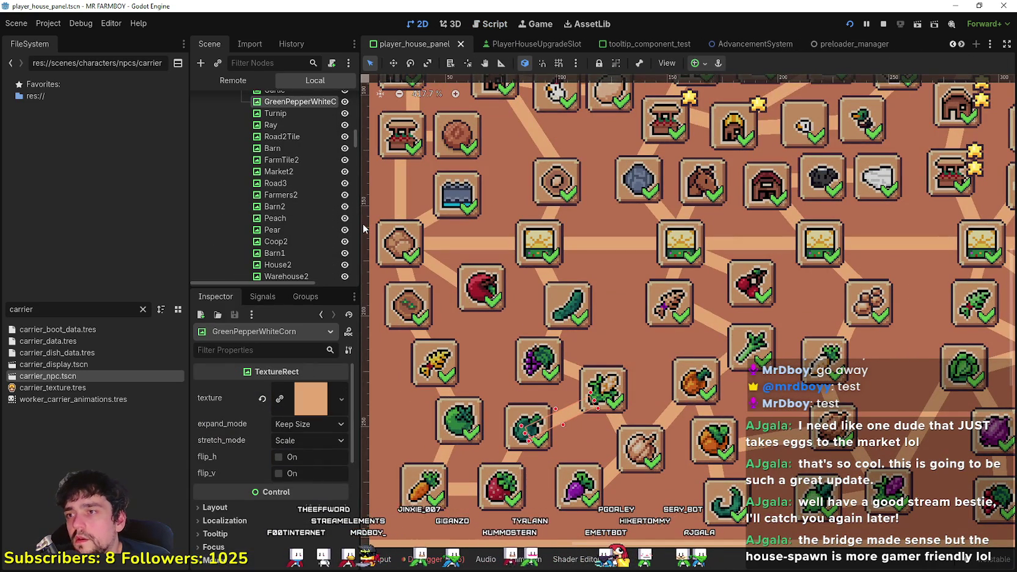
- Widen the panels and select WhiteCorn to see its parents array: GreenPepper and Grapes
drag(362, 225, 428, 226)
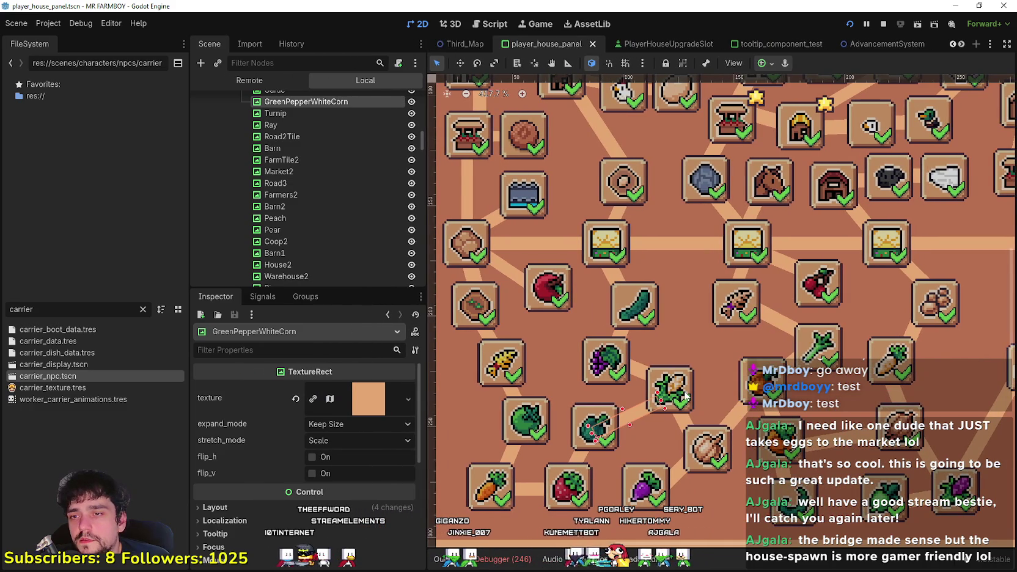
click(686, 396)
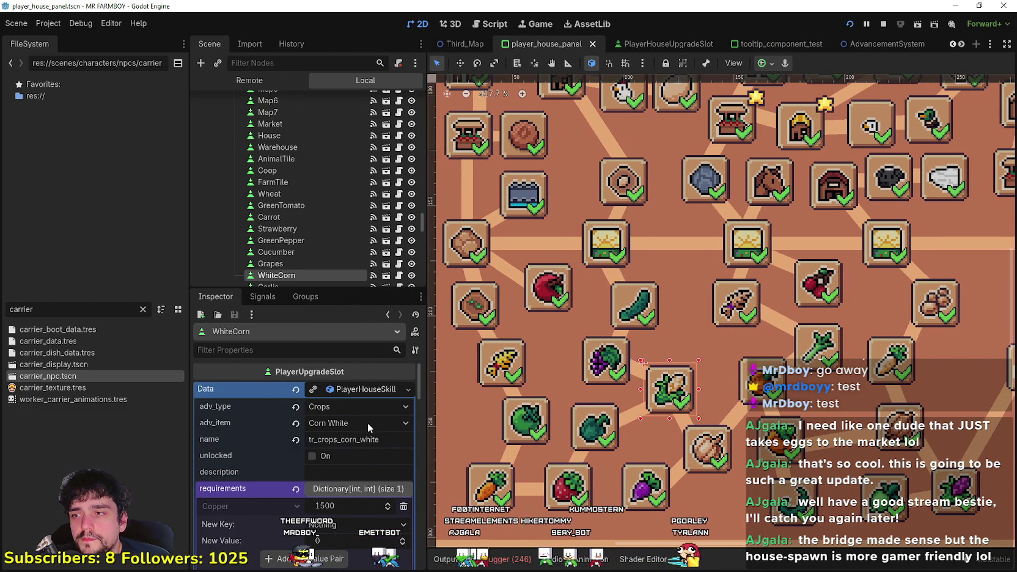
click(353, 390)
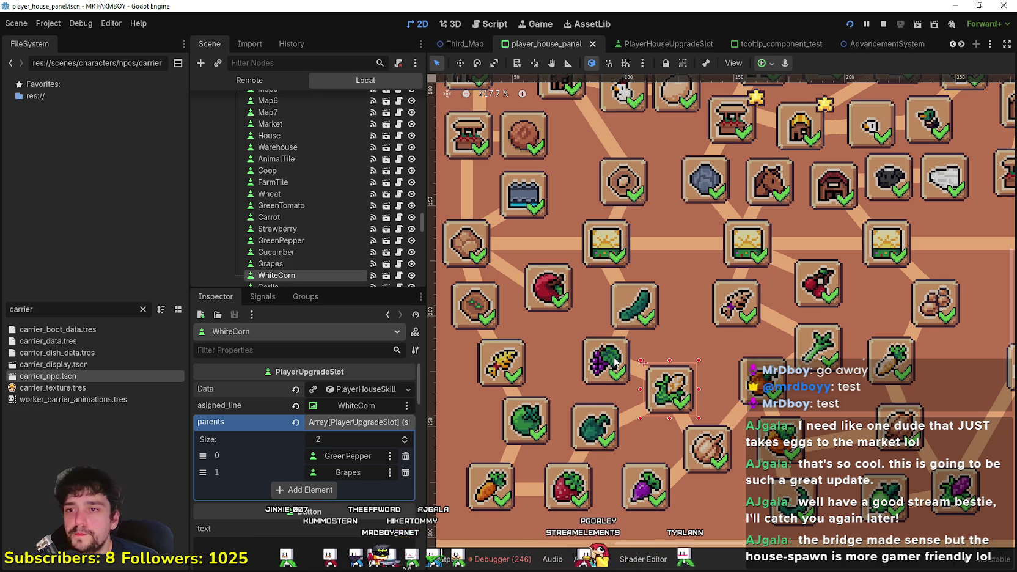
scroll(656, 421, down, 1)
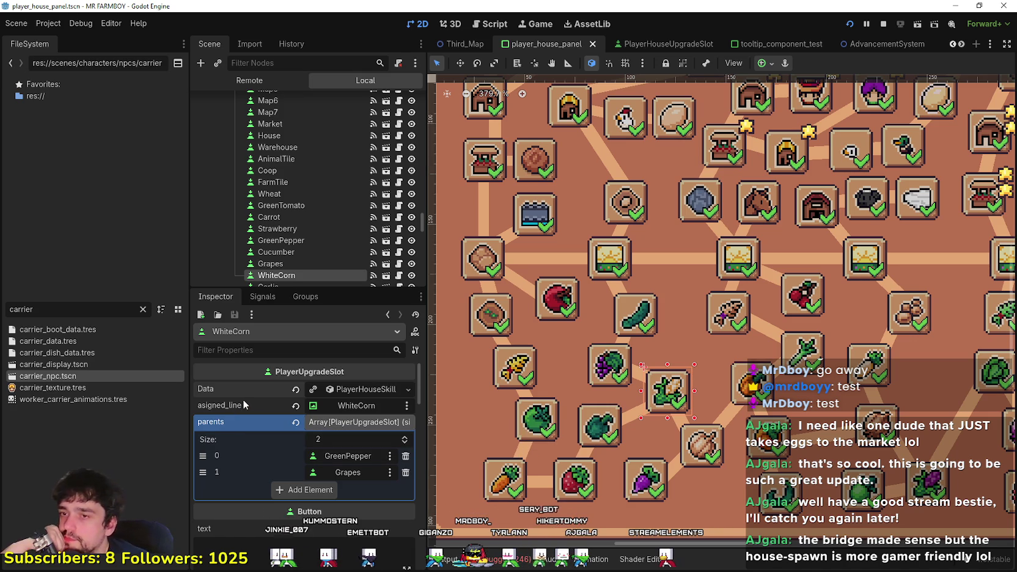
- Alternate between the WhiteCorn slot and the GreenPepperWhiteCorn connector line to compare their properties
click(630, 418)
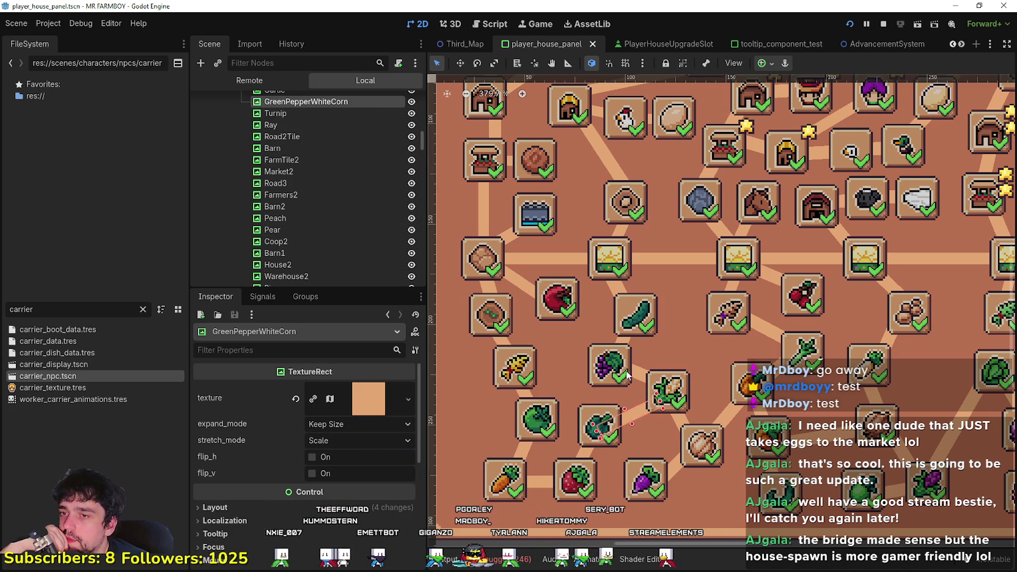
click(642, 375)
click(632, 417)
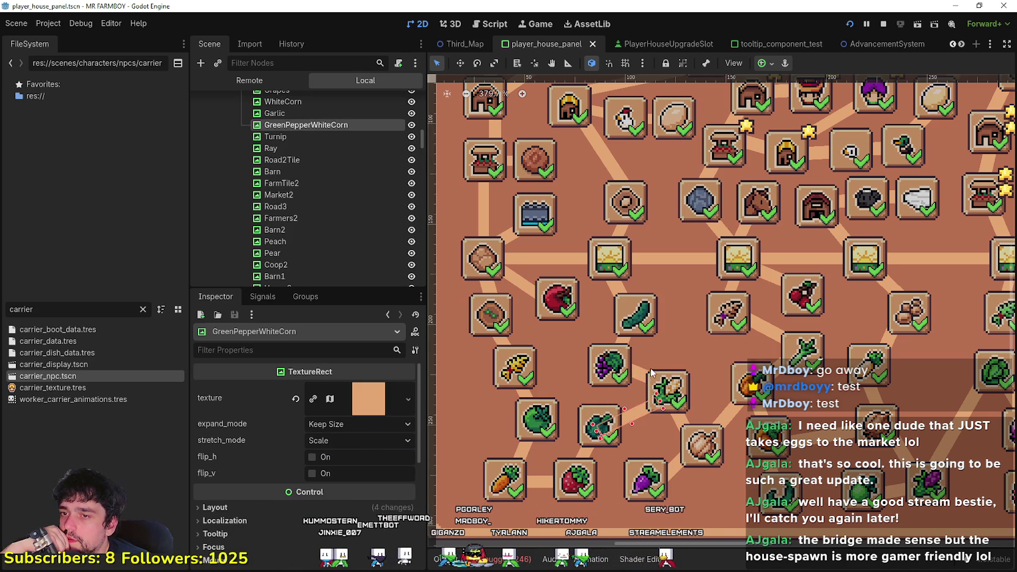
click(642, 376)
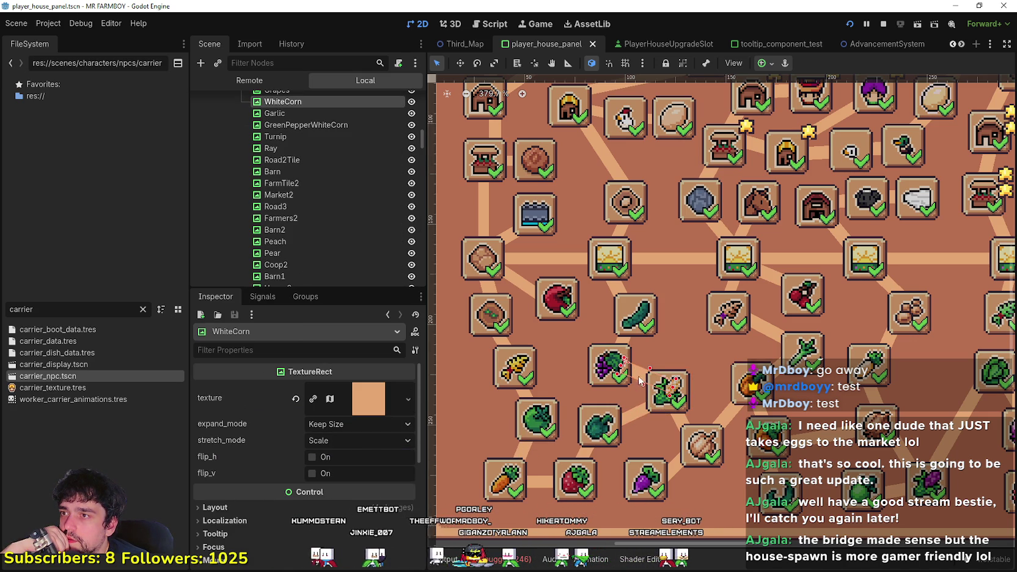
click(671, 408)
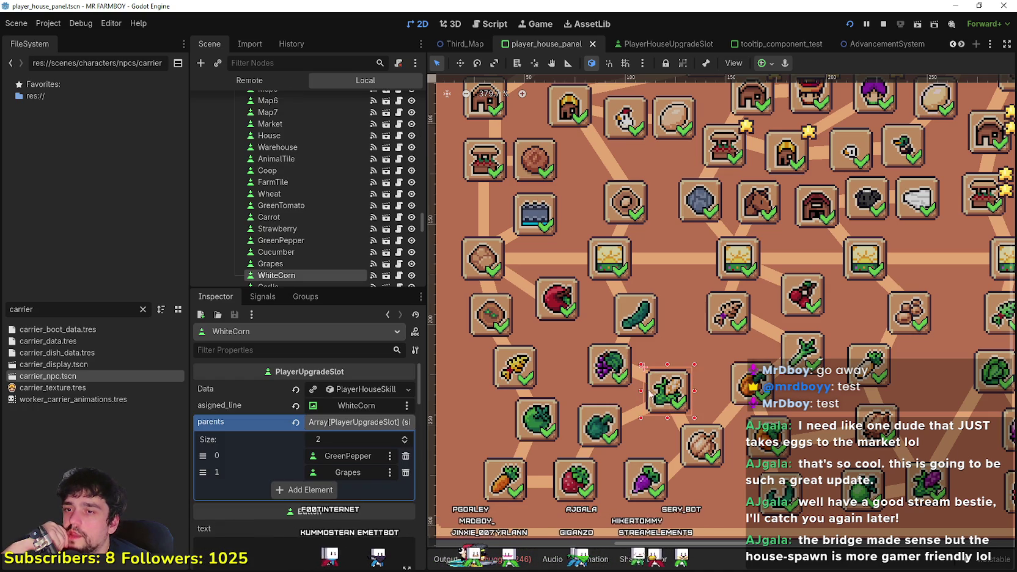
click(640, 376)
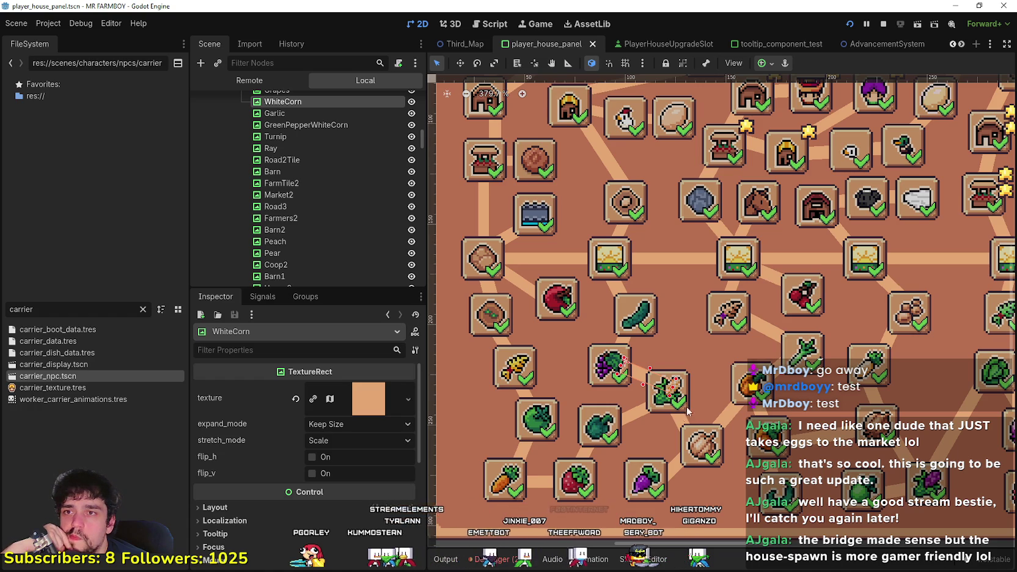
click(640, 417)
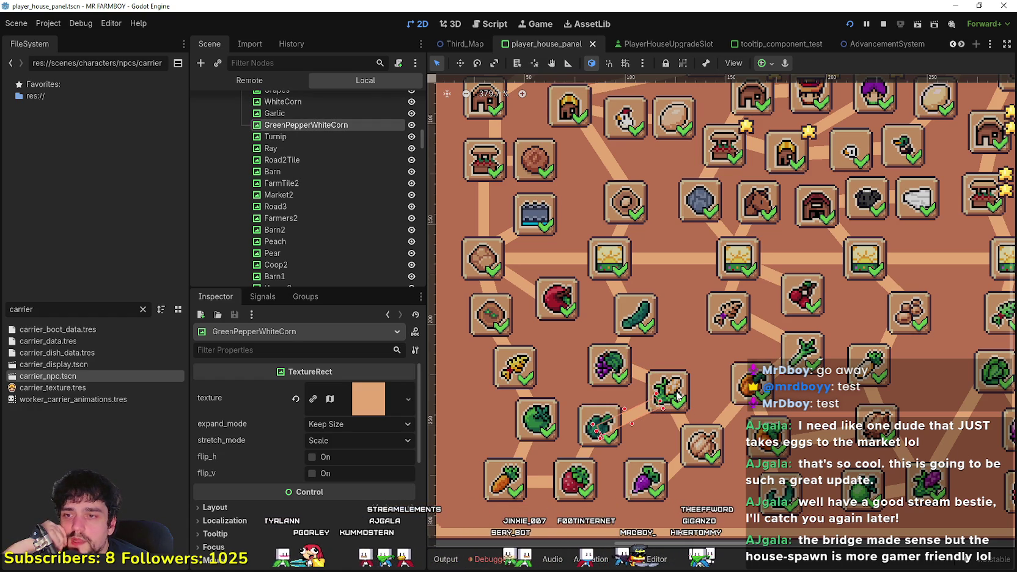
click(678, 394)
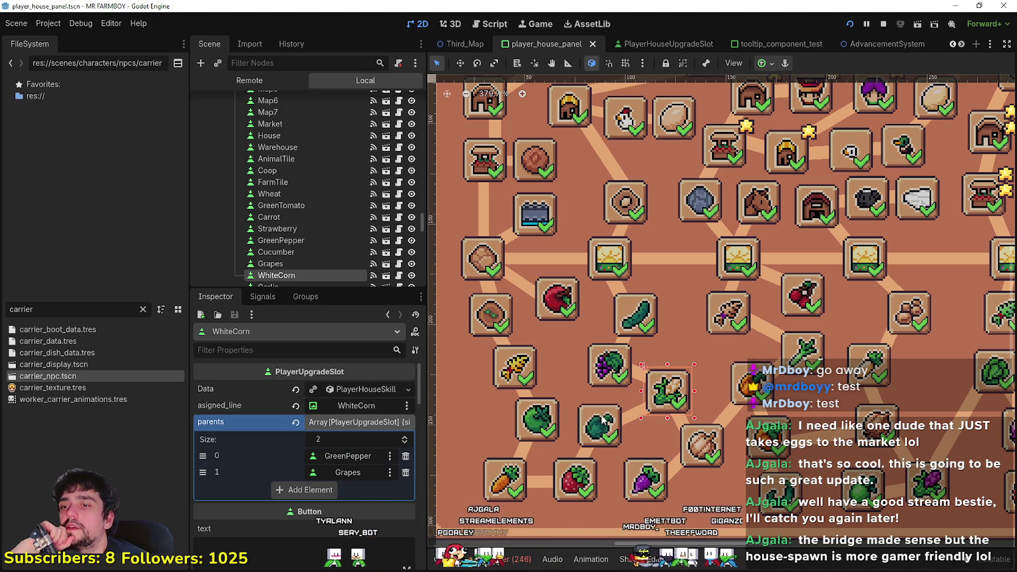
click(637, 380)
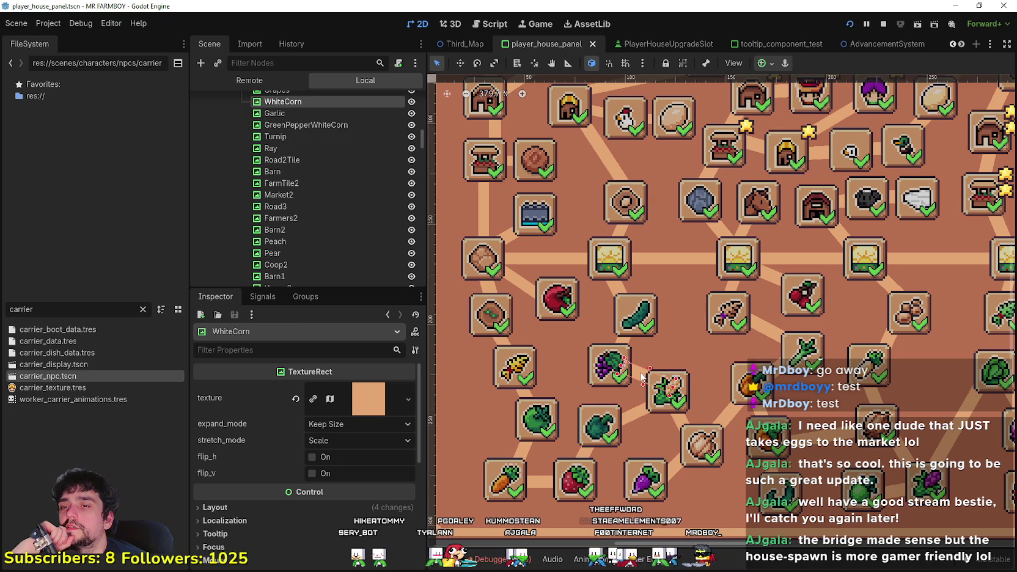
click(635, 417)
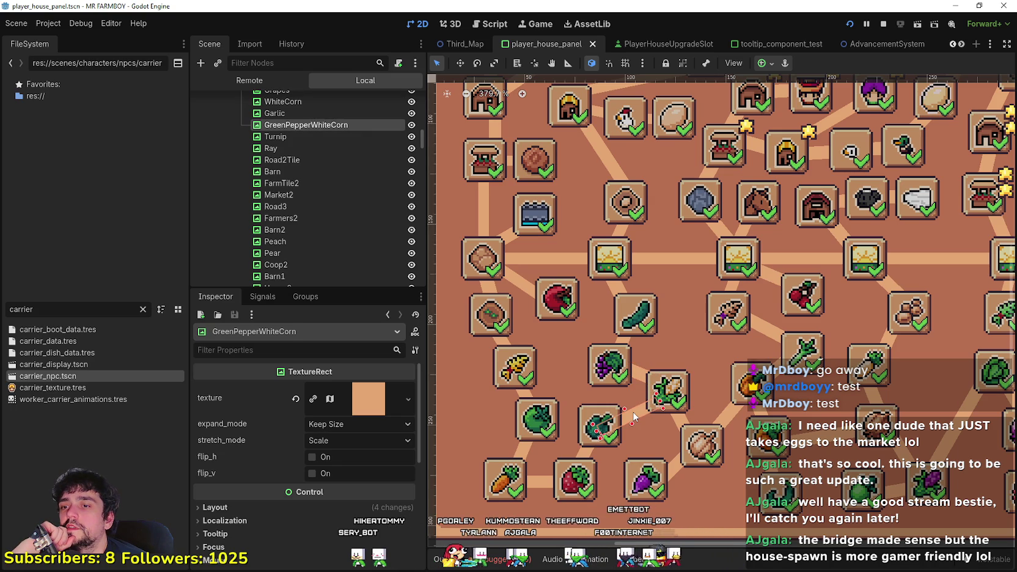
click(671, 389)
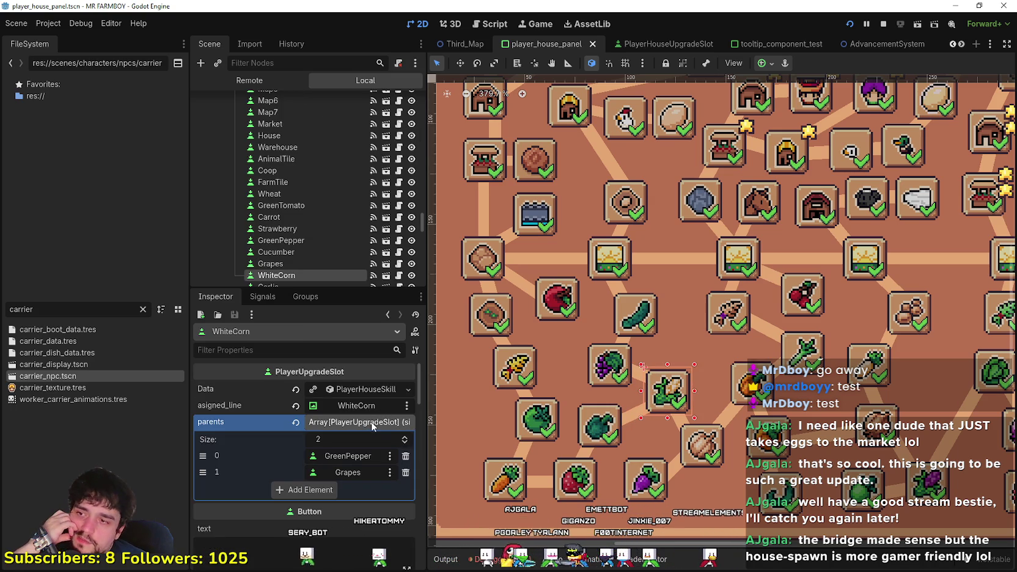
click(639, 382)
click(638, 418)
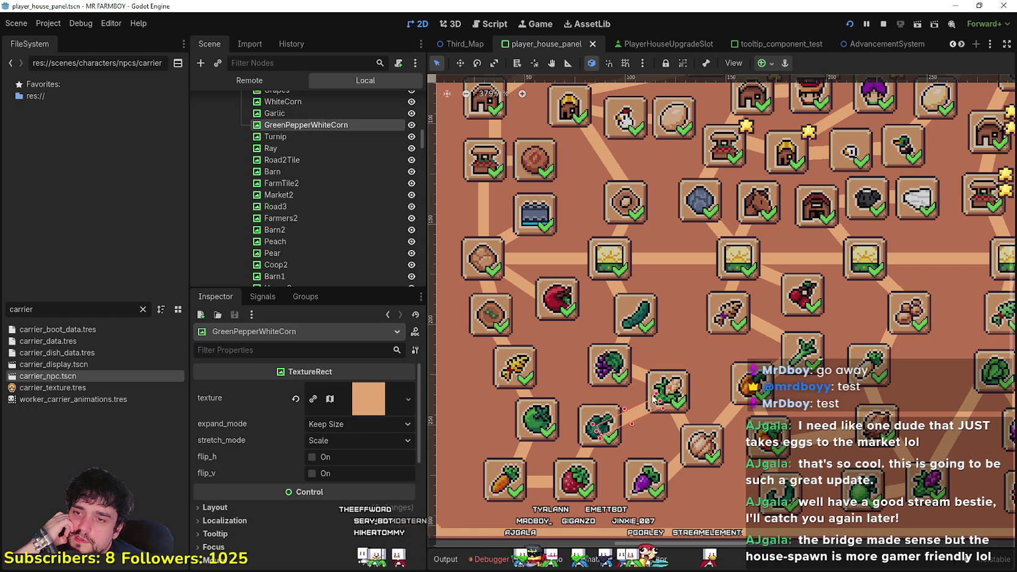
click(649, 379)
click(640, 377)
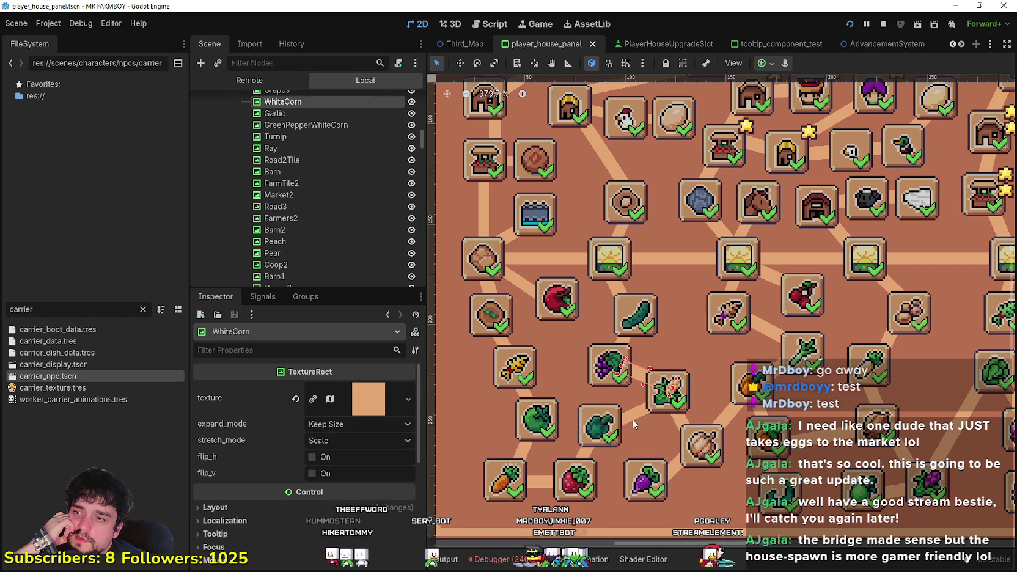
click(647, 407)
click(671, 387)
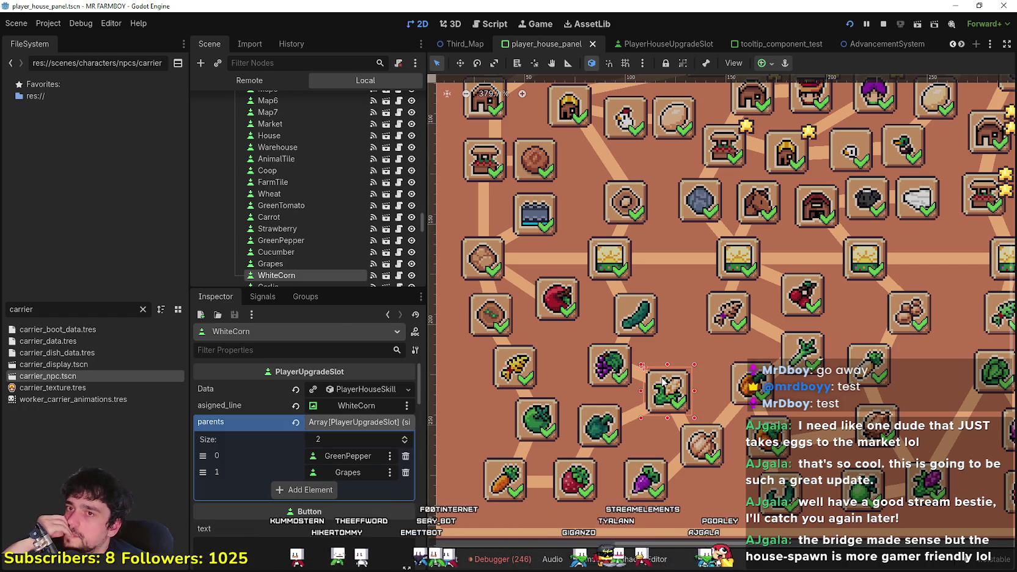
- Scroll through the Inspector, then resume the paused running game
scroll(663, 382, down, 4)
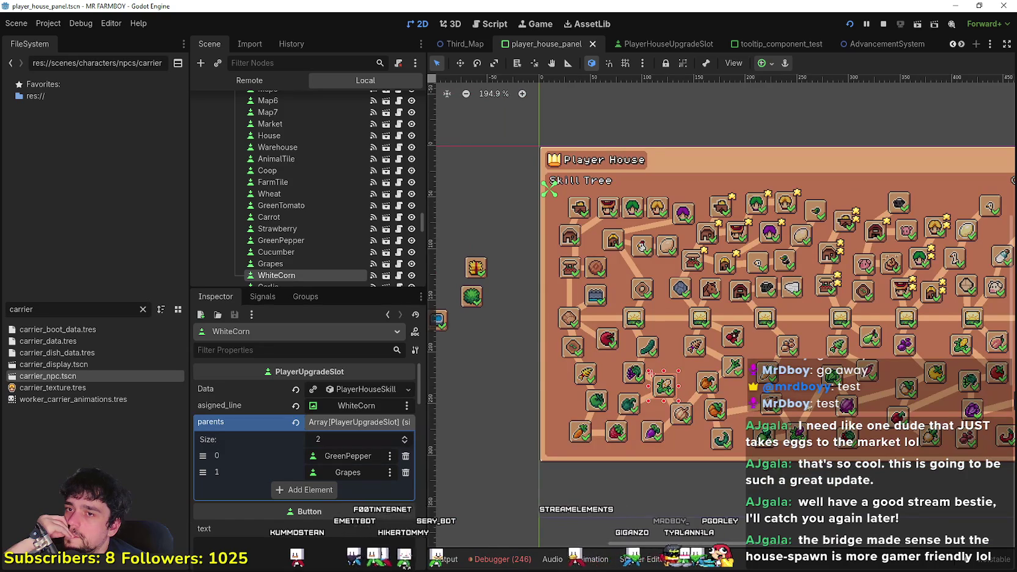
scroll(651, 372, down, 1)
scroll(651, 372, right, 2)
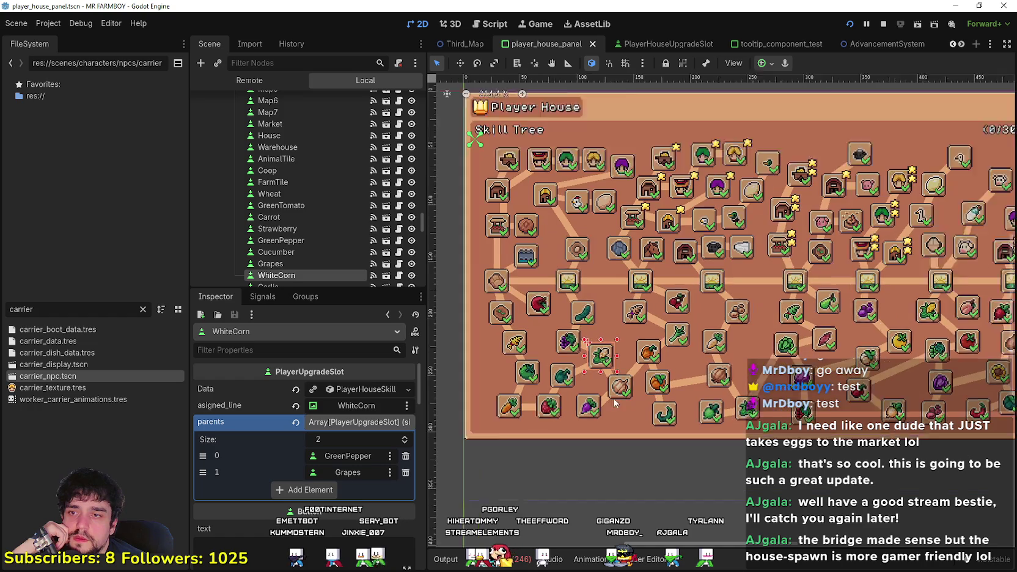
scroll(623, 401, up, 2)
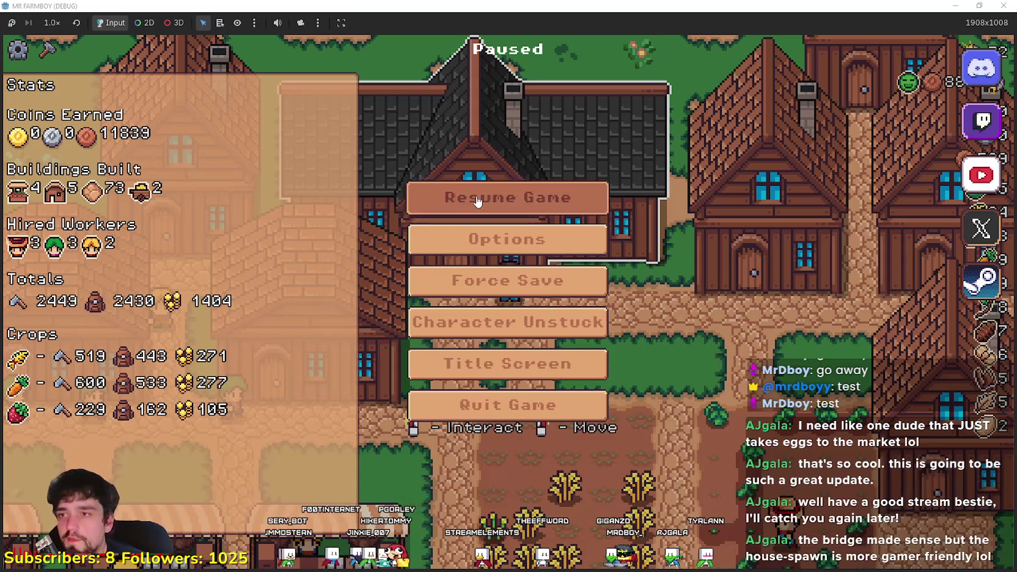
click(507, 197)
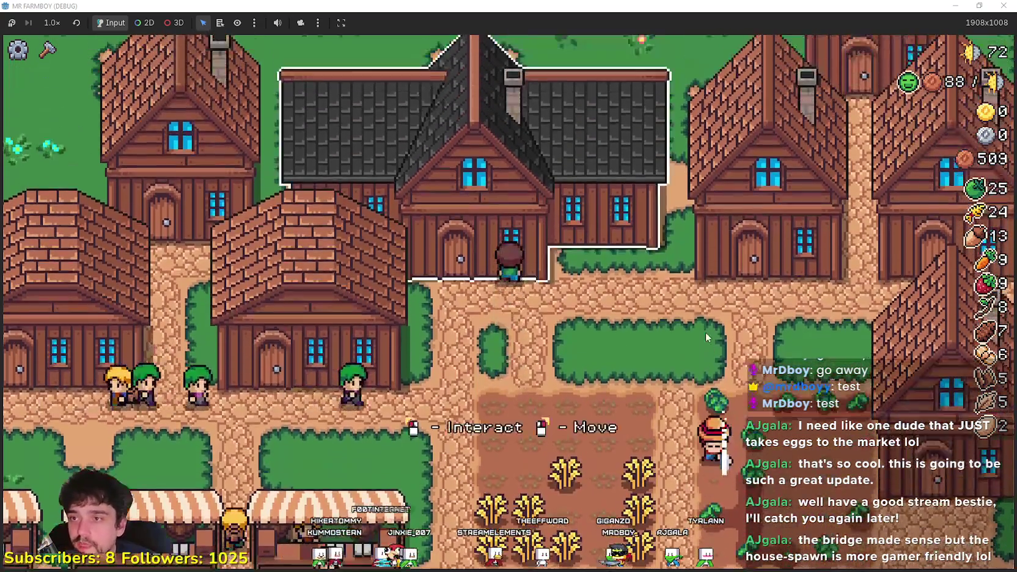
- Open the Player House skill tree with E, view White Corn, then close the panel
key(e)
mouse_move(300, 425)
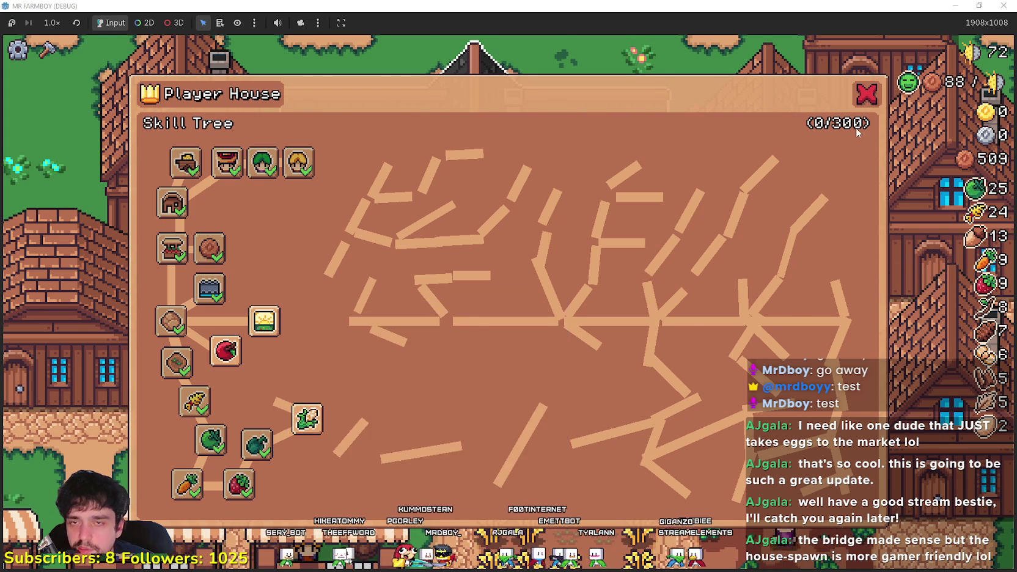
click(867, 94)
- Lay dirt land tiles from Crafting over the grass patch below the market
key(c)
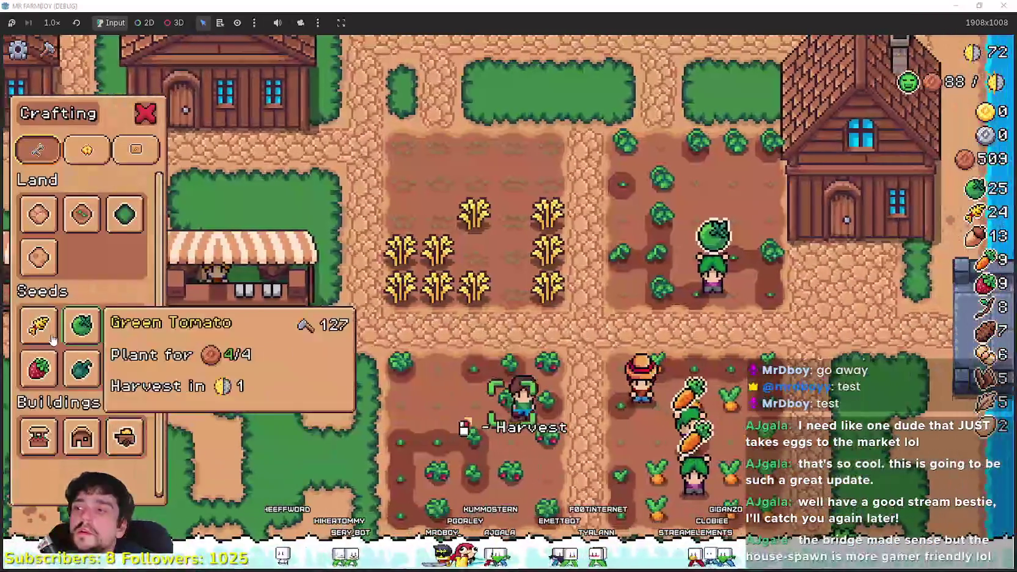
mouse_move(72, 379)
click(81, 214)
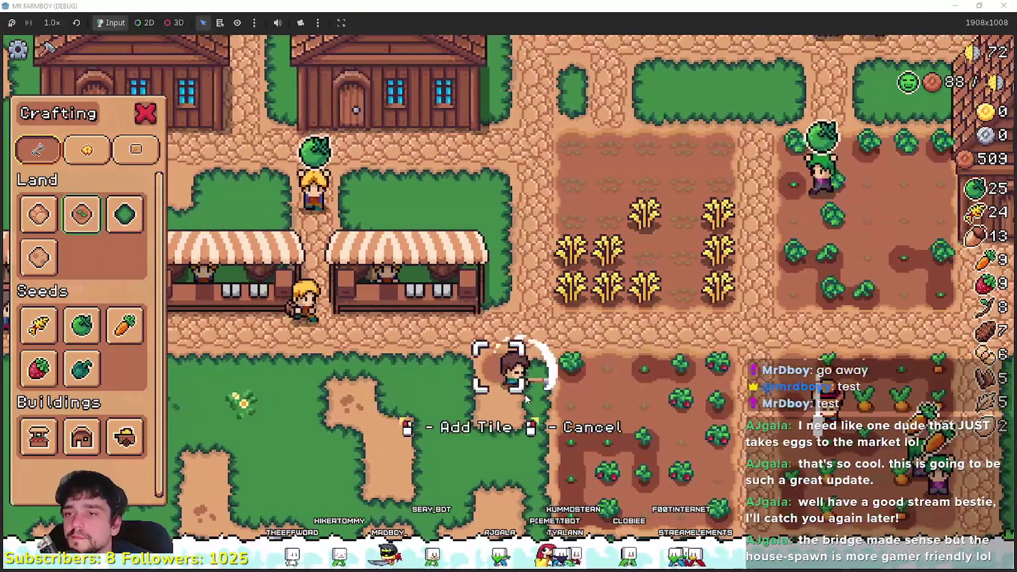
key(s)
click(526, 398)
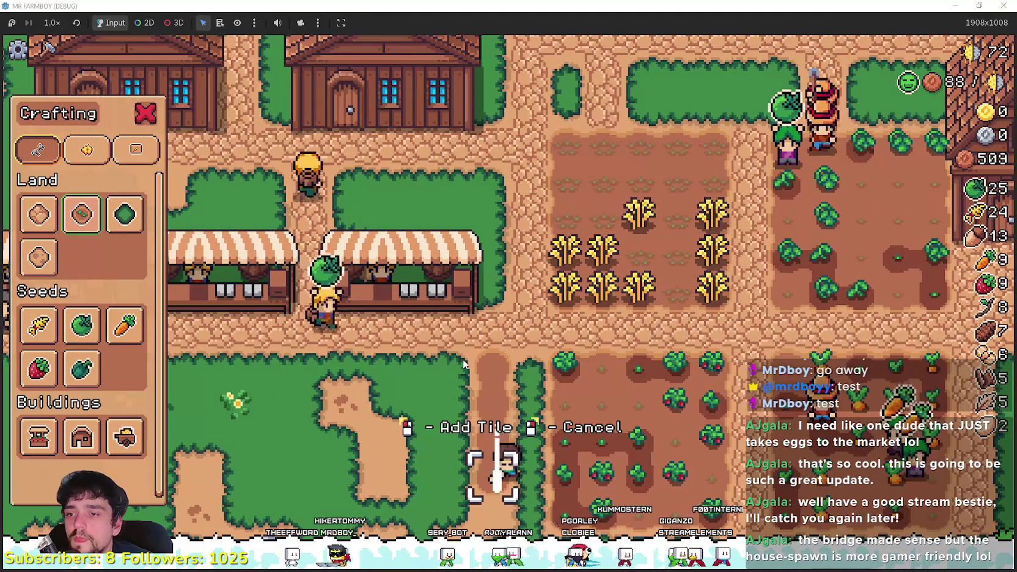
key(a)
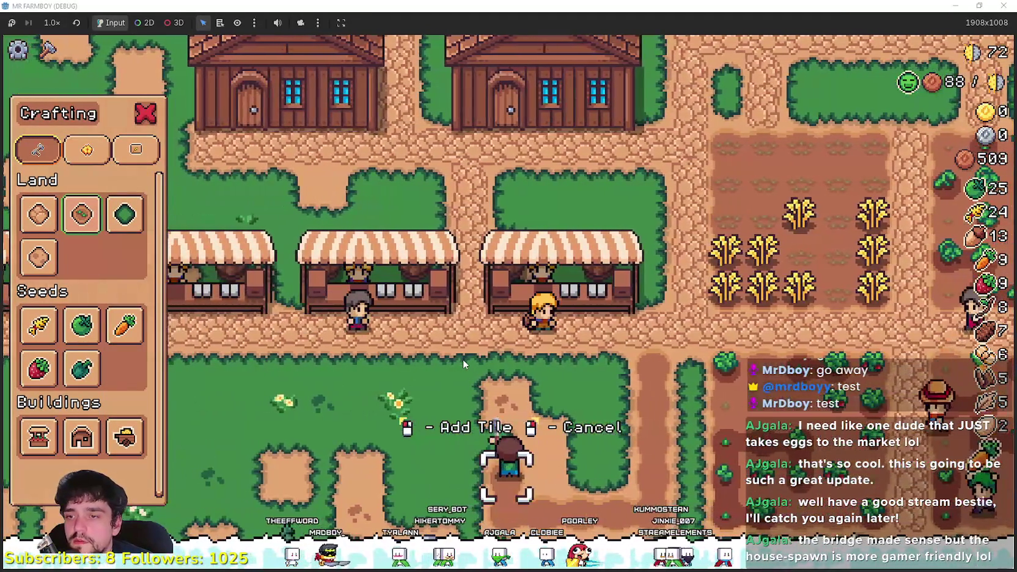
key(w)
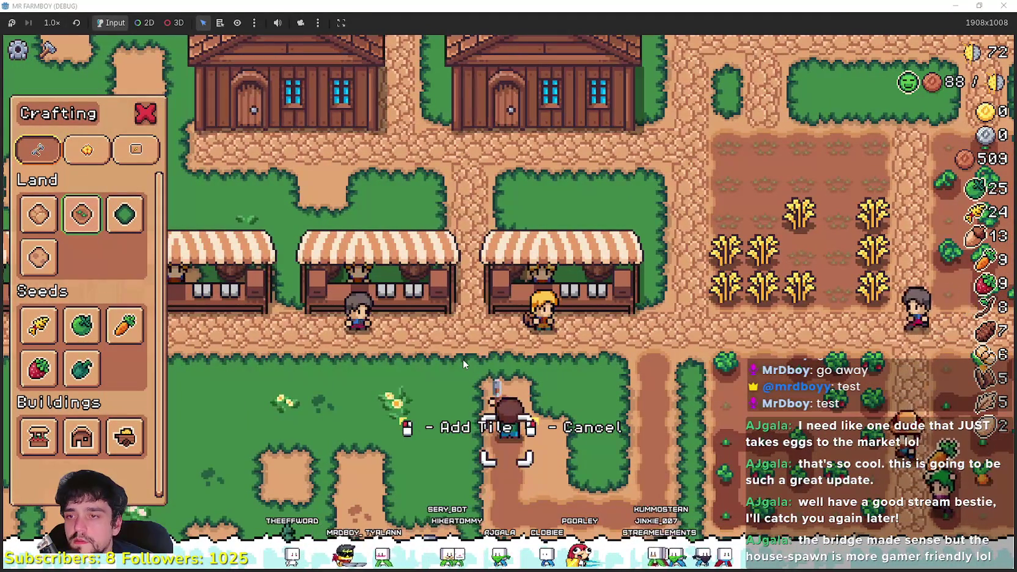
key(d)
click(463, 359)
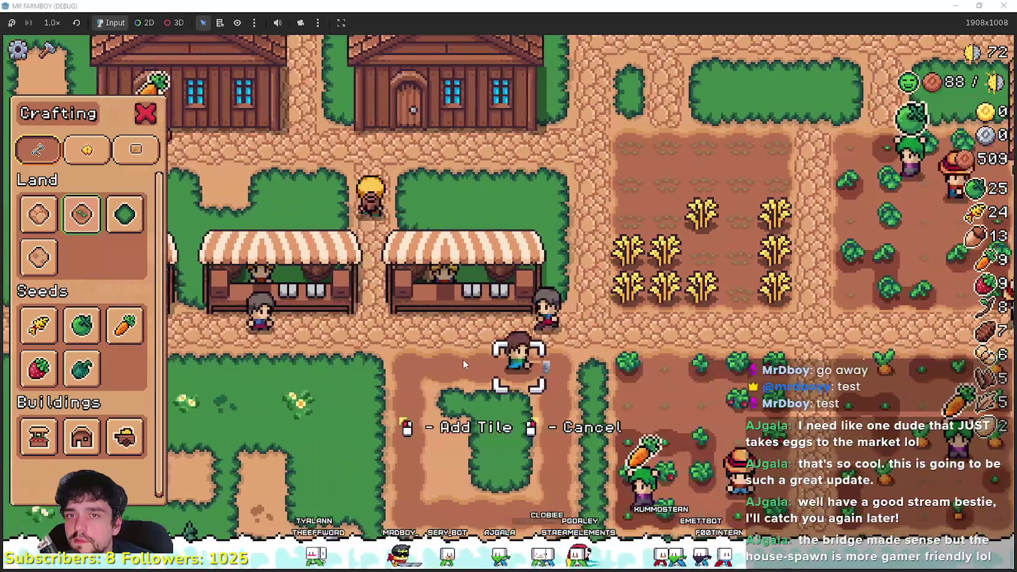
key(s)
key(a)
click(463, 360)
key(w)
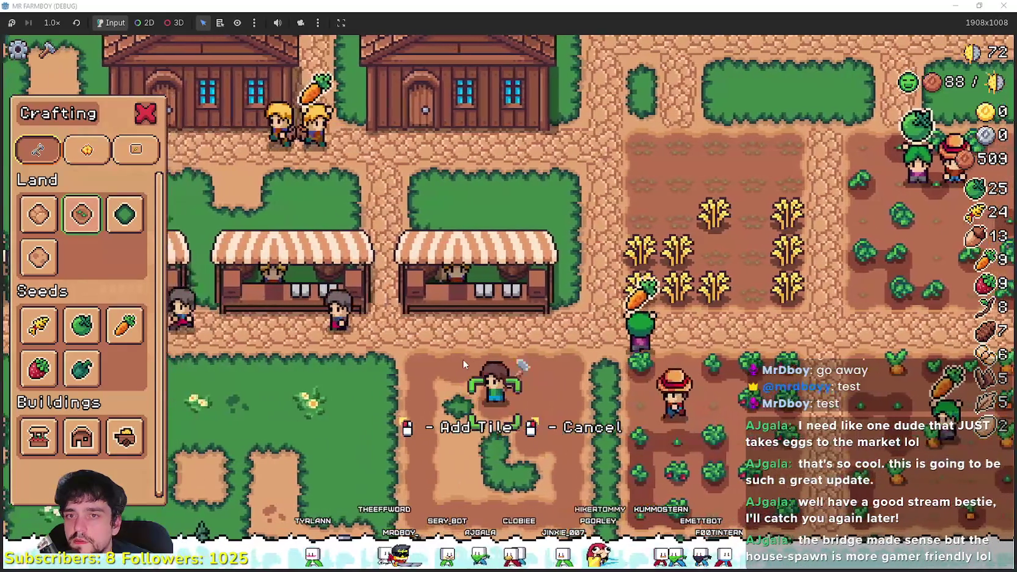
key(s)
click(463, 359)
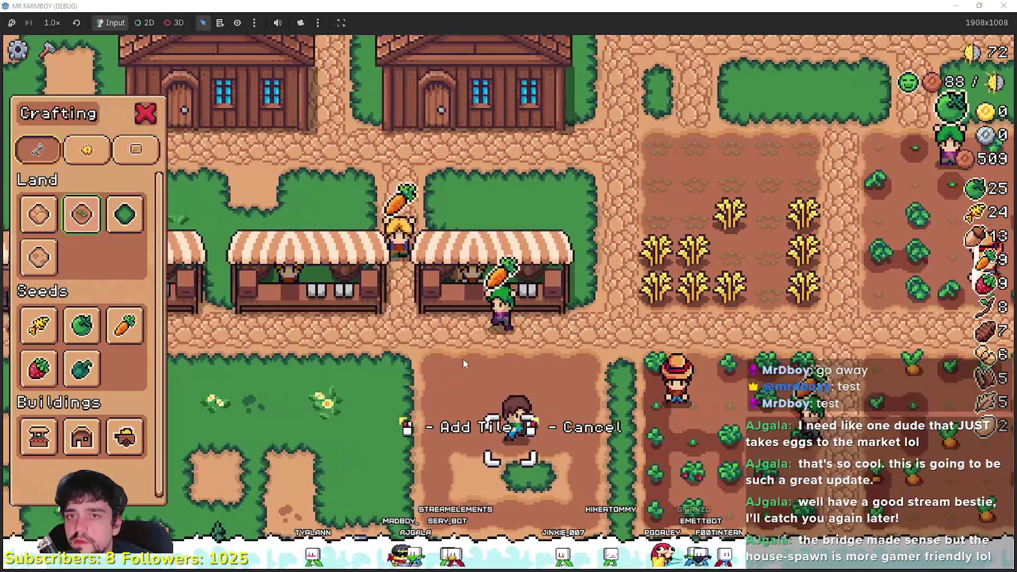
key(d)
key(s)
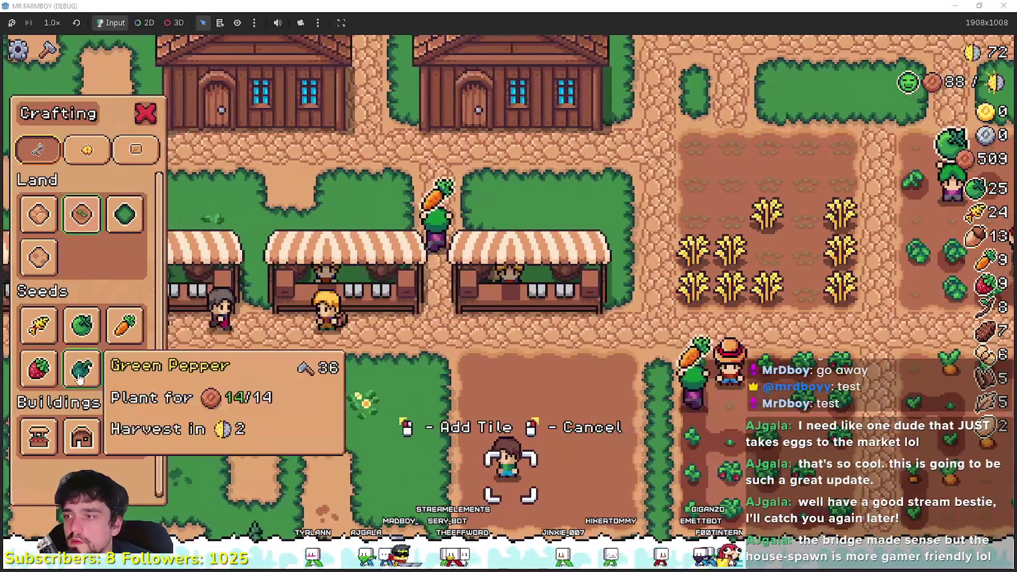
- Plant Green Pepper seeds along the first row of the new dirt field
click(82, 369)
click(617, 478)
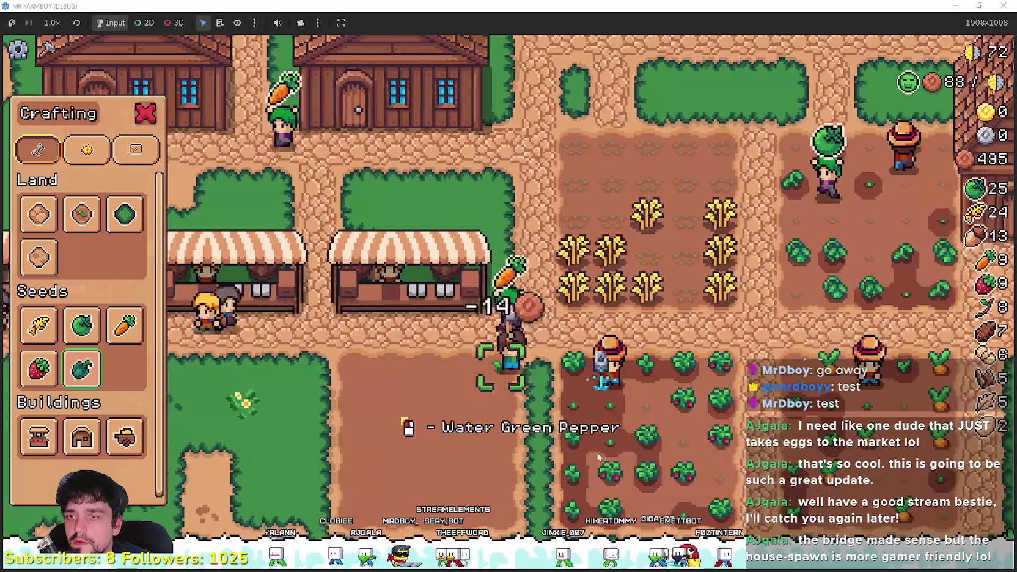
key(a)
click(555, 404)
key(a)
click(555, 404)
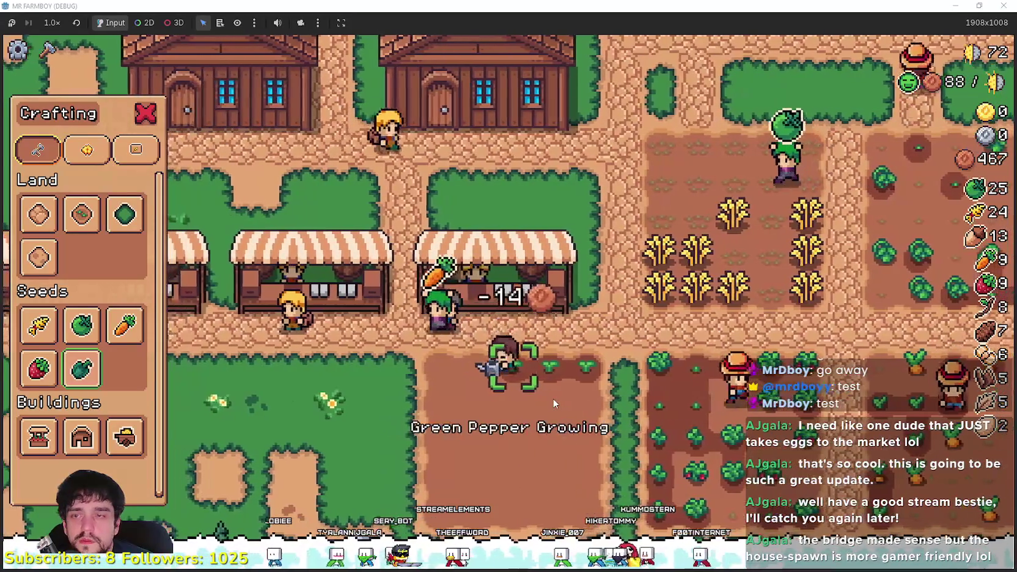
key(a)
click(554, 402)
key(a)
click(553, 402)
key(s)
click(553, 402)
key(a)
click(553, 401)
key(a)
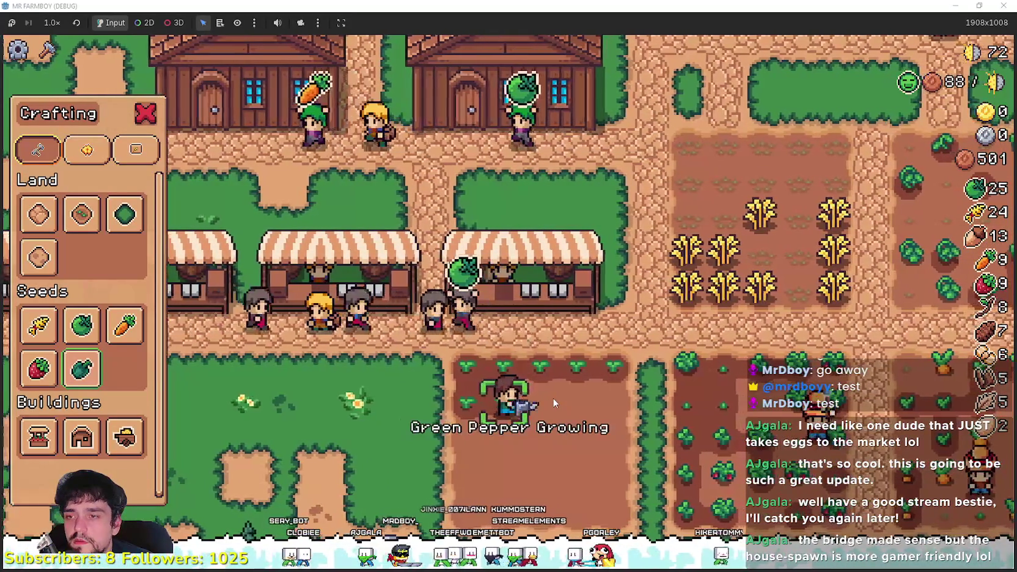
click(554, 402)
- Water the new peppers and plant and water more along the next row
click(555, 403)
key(d)
click(554, 404)
key(d)
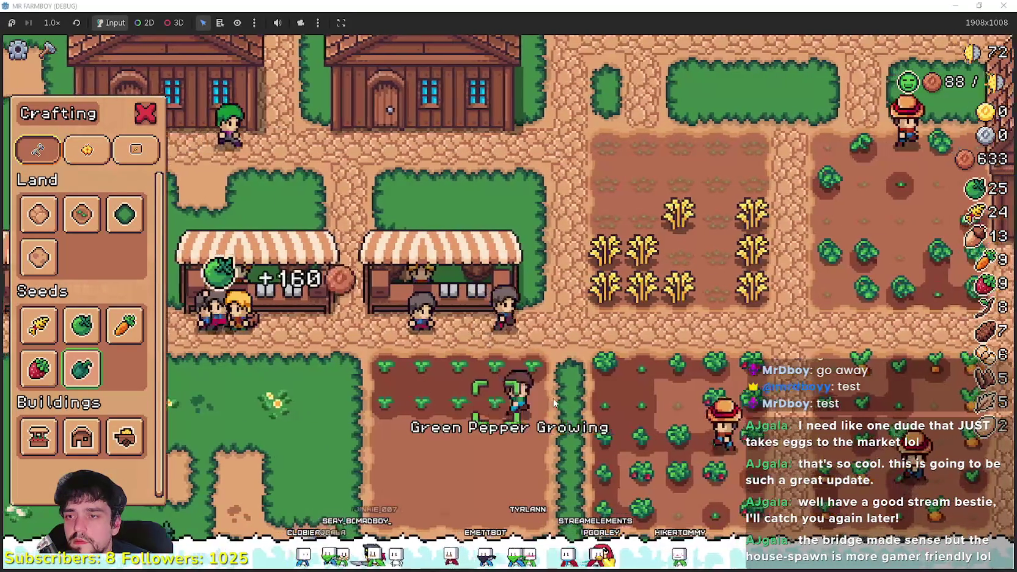
click(554, 404)
key(s)
click(554, 402)
key(a)
click(553, 403)
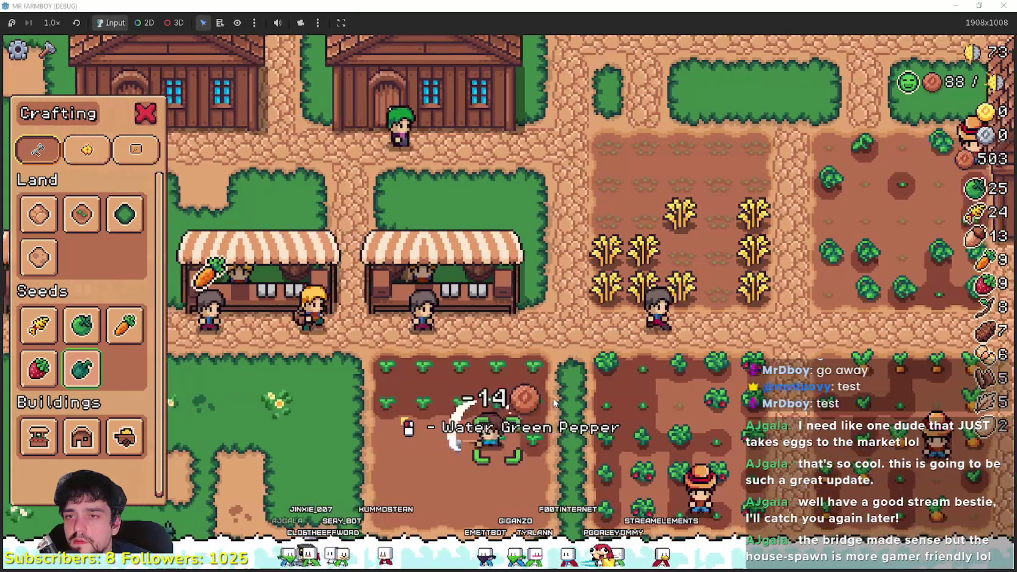
click(554, 404)
key(a)
click(554, 403)
click(554, 403)
key(a)
click(554, 403)
click(554, 403)
key(a)
click(554, 403)
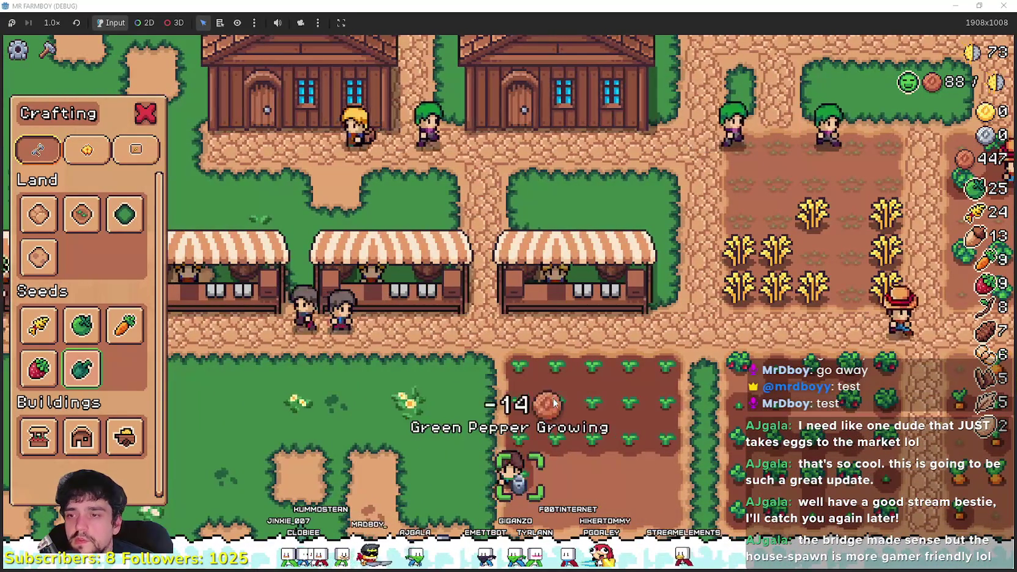
- Plant Green Pepper seeds on the remaining empty tiles, then walk back toward the market
key(d)
key(d)
key(w)
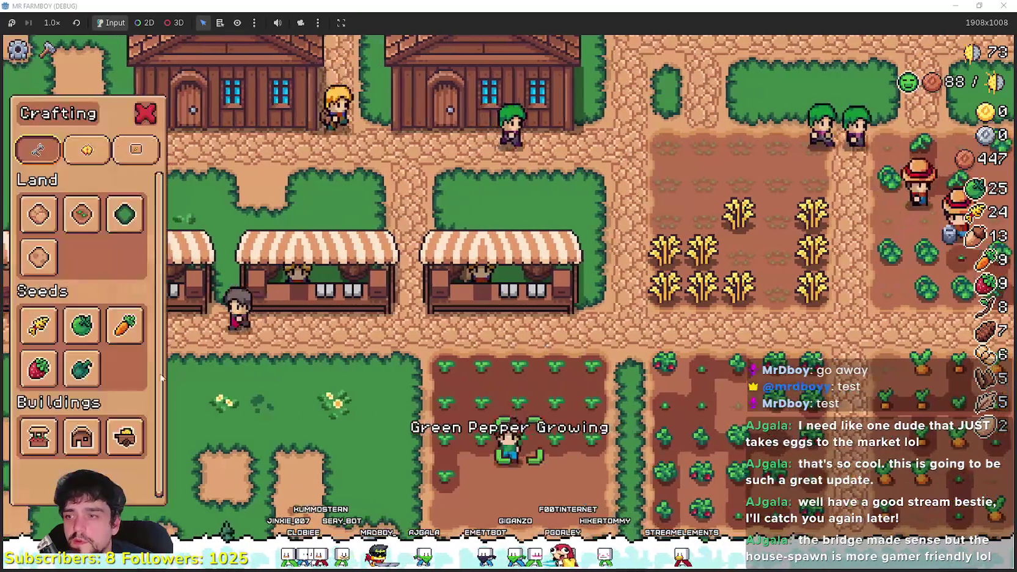
click(81, 369)
key(a)
key(s)
click(642, 496)
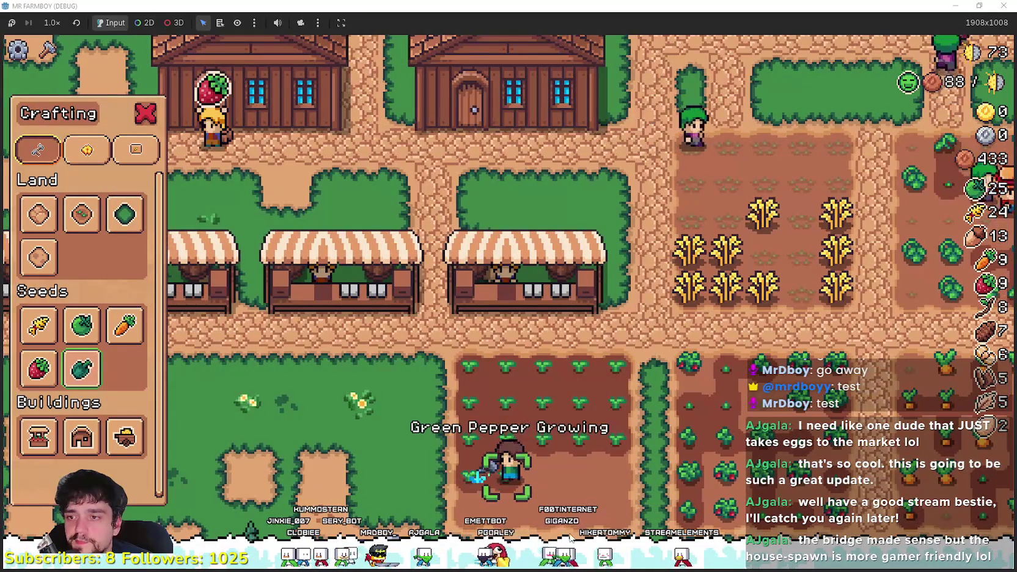
key(d)
click(569, 532)
key(d)
click(566, 523)
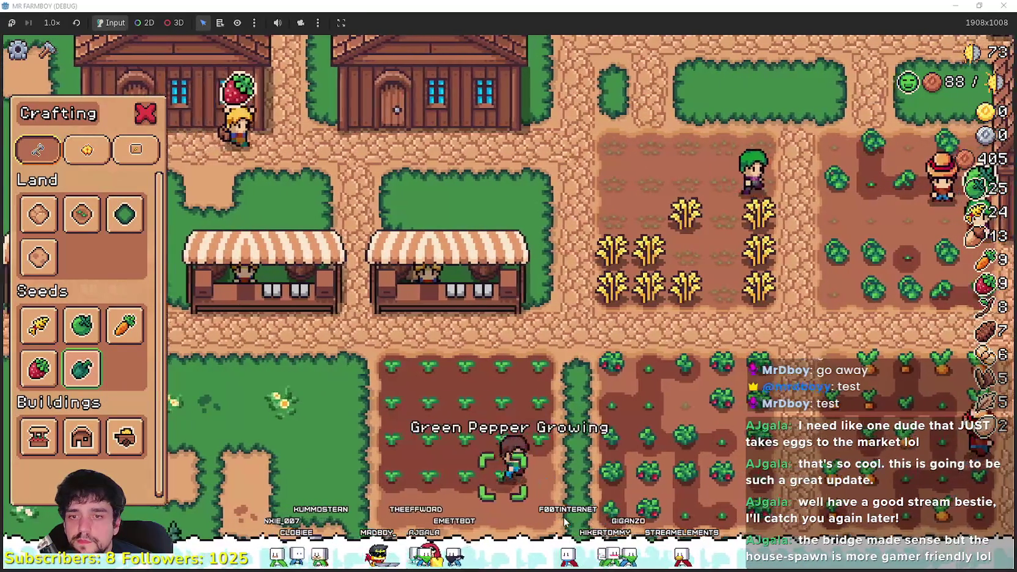
click(564, 521)
key(s)
click(564, 519)
click(564, 518)
key(a)
click(563, 517)
key(a)
click(568, 481)
key(a)
click(569, 479)
key(w)
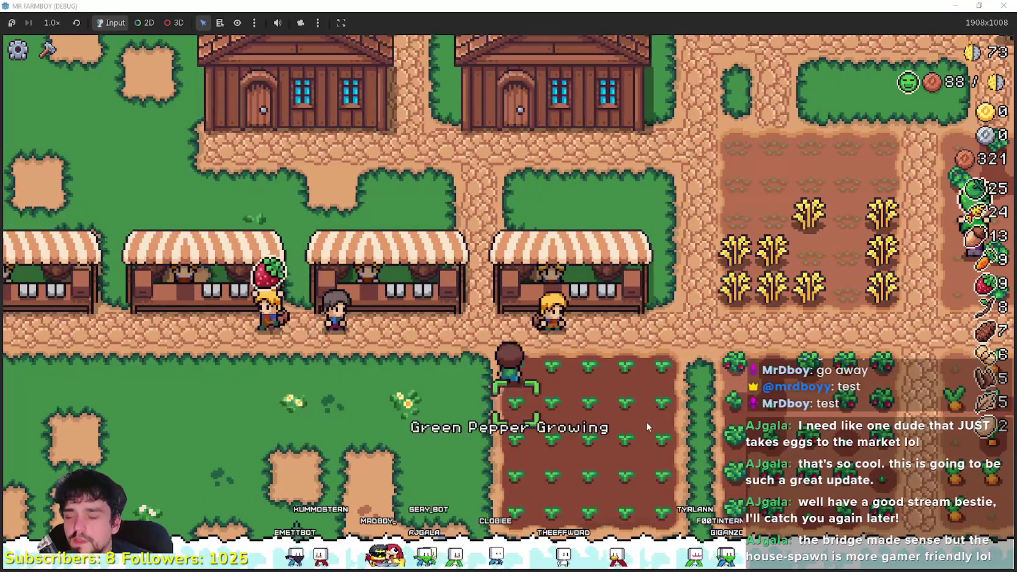
key(w)
key(a)
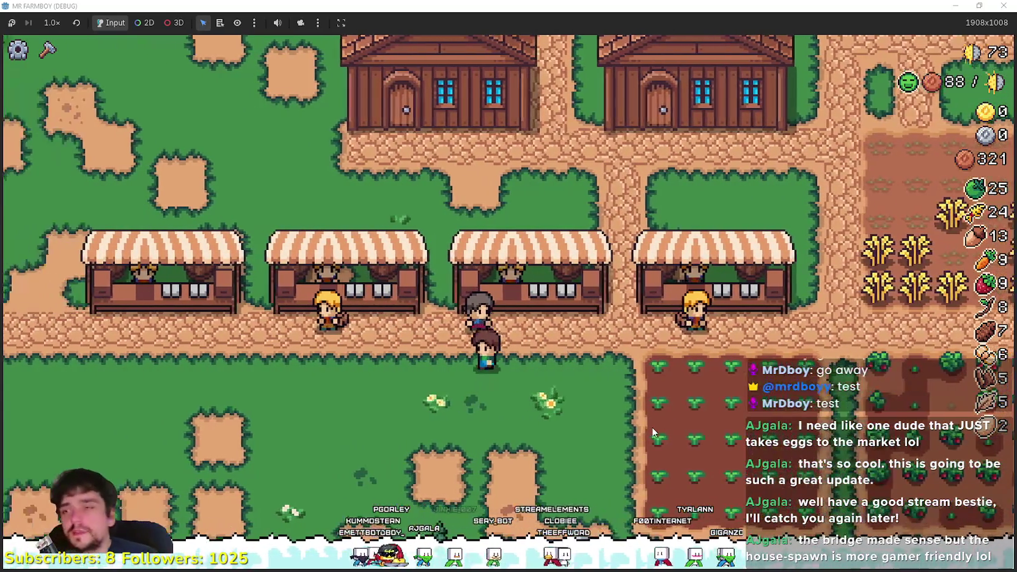
key(a)
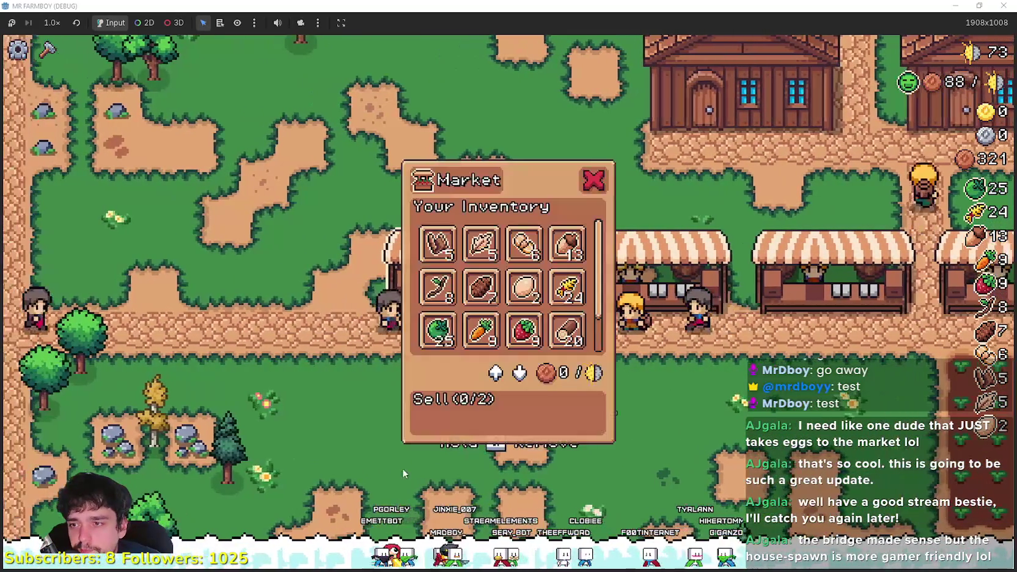
- Sell the green peppers at the market and leave it
scroll(520, 288, down, 1)
click(481, 322)
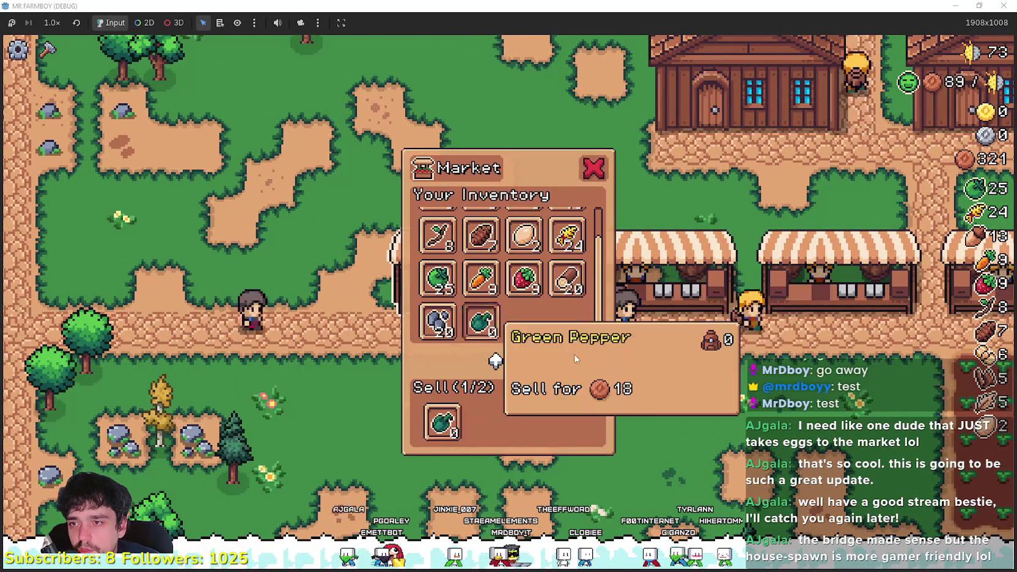
key(Escape)
key(w)
- Place a cobblestone land tile on the path in front of the house
key(d)
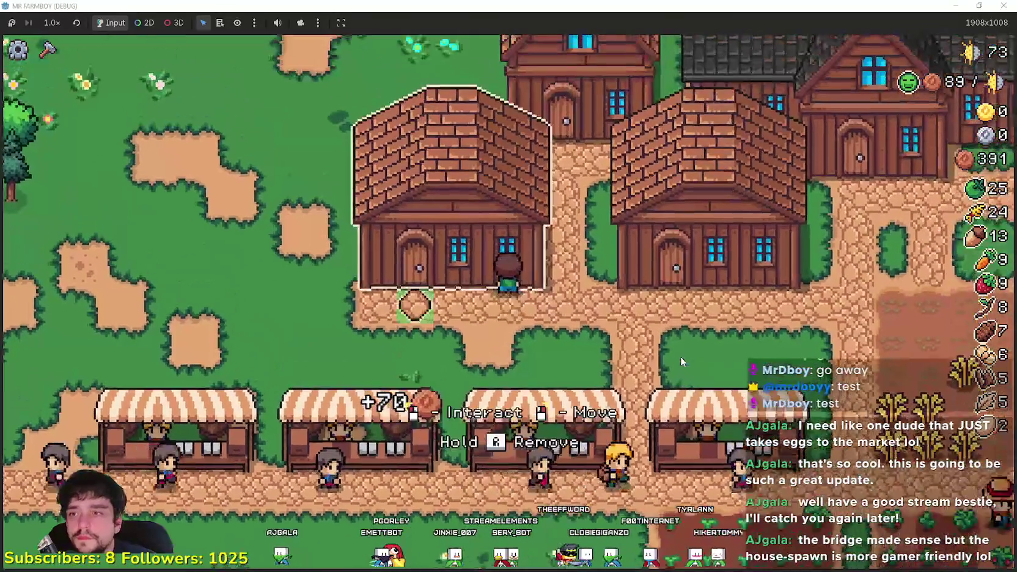
key(a)
key(c)
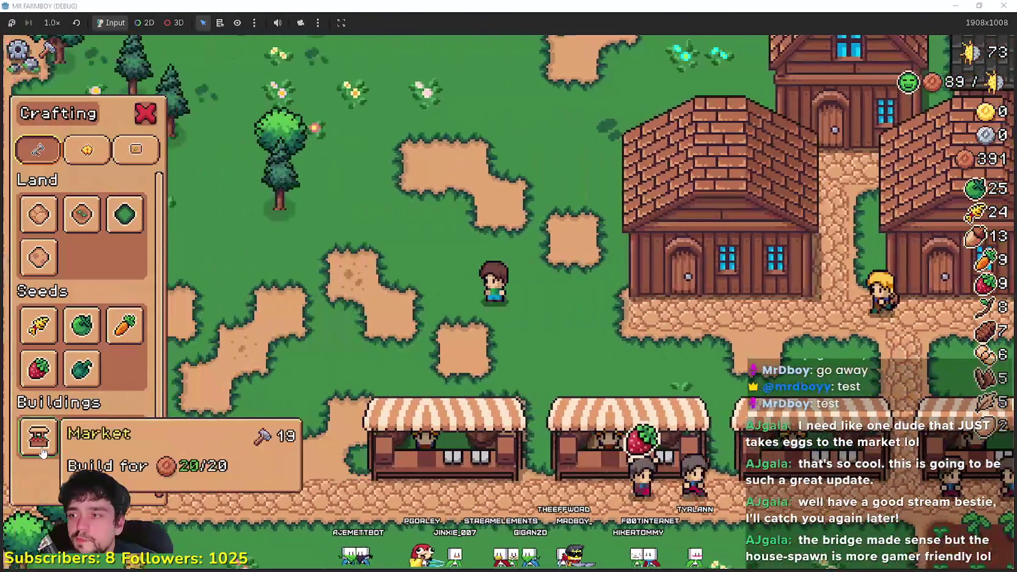
click(122, 437)
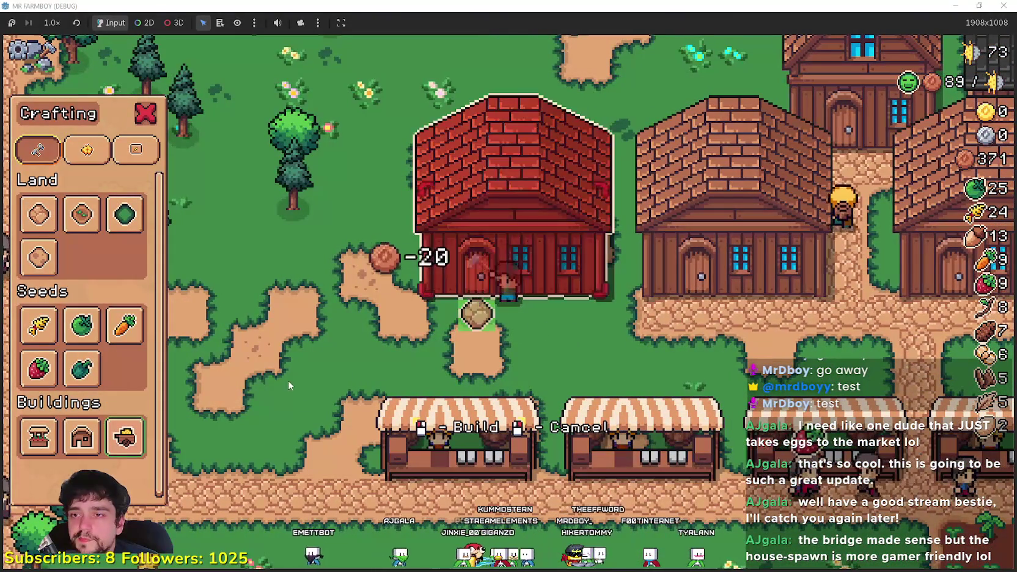
key(d)
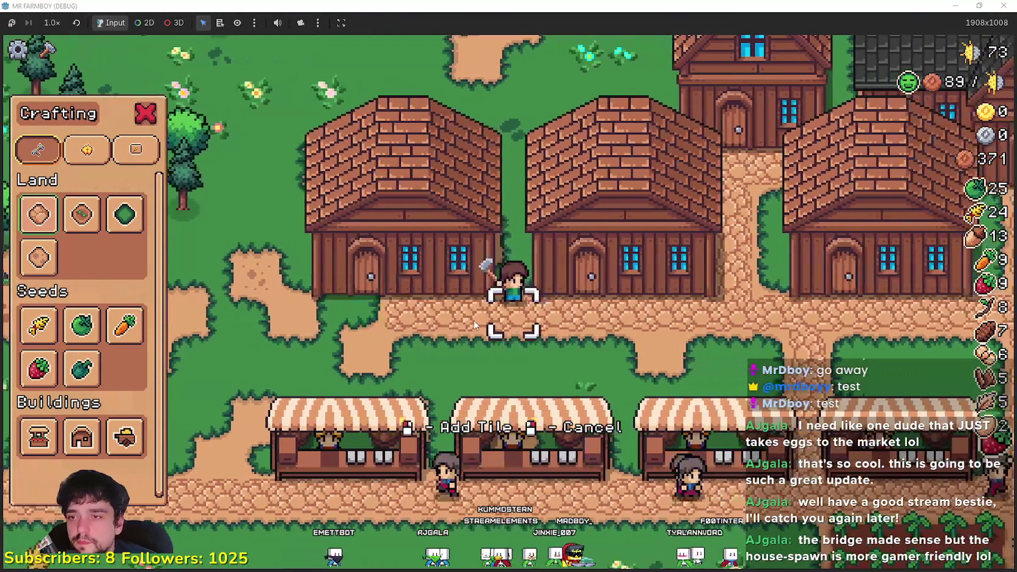
click(476, 325)
key(a)
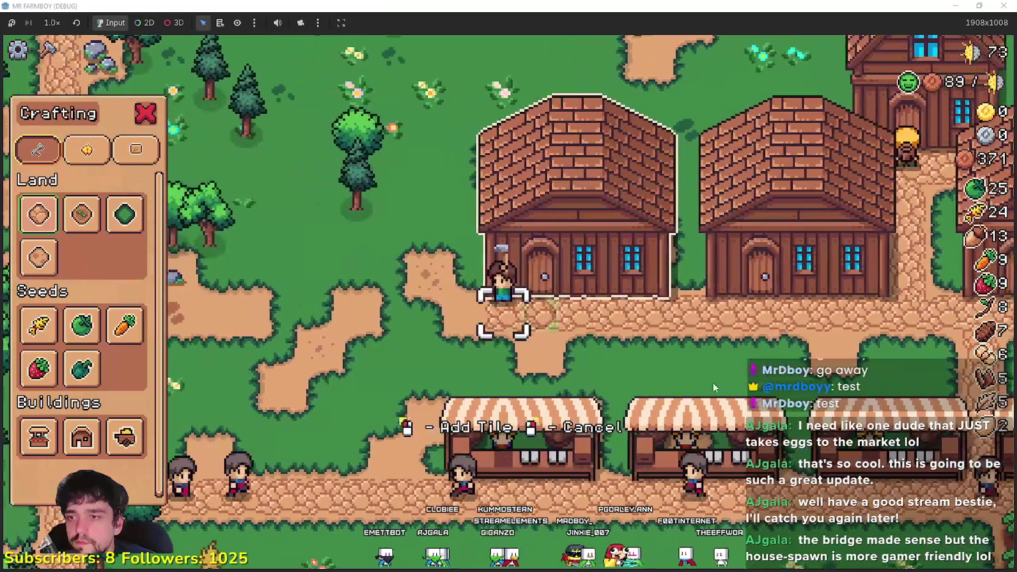
right_click(700, 353)
- Open the warehouse inventory while walking the farmer toward the village houses
click(553, 291)
key(d)
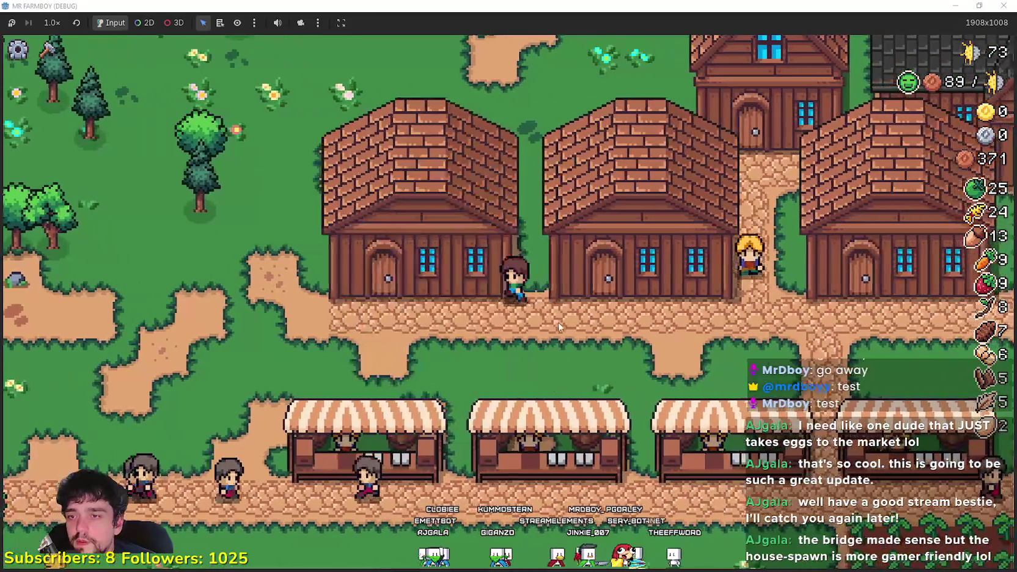
click(522, 312)
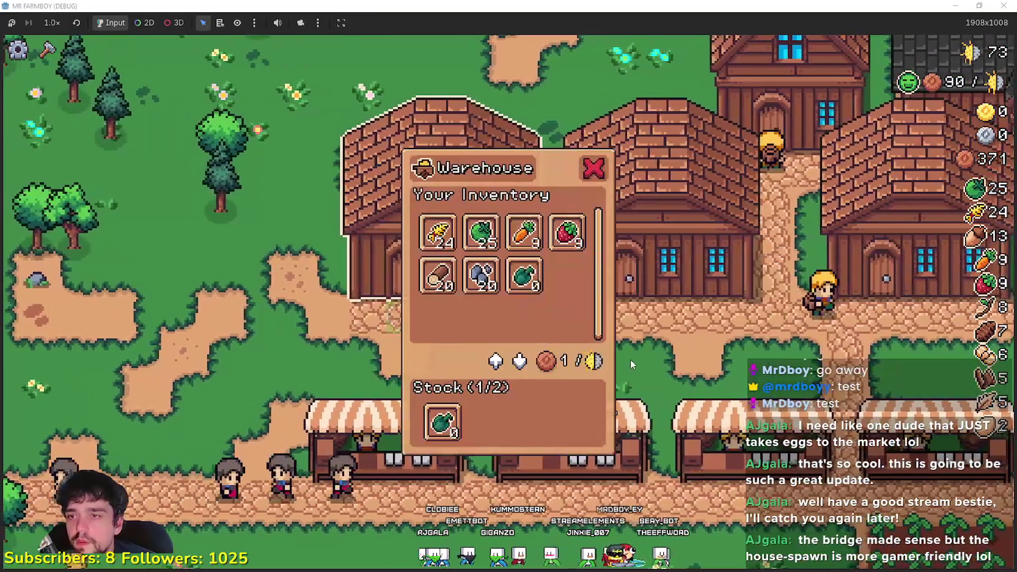
- Enter the Player House and check Island Expansion I's 1500 cost and White Corn
key(d)
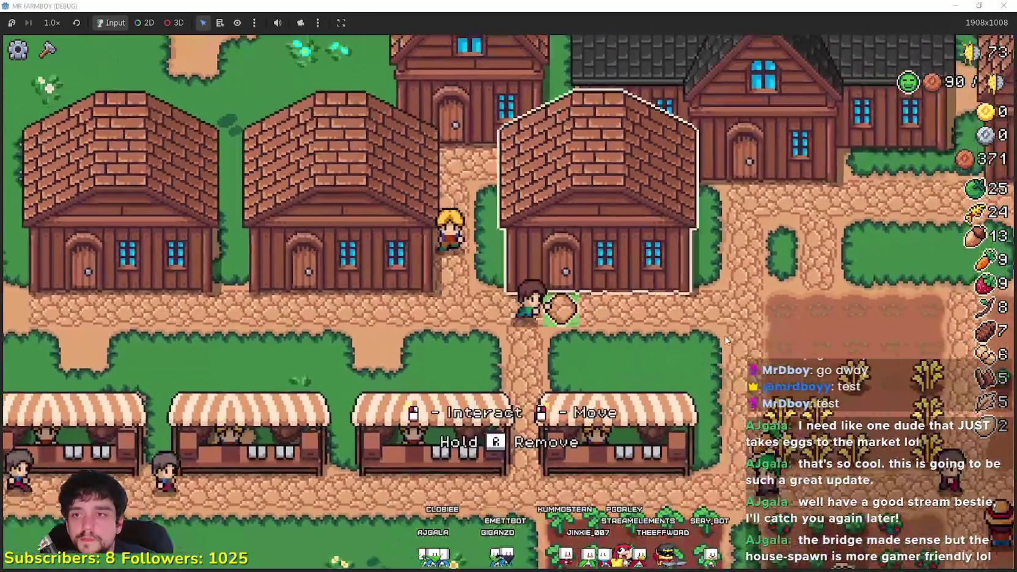
key(s)
key(w)
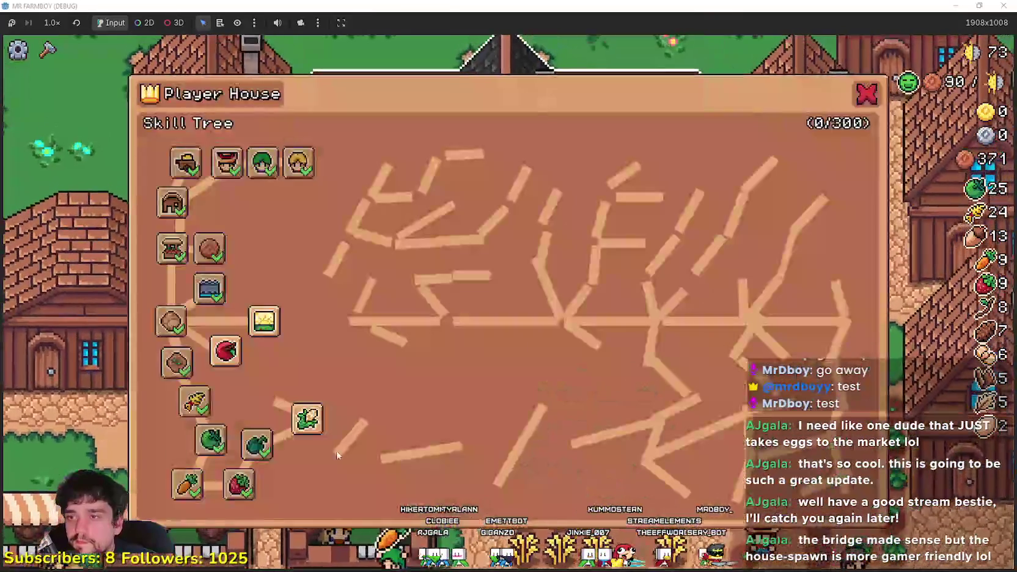
mouse_move(244, 316)
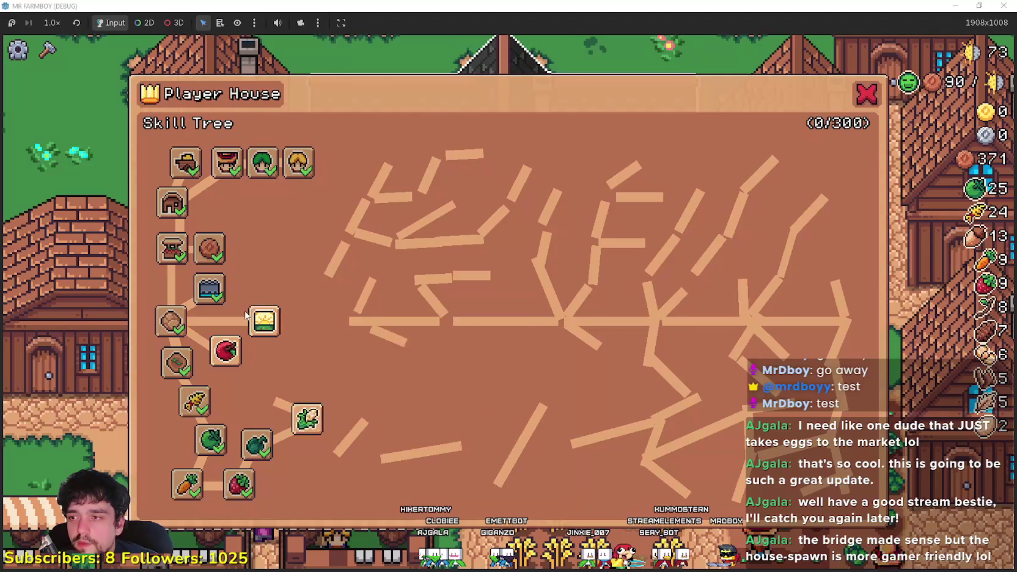
mouse_move(313, 418)
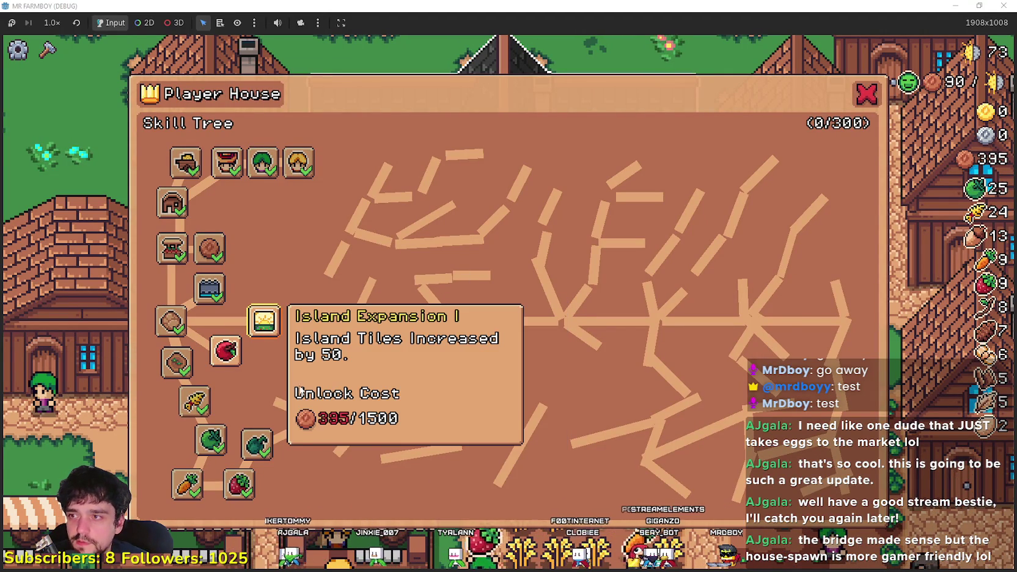
mouse_move(307, 438)
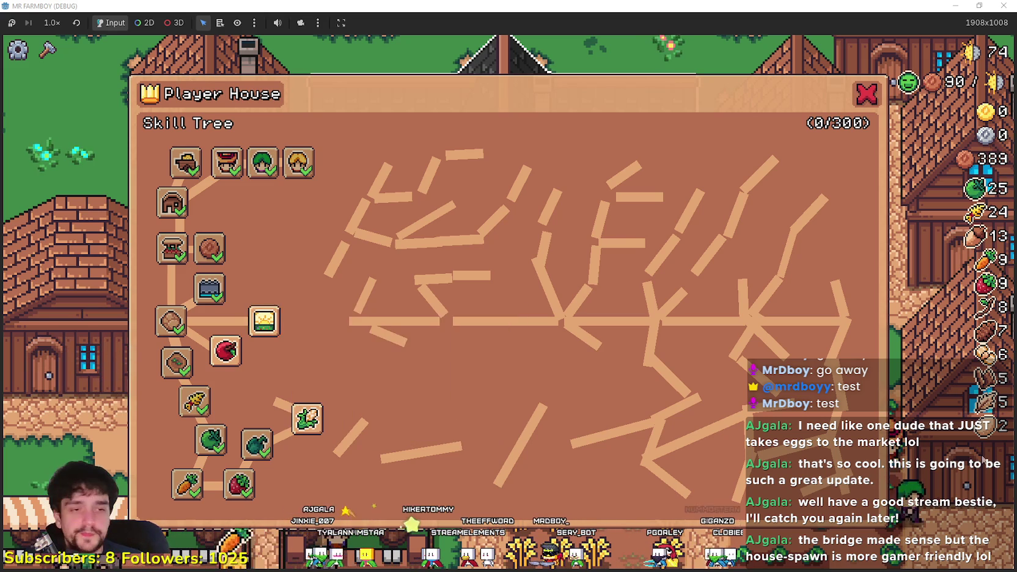
- Inspect the WhiteCorn skill node in the editor, then close the skill tree
key(alt+Tab)
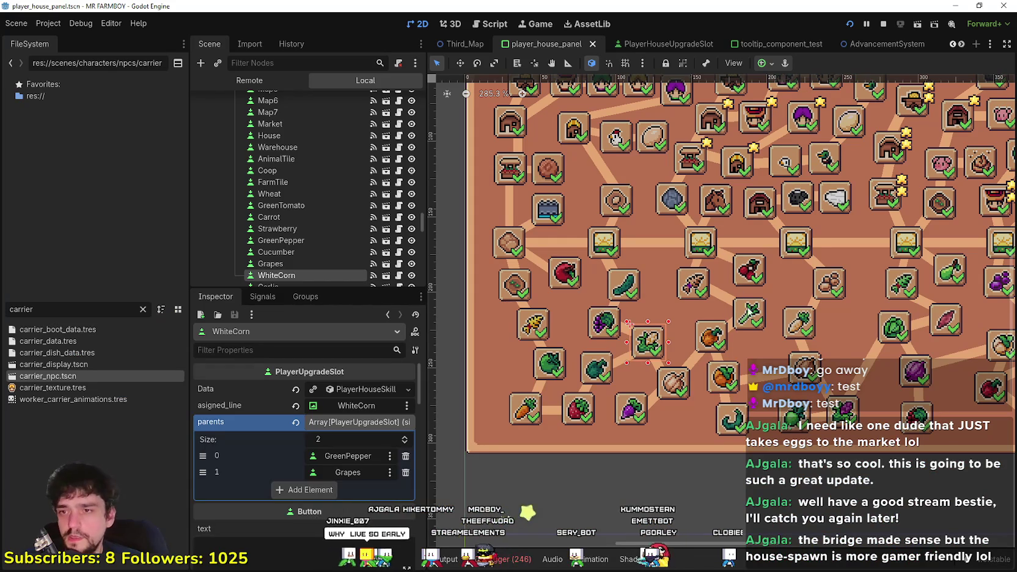
scroll(746, 305, up, 1)
scroll(660, 384, down, 3)
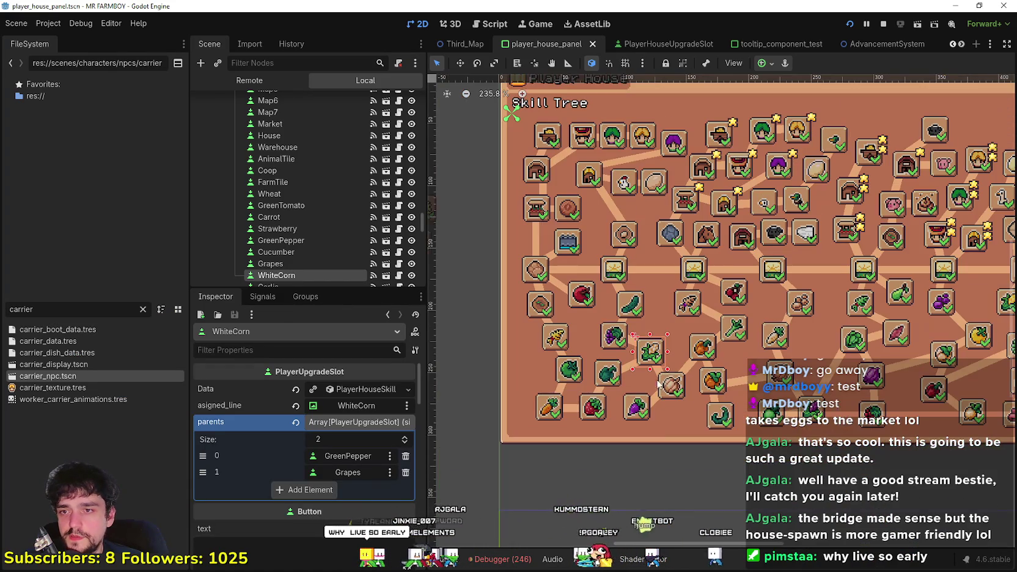
scroll(700, 306, down, 2)
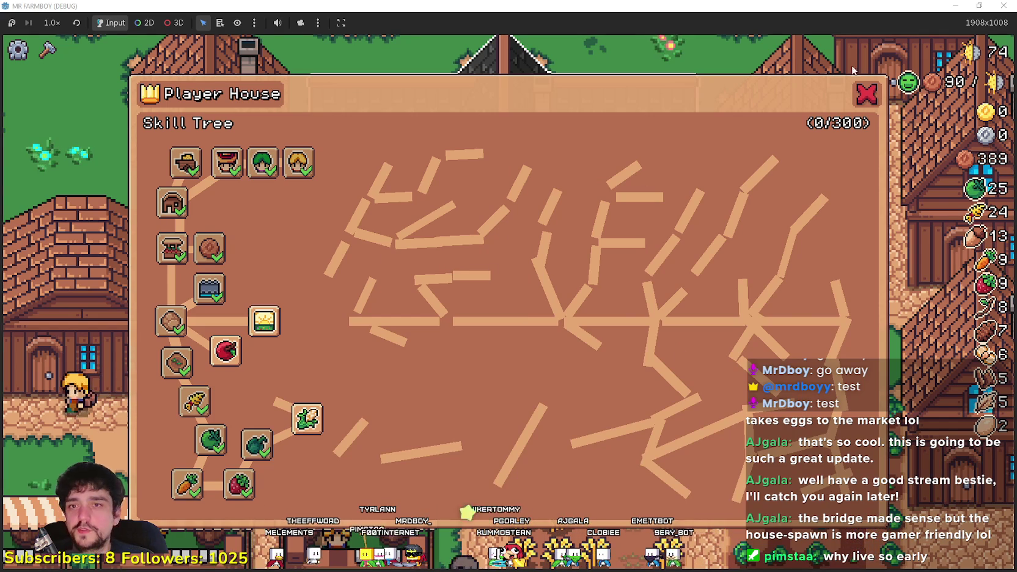
click(867, 92)
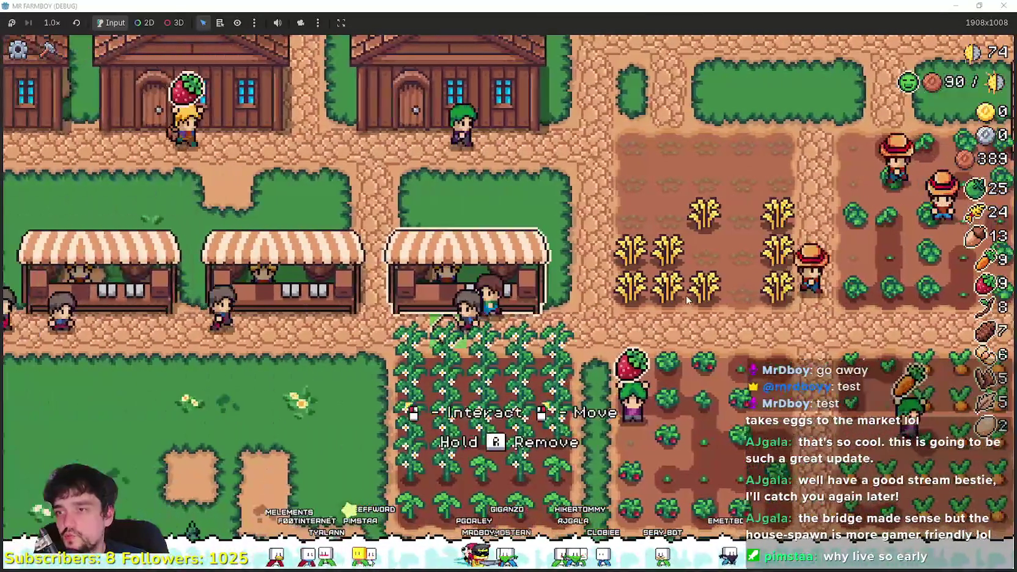
- Sell the crops at a market stall, raising coins from 389 to 585
click(686, 296)
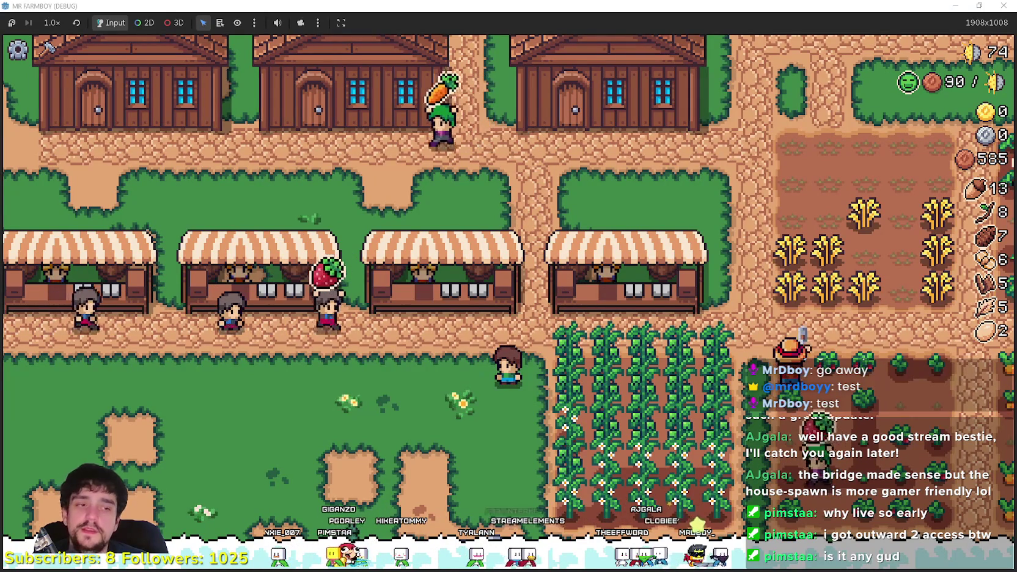
key(alt+Tab)
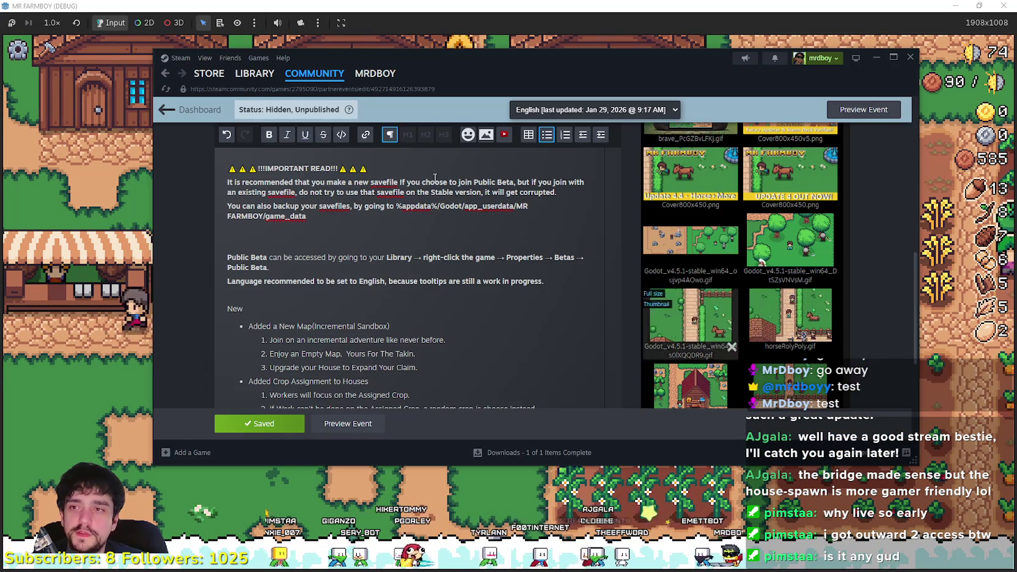
- Open the Outward 2 Playtest page in Steam's Library, then minimize Steam
click(258, 74)
click(273, 207)
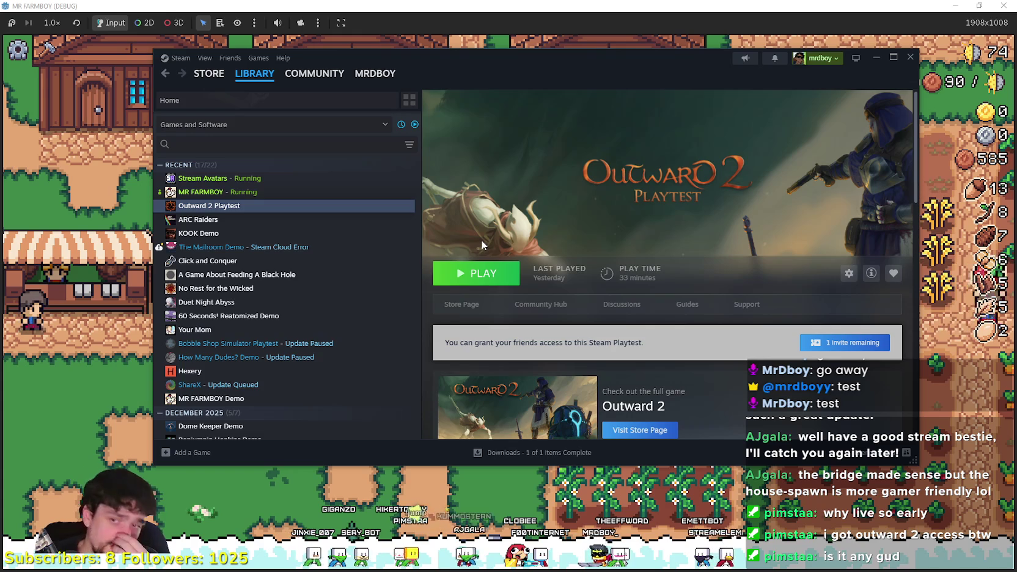
scroll(703, 266, down, 5)
scroll(704, 267, up, 5)
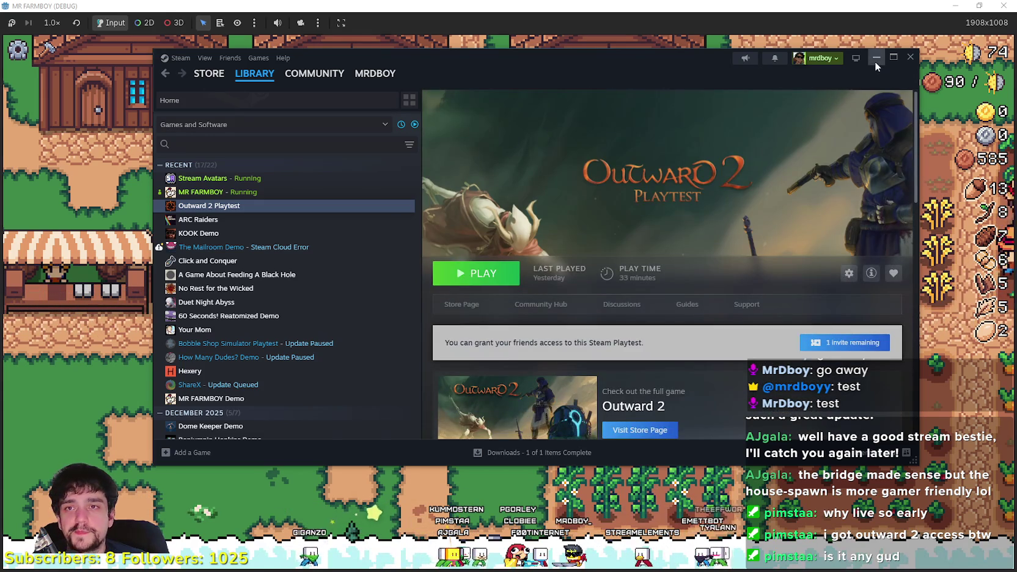
click(876, 58)
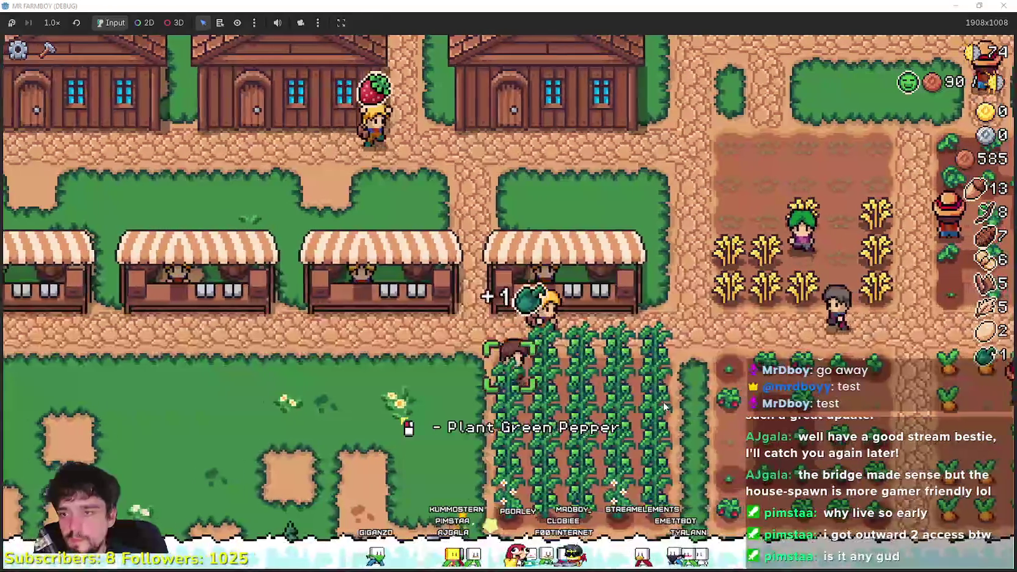
- Harvest the green pepper field, bringing the count up to 24 peppers
key(d)
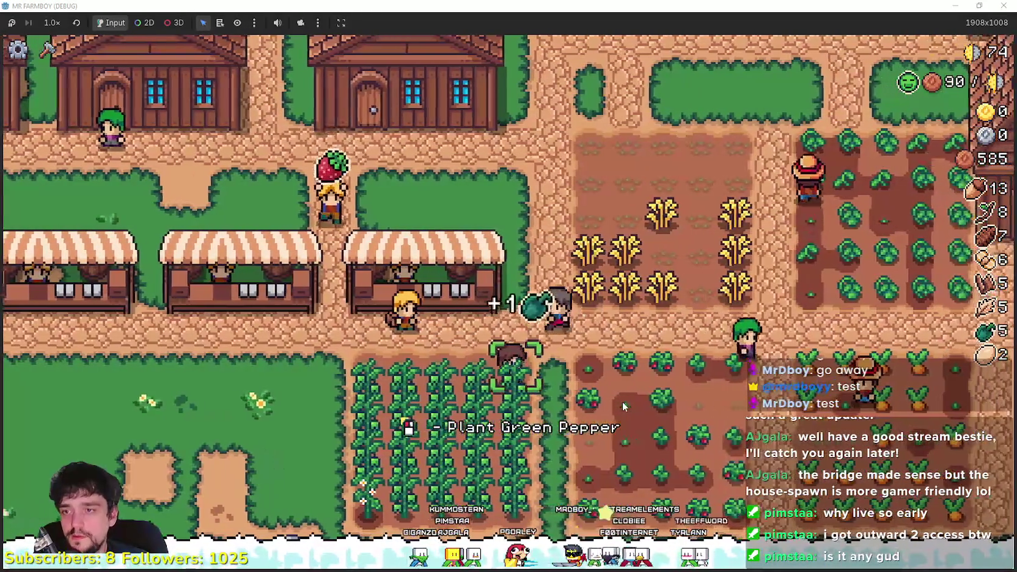
key(a)
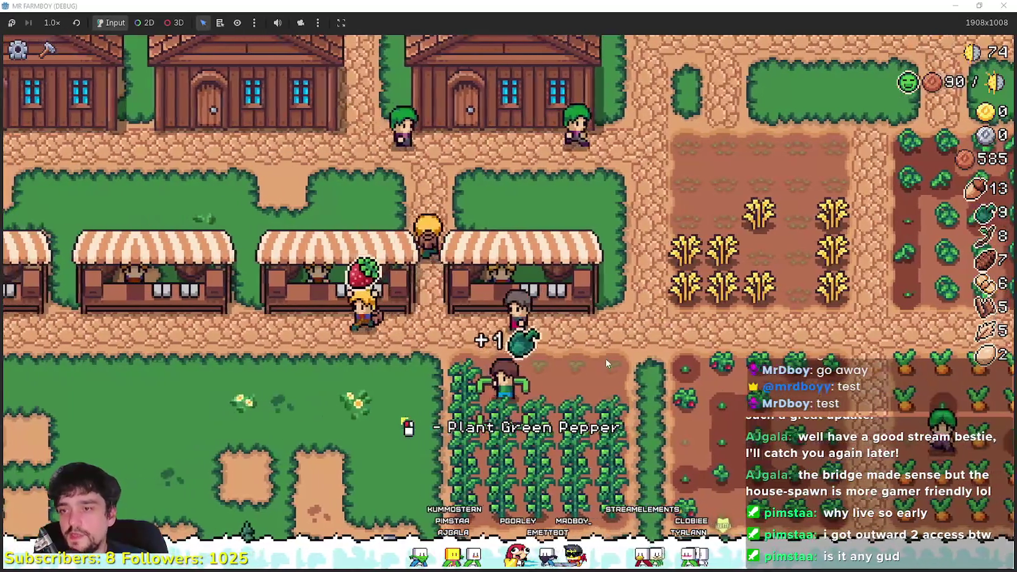
key(d)
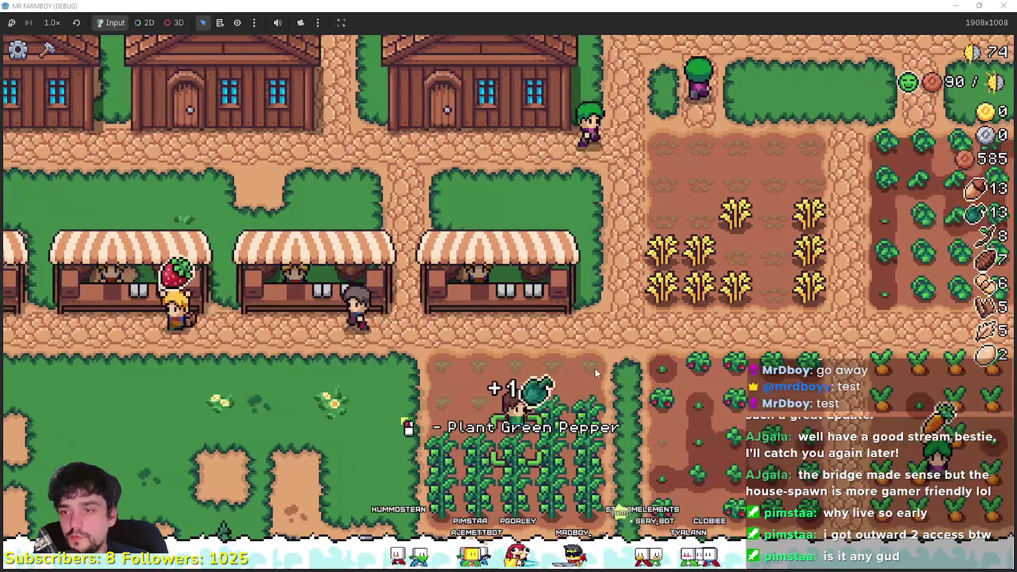
key(d)
key(a)
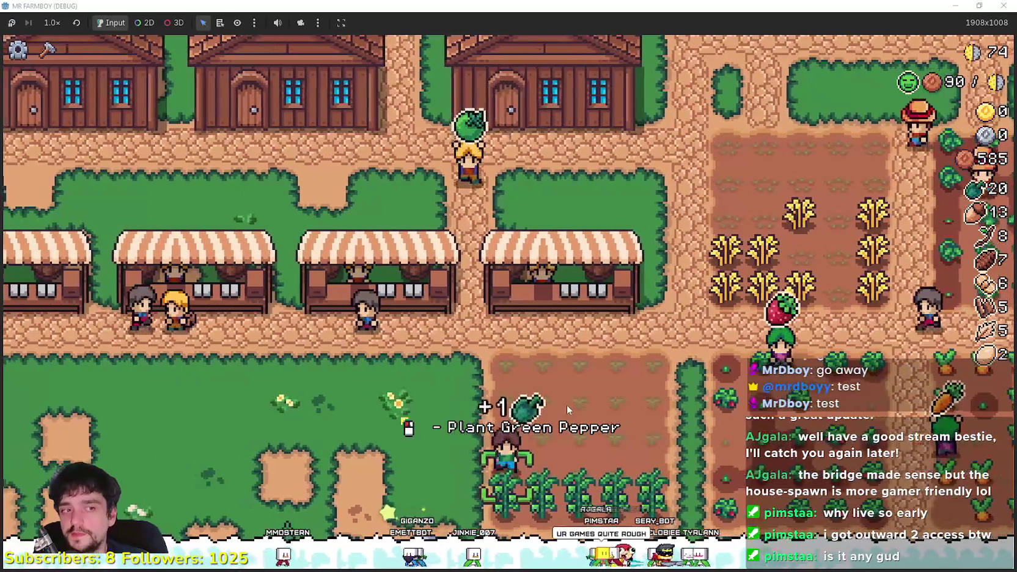
key(d)
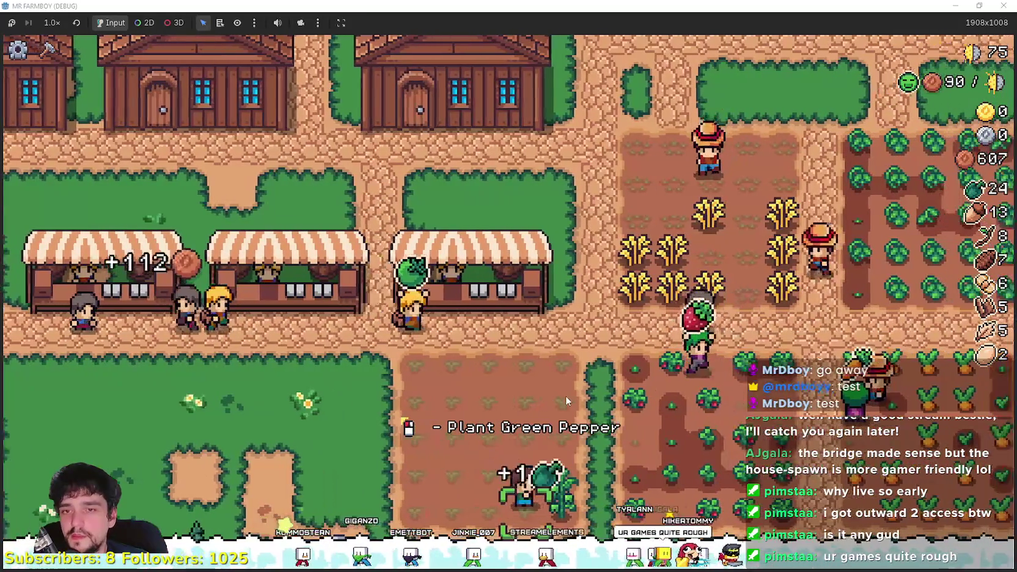
key(a)
- Glance at the Market and Player House skill tree, then pause to view Stats
key(w)
key(a)
key(e)
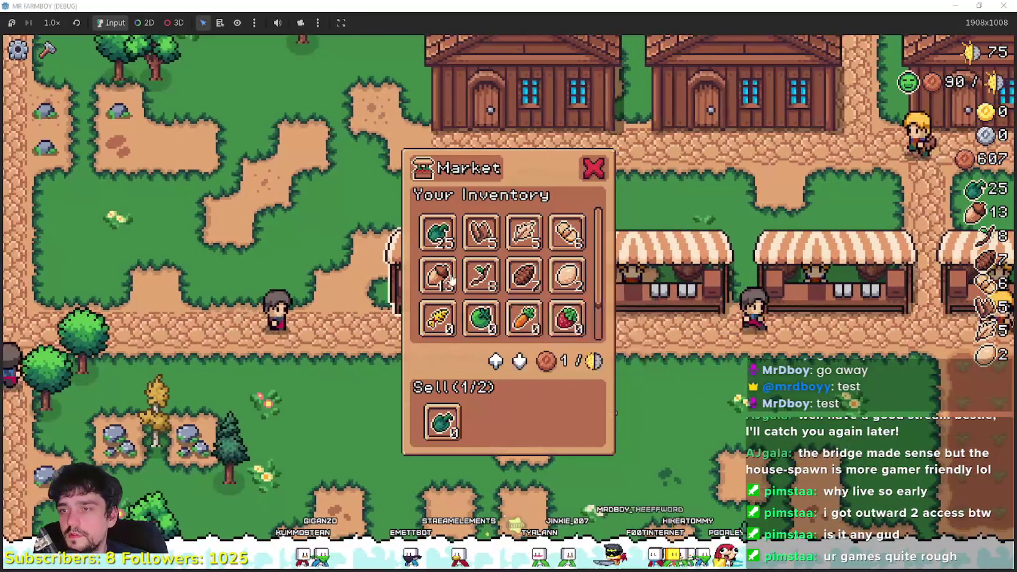
key(Escape)
key(d)
key(d)
key(w)
key(d)
key(e)
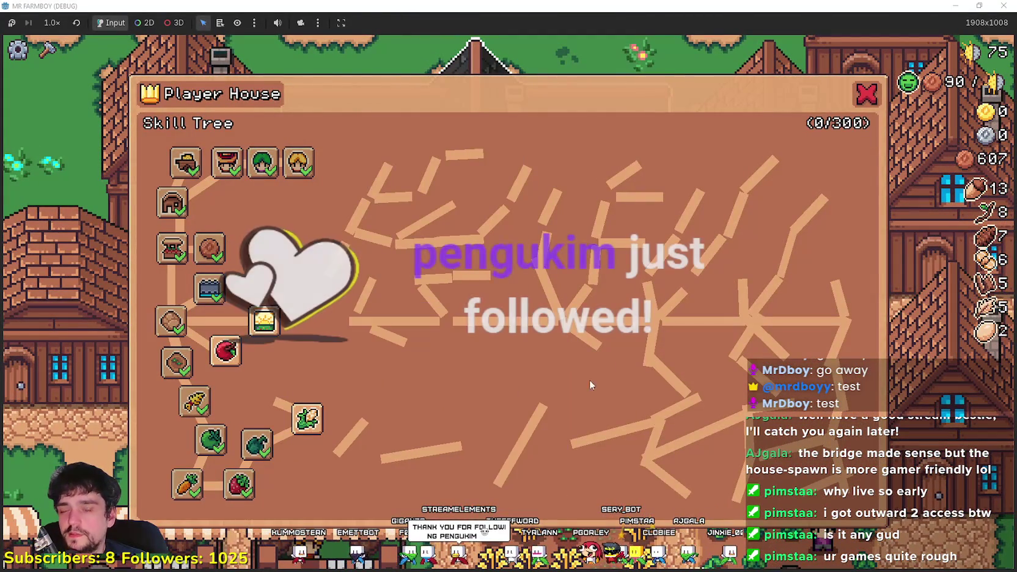
key(Escape)
key(Escape)
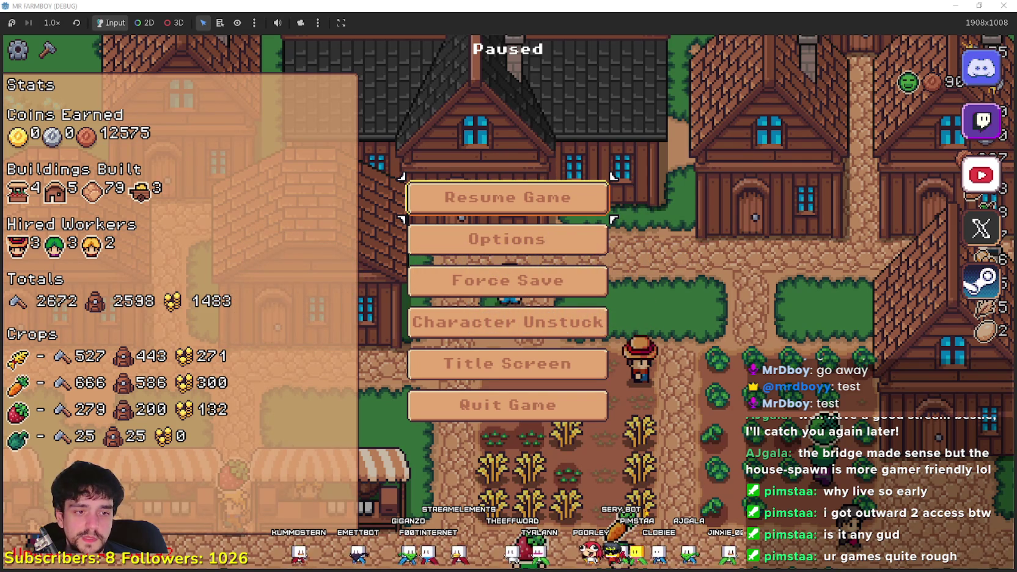
- Browse the Outward 2 Playtest patch notes in Steam
key(alt+Tab)
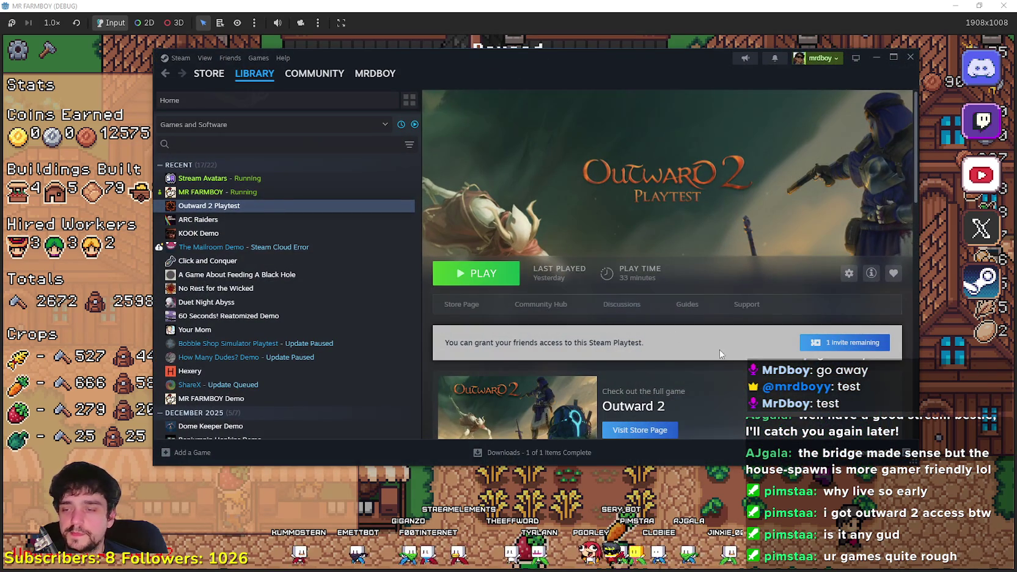
scroll(720, 353, down, 10)
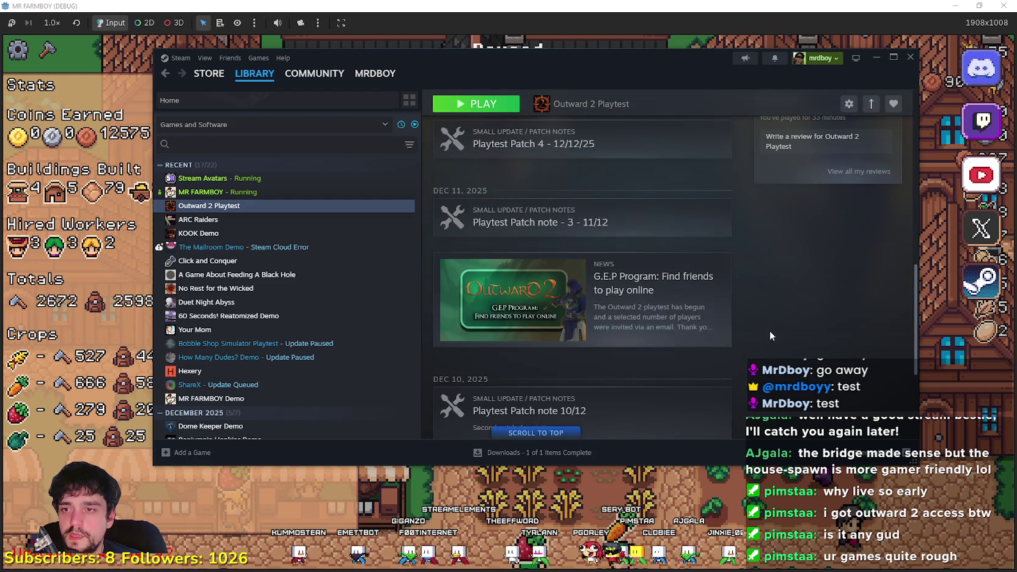
scroll(779, 336, up, 10)
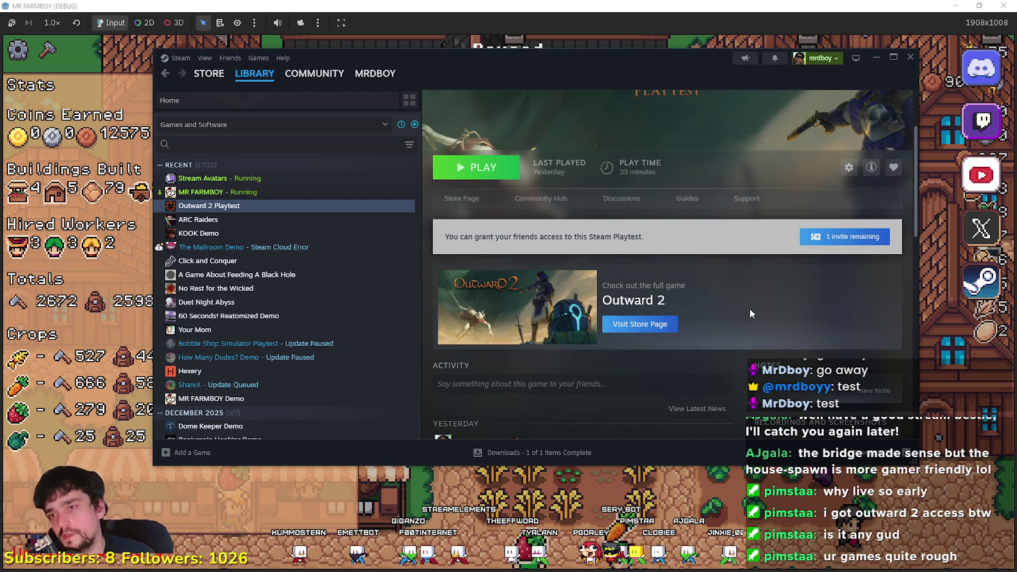
scroll(673, 348, down, 5)
scroll(668, 356, up, 5)
scroll(661, 363, down, 3)
scroll(654, 367, down, 10)
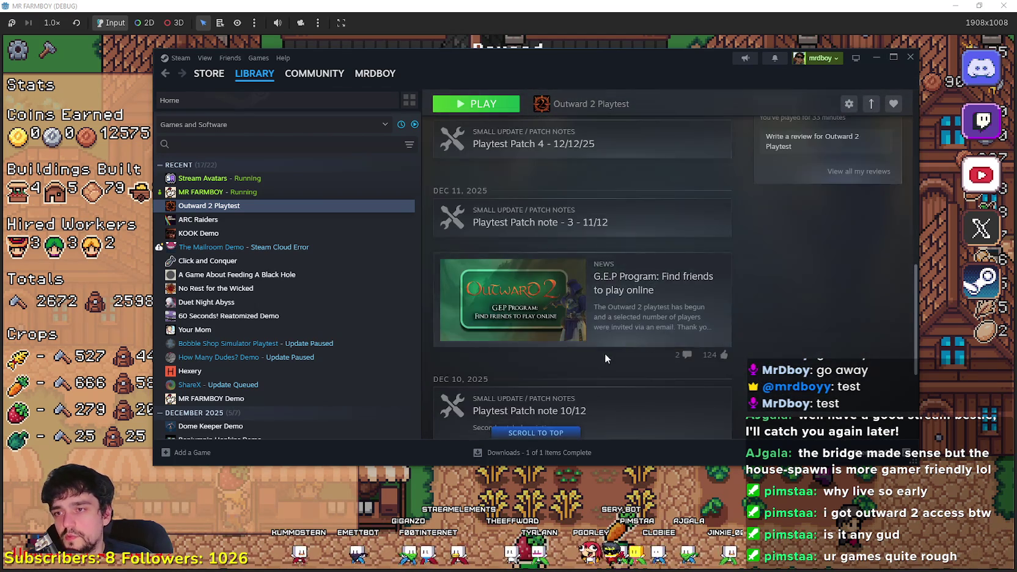
scroll(697, 346, up, 10)
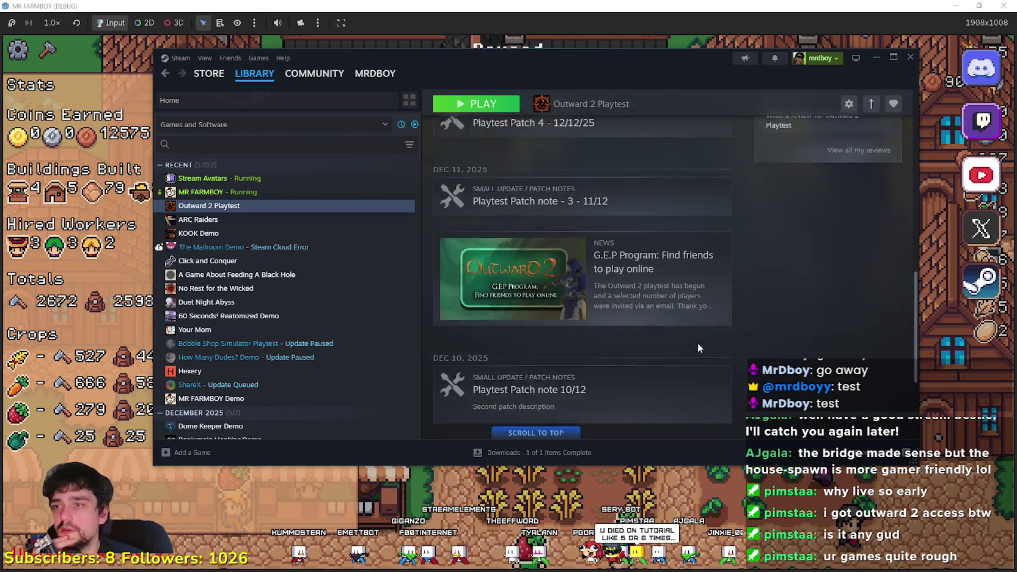
scroll(691, 342, down, 3)
scroll(690, 346, down, 3)
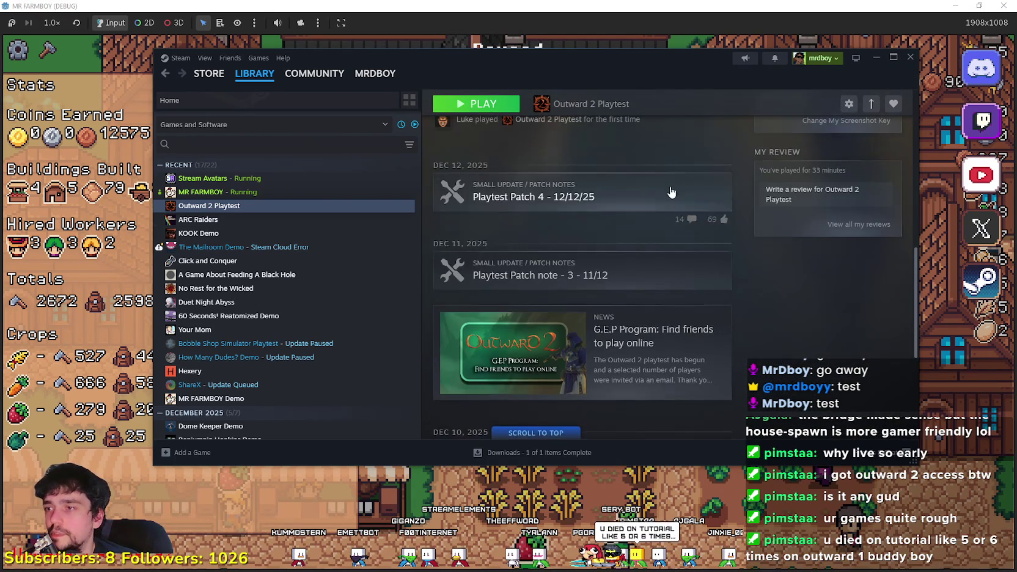
- Return to Steam Home, minimize Steam, and resume the farm game toward the carrots
click(267, 78)
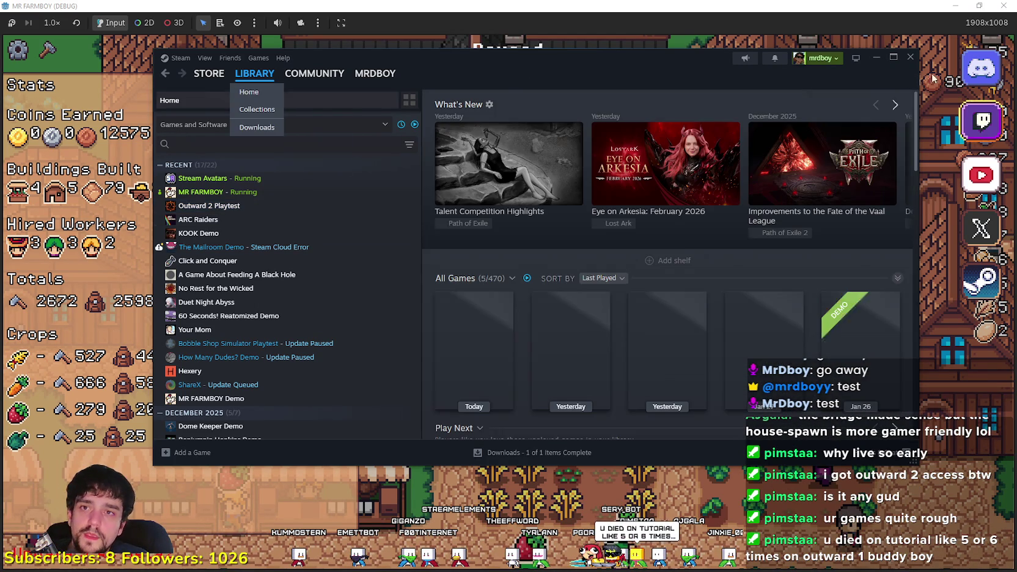
click(876, 58)
click(507, 196)
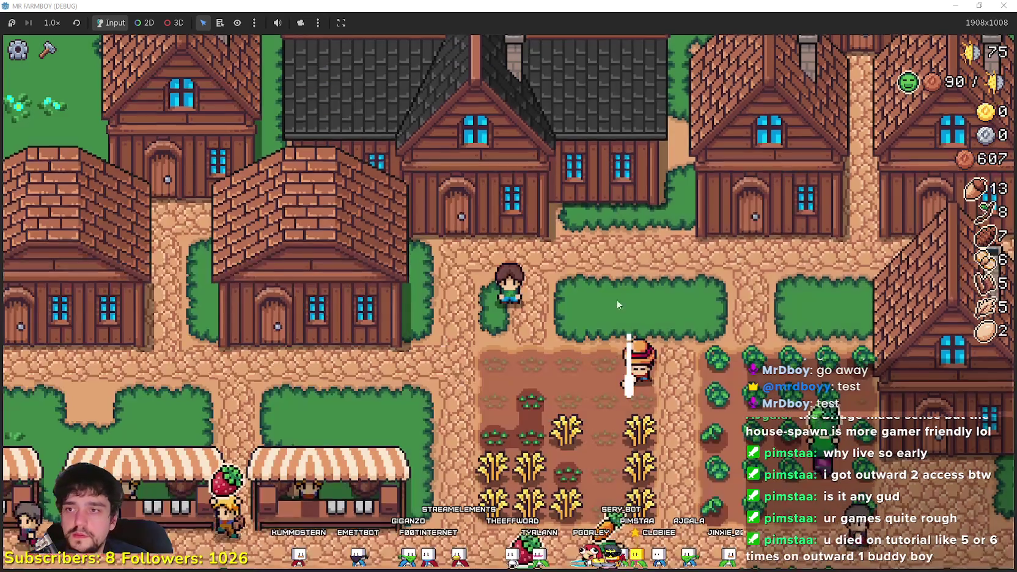
key(d)
key(s)
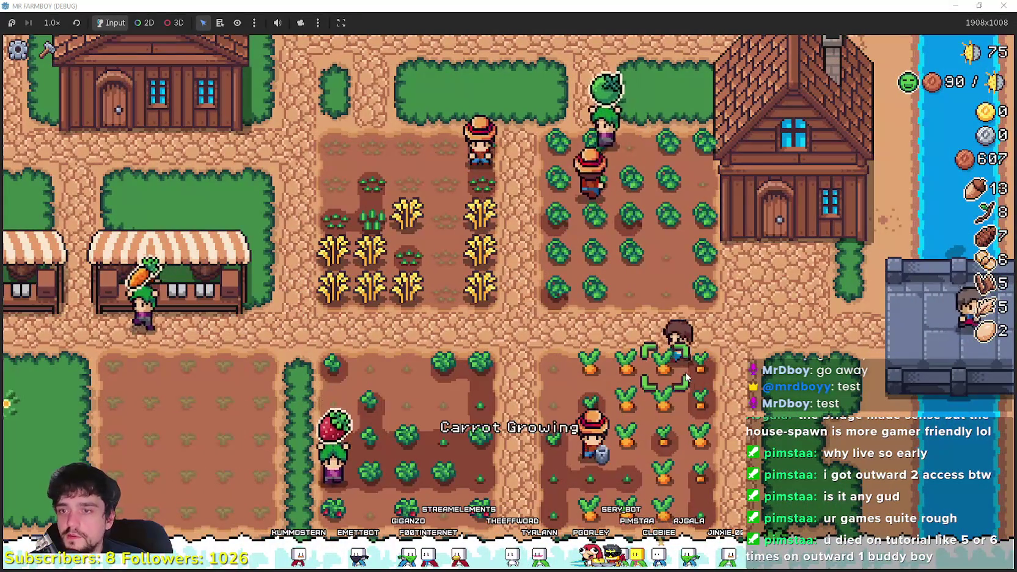
- Walk past the market stalls, through the wheat and cabbage fields, down toward the carrots
key(a)
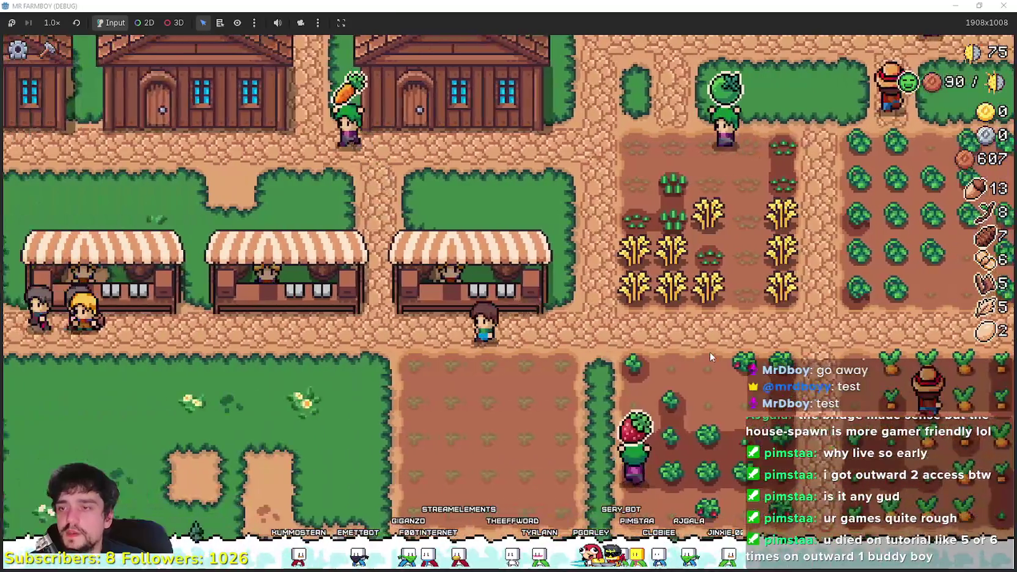
key(d)
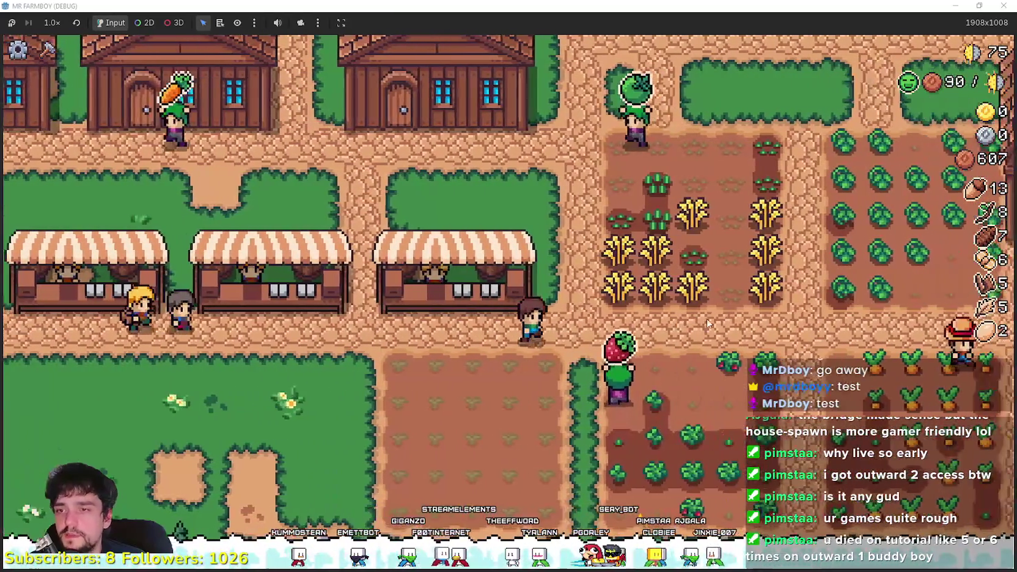
key(w)
key(w)
key(d)
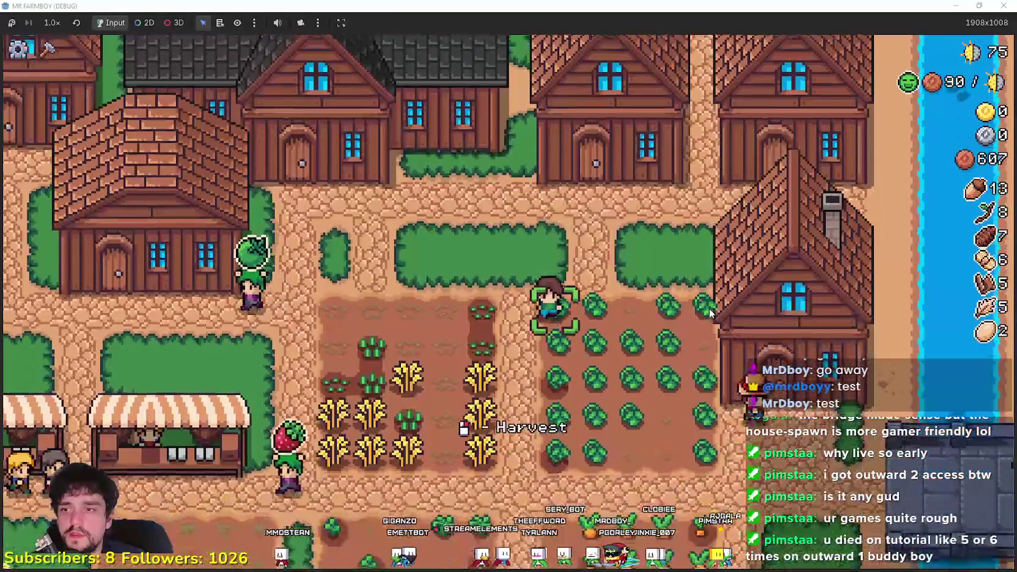
key(d)
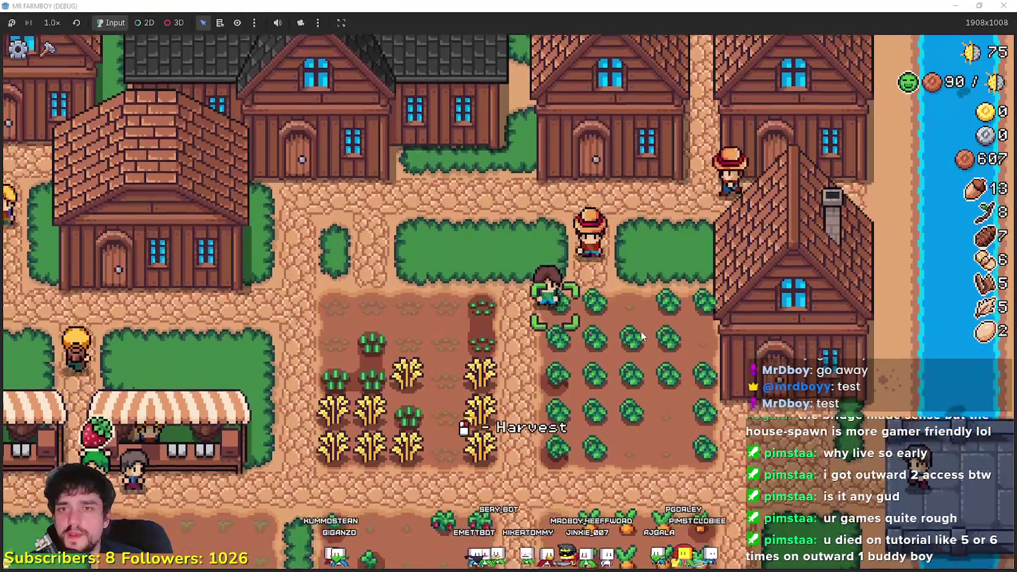
key(a)
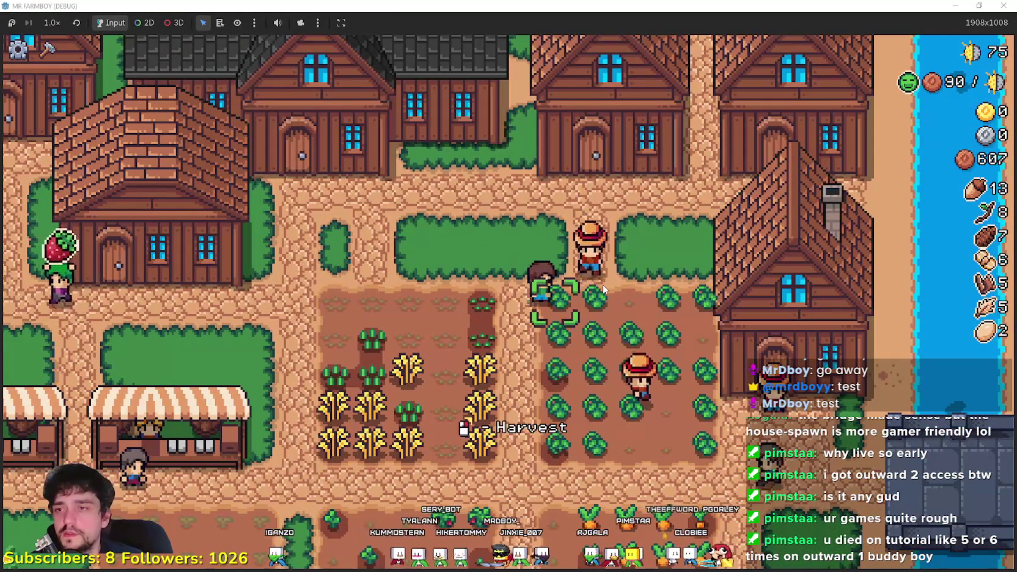
key(s)
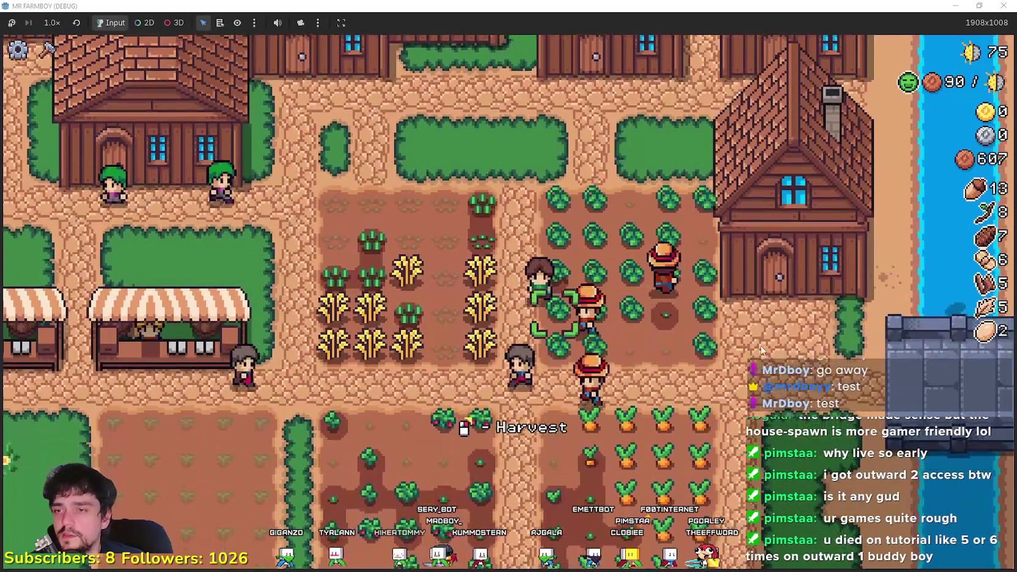
key(s)
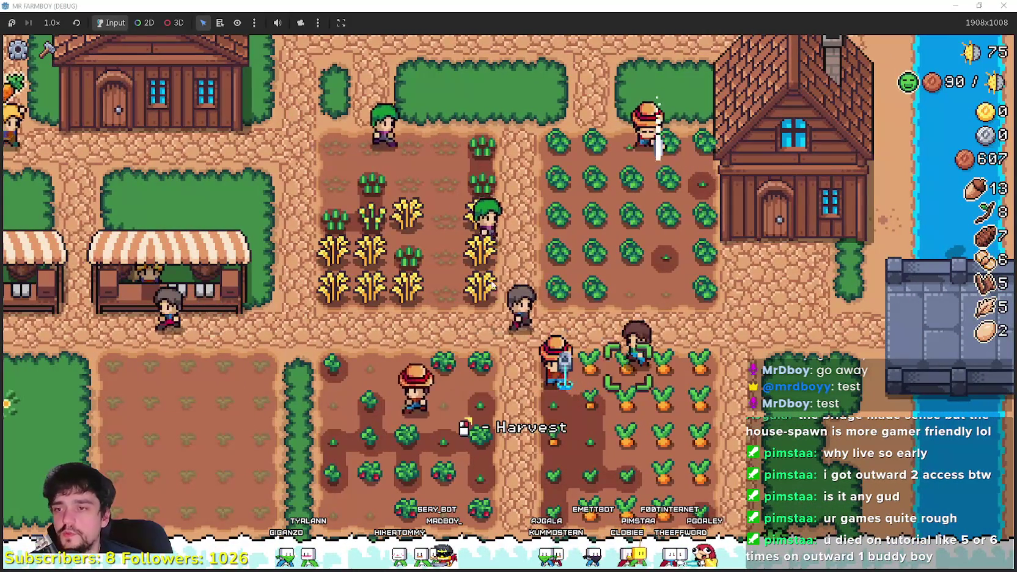
key(a)
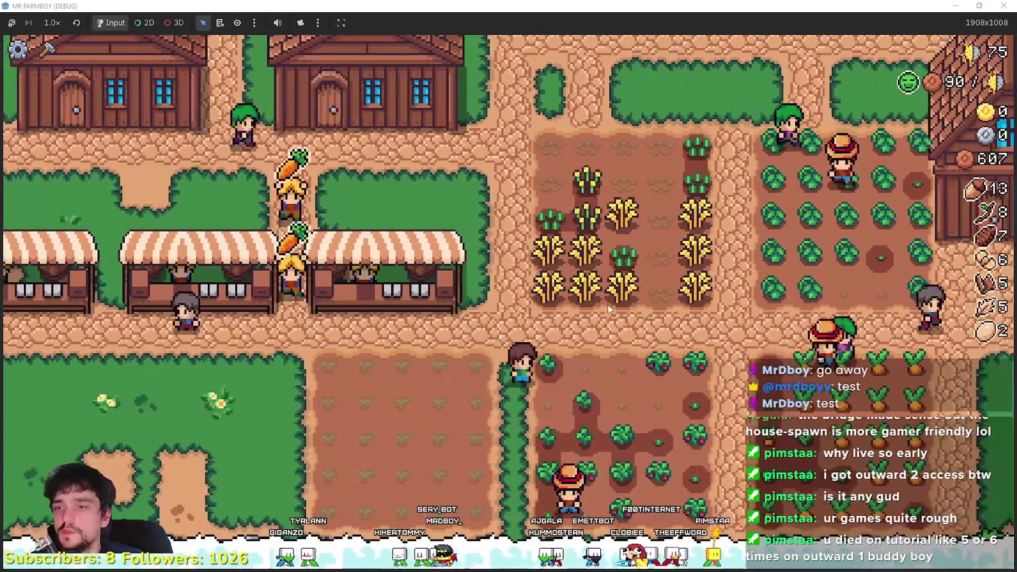
- Pick the road tile from Crafting, then cancel the placement
key(c)
click(38, 214)
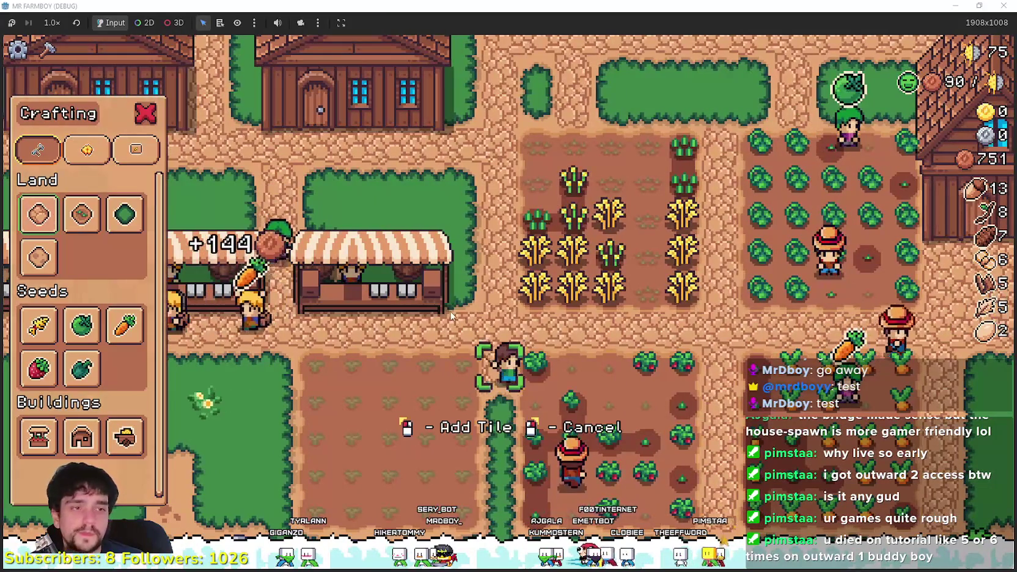
key(s)
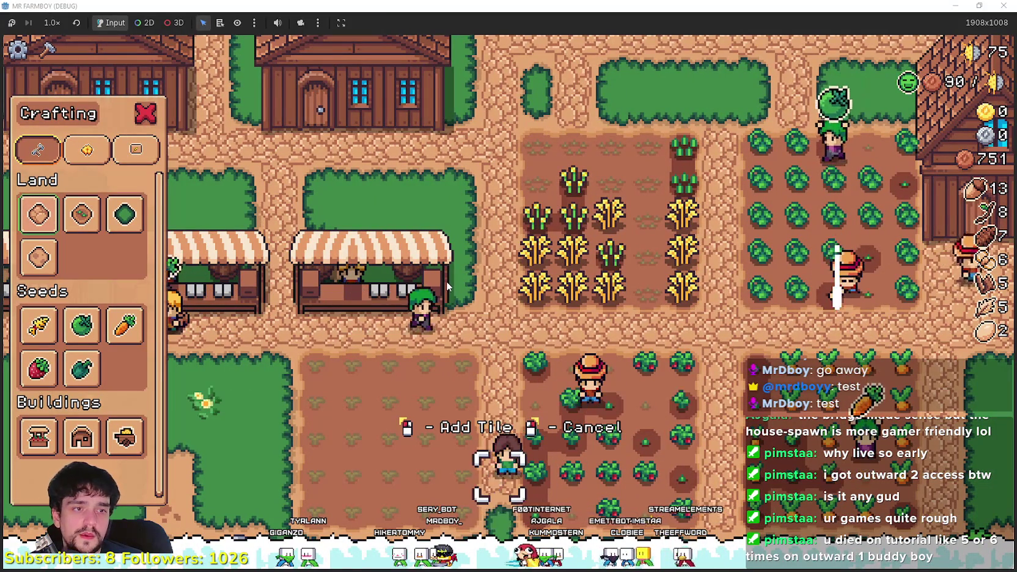
key(w)
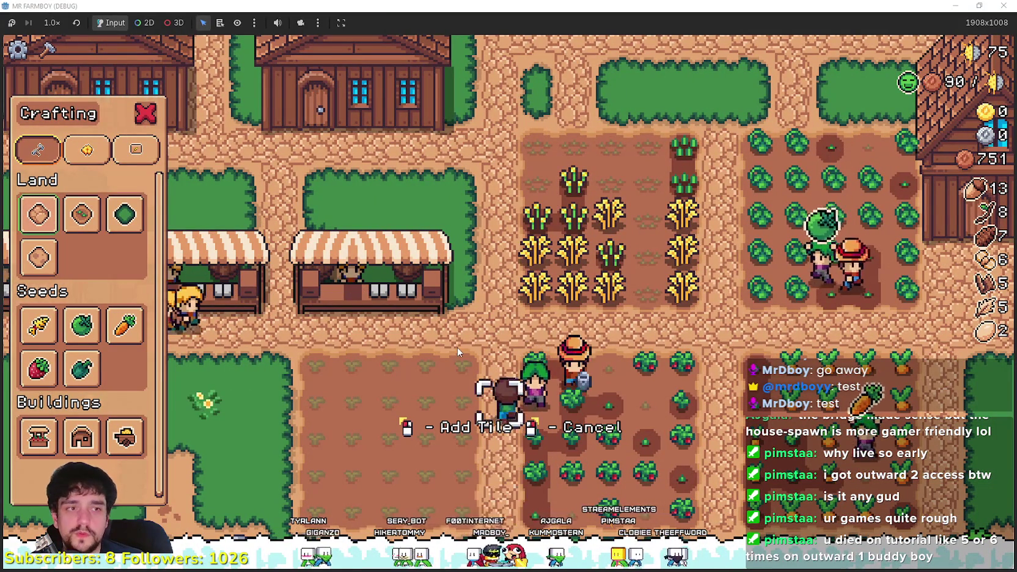
right_click(458, 346)
- Move onto the empty lower plot, select the first land tile in Crafting, then close it
key(s)
key(a)
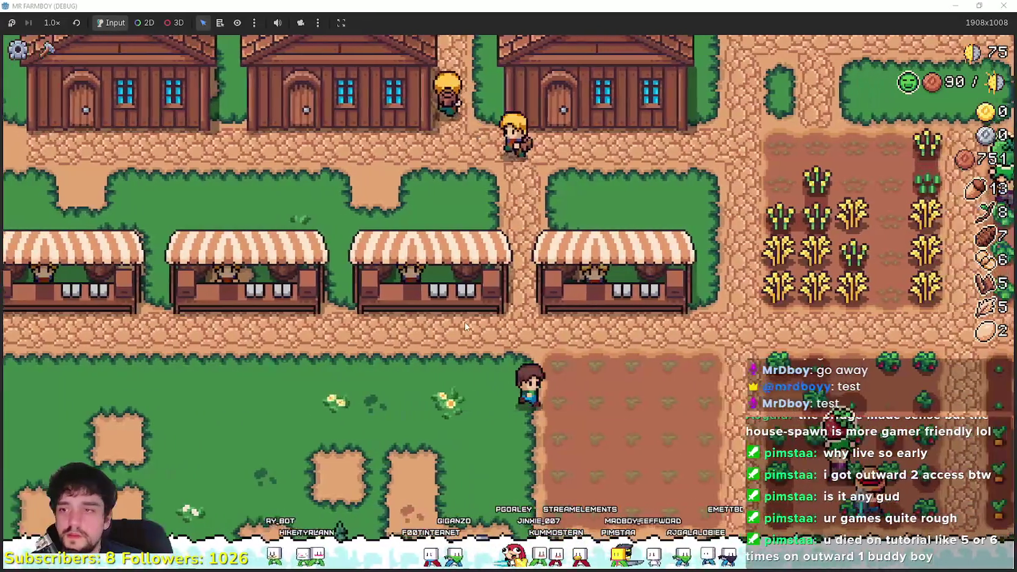
key(c)
click(38, 214)
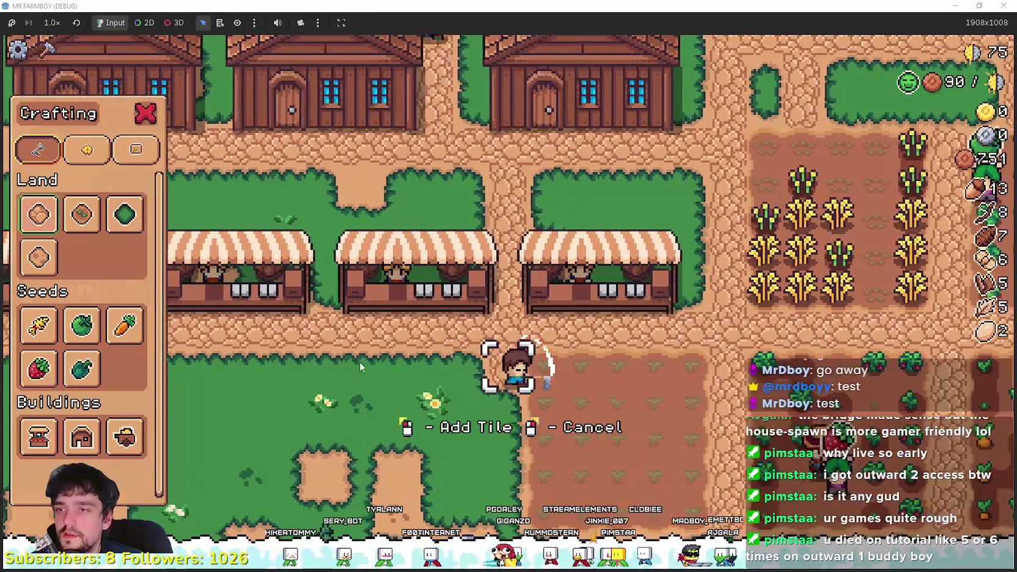
key(s)
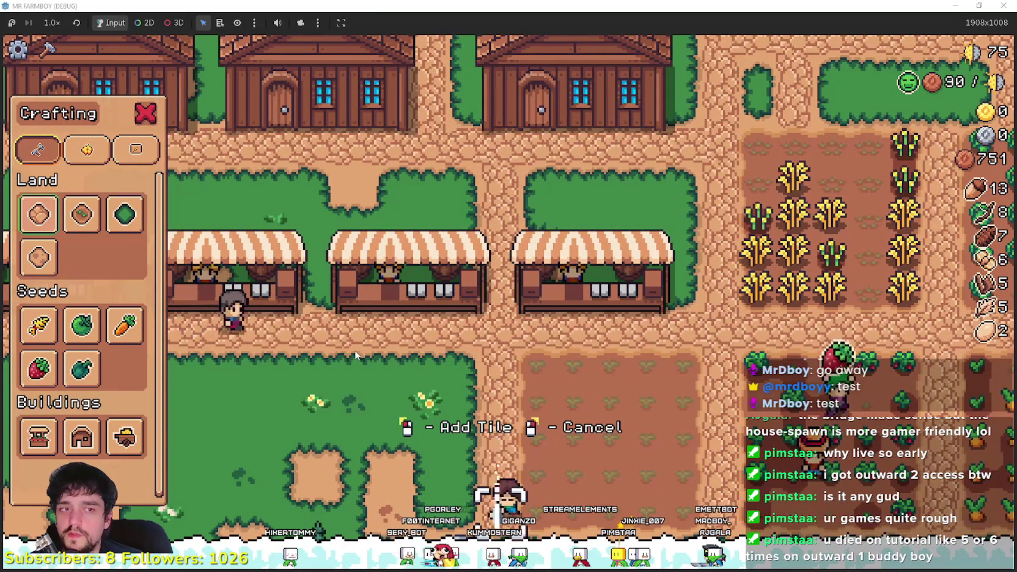
key(c)
key(d)
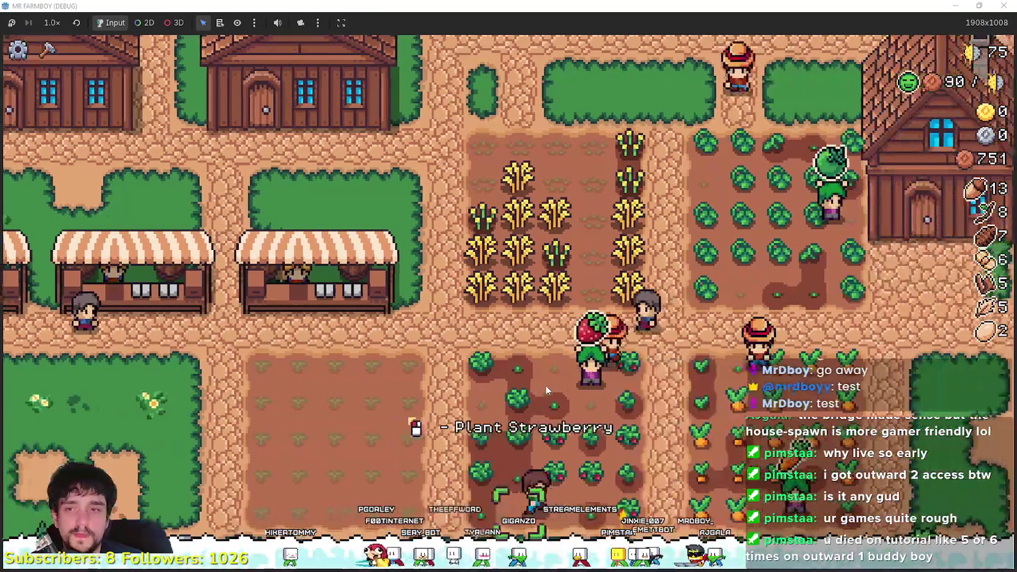
- Harvest wheat by the houses, then walk through the market back up to the houses
key(w)
key(a)
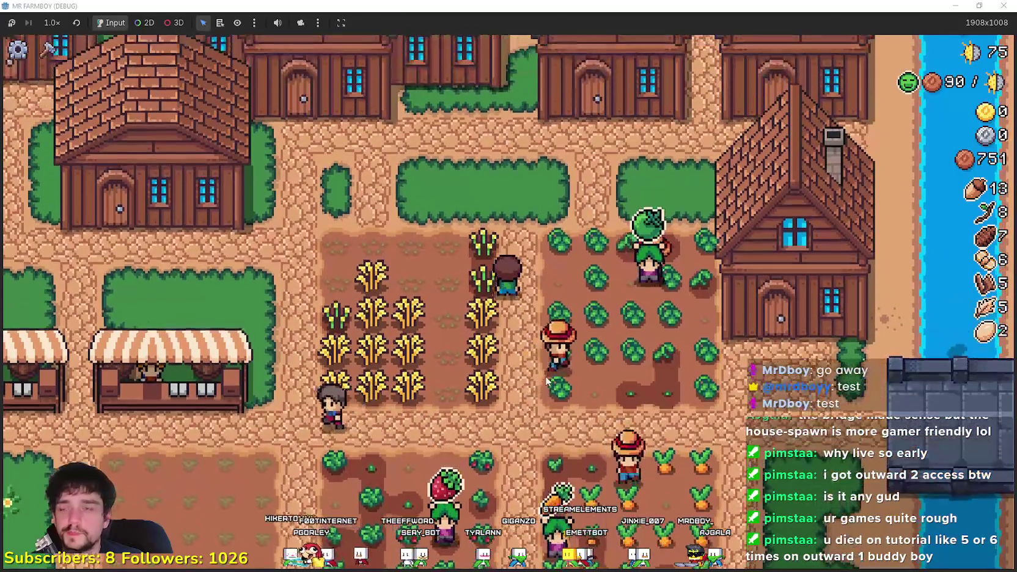
key(s)
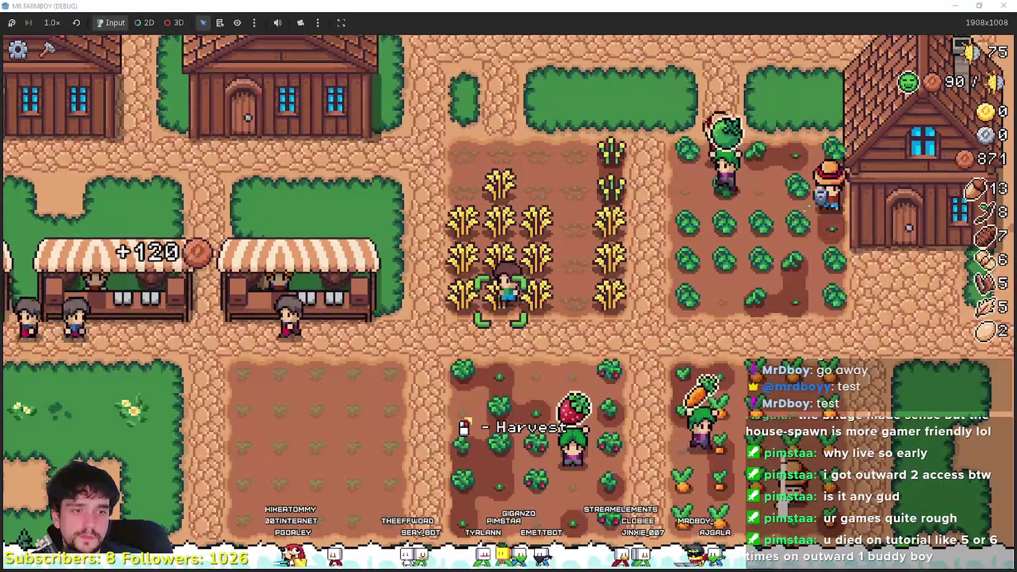
key(a)
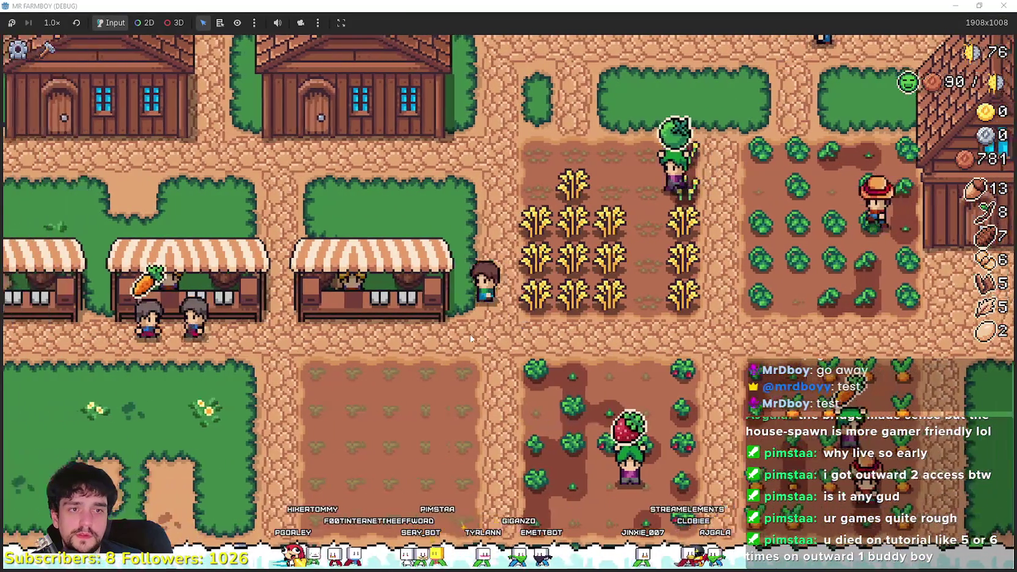
key(s)
key(a)
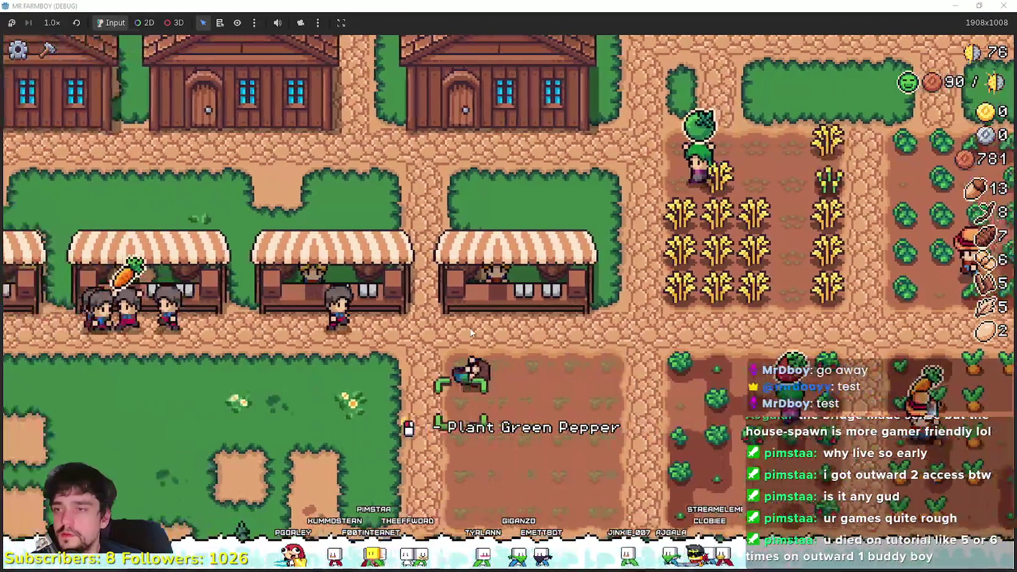
key(w)
key(w)
key(a)
key(w)
- Collect acorns and items along the forest's dirt path, then return to the market path
key(a)
key(a)
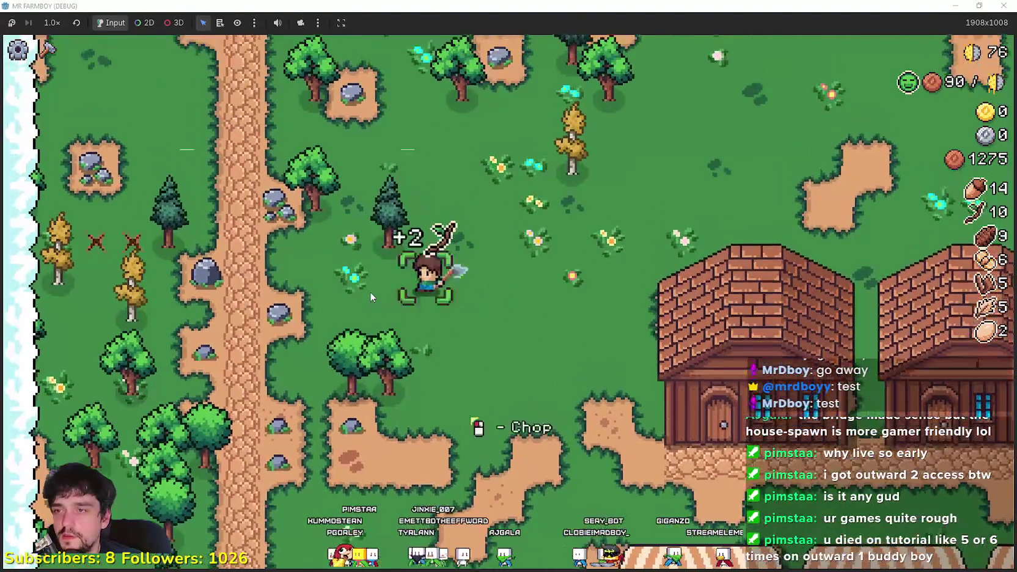
key(s)
key(s)
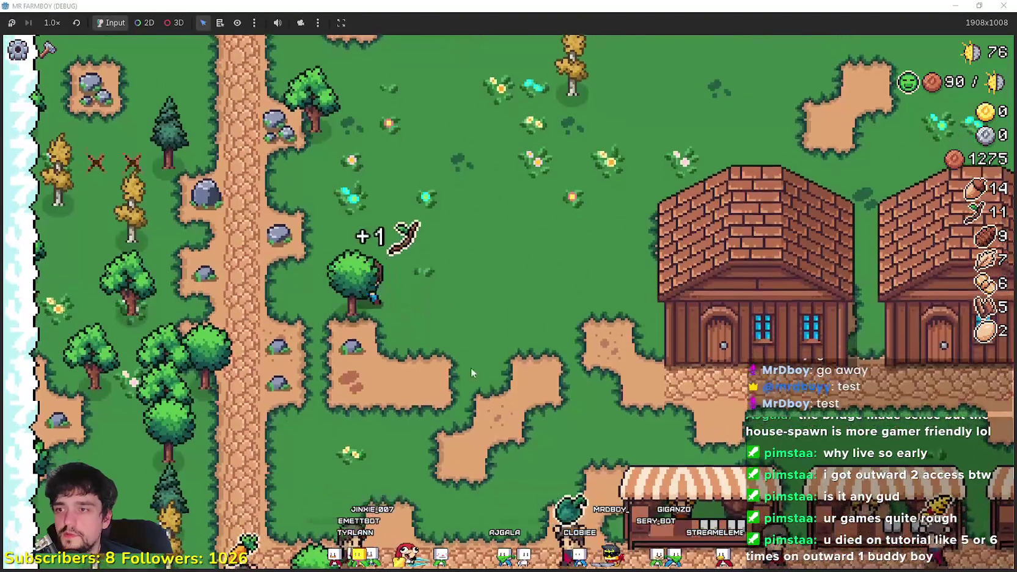
key(a)
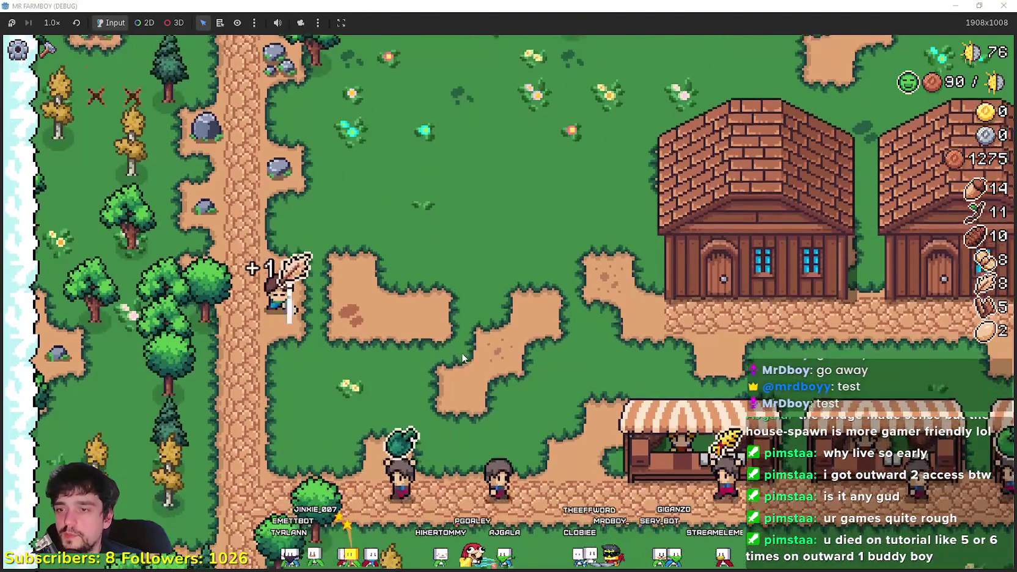
key(d)
key(s)
- Choose House in Crafting and place two houses beside the market
key(c)
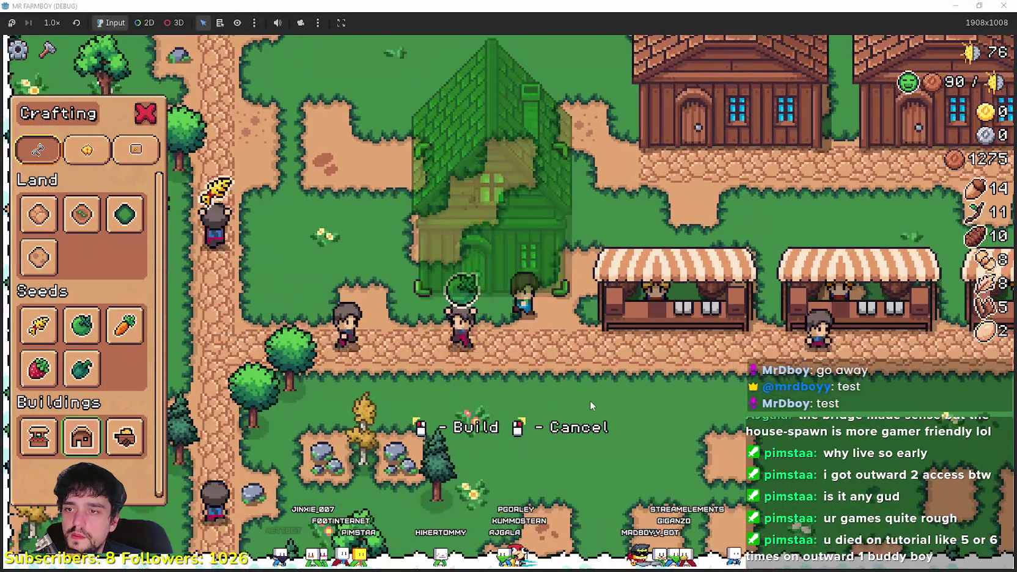
scroll(590, 401, down, 3)
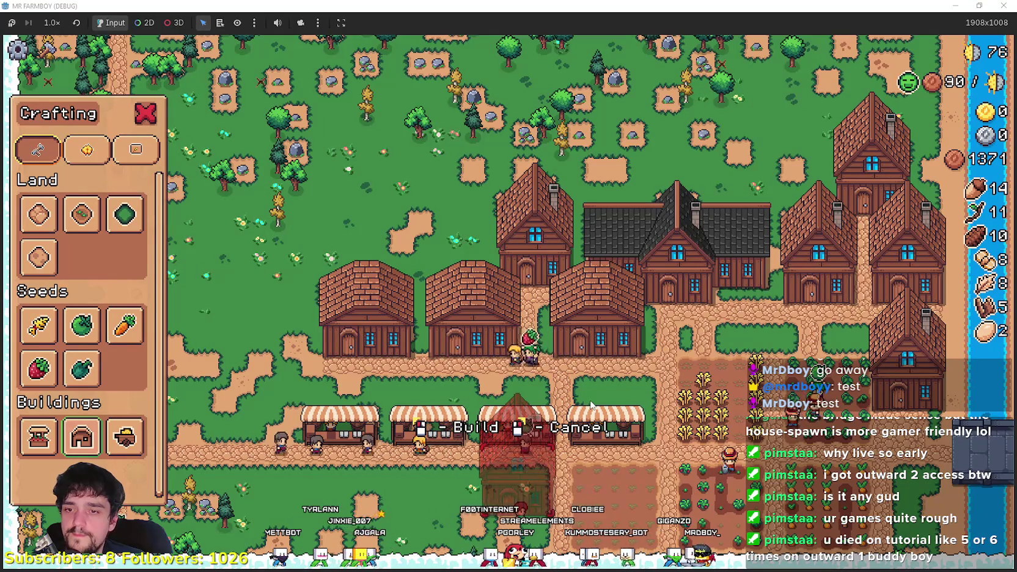
scroll(588, 401, up, 3)
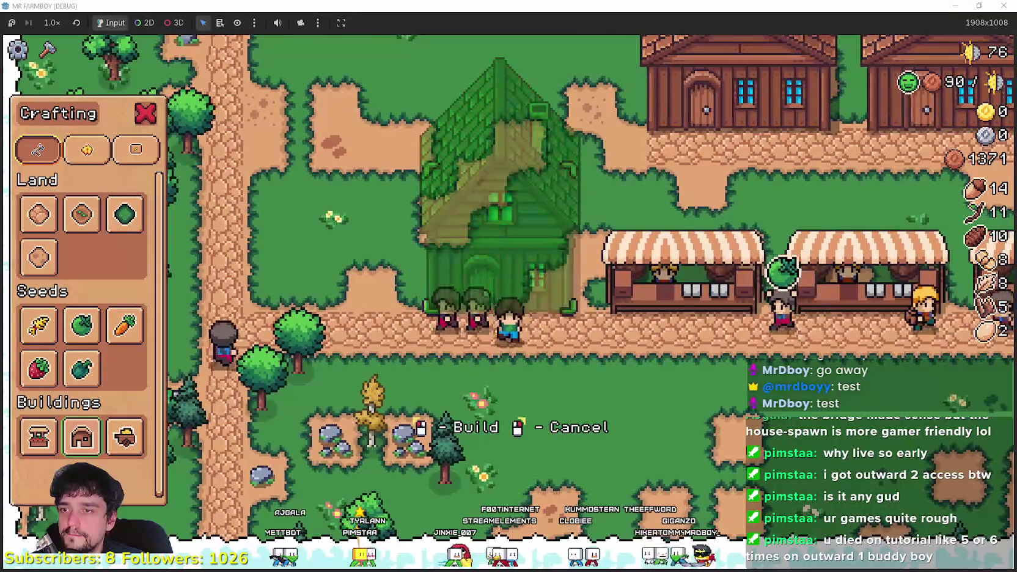
click(727, 439)
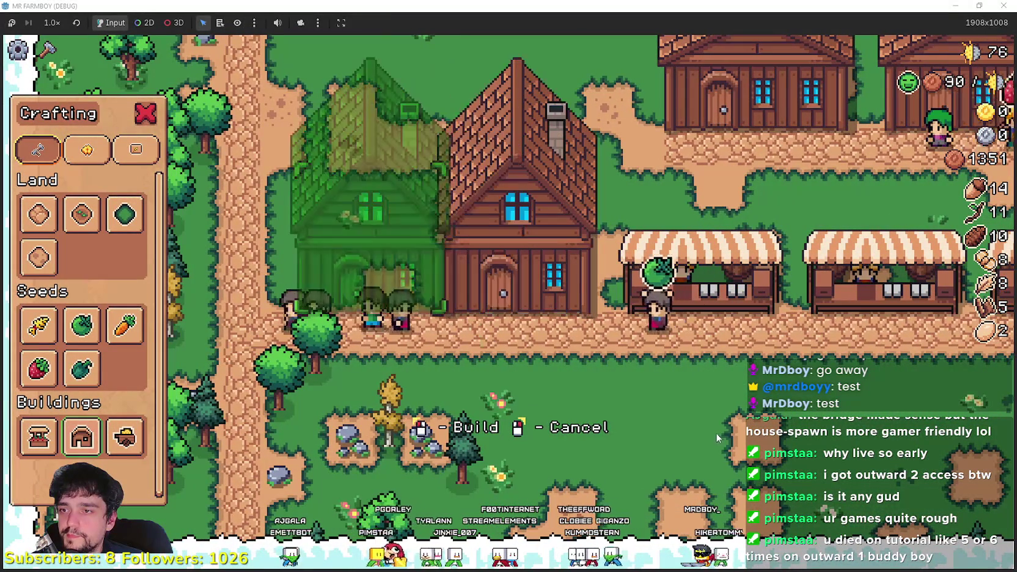
click(712, 432)
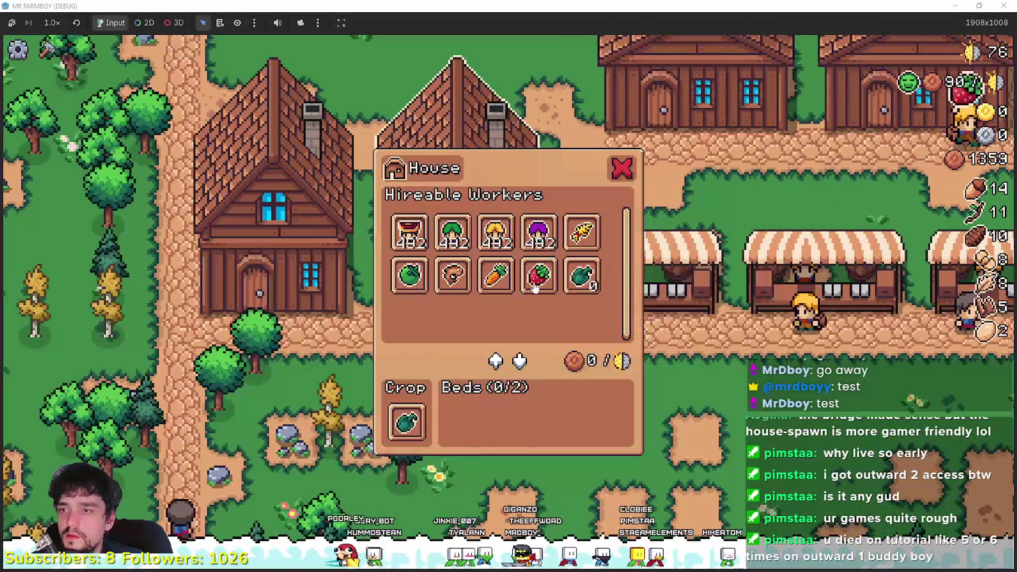
- Hire a farmer into the new house, dropping coins to 759, then head for the market
click(409, 234)
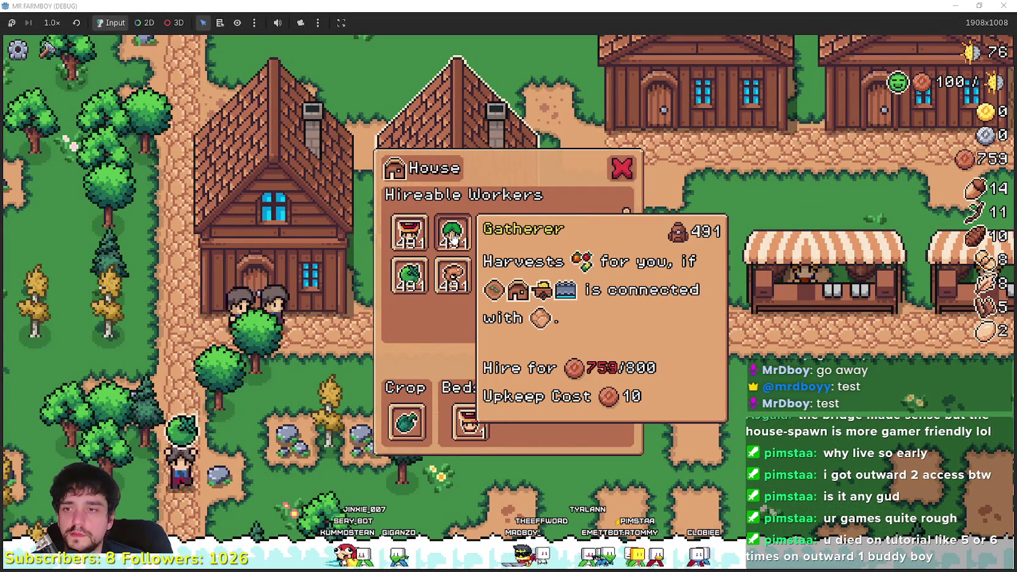
key(d)
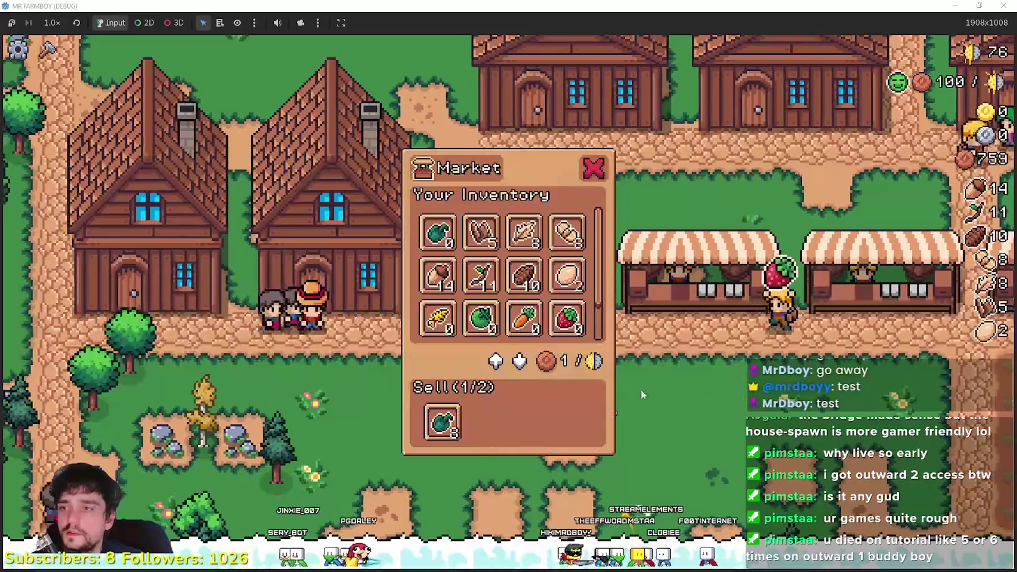
- Check another market stall's inventory, then head to the farm
key(a)
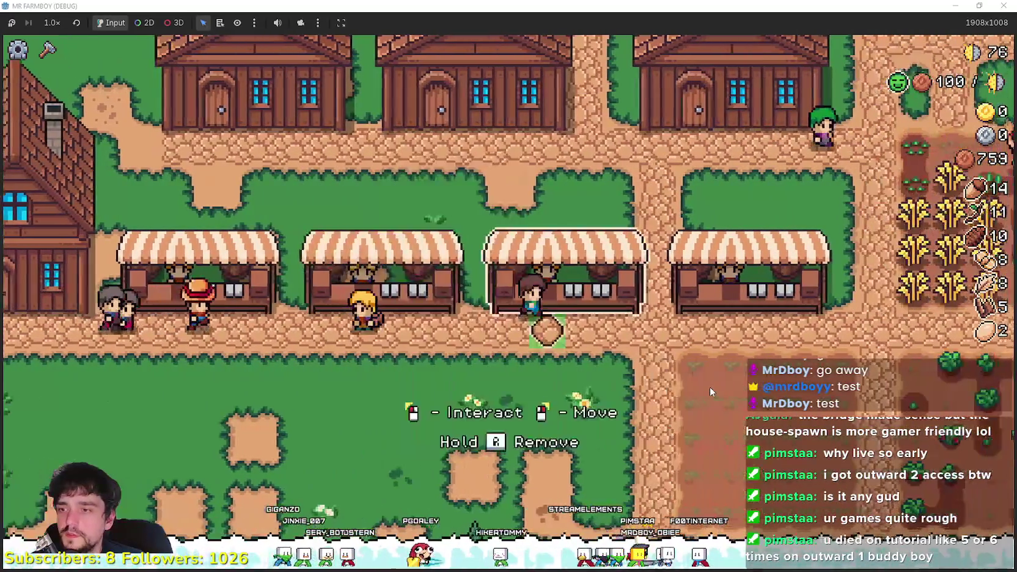
key(e)
key(d)
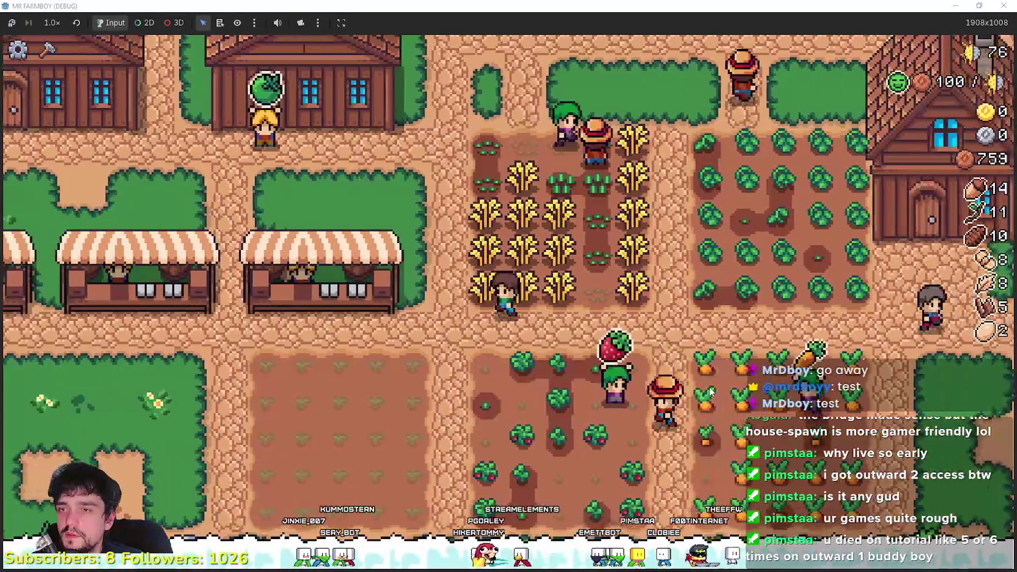
key(d)
- Harvest the ripe wheat and replant the emptied plot
click(710, 385)
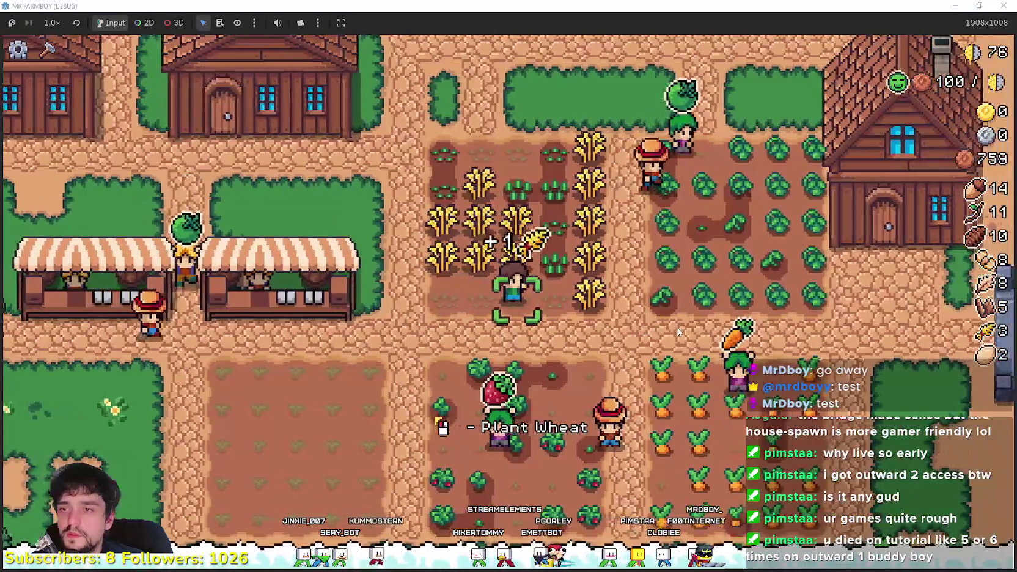
key(s)
key(a)
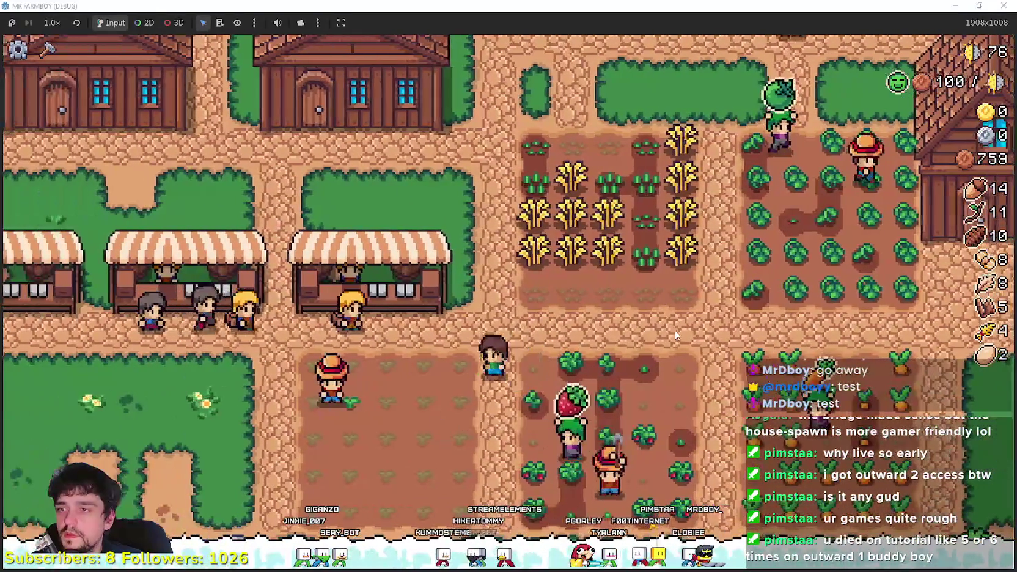
key(w)
key(d)
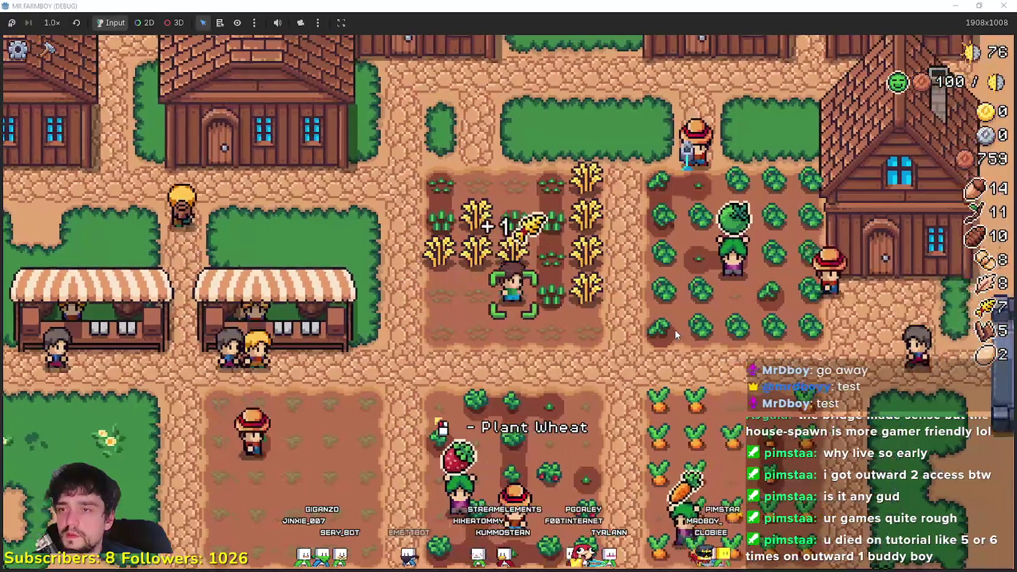
key(w)
key(a)
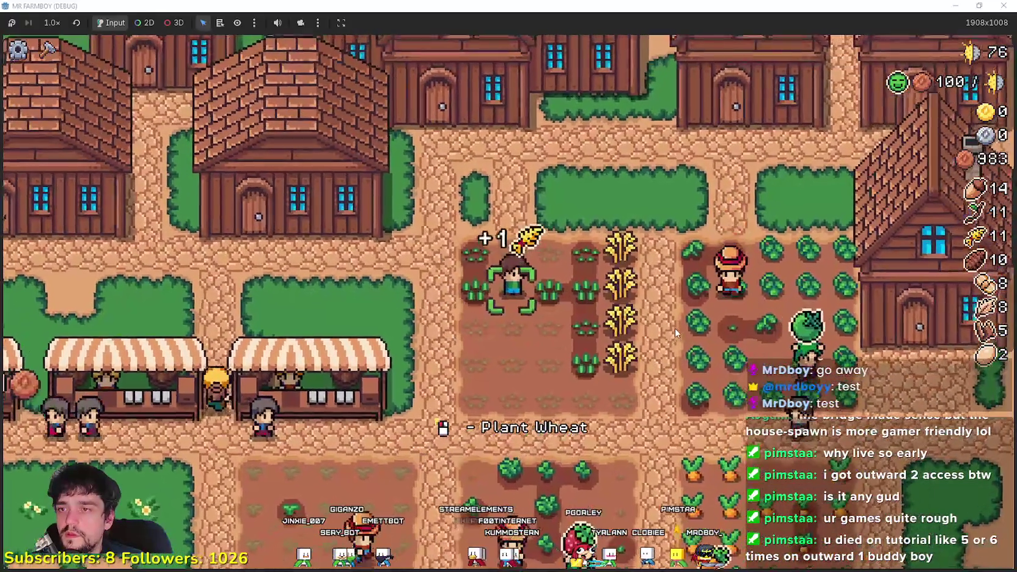
key(a)
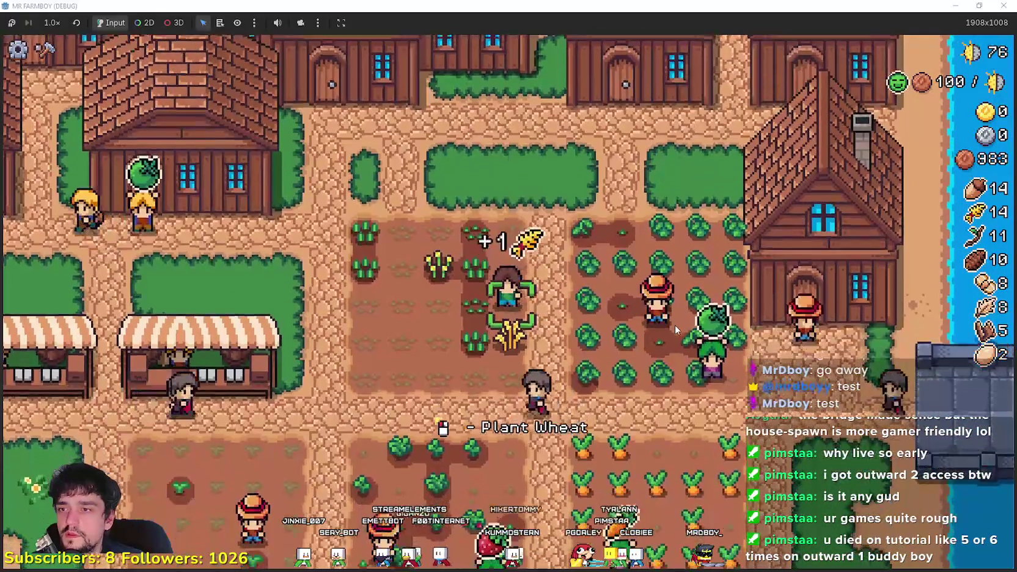
key(s)
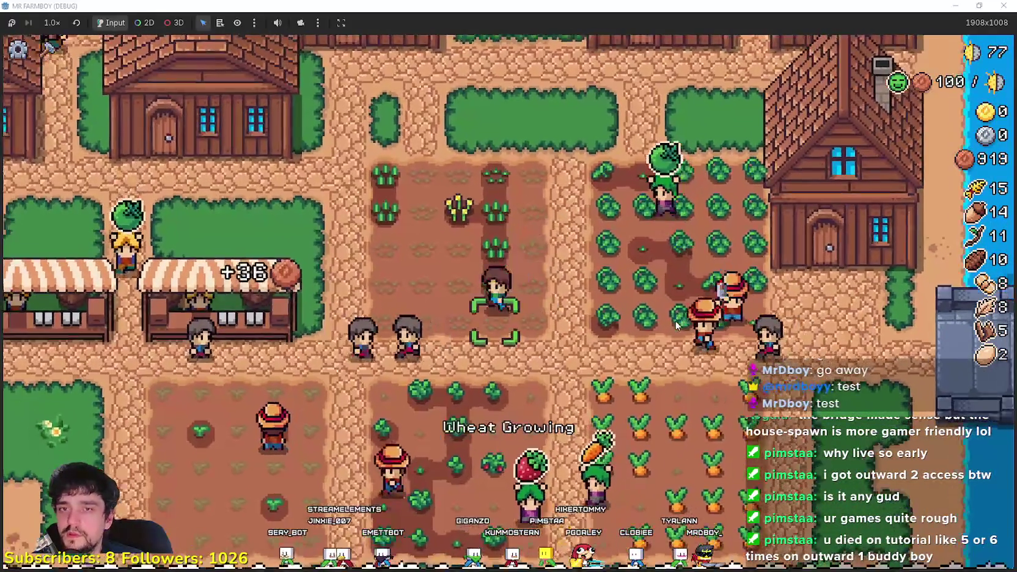
- Harvest a carrot and set carrots as the item to sell at the market stall
key(a)
key(e)
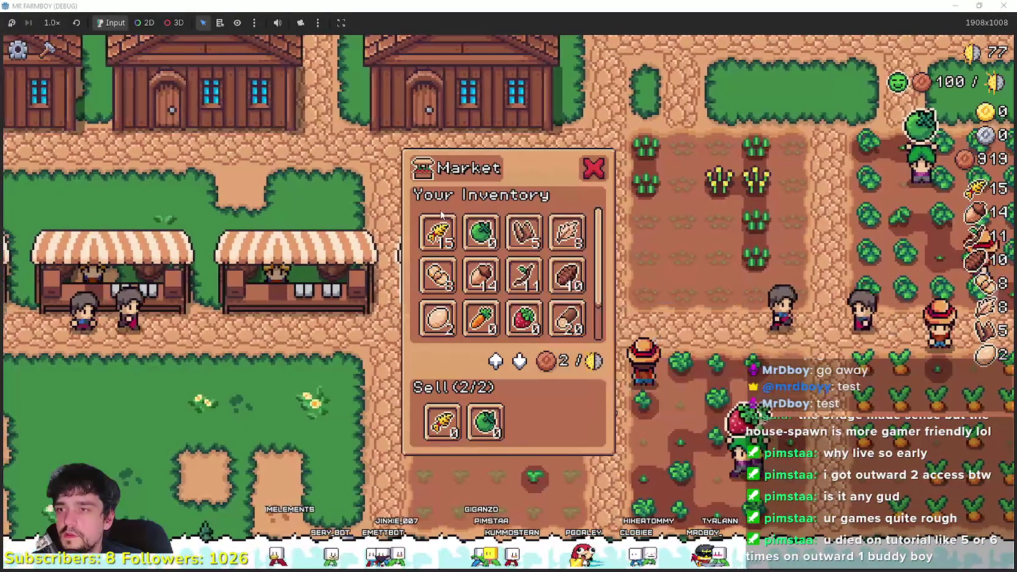
key(d)
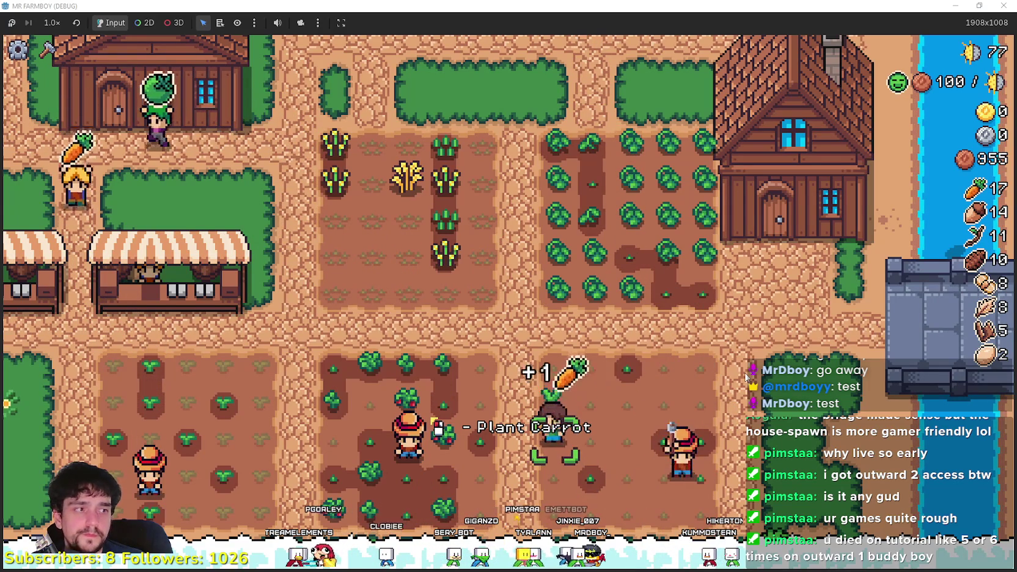
key(a)
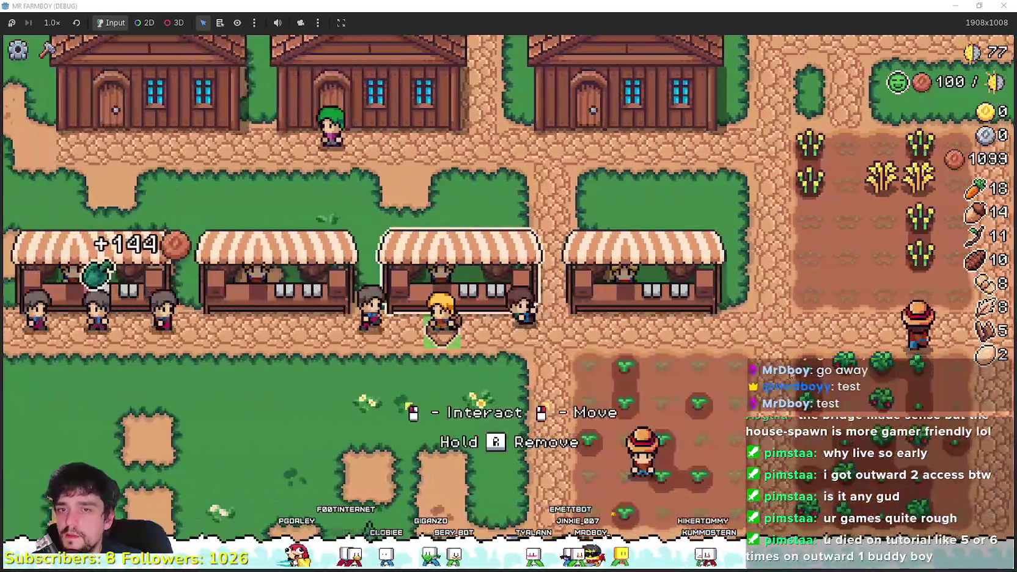
click(791, 374)
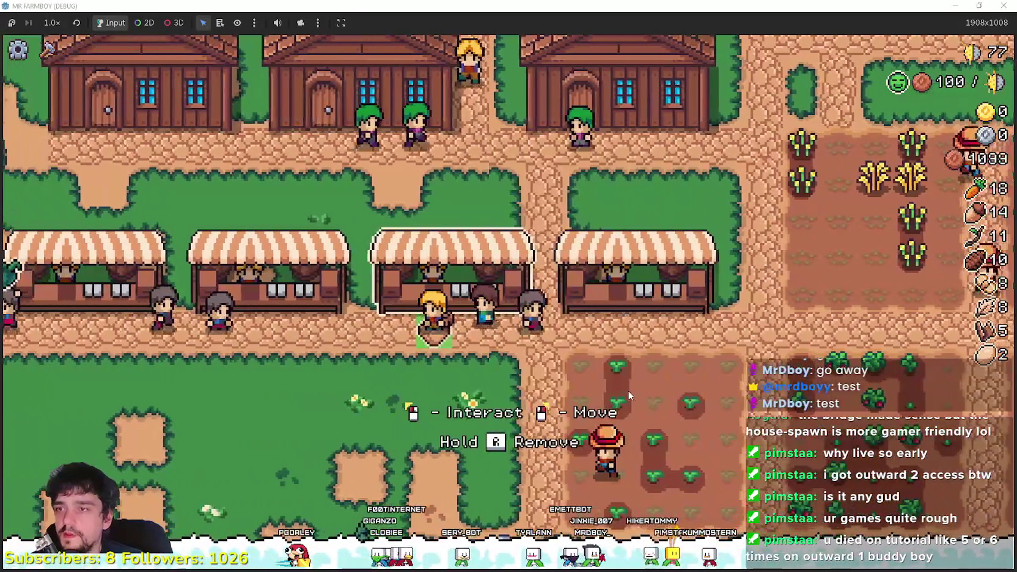
click(628, 391)
key(w)
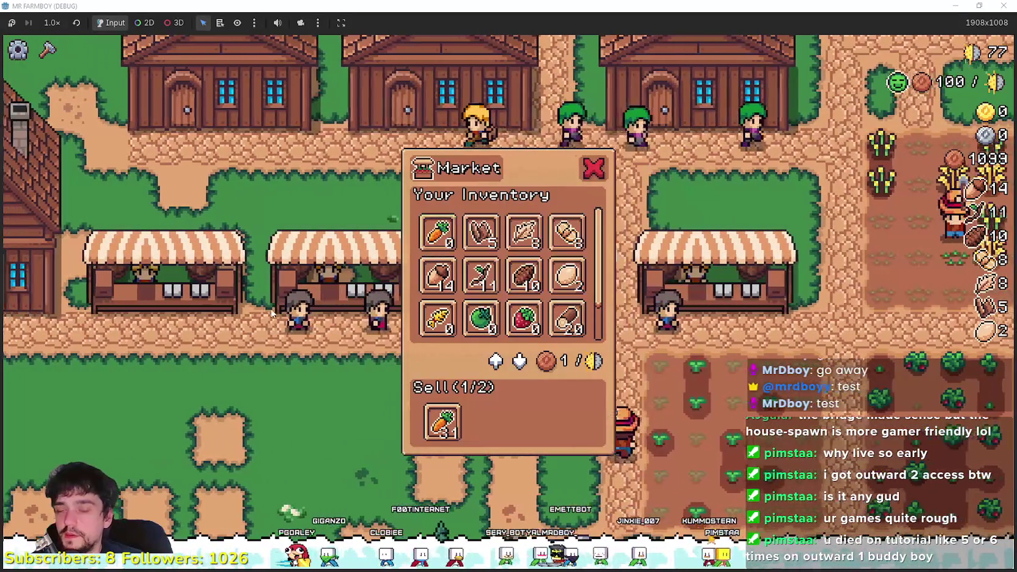
key(a)
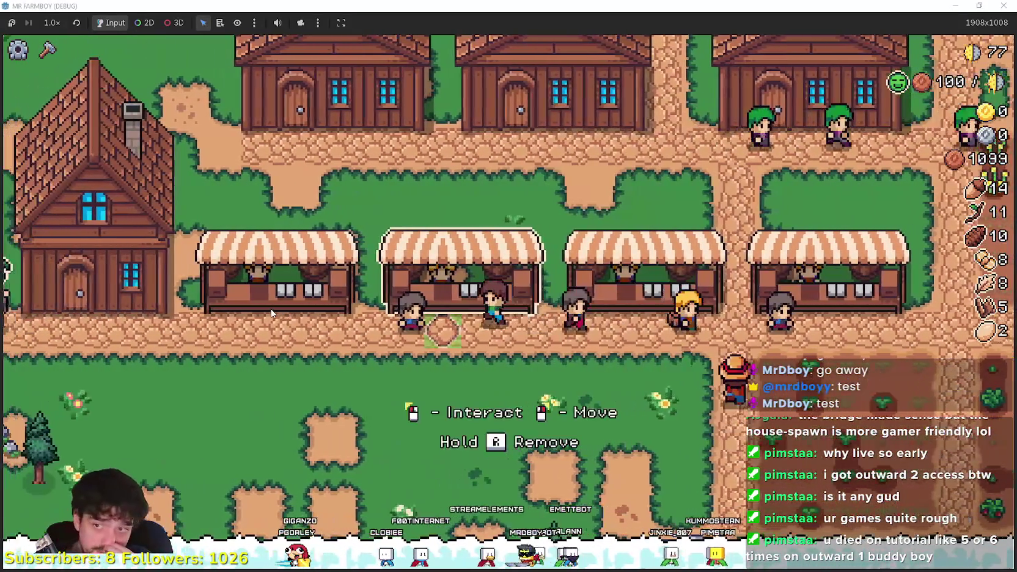
key(a)
key(s)
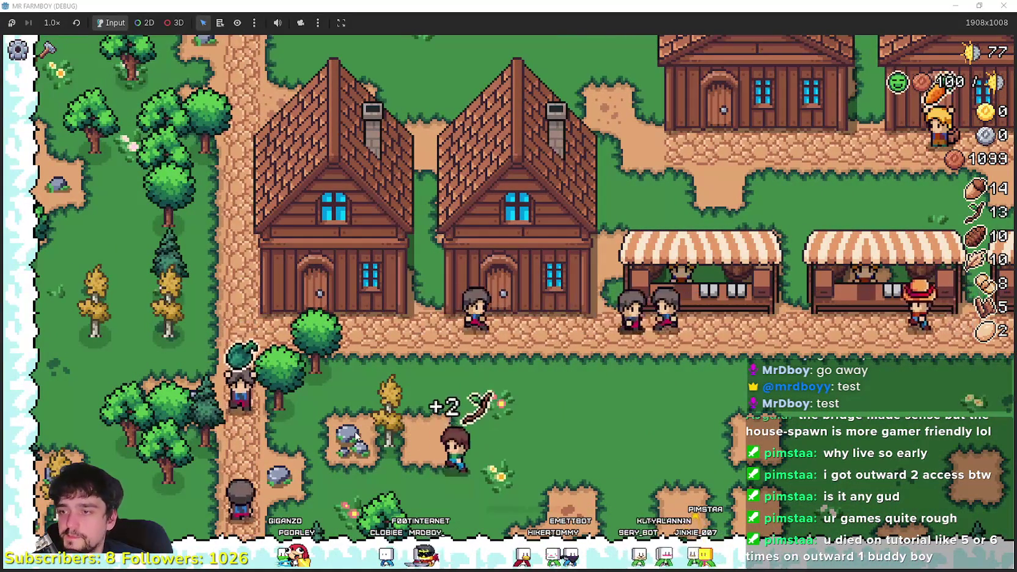
- Chop the trees at the village's left edge for wood, then open a house's hiring panel
key(a)
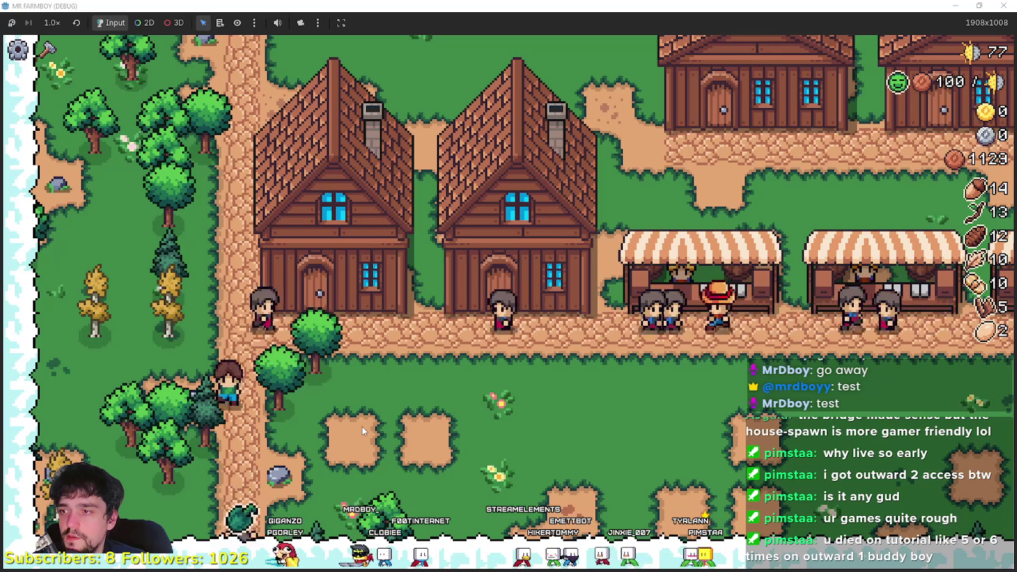
key(s)
key(a)
key(s)
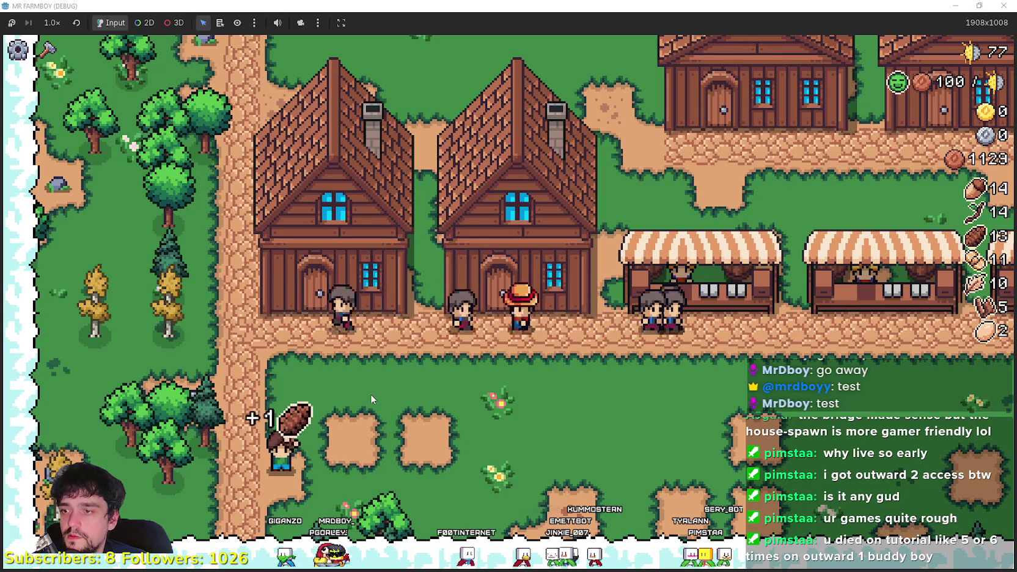
key(a)
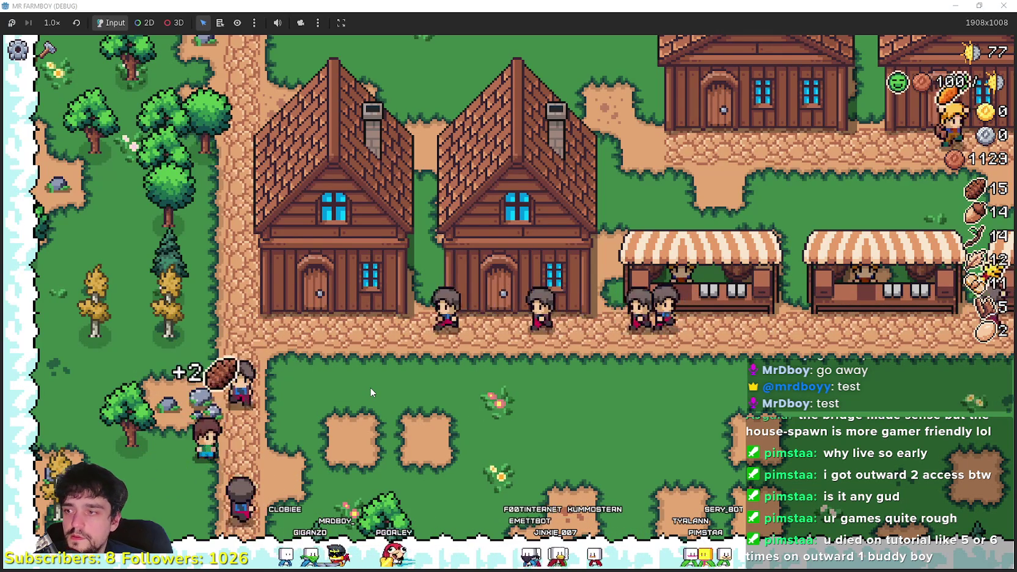
key(a)
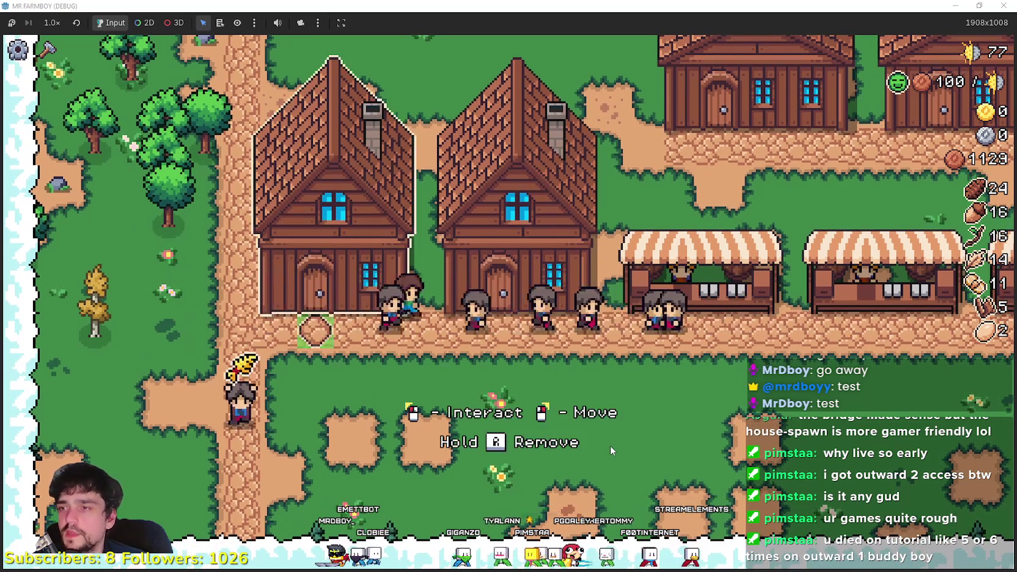
click(610, 442)
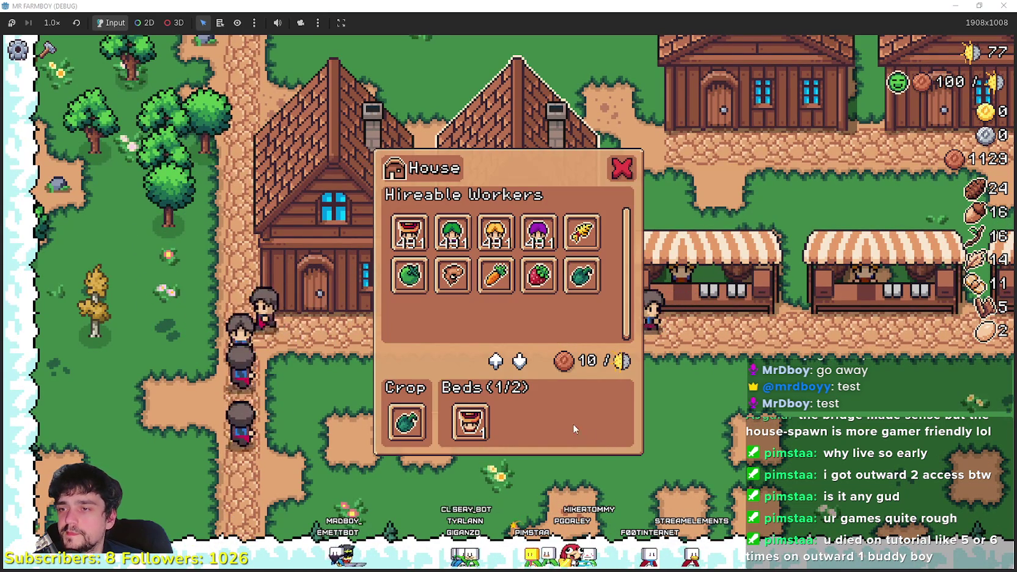
- Hire a gatherer into the empty bed, then carry a carrot to the market
click(453, 275)
key(Escape)
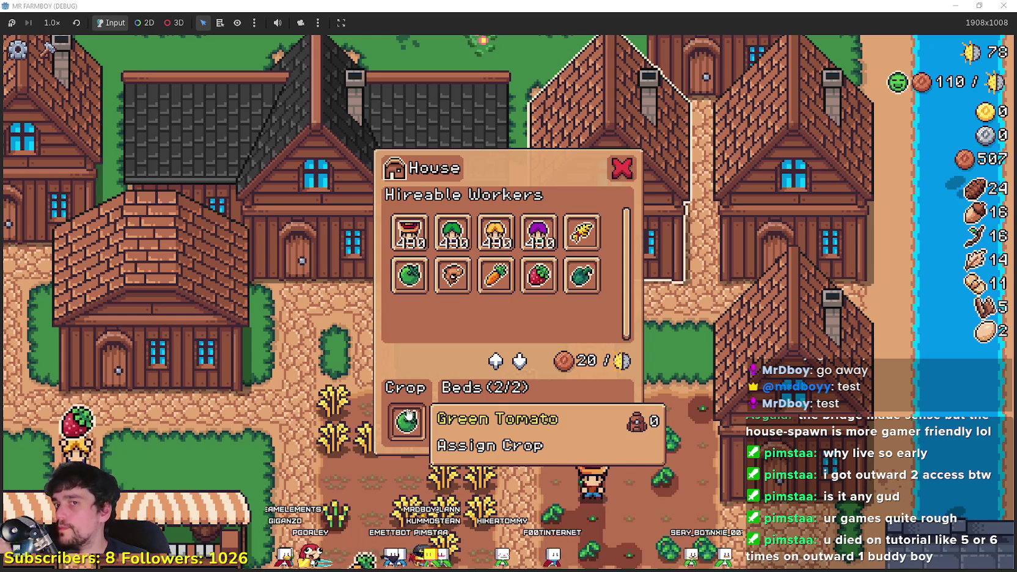
key(s)
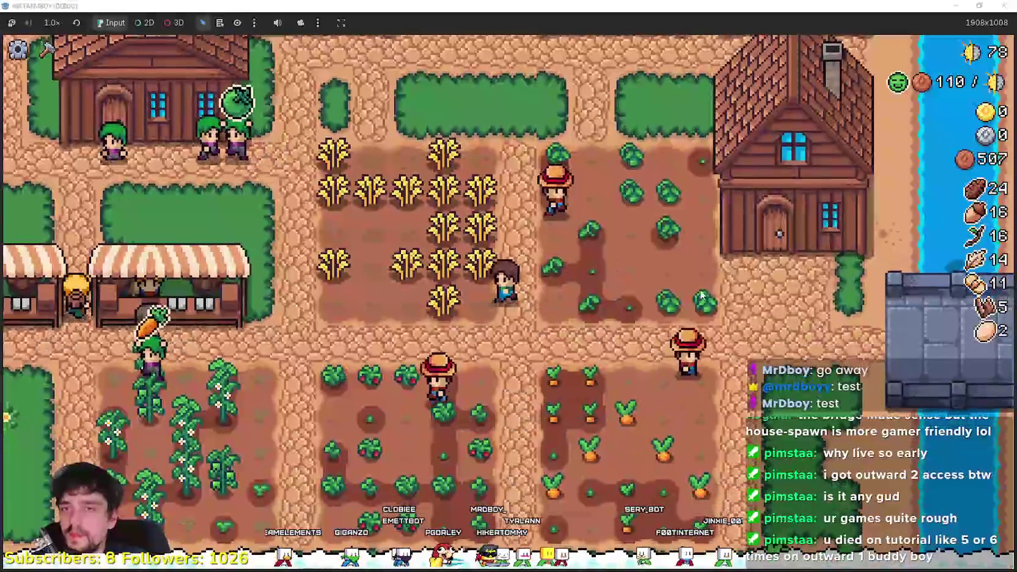
key(a)
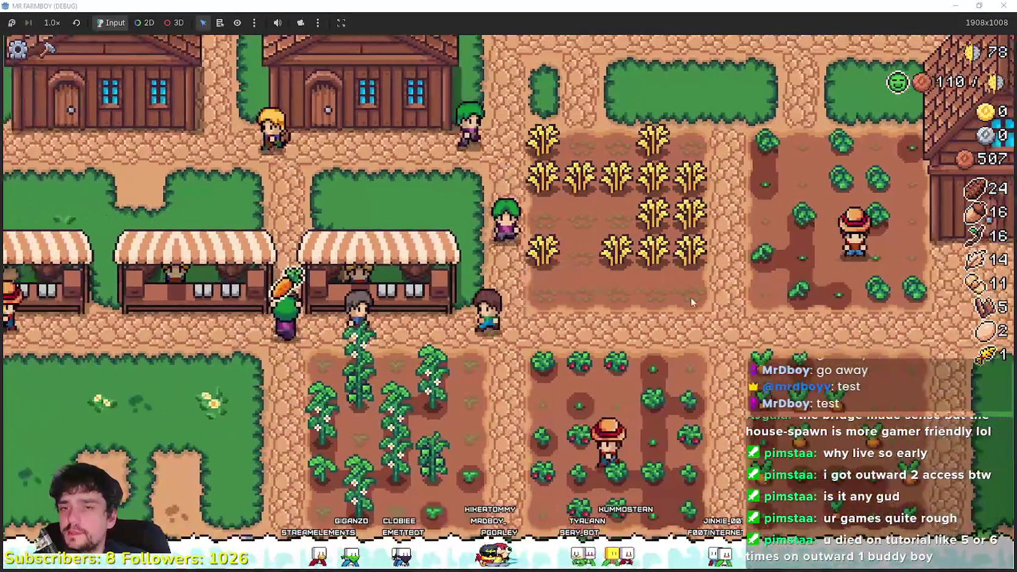
key(d)
key(w)
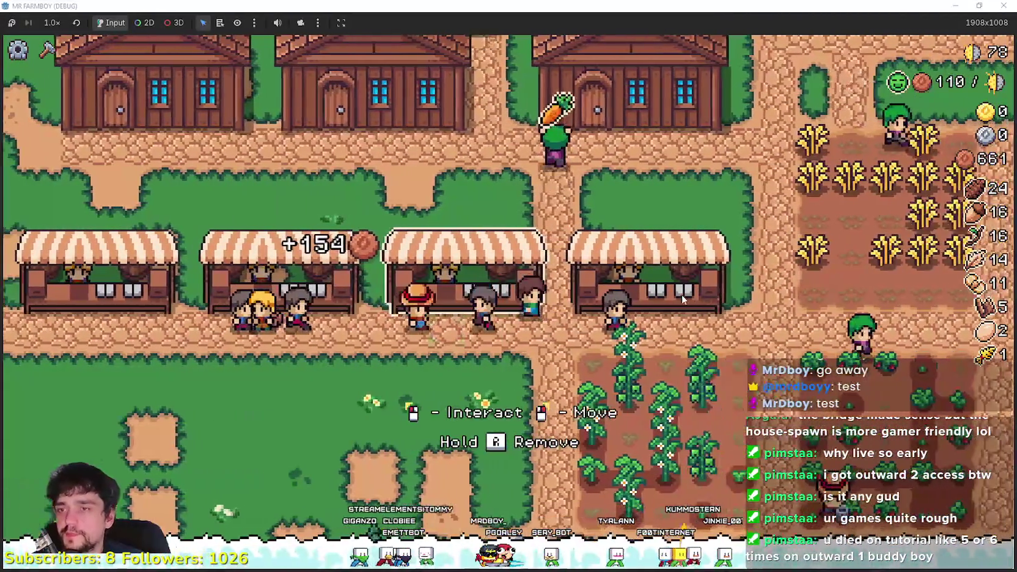
key(w)
key(a)
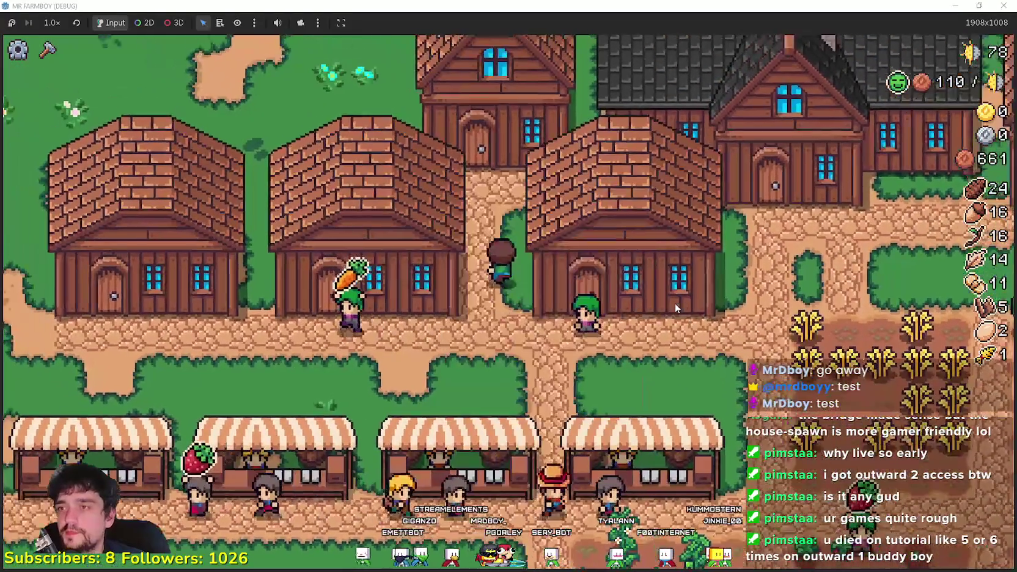
- Check one house's crop and the upper house's workers, then head into the crop field
click(675, 303)
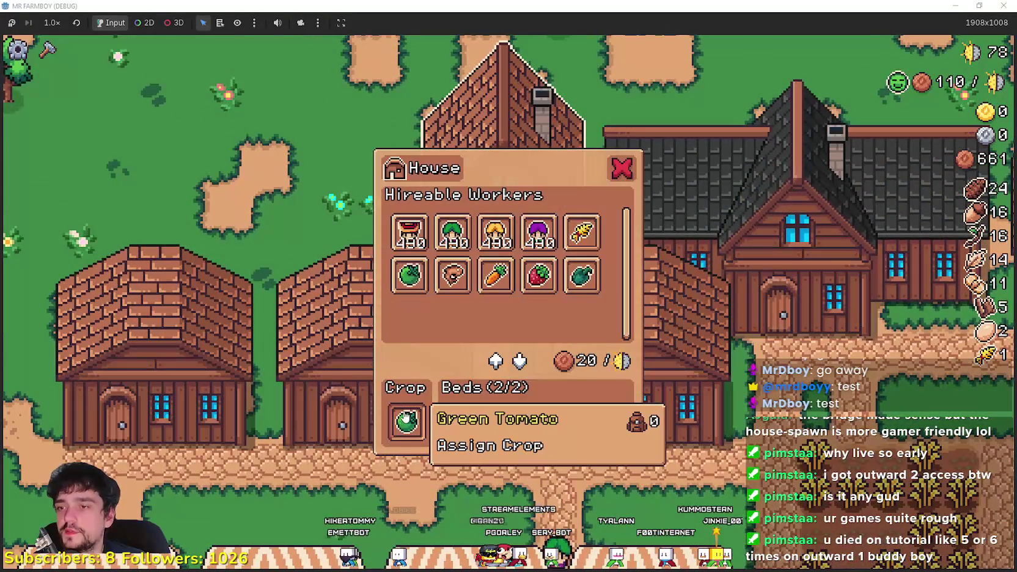
key(s)
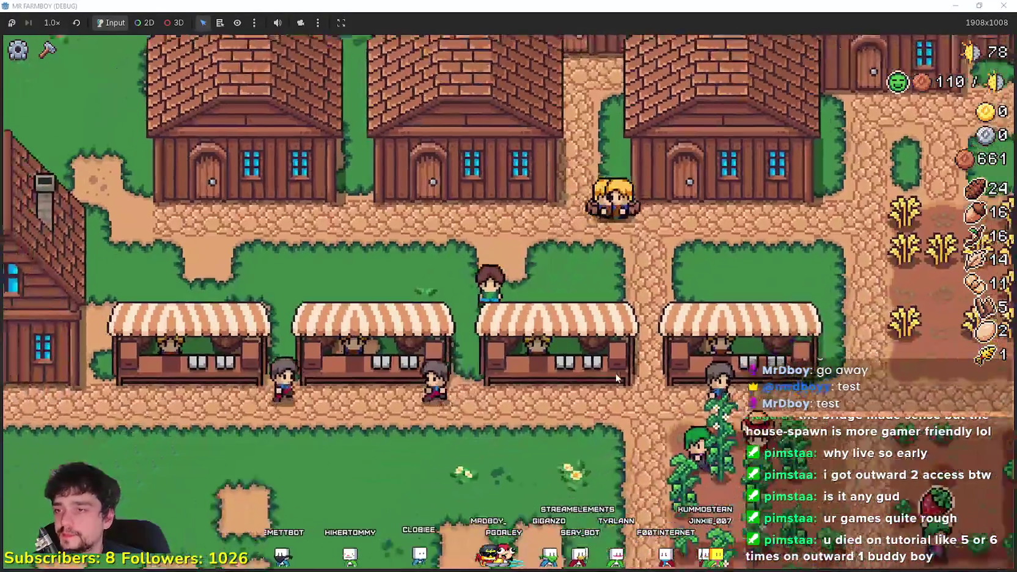
key(d)
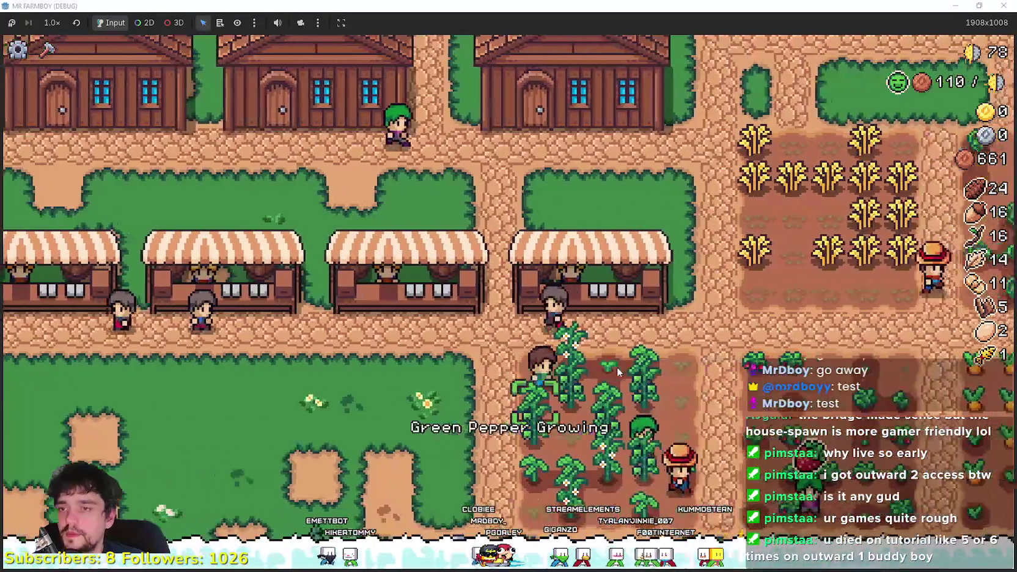
key(a)
key(w)
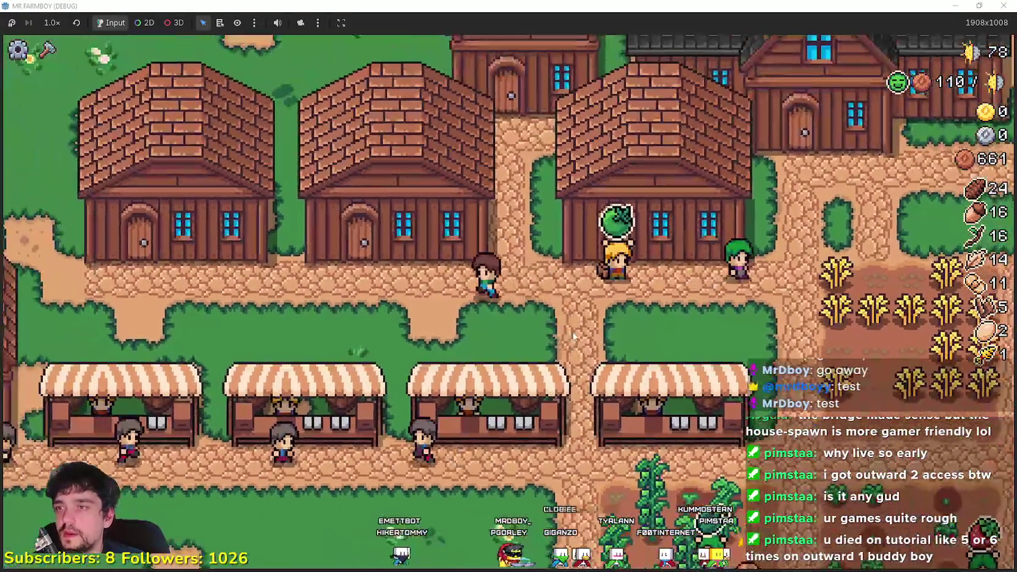
key(a)
key(w)
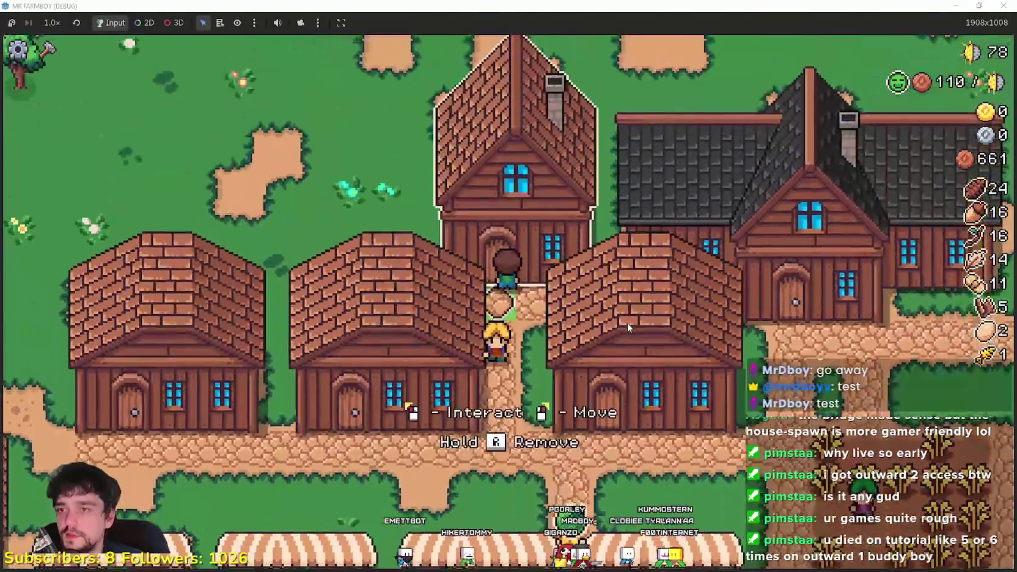
click(628, 324)
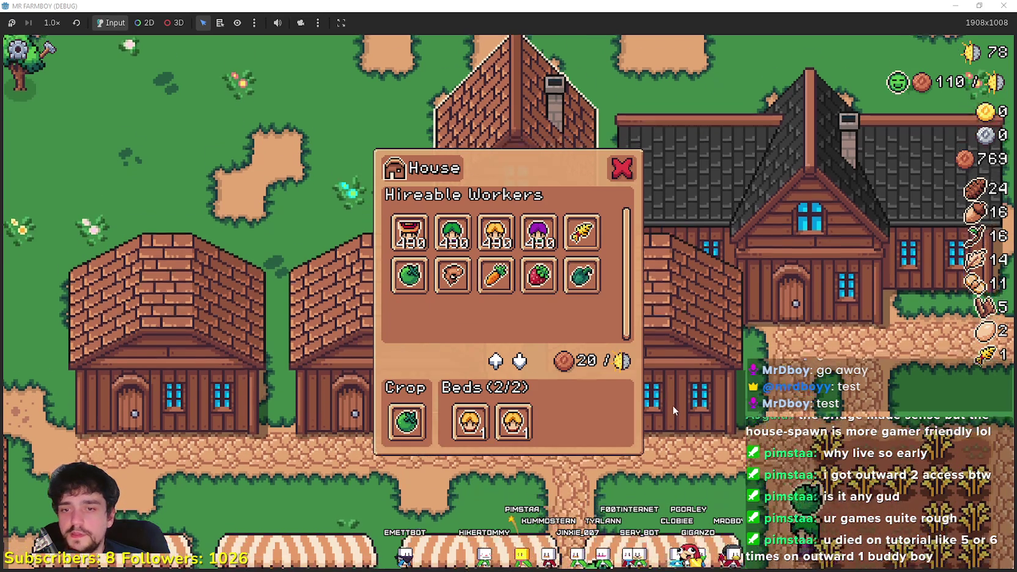
click(655, 373)
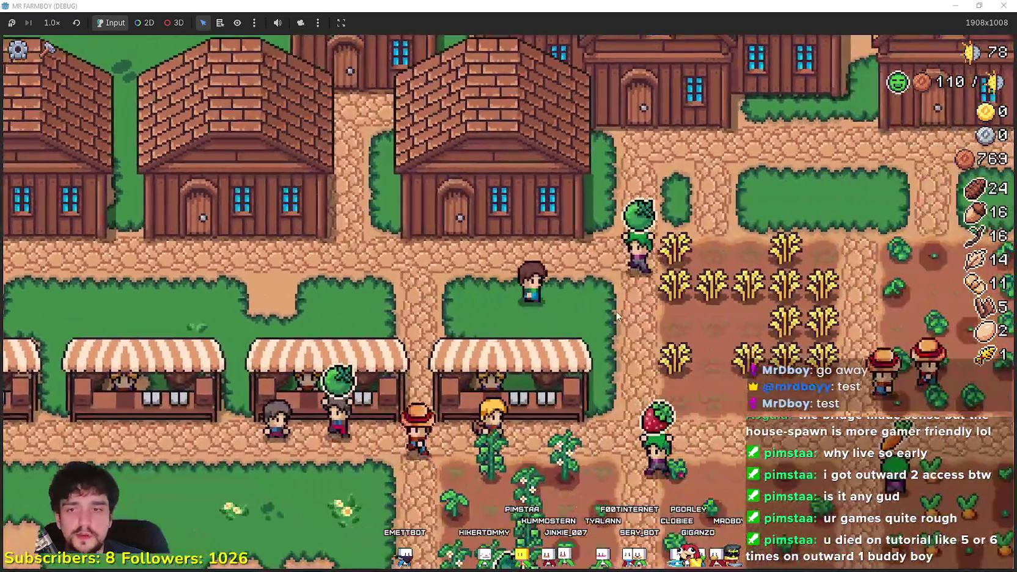
key(d)
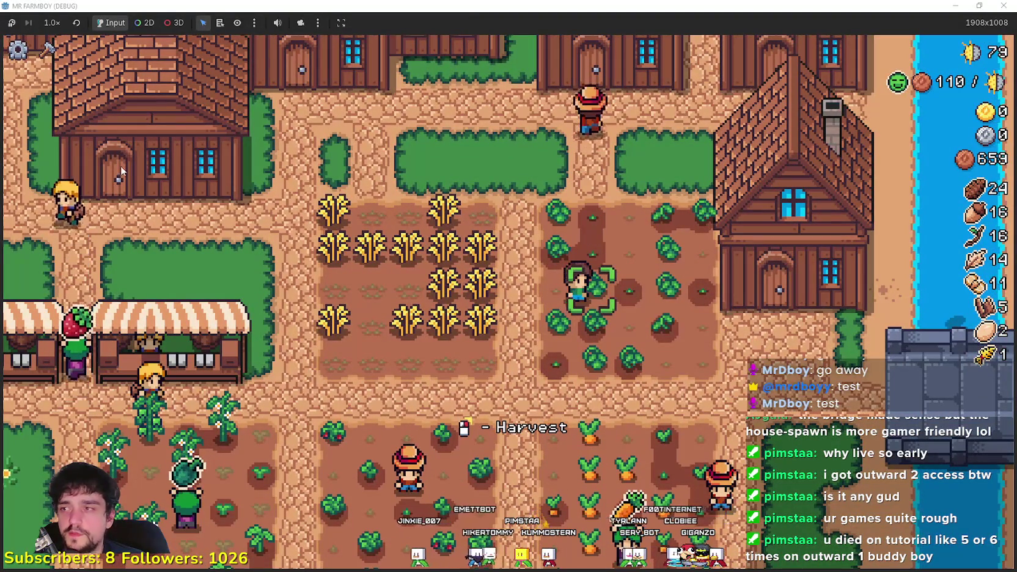
- Inspect the growth of the Green Tomato and Green Pepper crops
key(w)
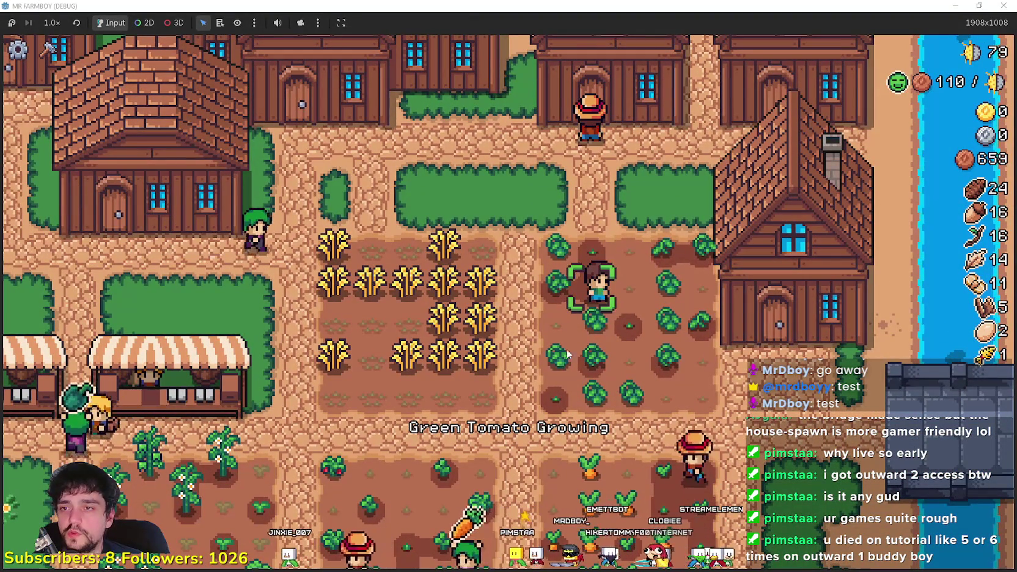
key(s)
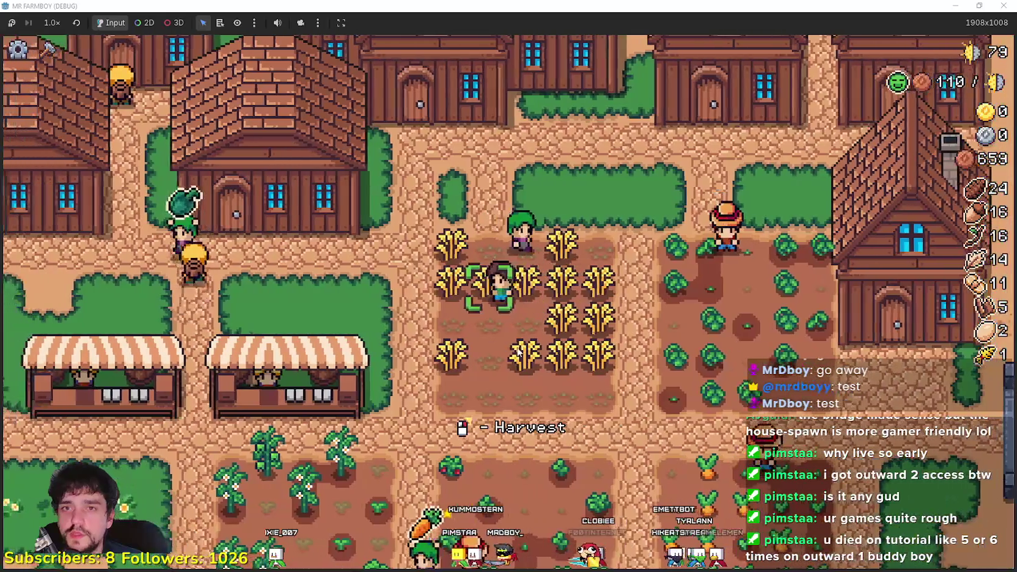
key(a)
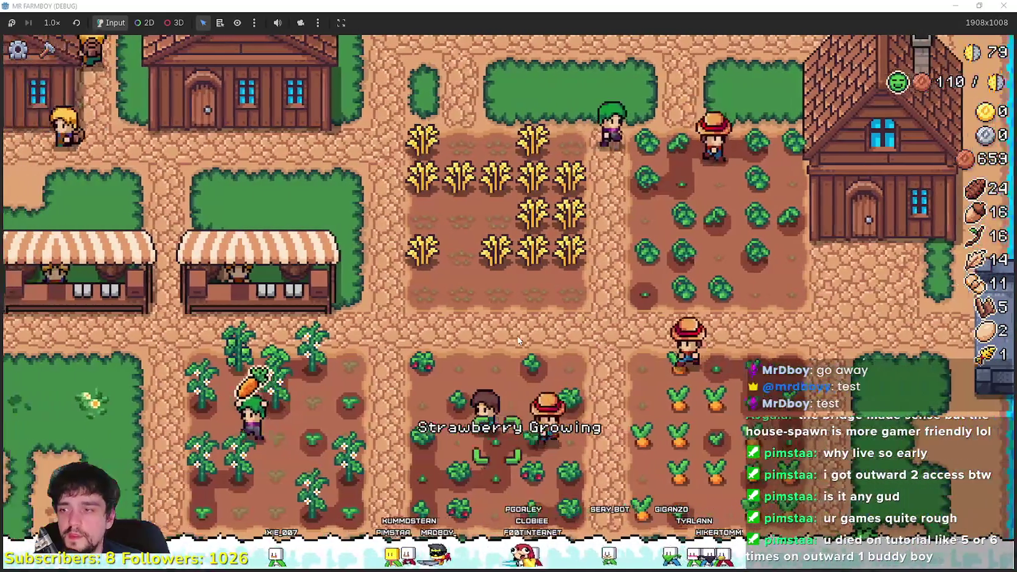
- Pass the market stalls, peek into one, and head left toward the trees
key(w)
key(a)
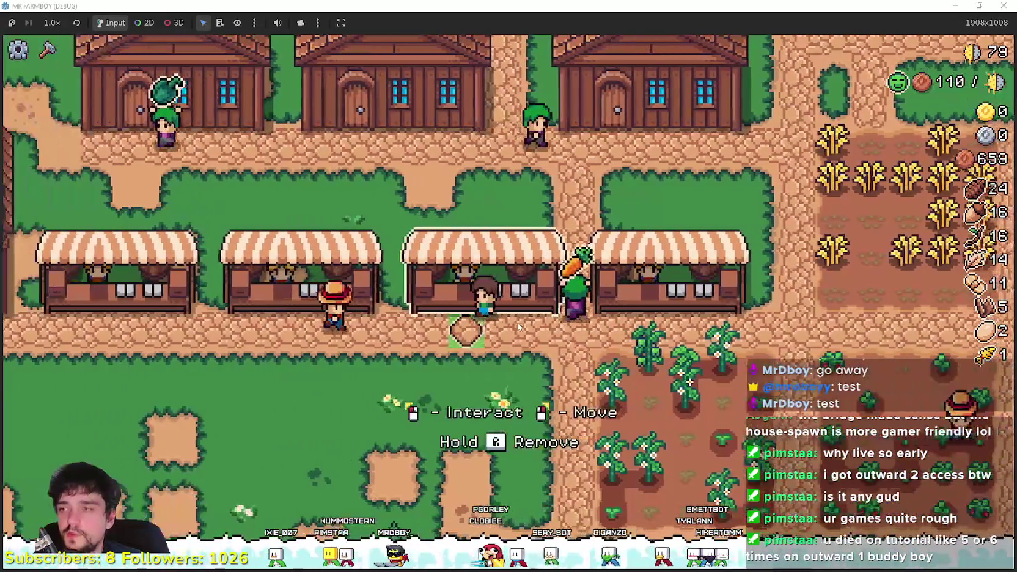
key(a)
key(s)
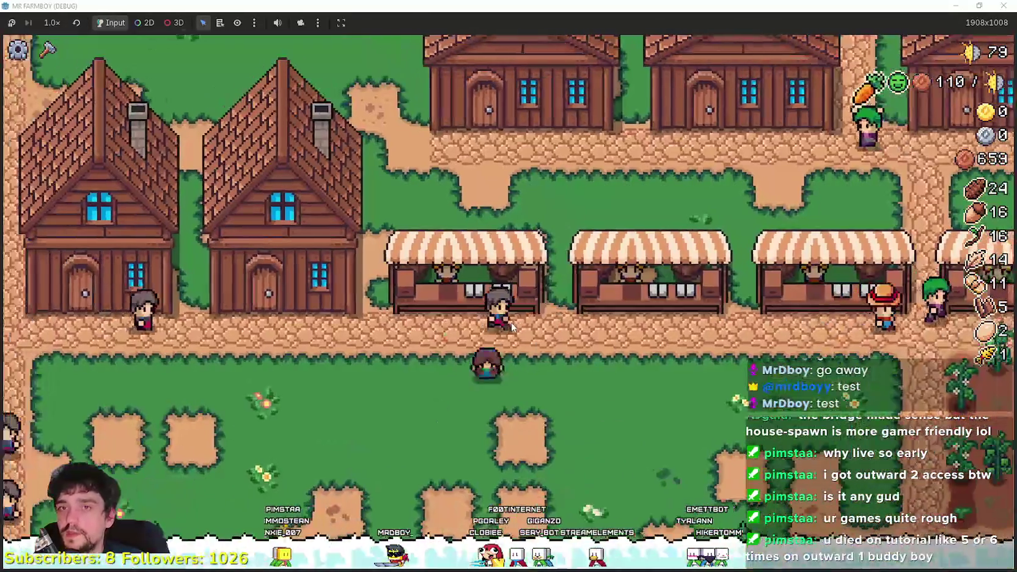
key(e)
key(Escape)
key(a)
key(s)
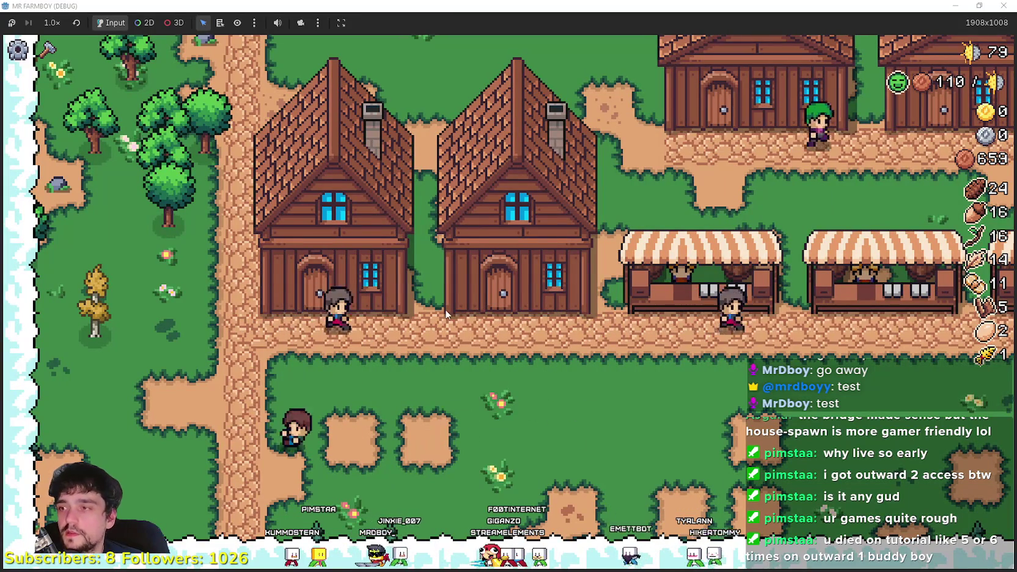
- Chop the trees at the village's western edge for wood
key(w)
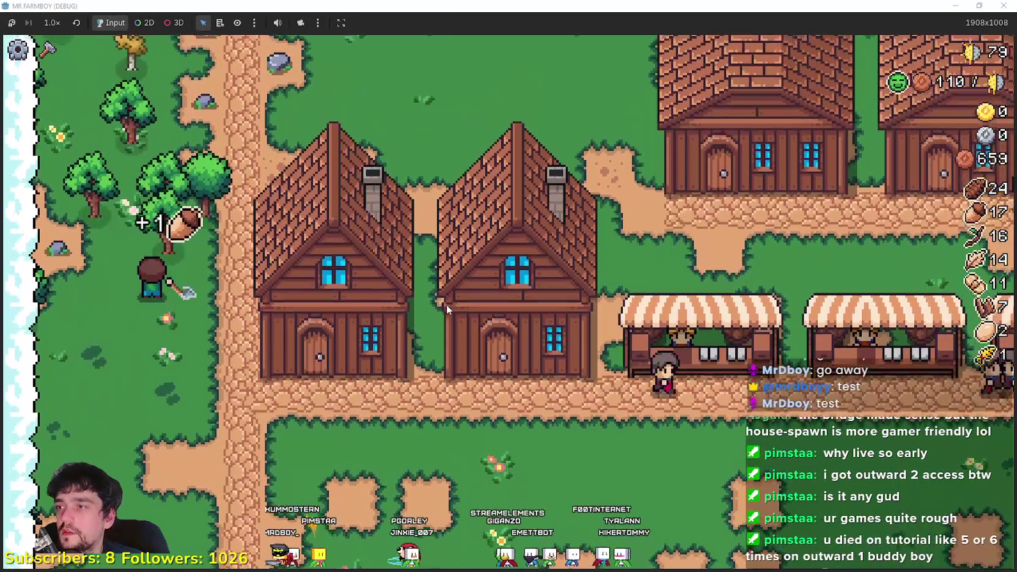
key(w)
key(a)
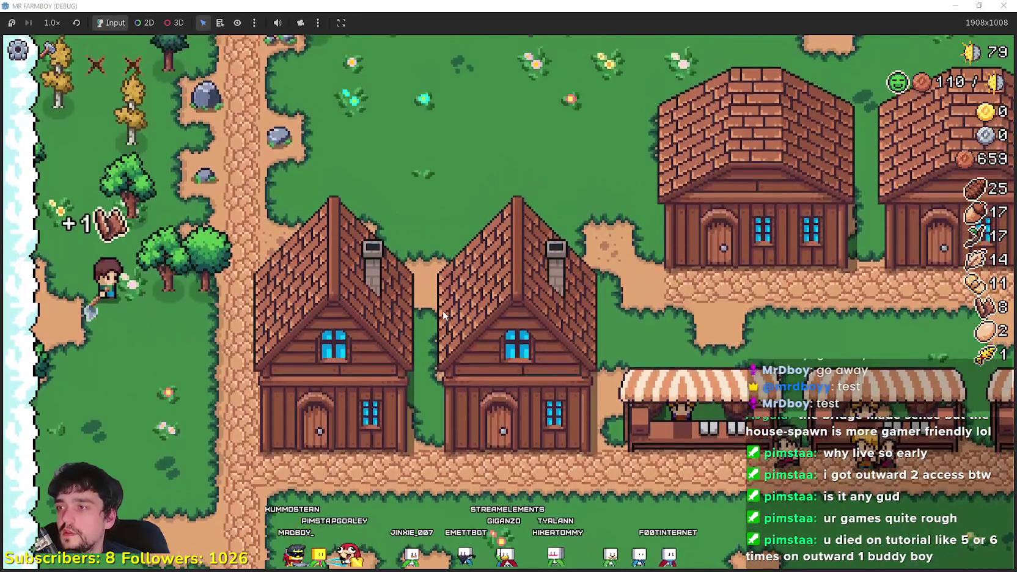
key(d)
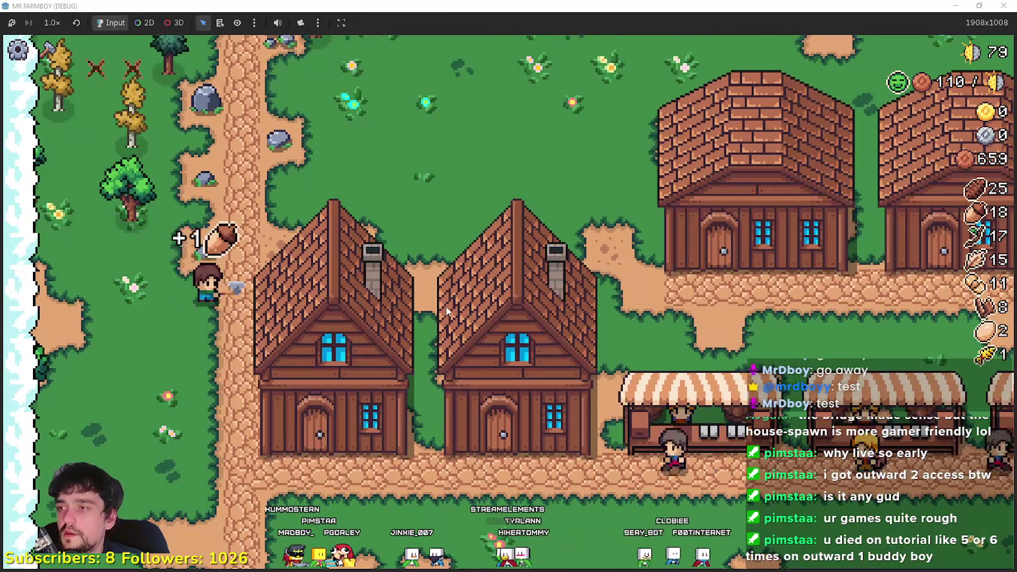
key(w)
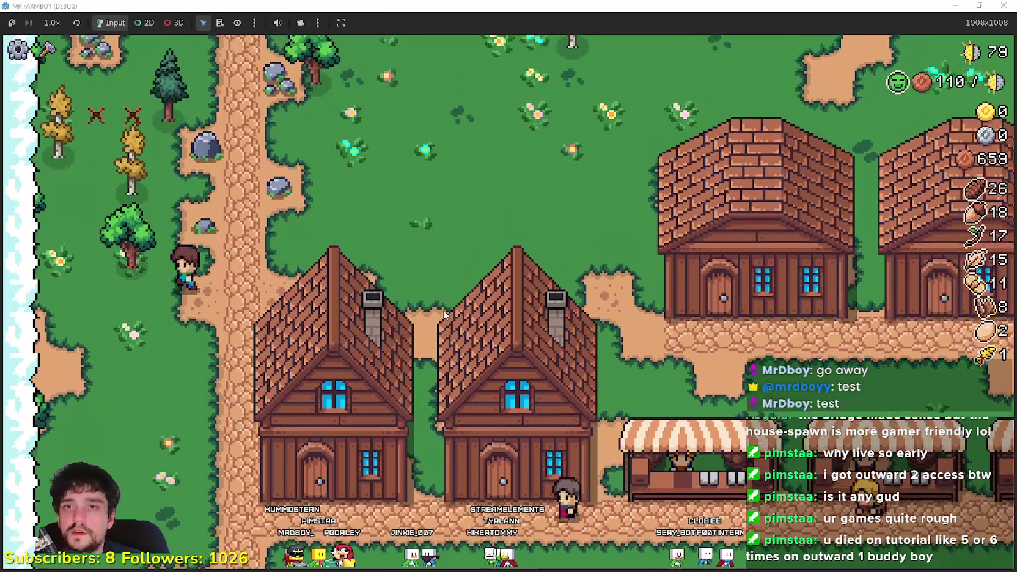
- Collect sticks along the dirt path and gather the rock patch
key(w)
key(a)
key(d)
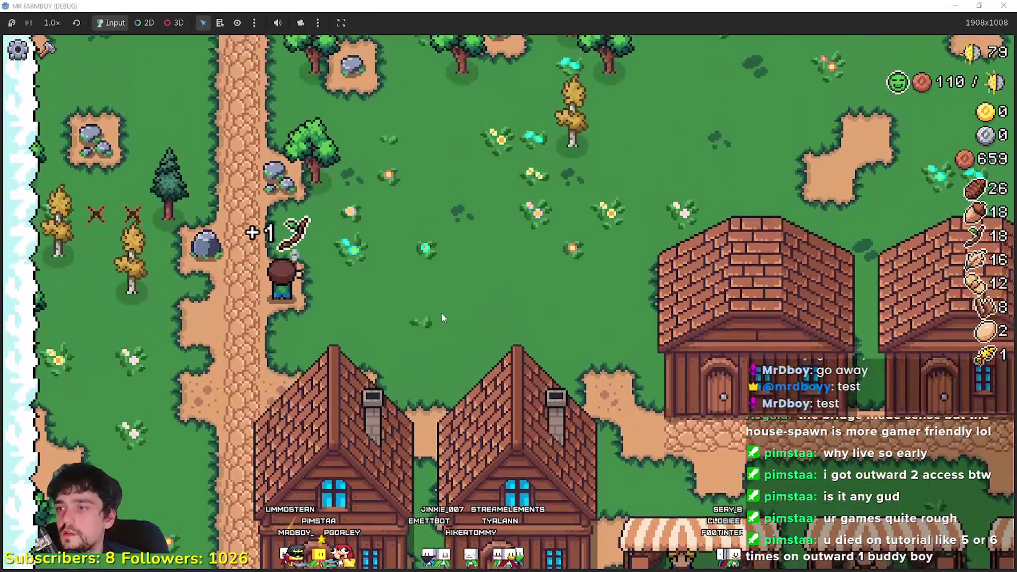
key(w)
key(a)
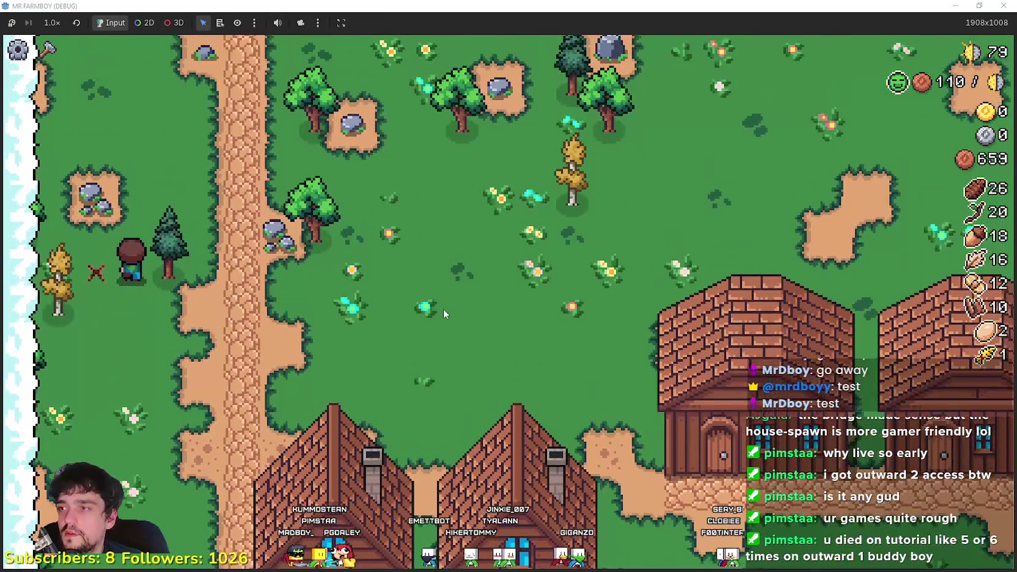
key(w)
key(a)
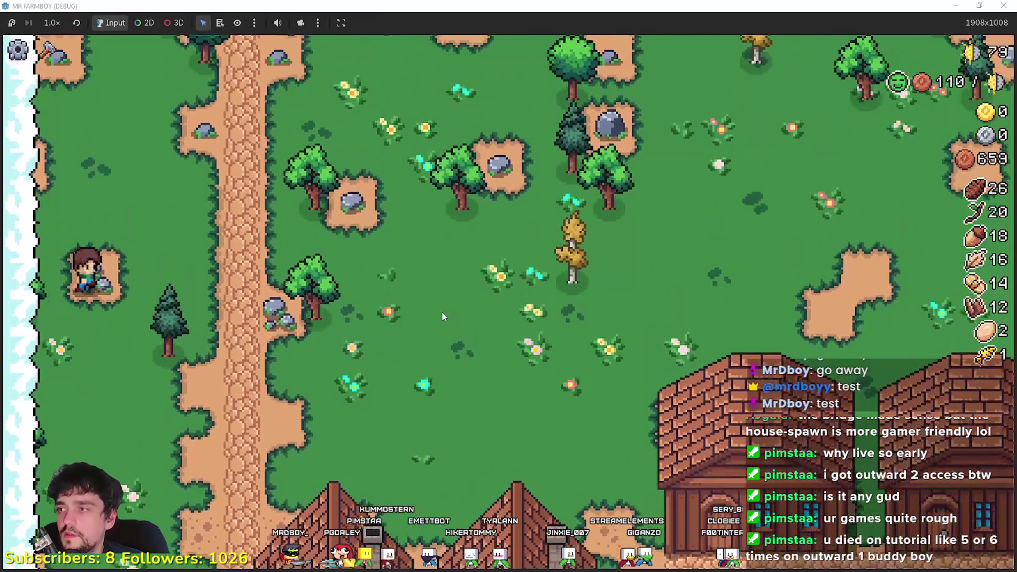
key(d)
key(s)
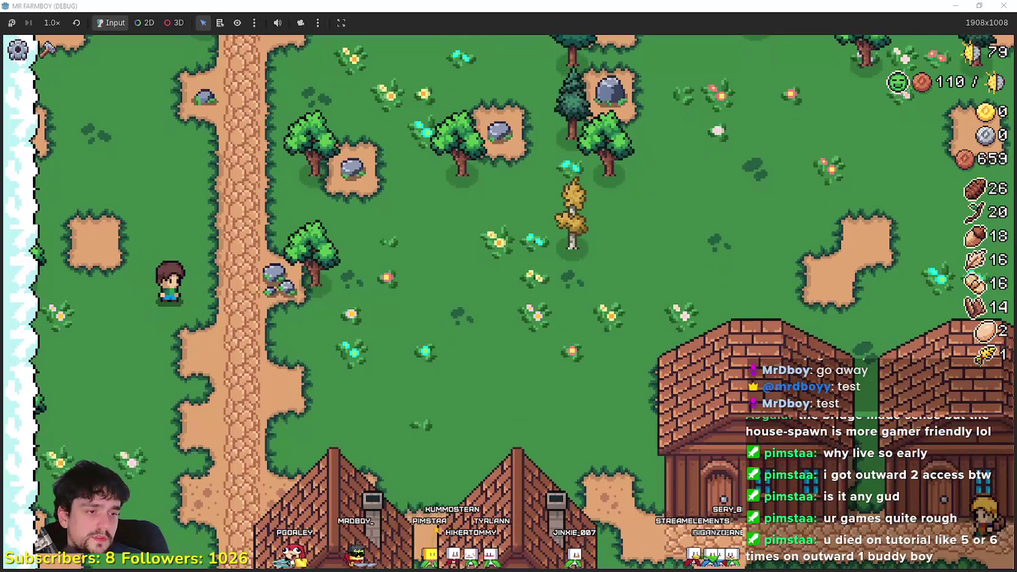
- Answer Yes to Chrome's 'Continue watching?' prompt to keep the music playing, then return to the game
key(alt+Tab)
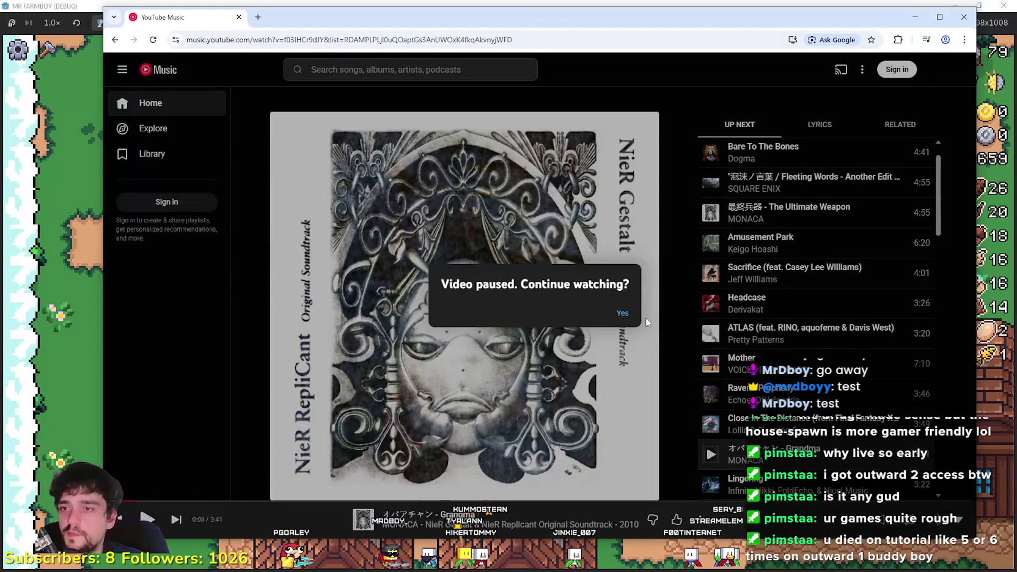
click(623, 313)
click(93, 321)
- Chop trees and collect sticks and logs while heading north through the forest
key(d)
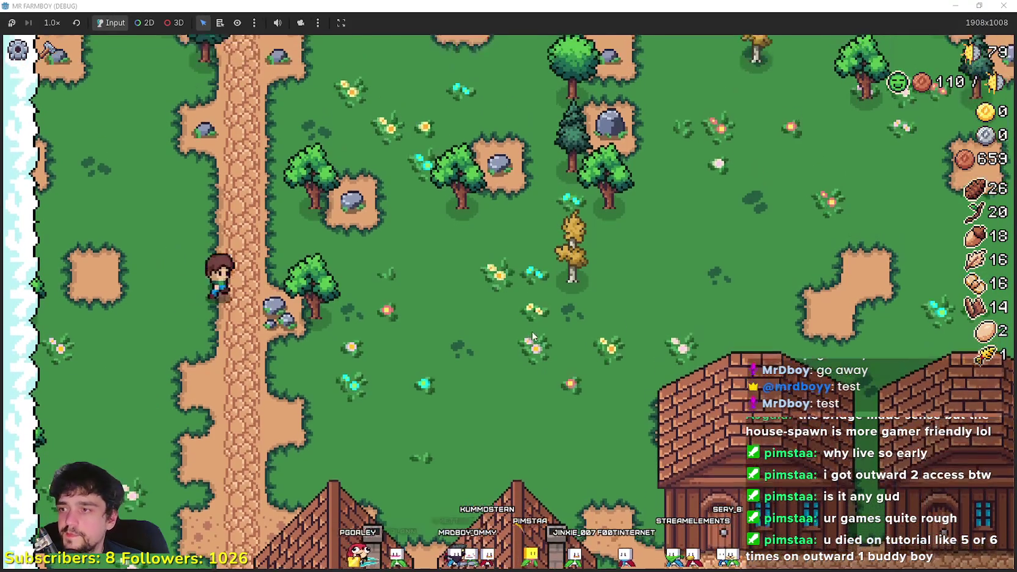
key(w)
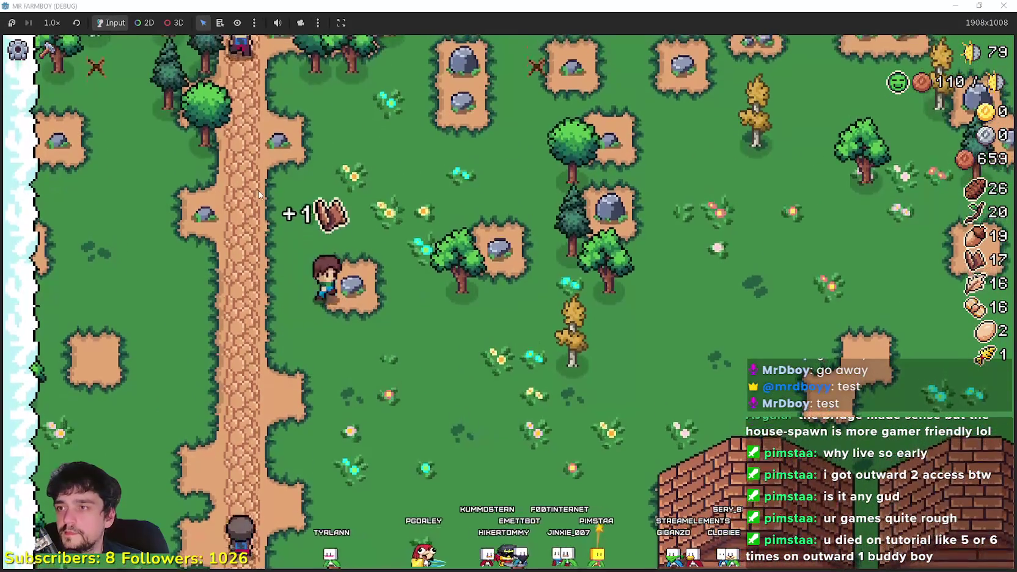
key(w)
key(a)
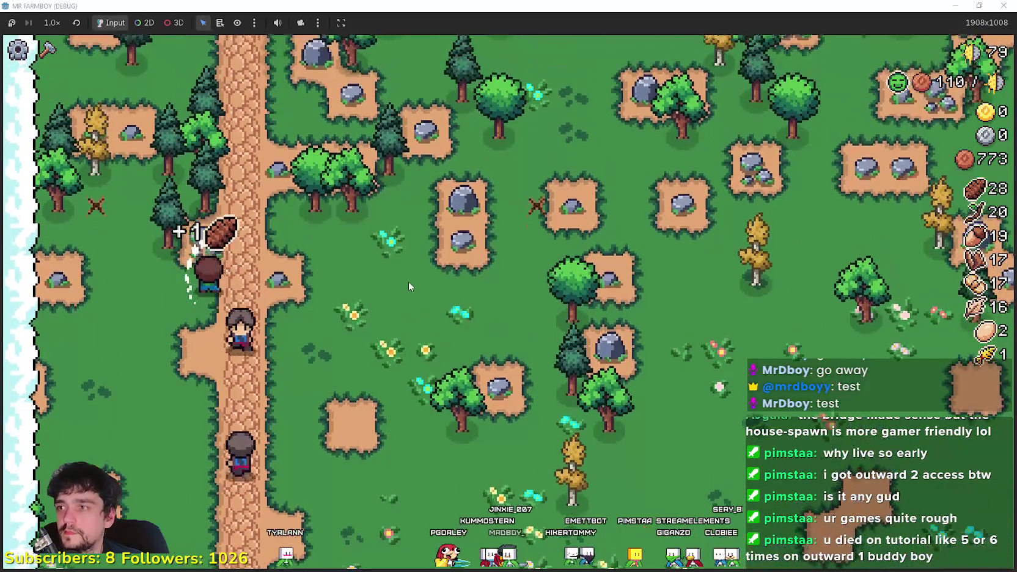
key(w)
key(a)
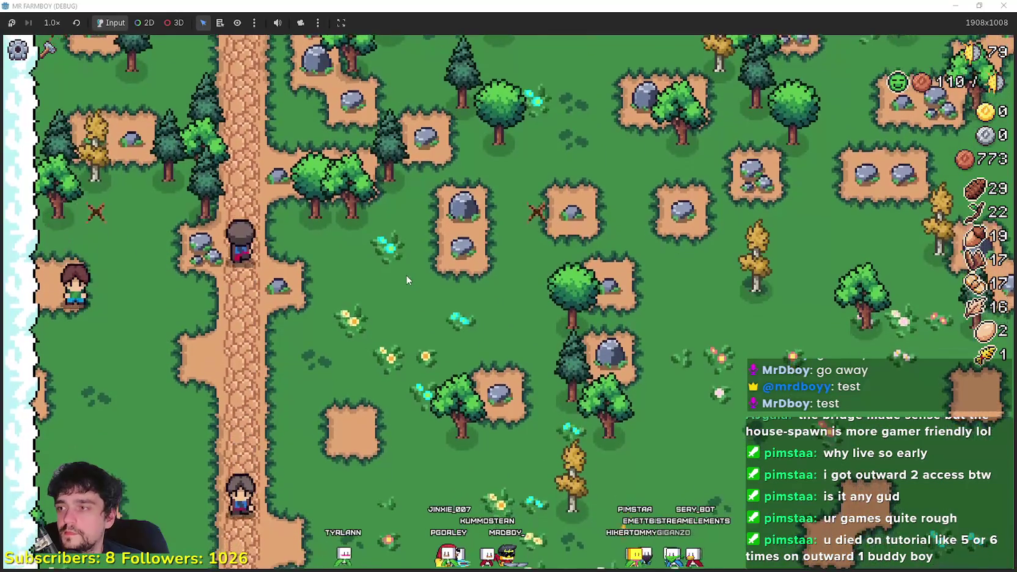
key(w)
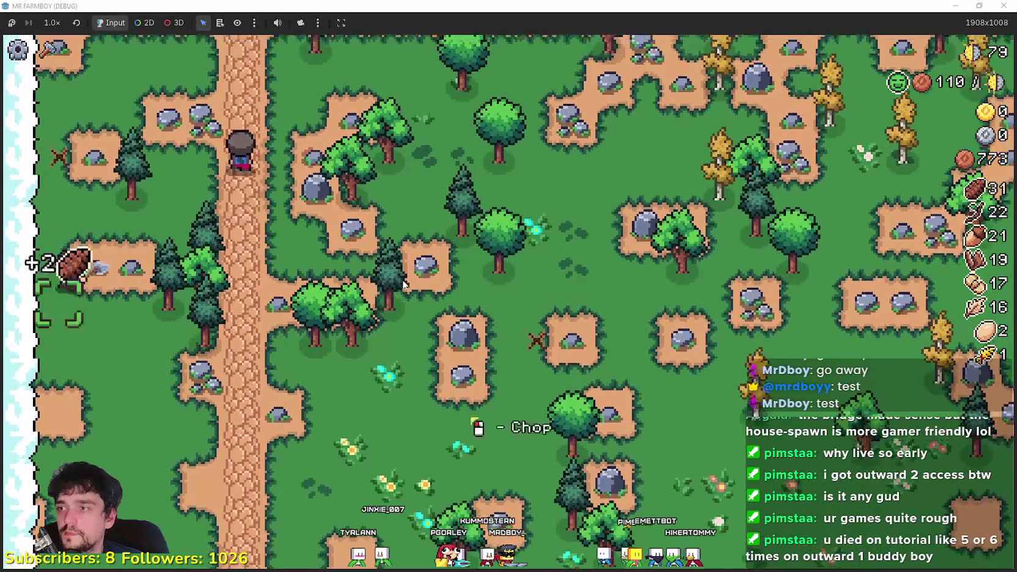
key(d)
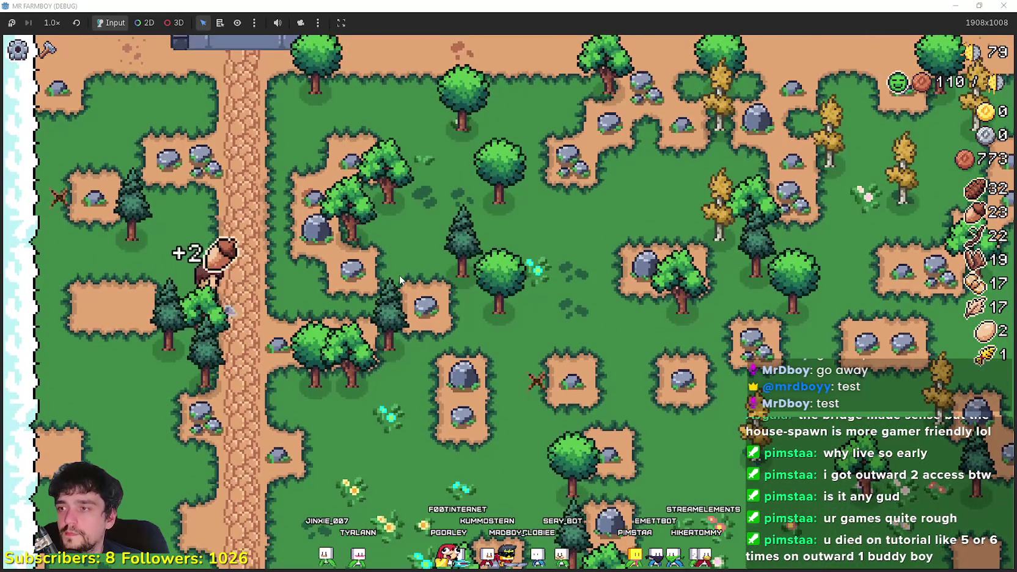
key(s)
key(s)
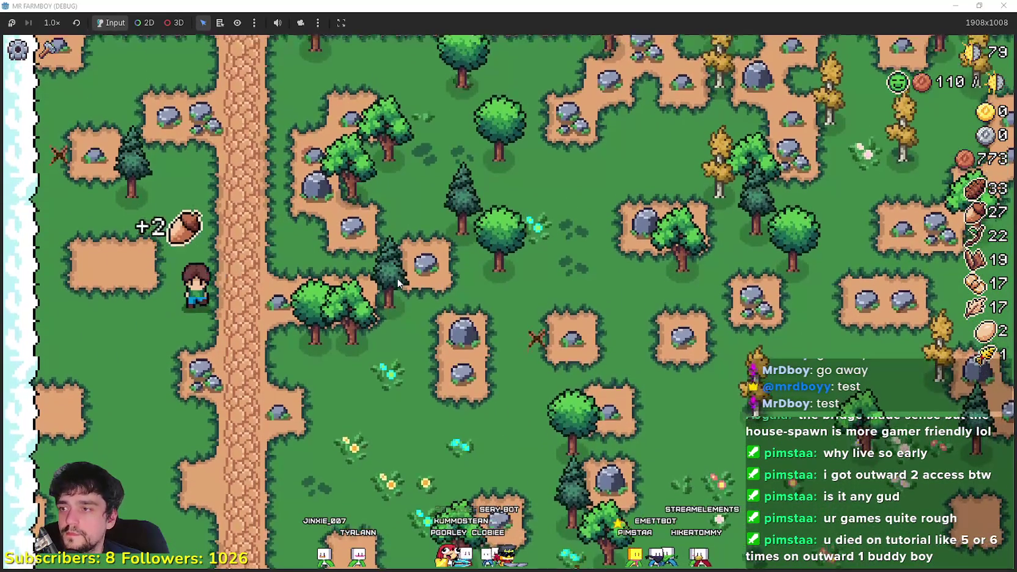
key(d)
- Chop two more trees and gather along the riverbank by the stone bridge, reaching 33 wood
key(w)
key(d)
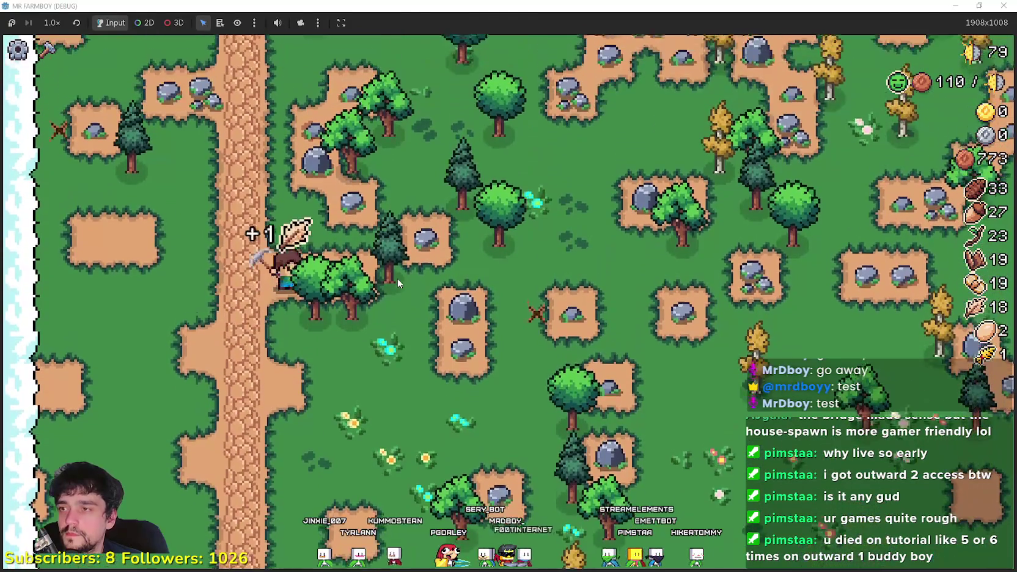
key(w)
key(d)
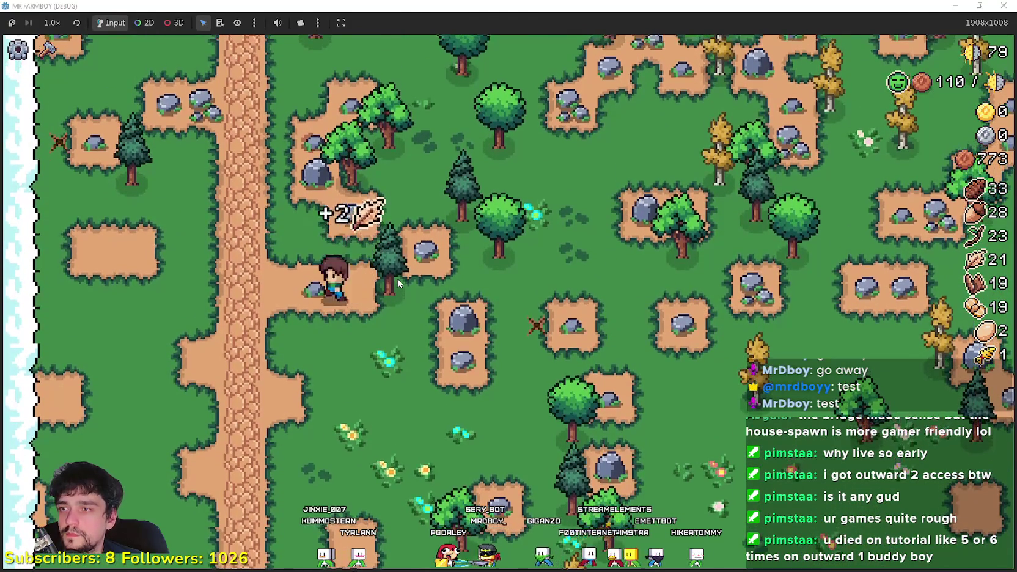
key(w)
key(a)
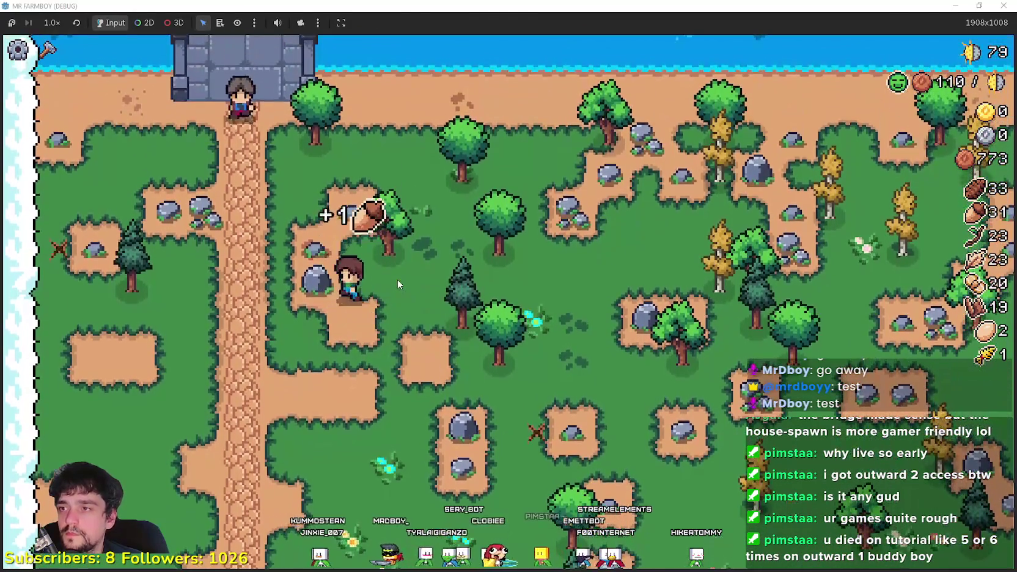
key(a)
key(w)
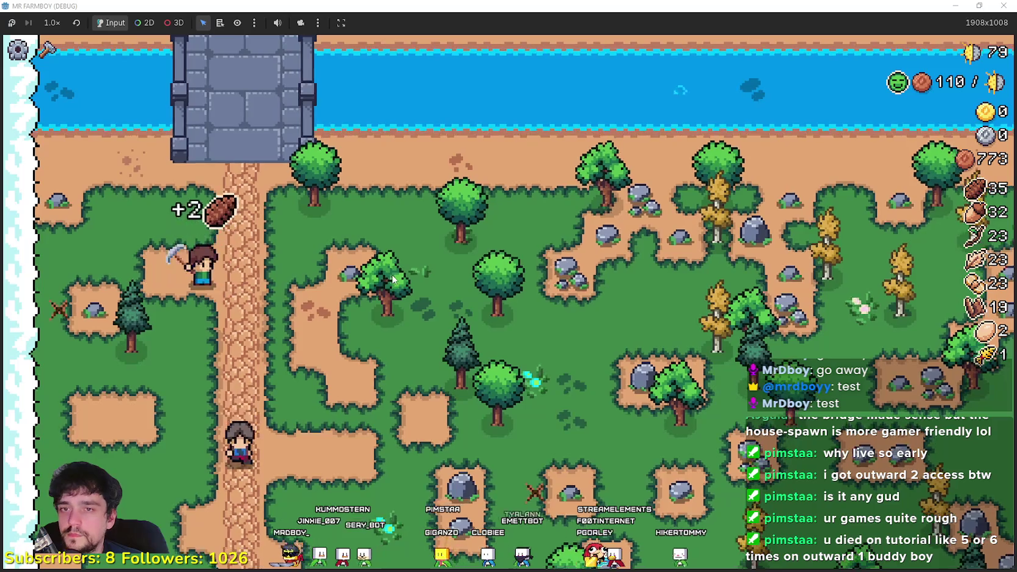
- Zoom out and walk the farmer from the forest across the field to the village houses
scroll(391, 284, down, 3)
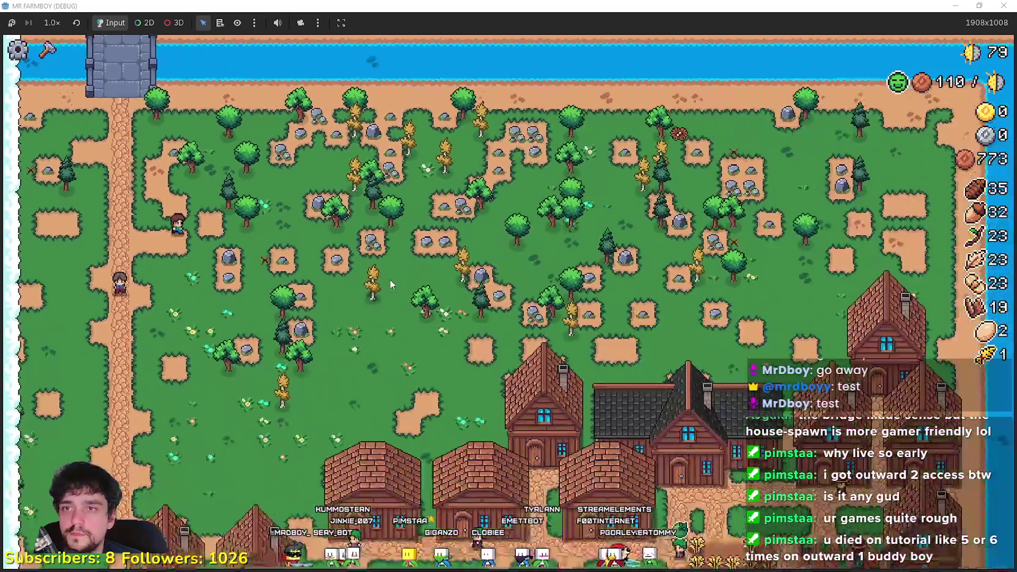
key(s)
key(d)
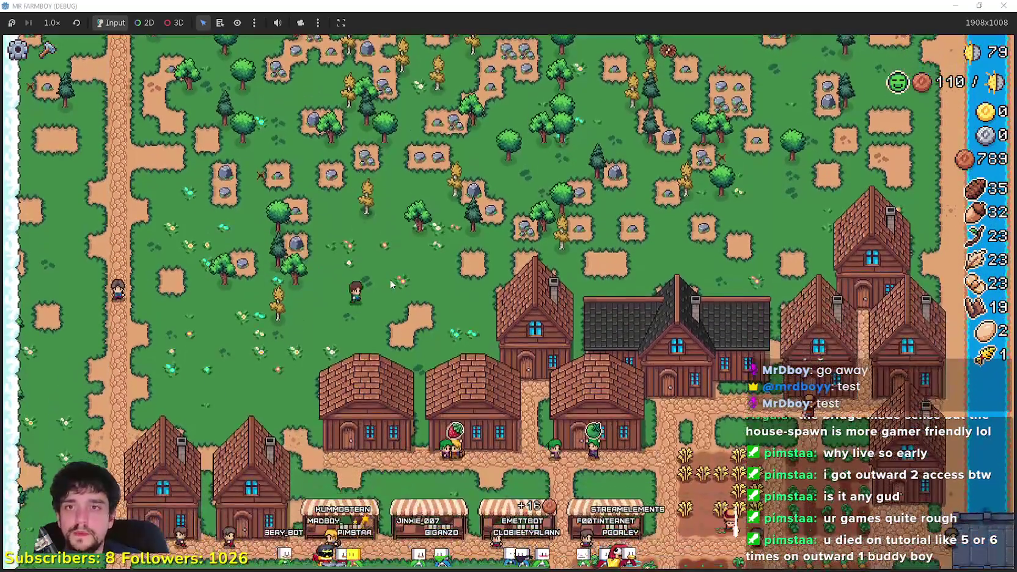
key(w)
key(d)
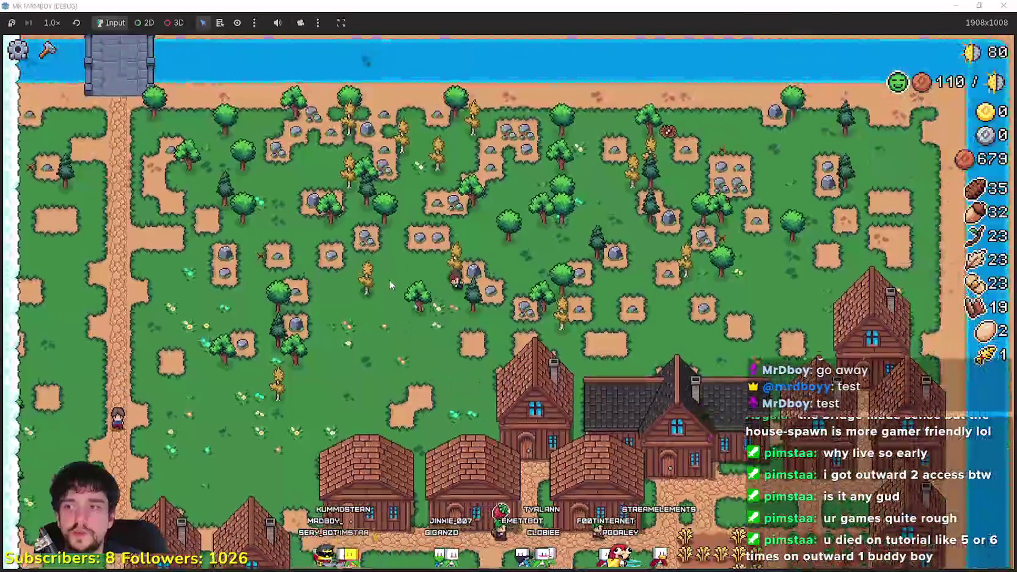
key(s)
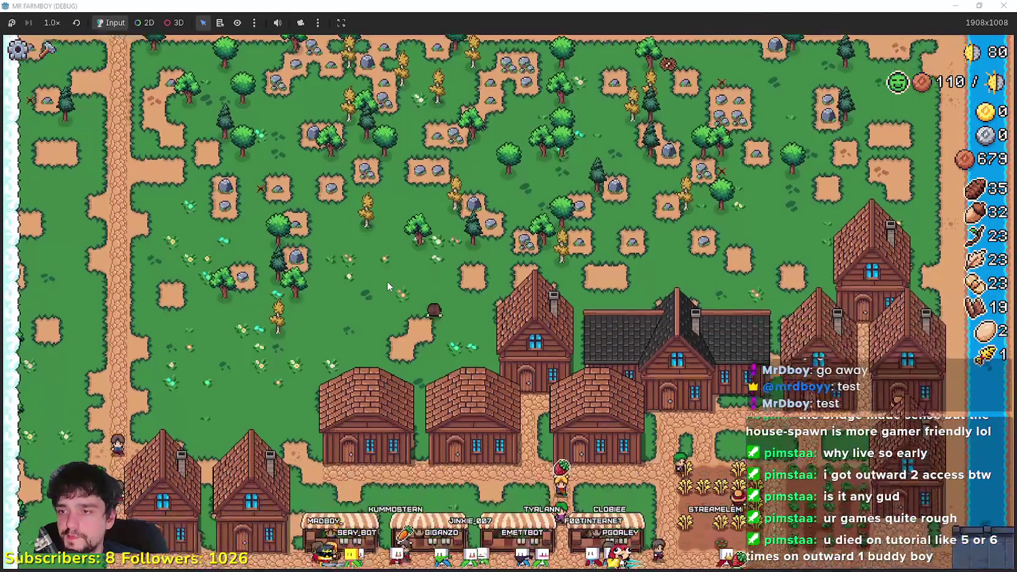
scroll(387, 281, up, 3)
- Walk down past the crop fields and back to the market stall to start selling goods
key(s)
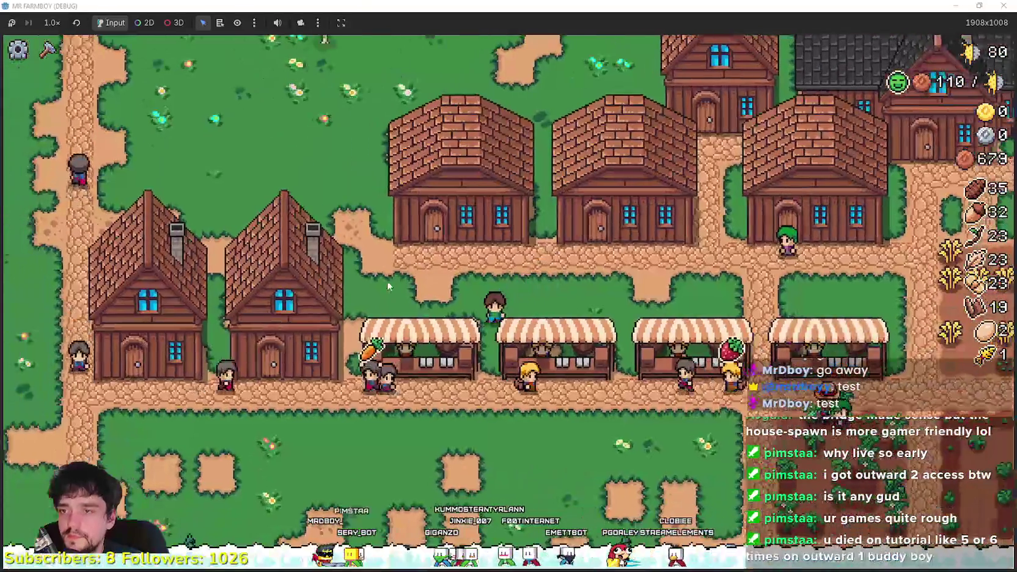
key(d)
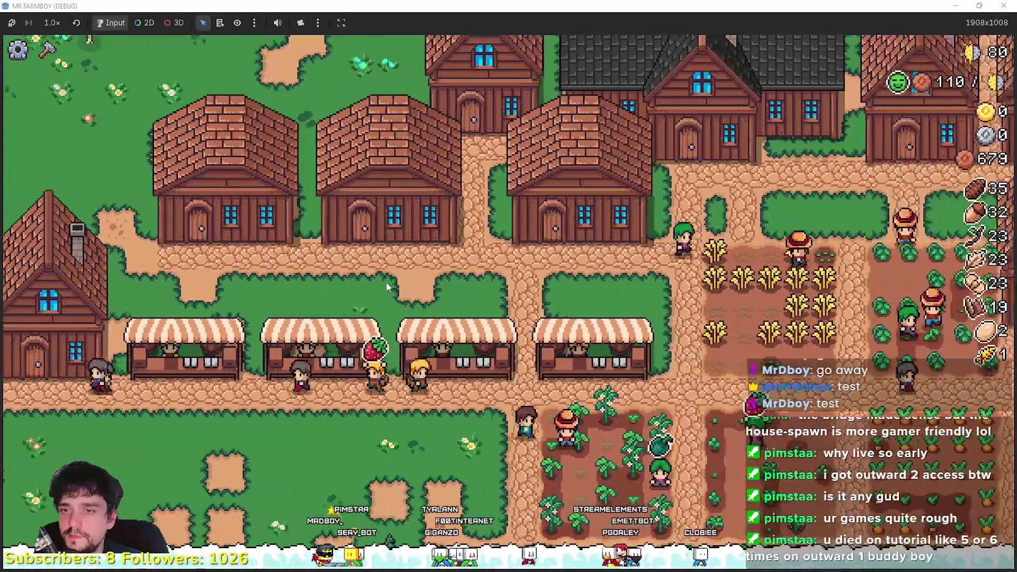
key(d)
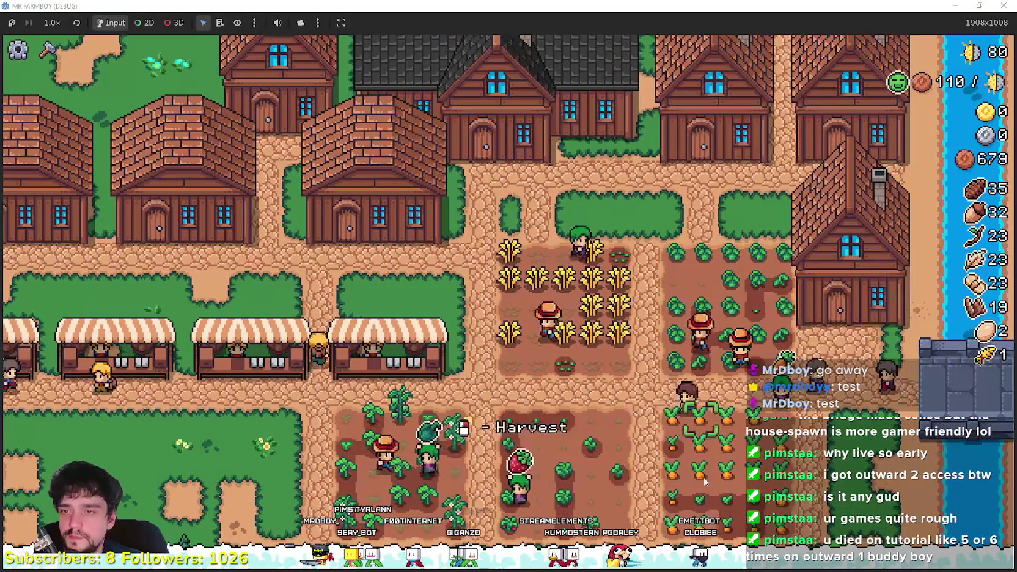
key(a)
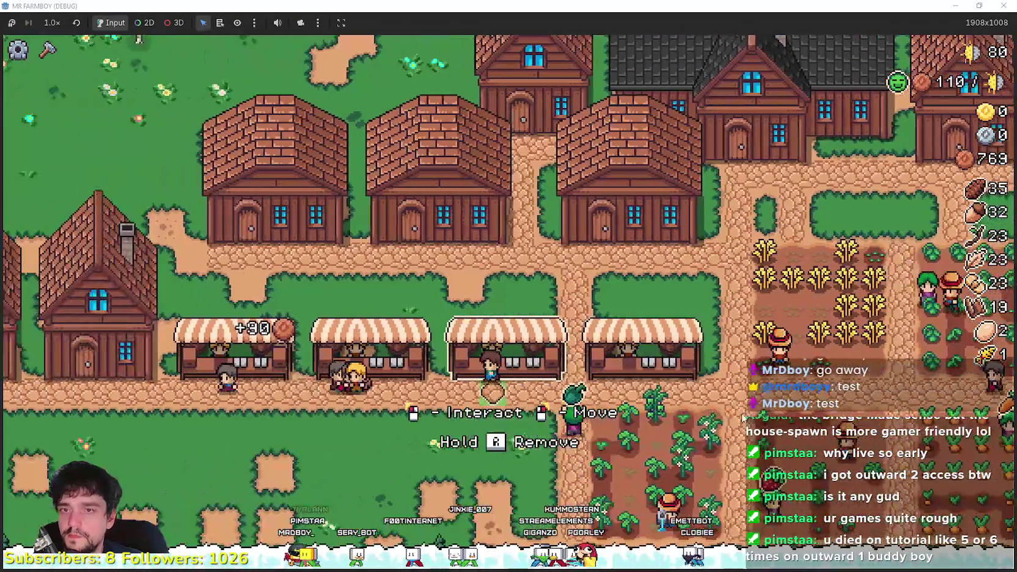
click(733, 415)
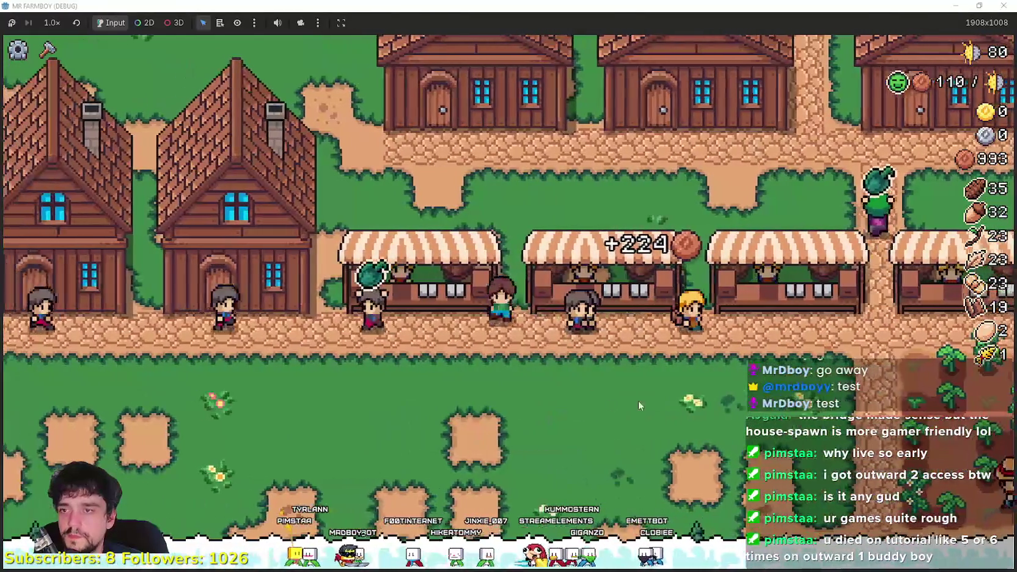
- Open the market at a stall, add an item to the Sell slots, and sell it
key(e)
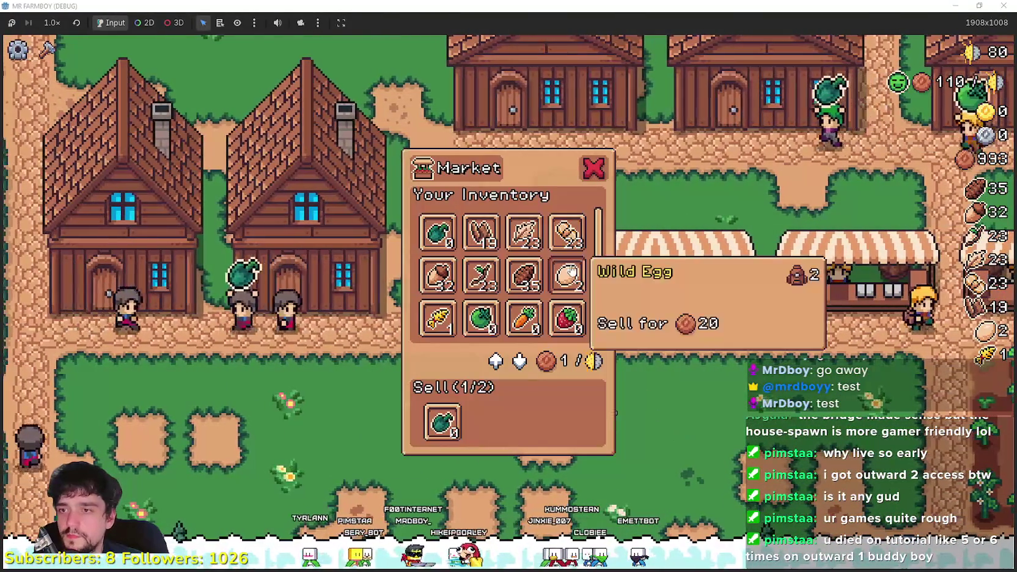
key(a)
key(e)
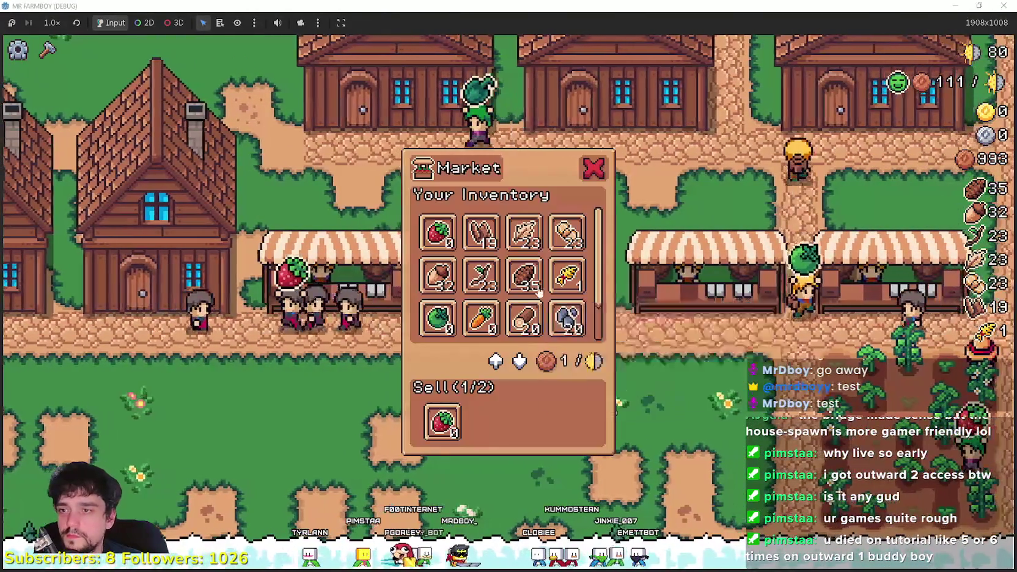
click(525, 276)
click(543, 360)
- Walk past the farm plots to the Player House and open its skill tree
key(w)
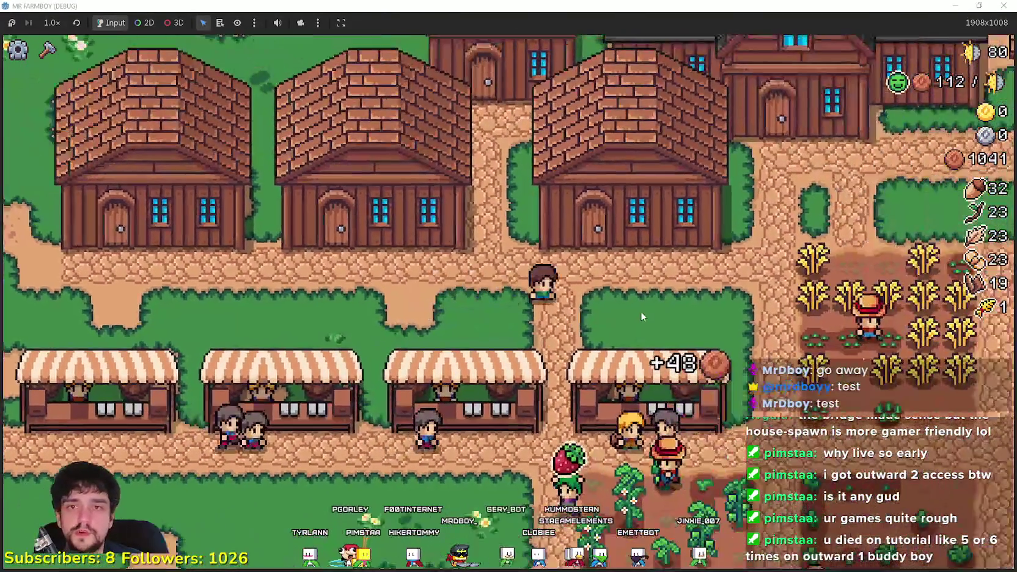
key(d)
key(w)
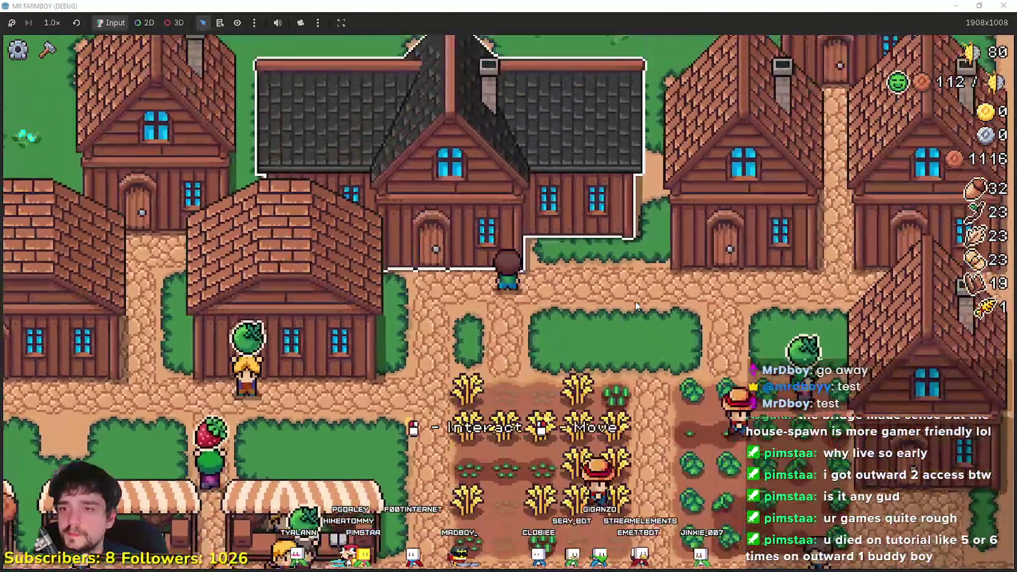
key(e)
mouse_move(305, 422)
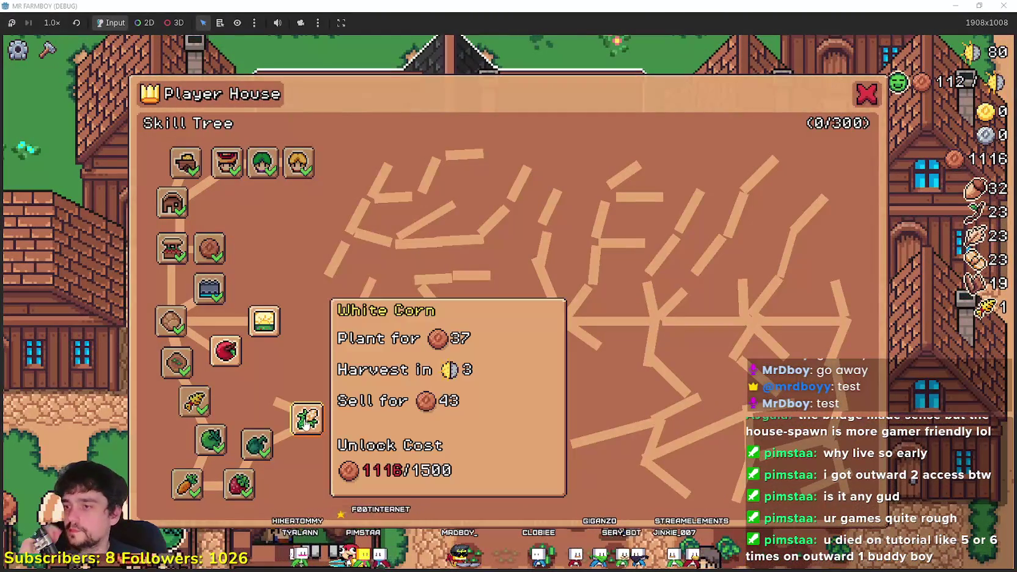
mouse_move(259, 336)
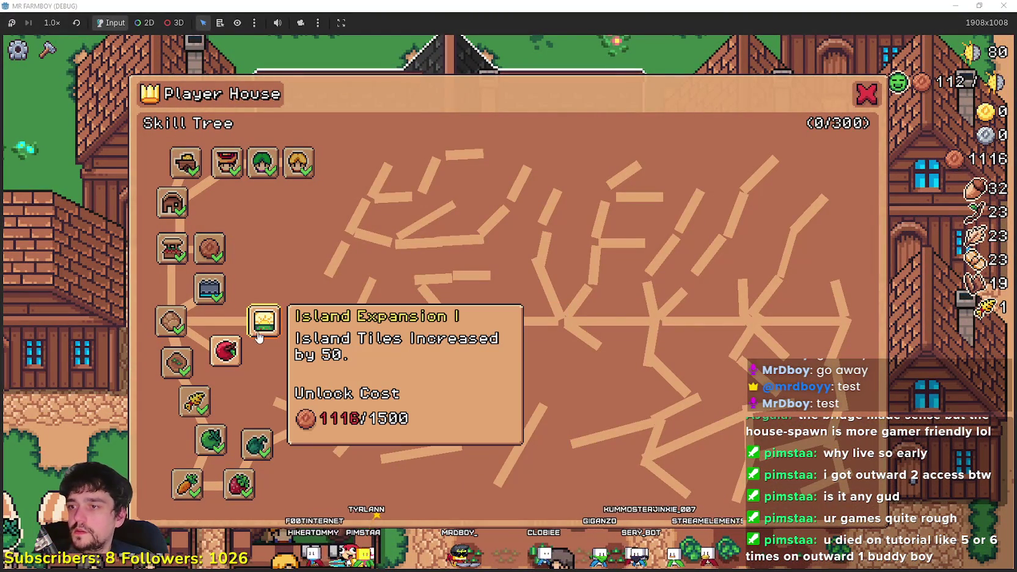
key(Escape)
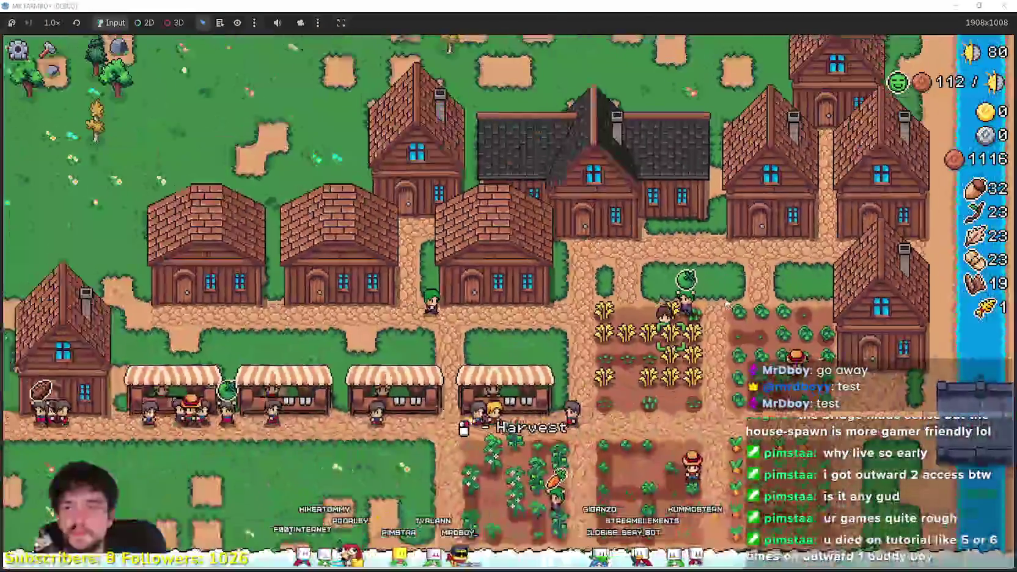
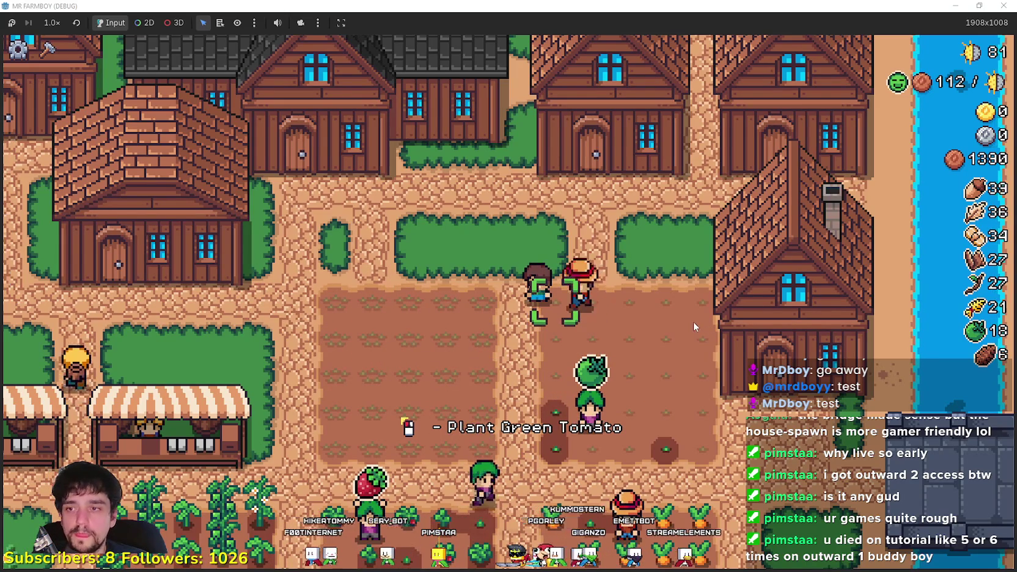
- Harvest the ripe carrots and a strawberry nearby, replanting a strawberry on the harvested tile
key(s)
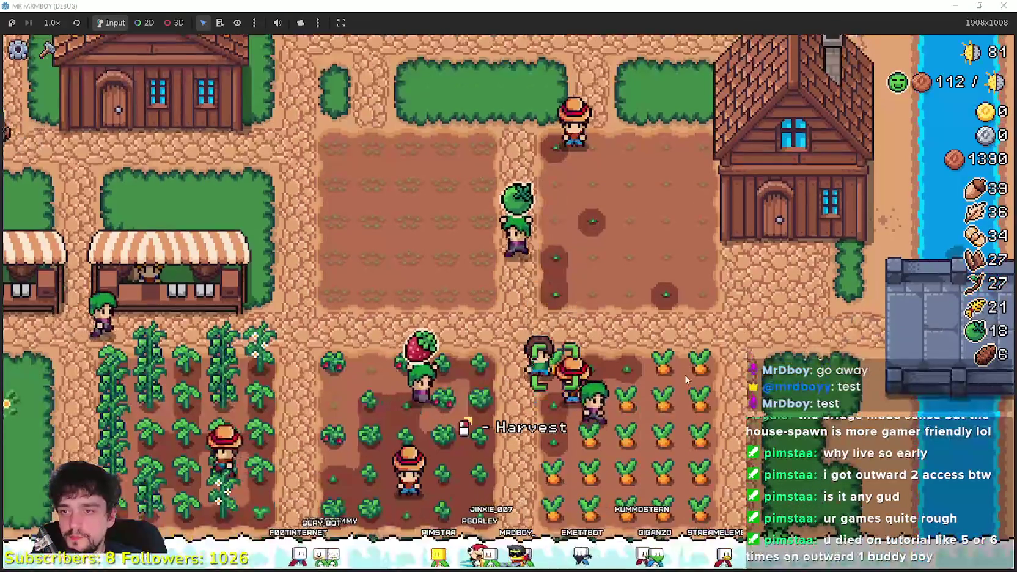
key(space)
key(d)
key(d)
key(d)
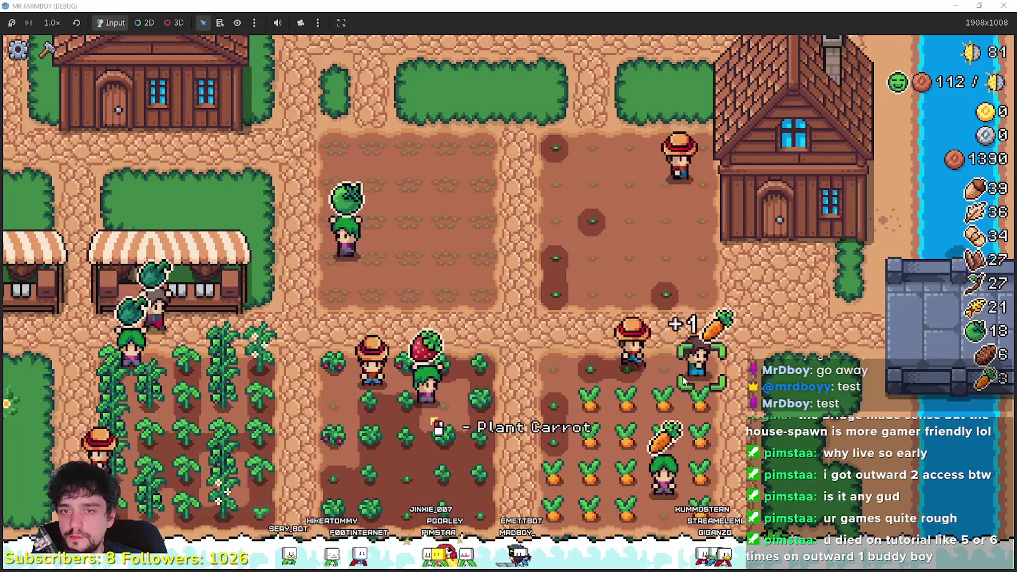
key(a)
key(a)
key(a)
key(space)
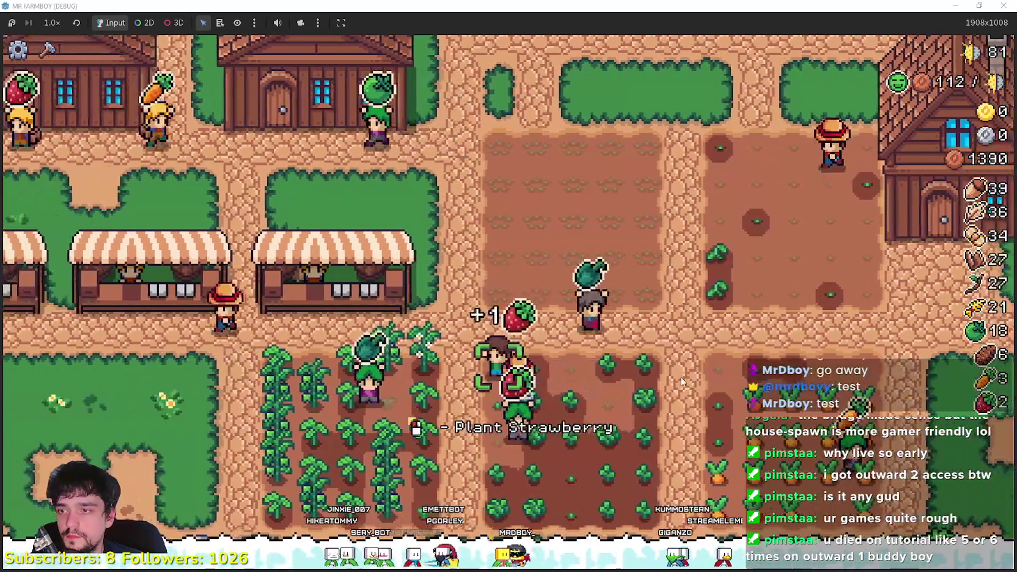
key(space)
key(s)
key(s)
key(s)
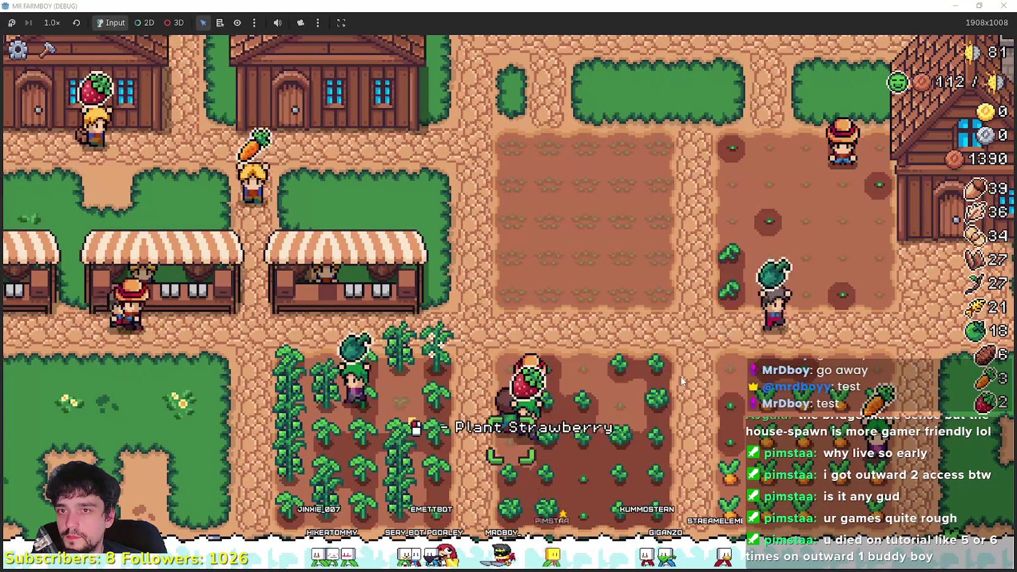
- Harvest the upper carrot rows, moving right along them and back left
key(space)
key(d)
key(d)
key(d)
key(space)
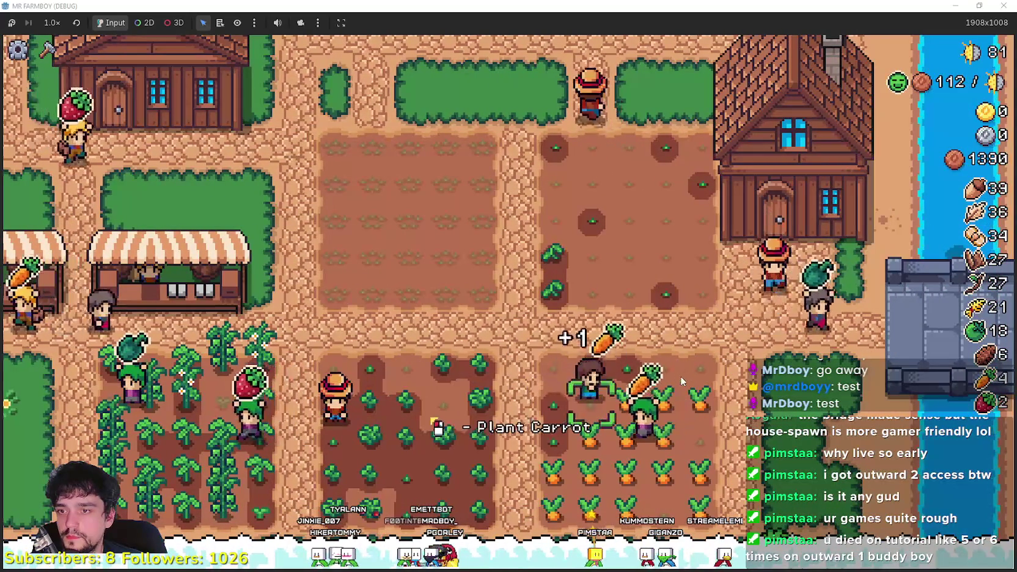
key(d)
key(space)
key(d)
key(space)
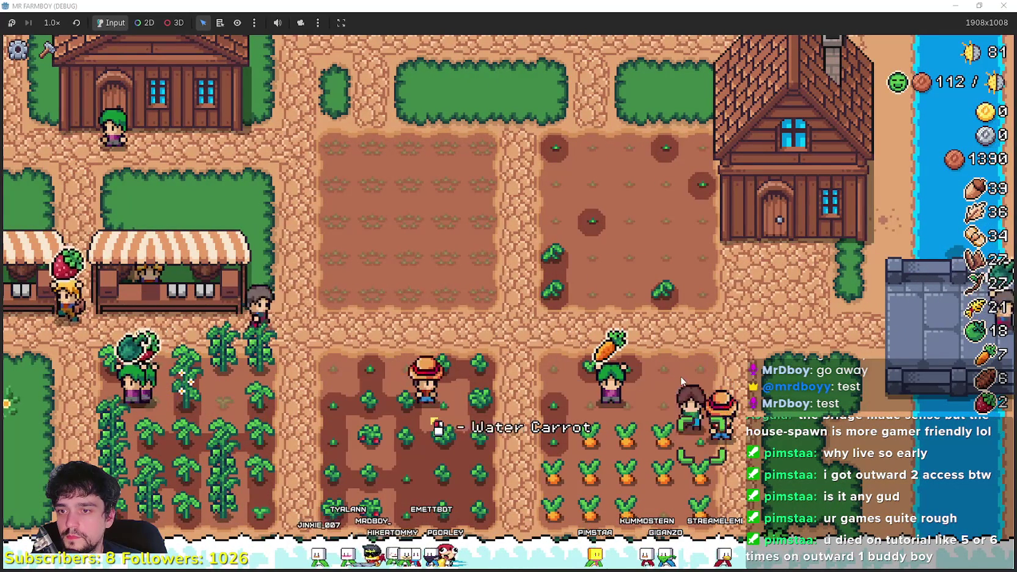
key(a)
key(space)
key(a)
key(space)
key(s)
key(space)
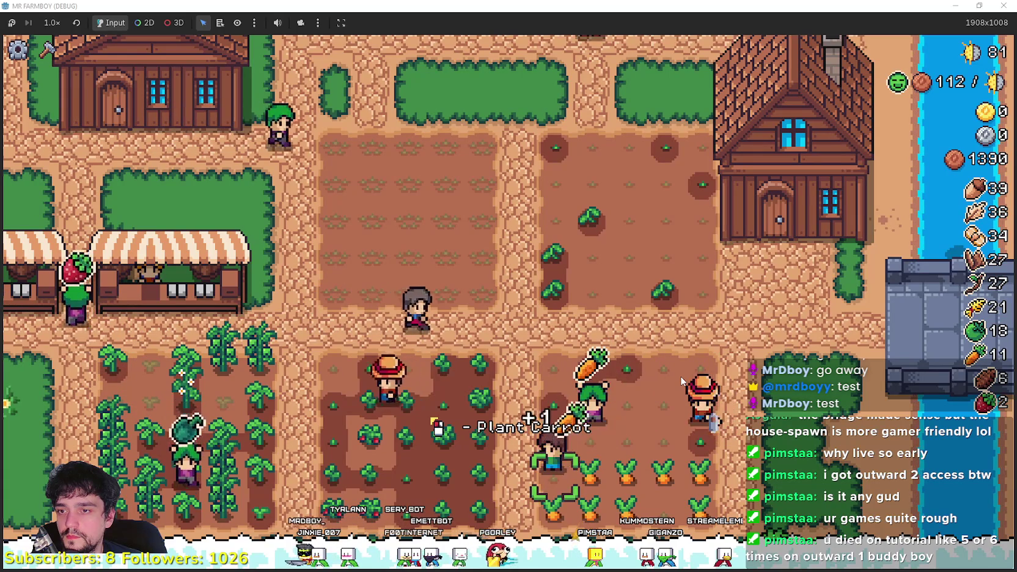
- Harvest the remaining carrot rows down to the bottom row, bringing carrots to 19
key(d)
key(space)
key(d)
key(space)
key(d)
key(space)
key(s)
key(space)
key(a)
key(a)
key(space)
key(a)
key(space)
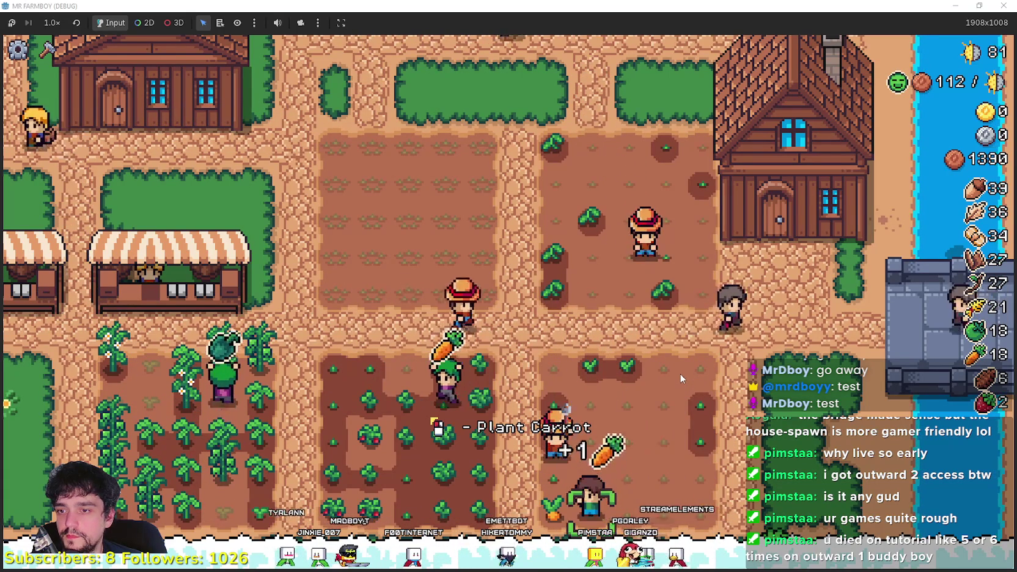
key(a)
key(space)
- Harvest the ripe strawberries in the strawberry field
key(a)
key(a)
key(space)
key(a)
key(a)
key(space)
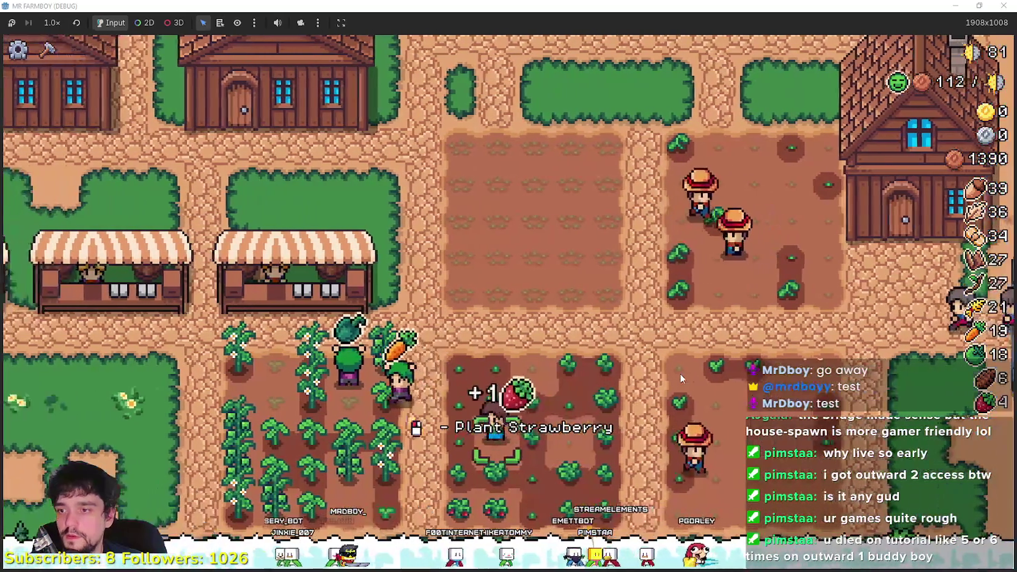
key(a)
key(w)
key(space)
key(a)
key(a)
key(space)
- Walk past the market stalls and up the road out of the village into the woods
key(a)
key(a)
key(w)
key(w)
key(w)
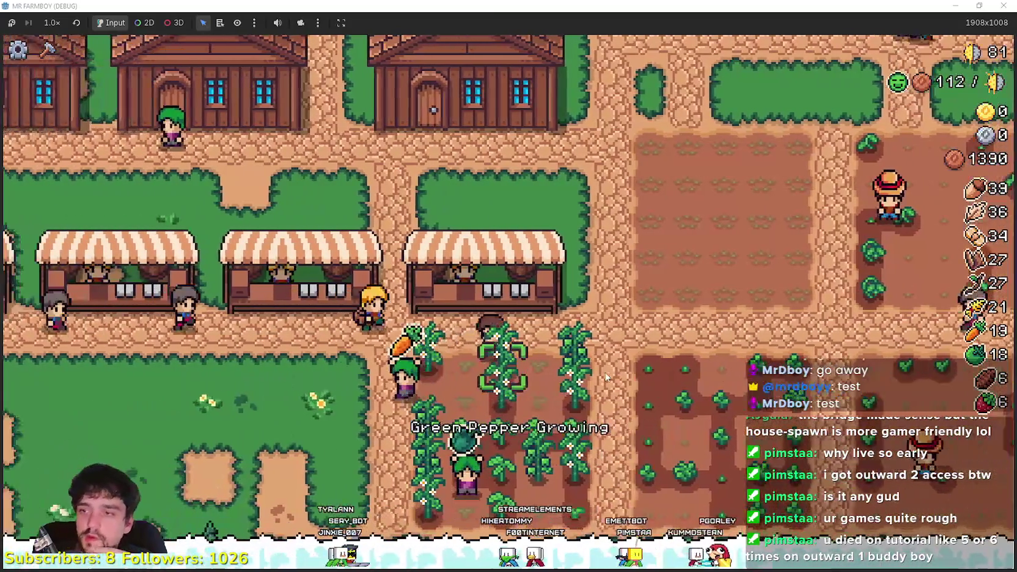
key(a)
key(a)
key(a)
key(w)
key(w)
key(w)
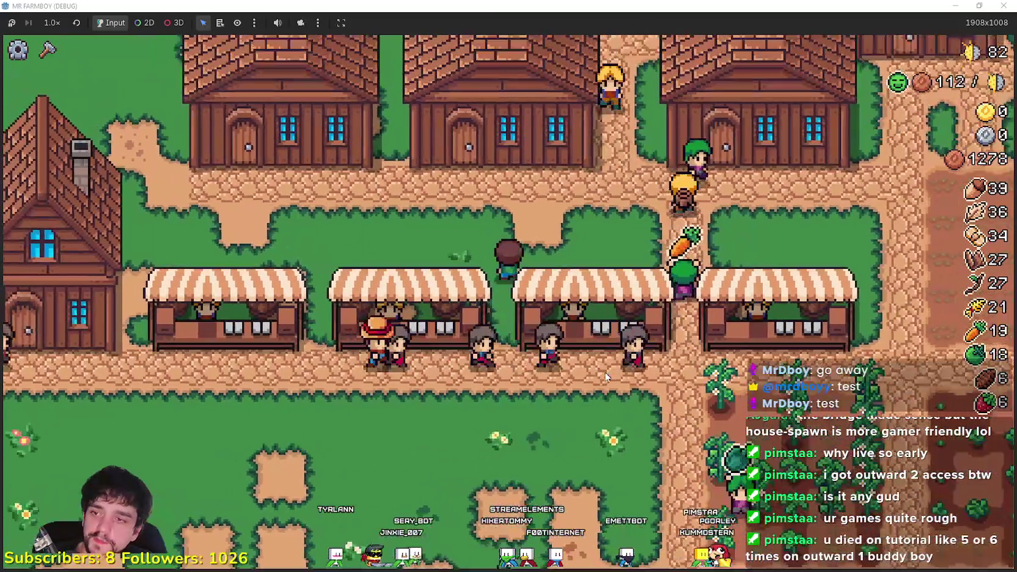
key(a)
key(a)
key(a)
key(s)
key(s)
key(s)
key(a)
key(a)
key(a)
key(w)
key(w)
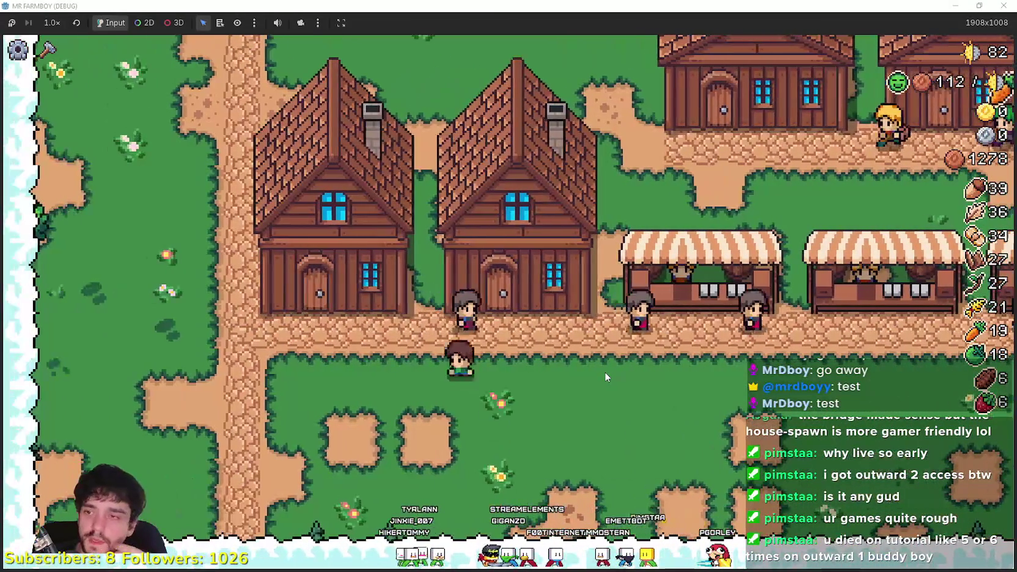
key(a)
key(w)
key(d)
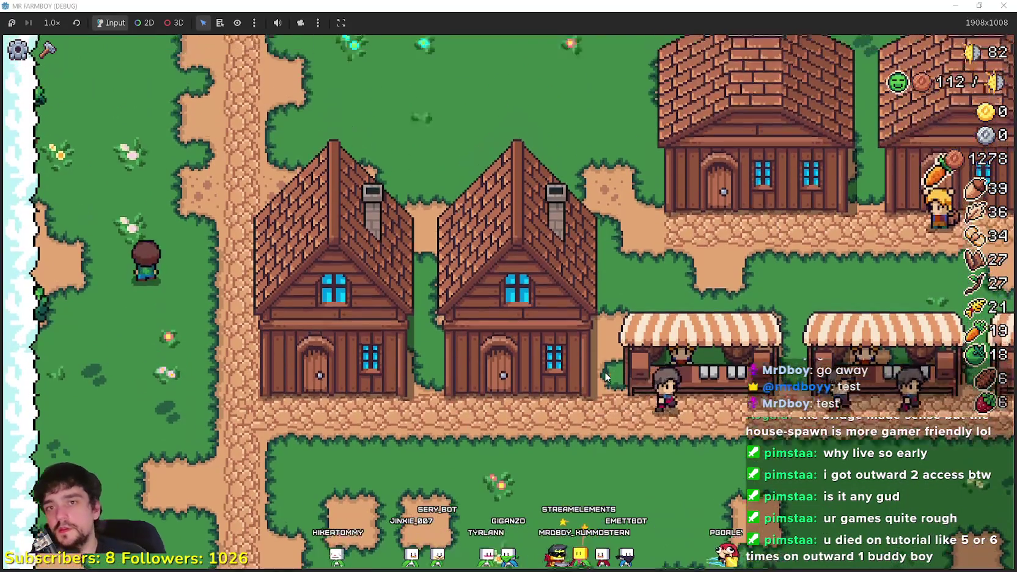
key(w)
key(d)
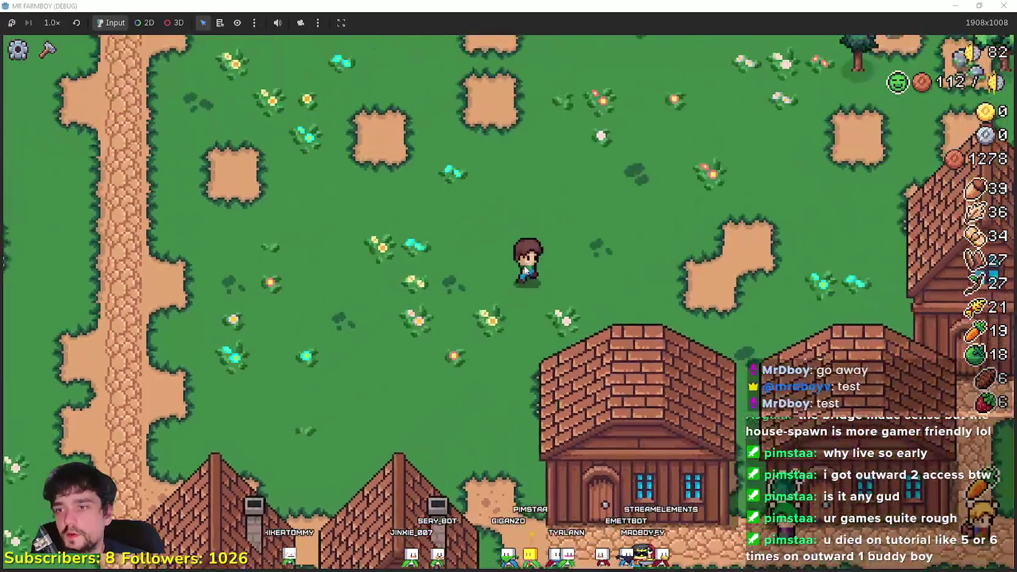
key(d)
key(w)
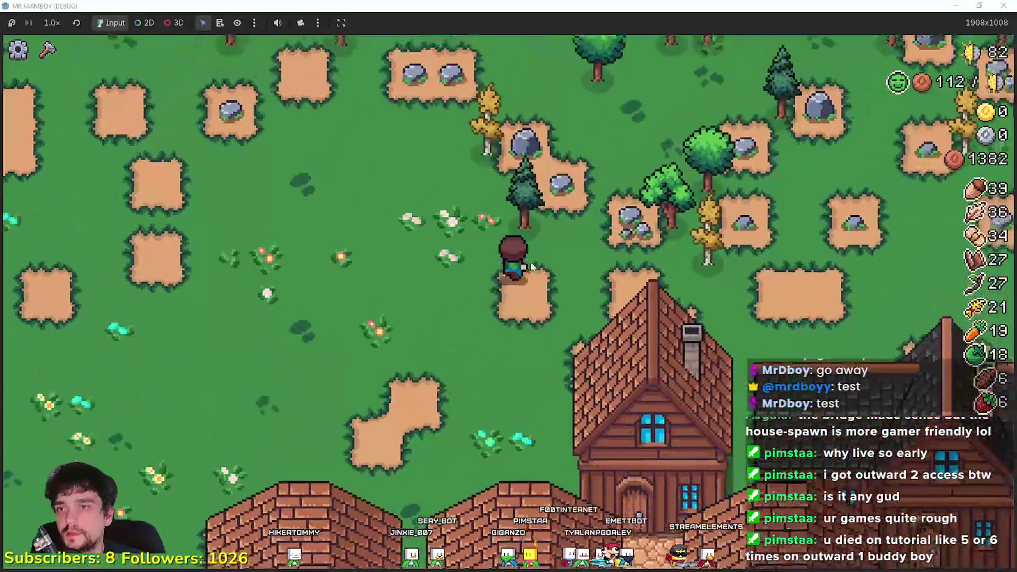
key(w)
key(a)
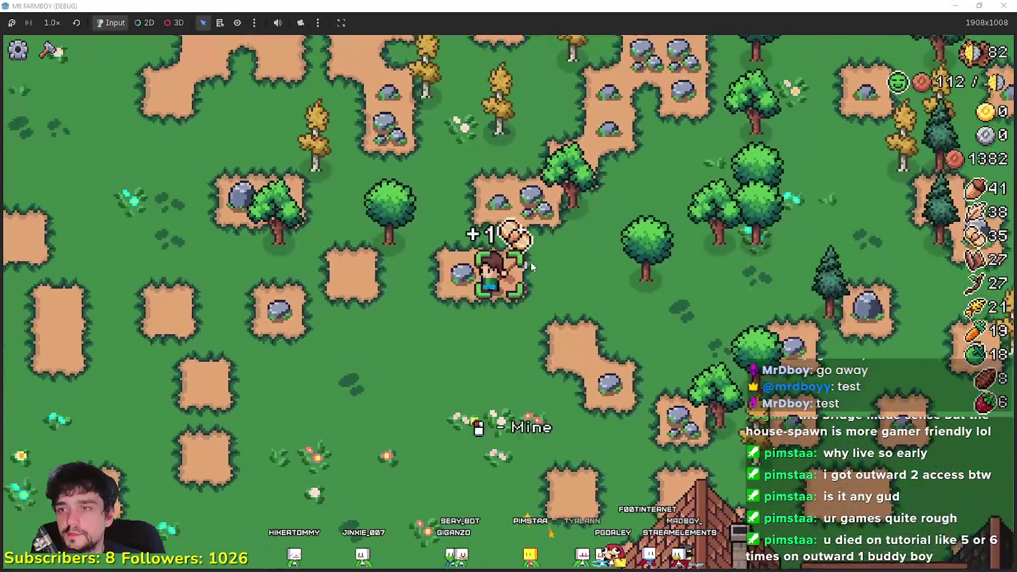
- Chop the nearby trees for wood and mine the rock patch for stone
key(a)
click(532, 261)
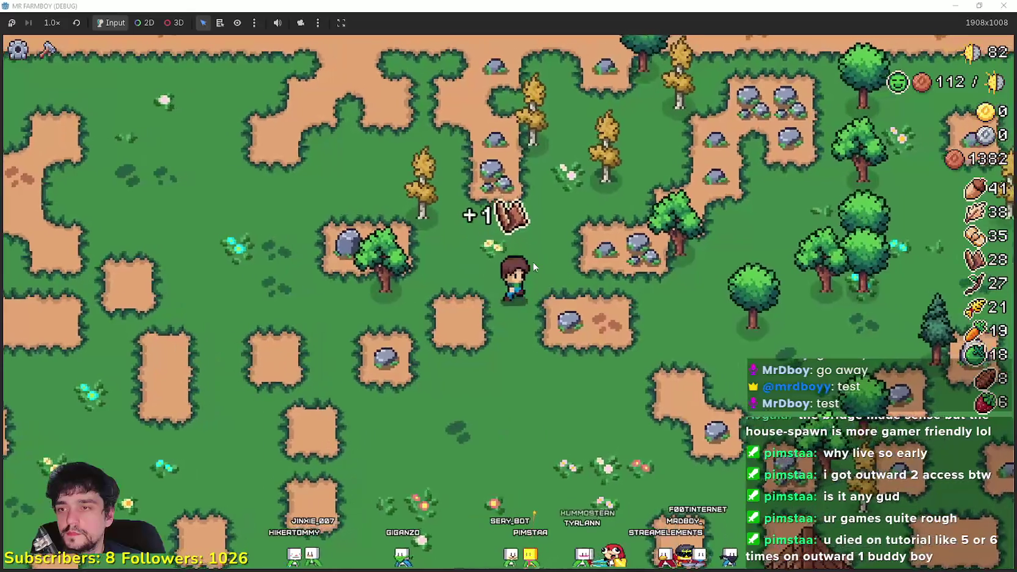
key(a)
click(534, 260)
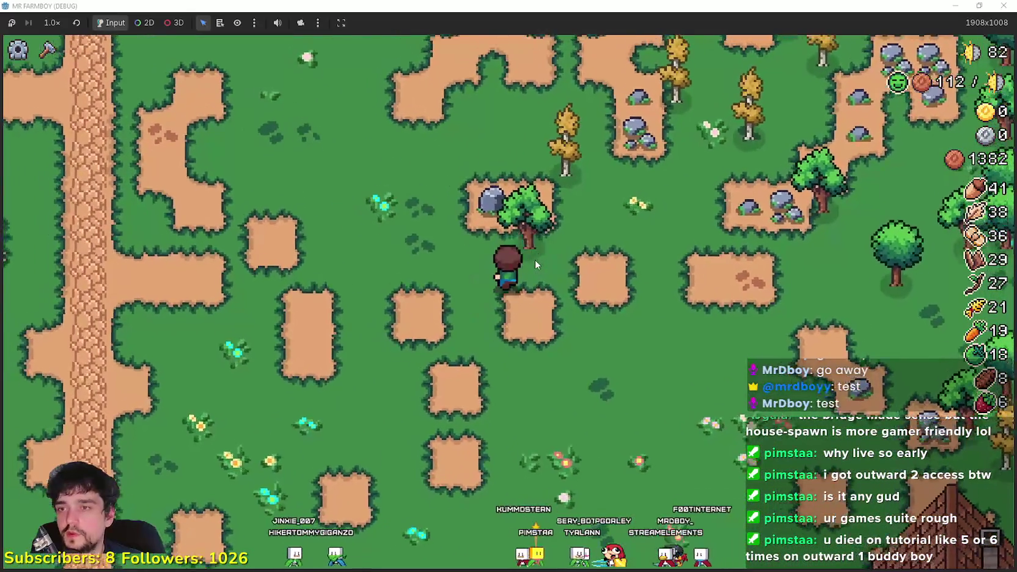
key(w)
click(535, 260)
click(537, 261)
key(w)
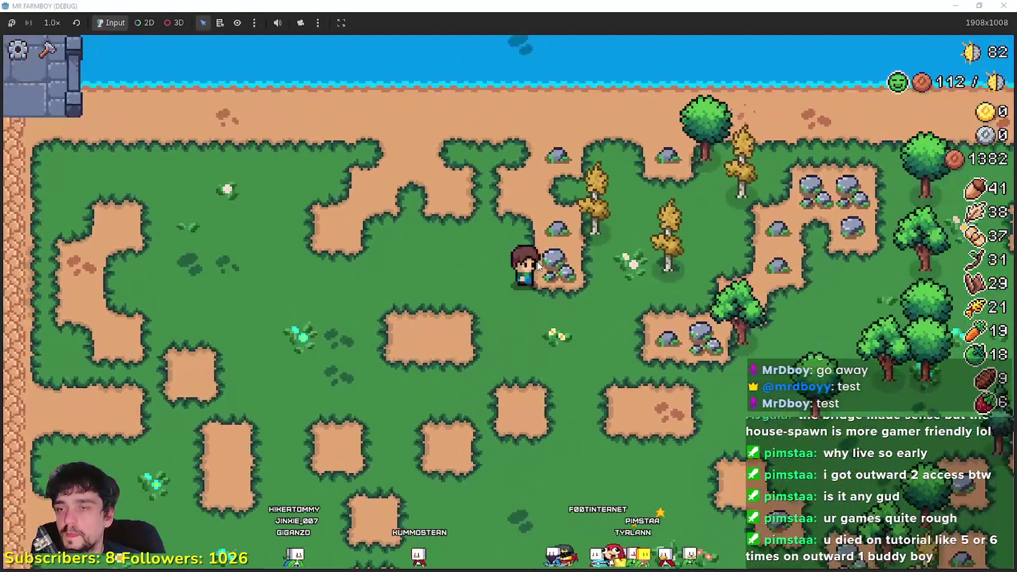
click(538, 264)
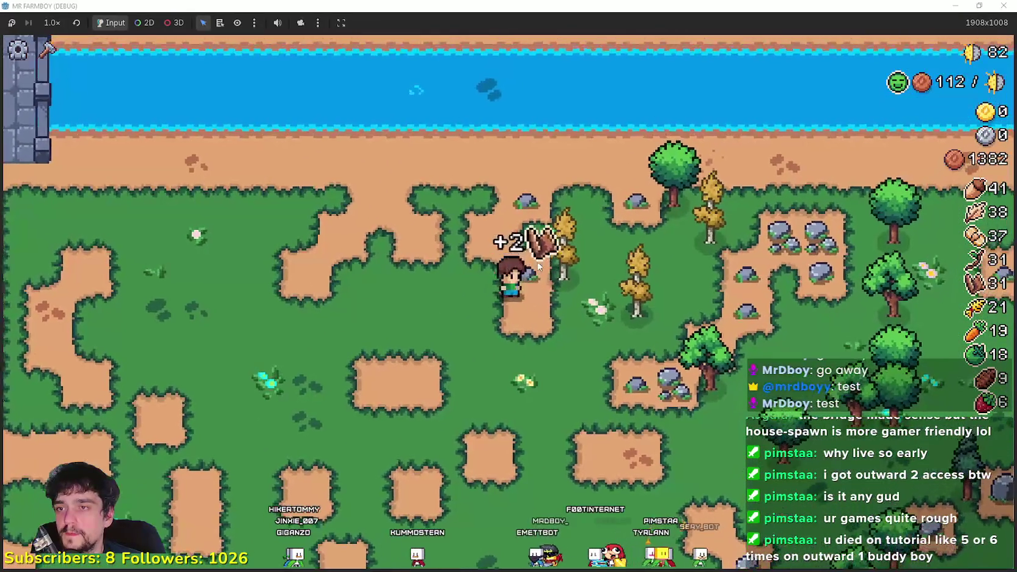
key(w)
click(538, 265)
key(d)
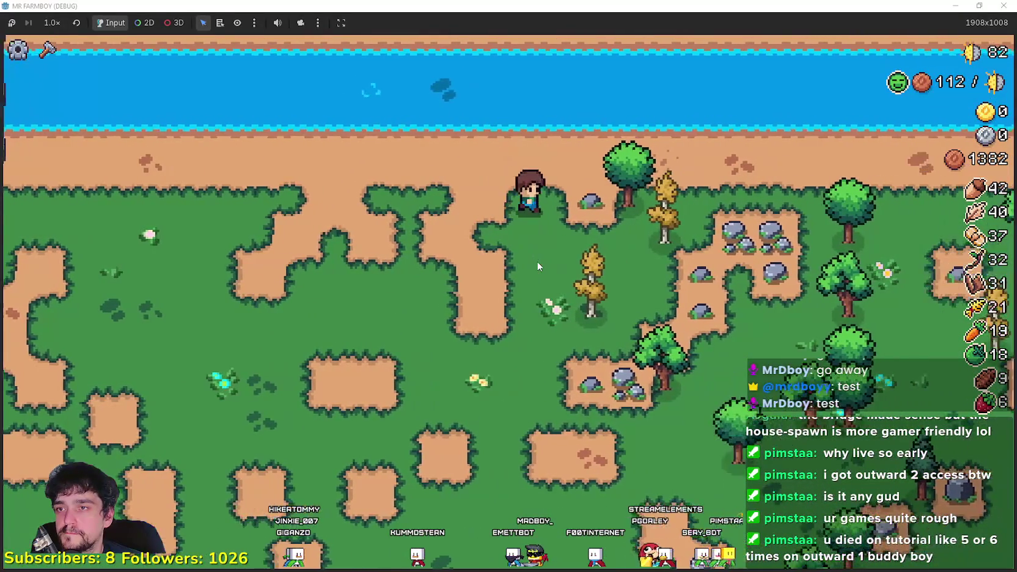
click(537, 260)
- Collect the dropped items and walk back to the village to open the Player House skill tree
key(a)
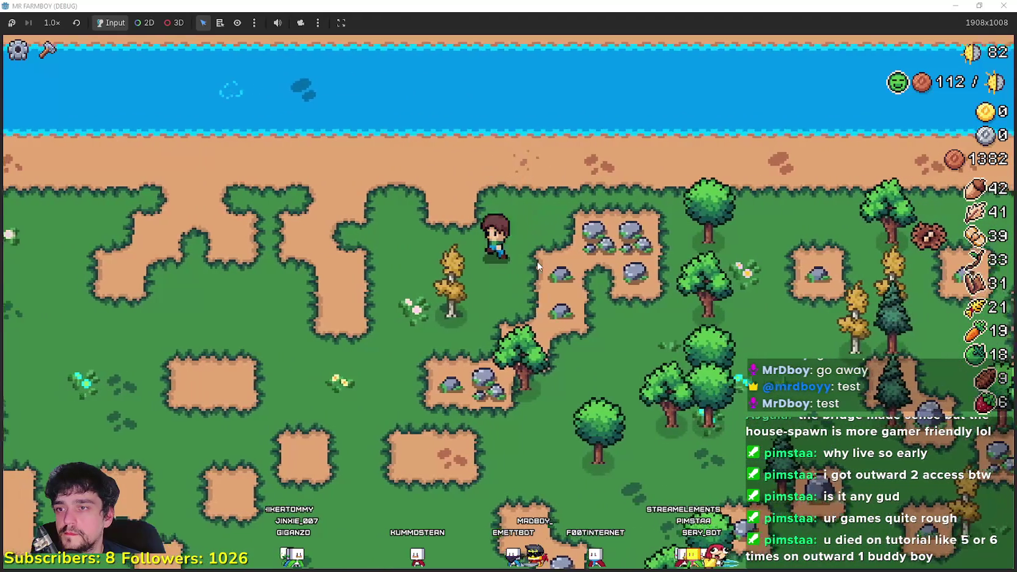
key(s)
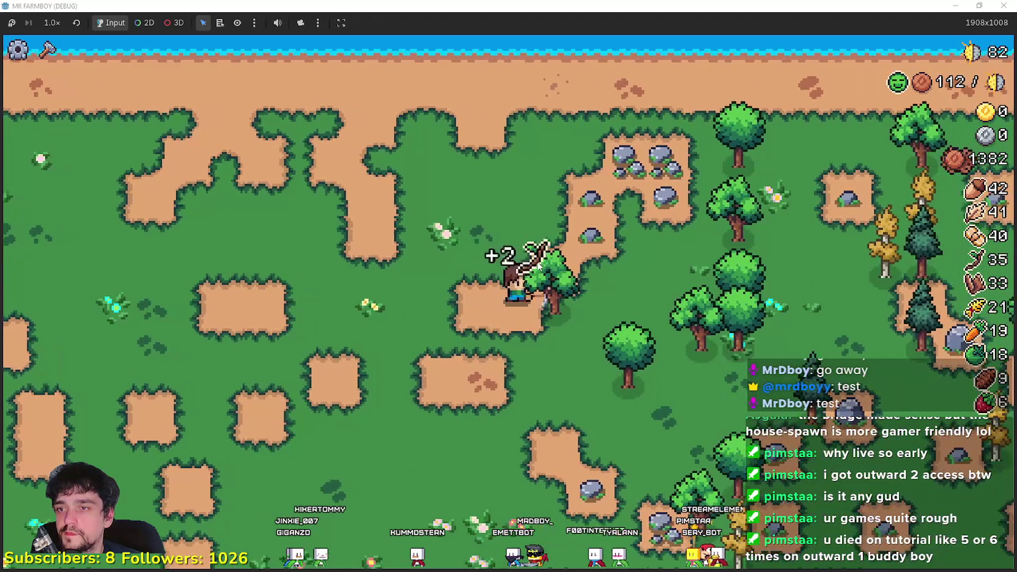
key(d)
key(w)
key(s)
key(d)
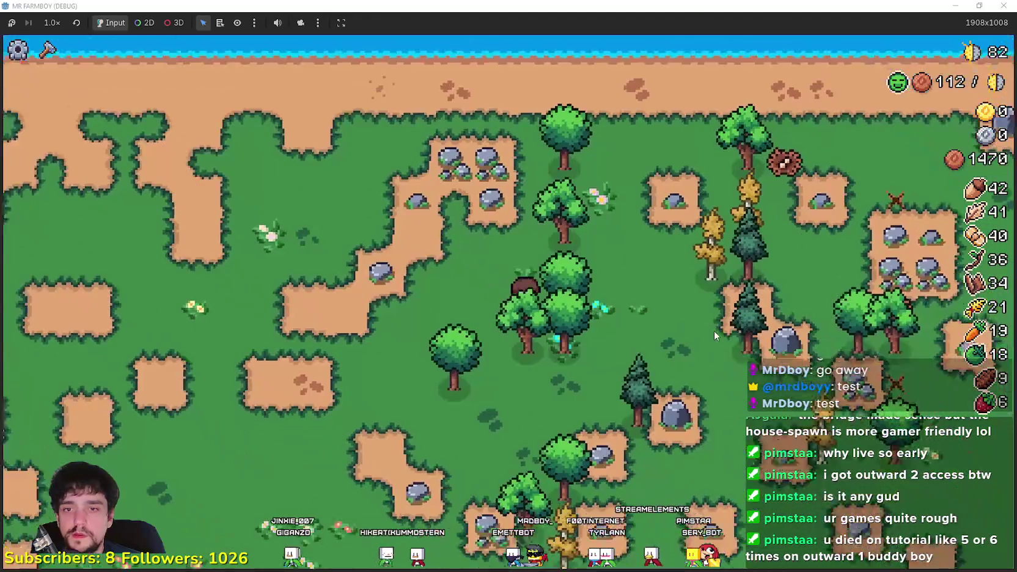
key(s)
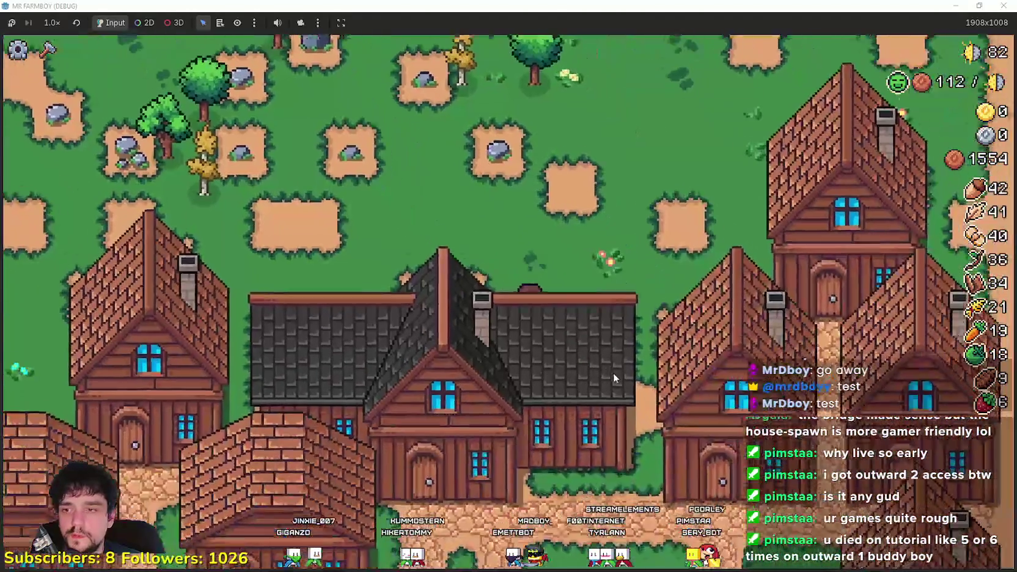
key(w)
key(e)
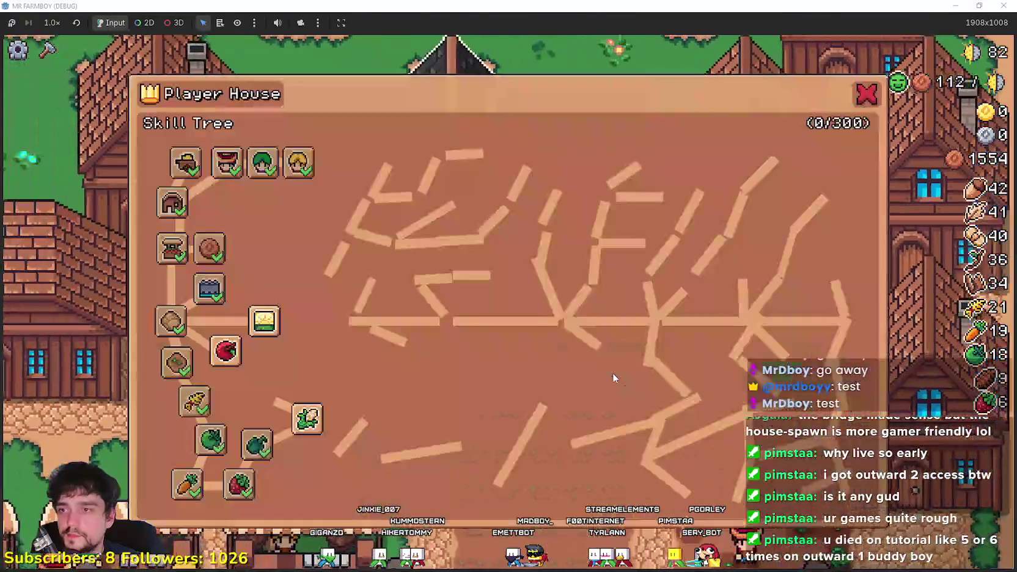
- Sell crops at the market stall, raising coins from 1554 to 1790
mouse_move(267, 316)
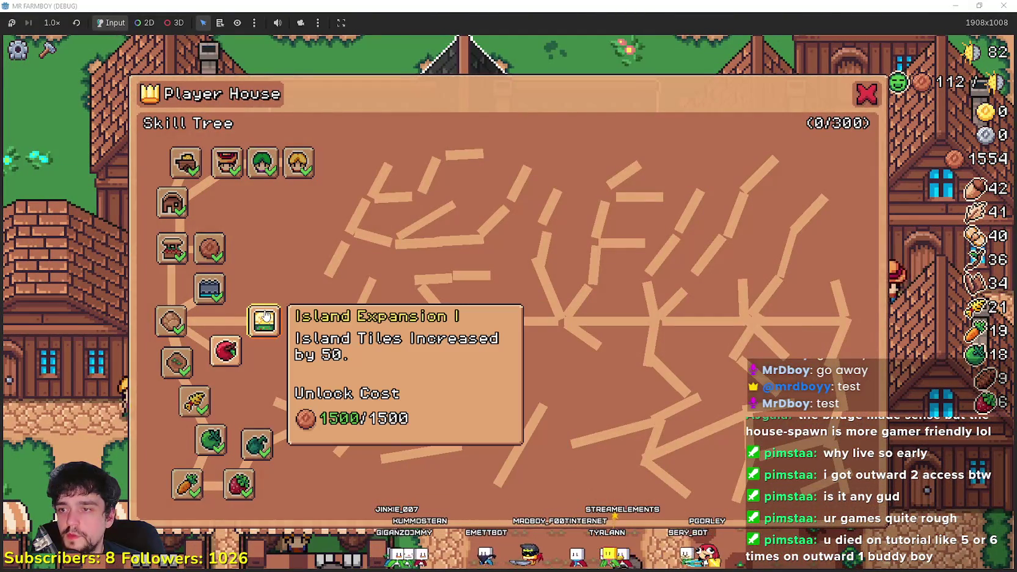
key(Escape)
key(s)
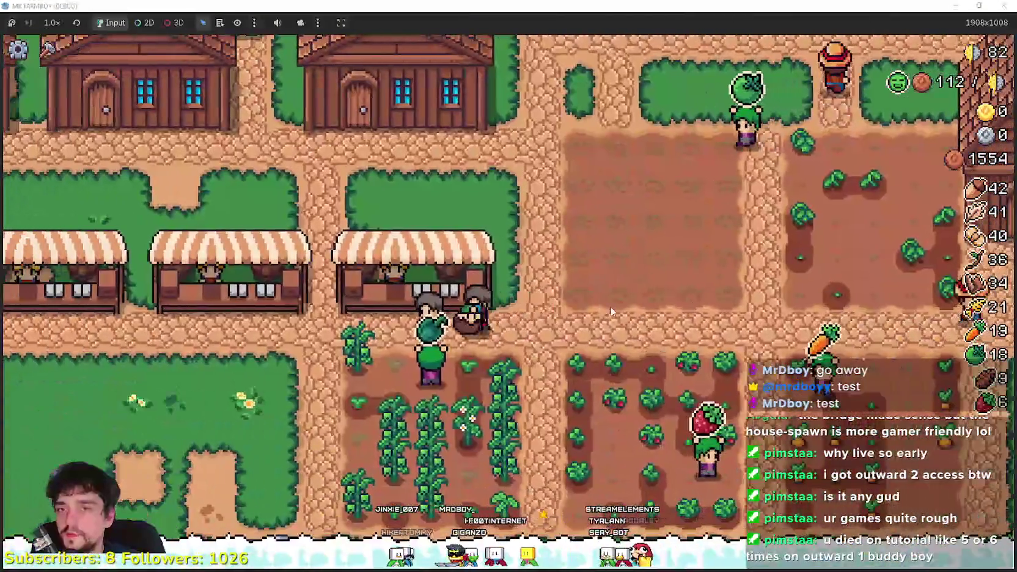
key(e)
mouse_move(476, 236)
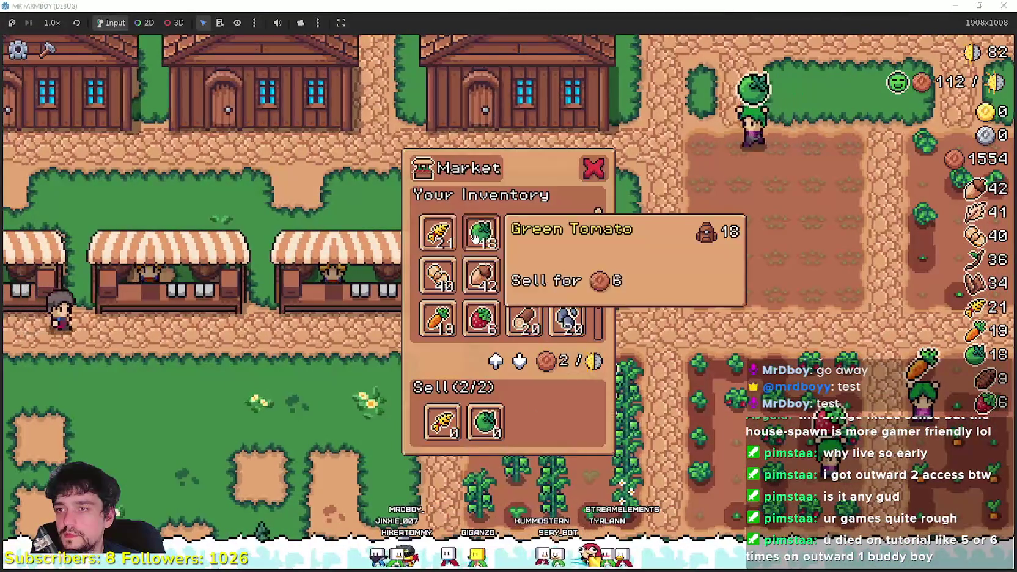
key(Escape)
key(e)
key(Escape)
key(d)
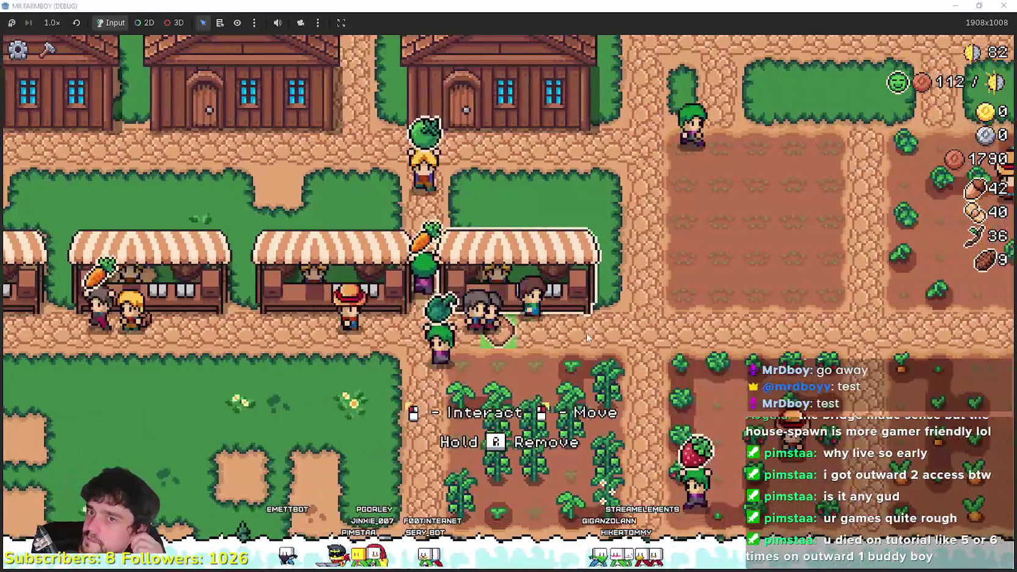
- Return to the Player House and unlock Island Expansion I in its skill tree
key(w)
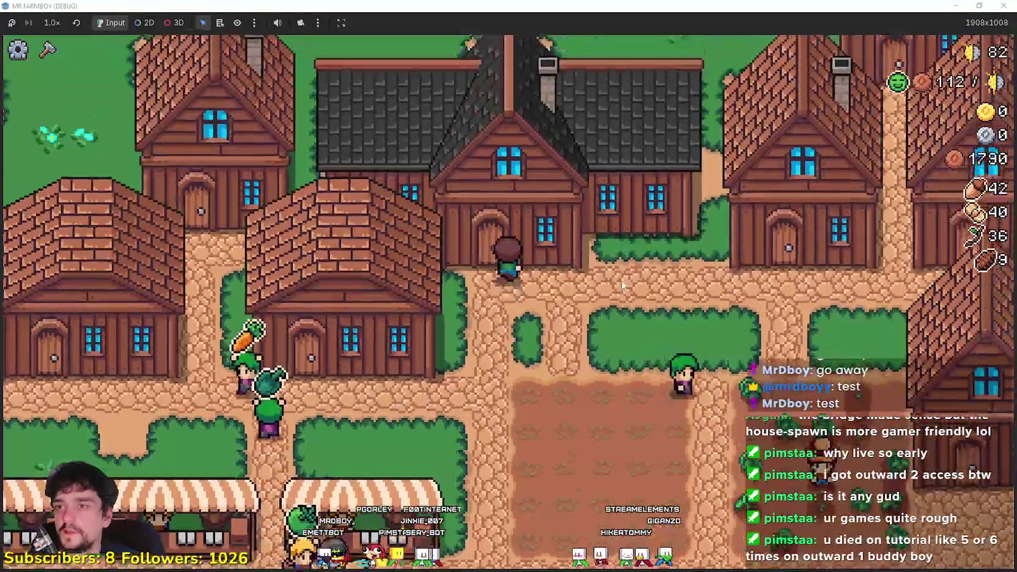
key(e)
click(264, 323)
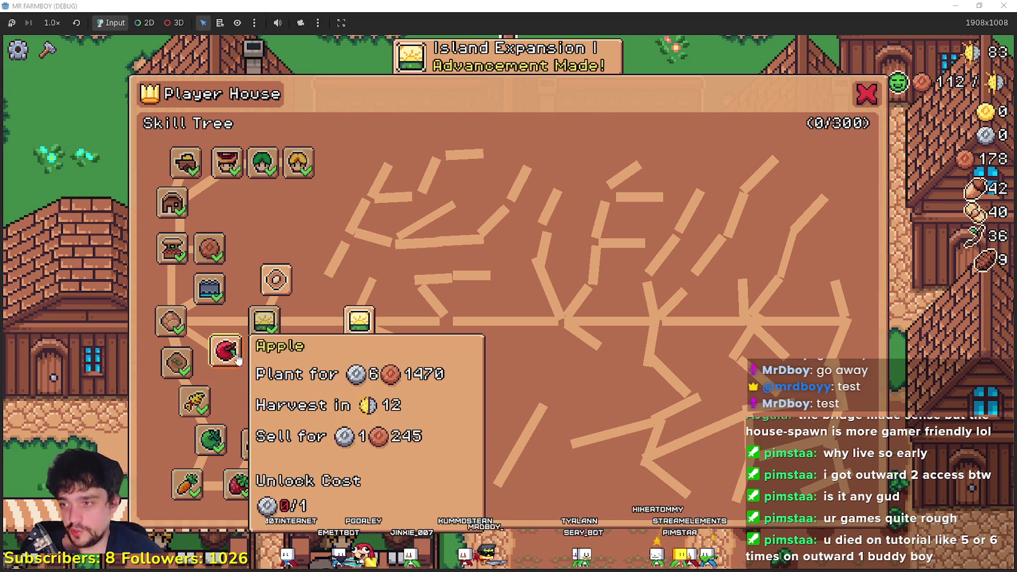
- Unlock the free Cucumber node in the Player House skill tree, then close the panel
mouse_move(275, 362)
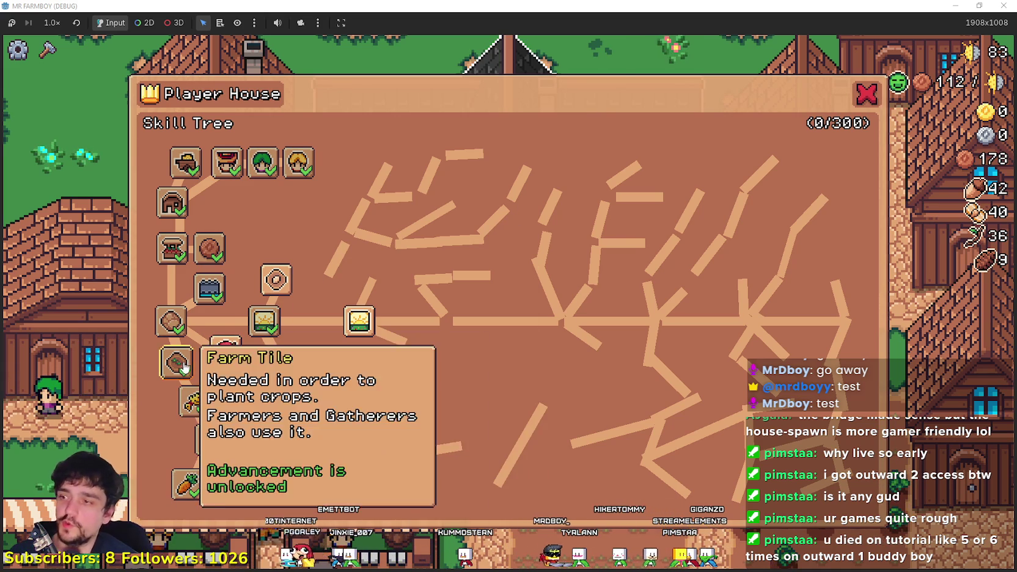
mouse_move(260, 329)
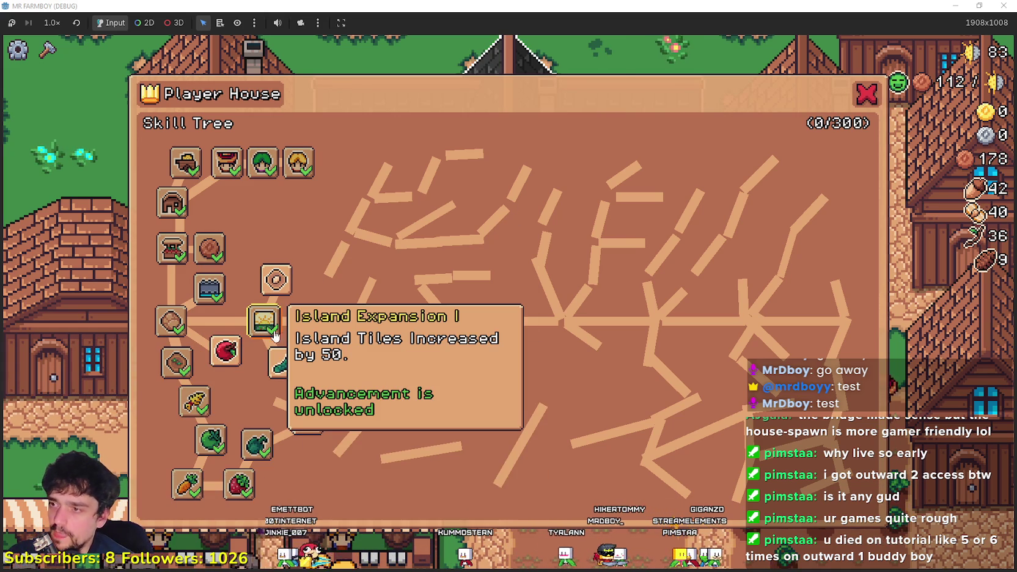
mouse_move(294, 396)
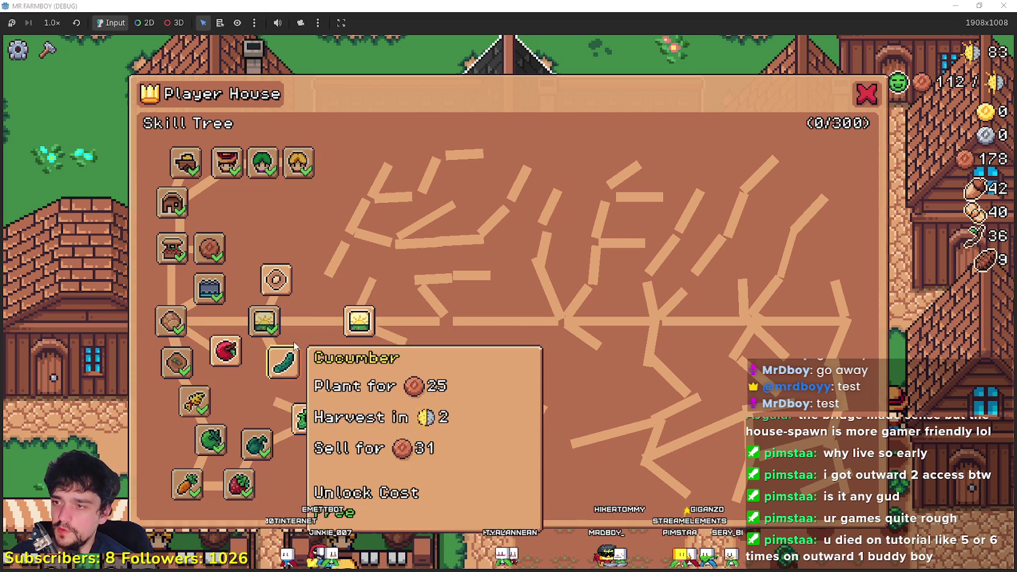
click(285, 365)
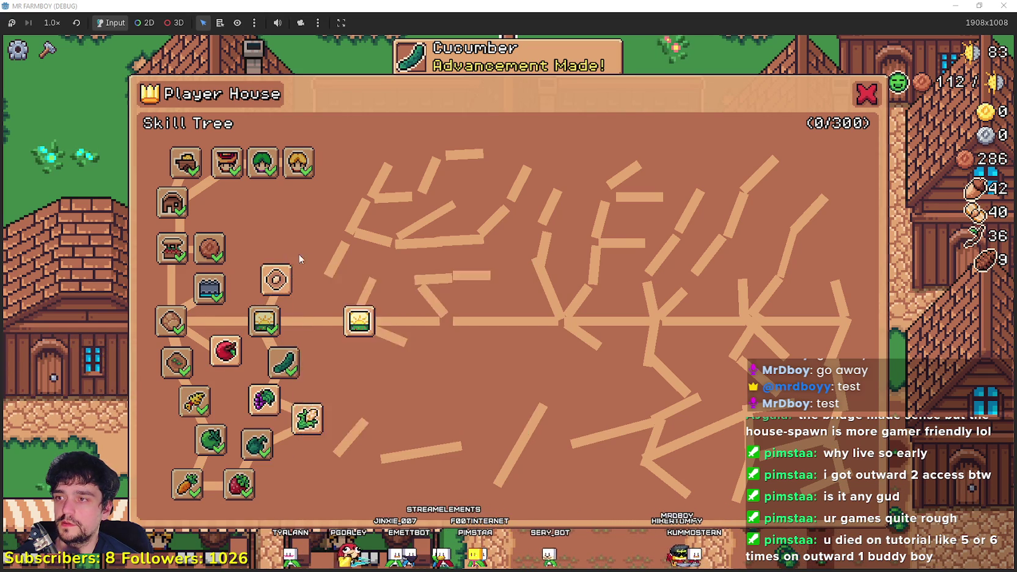
key(Escape)
scroll(683, 355, down, 3)
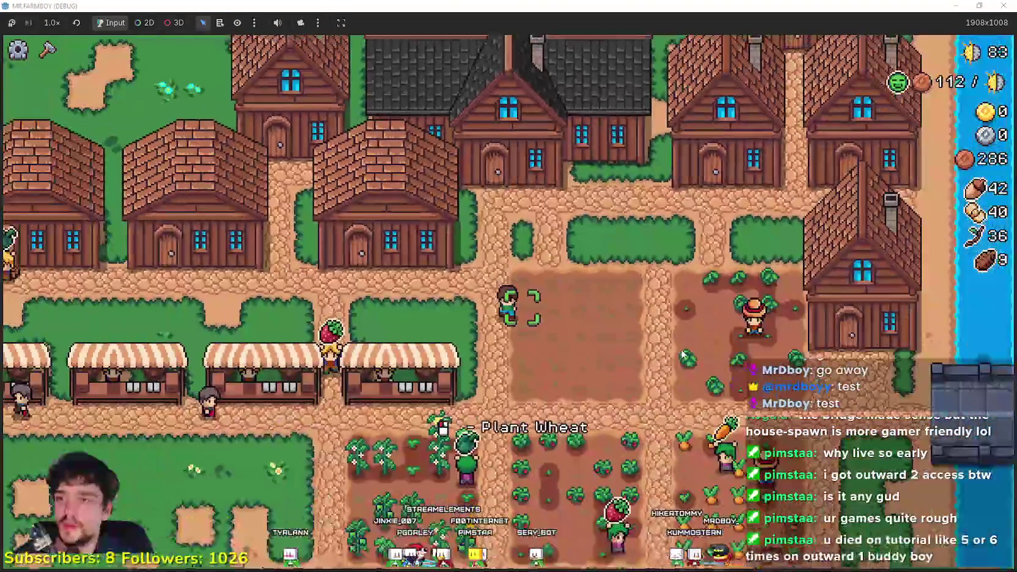
- Open the crafting options and walk past the market stalls and warehouse to the lower road
scroll(683, 354, up, 3)
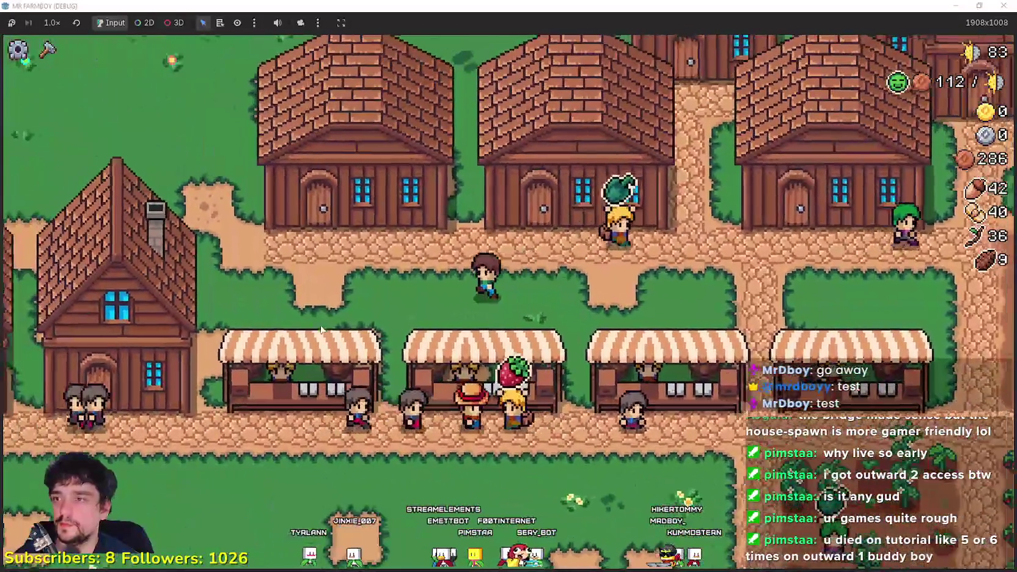
click(48, 51)
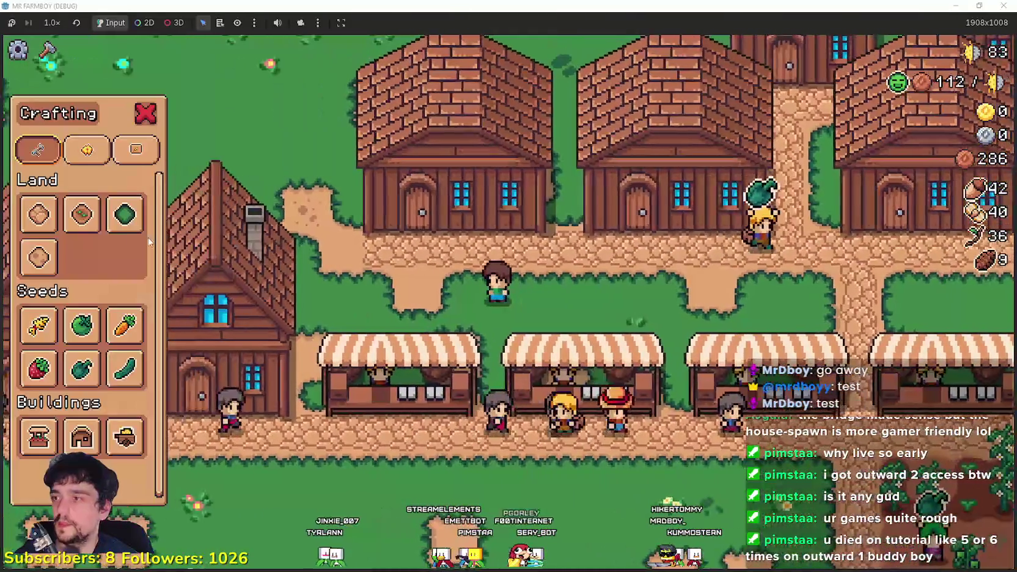
key(s)
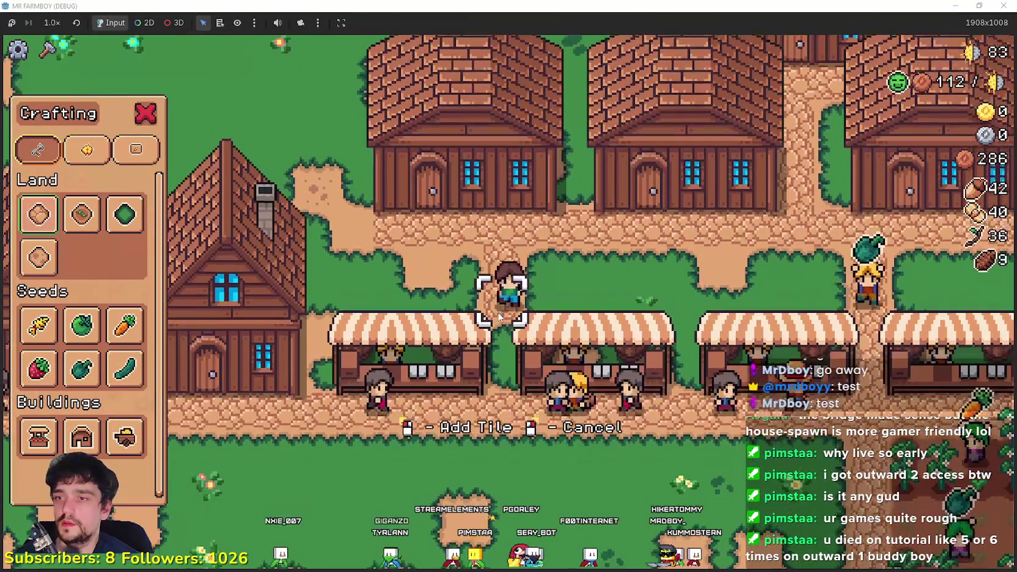
key(w)
key(a)
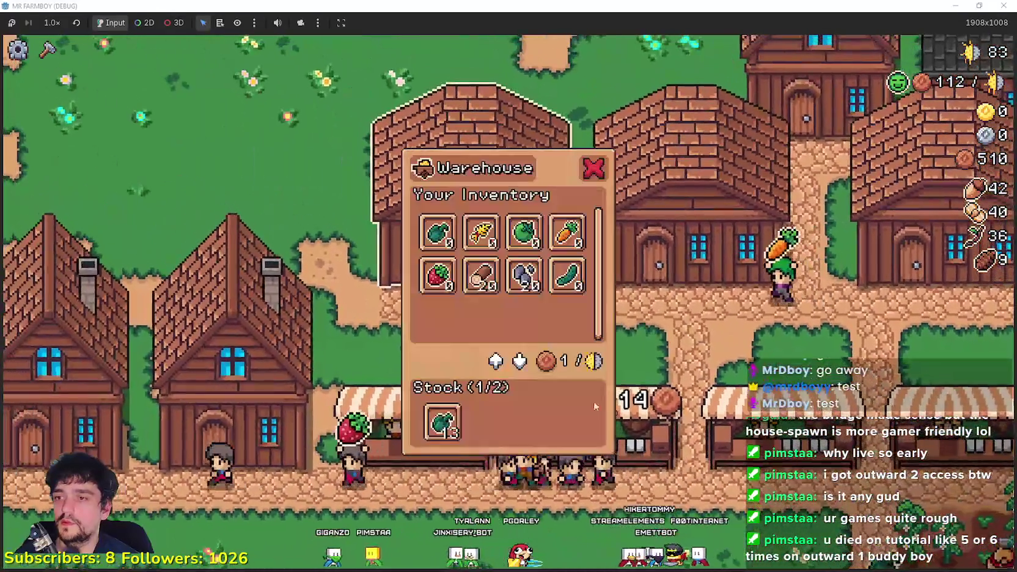
mouse_move(457, 409)
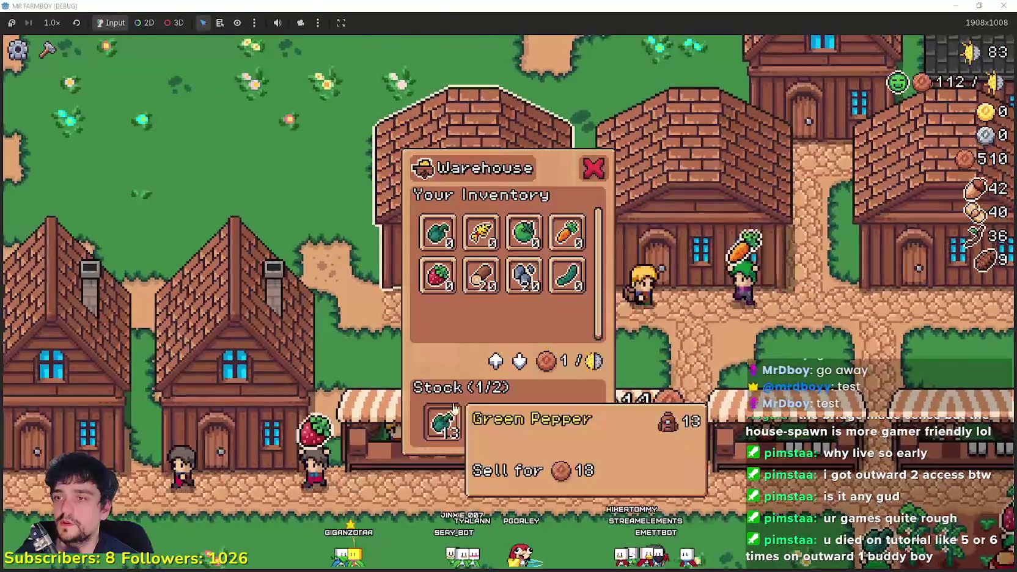
key(a)
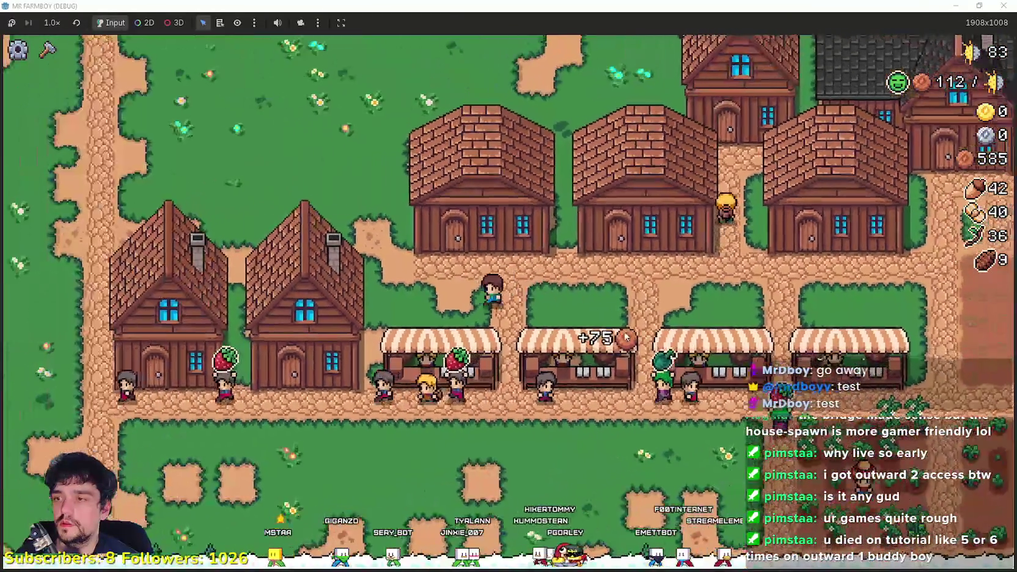
key(s)
key(a)
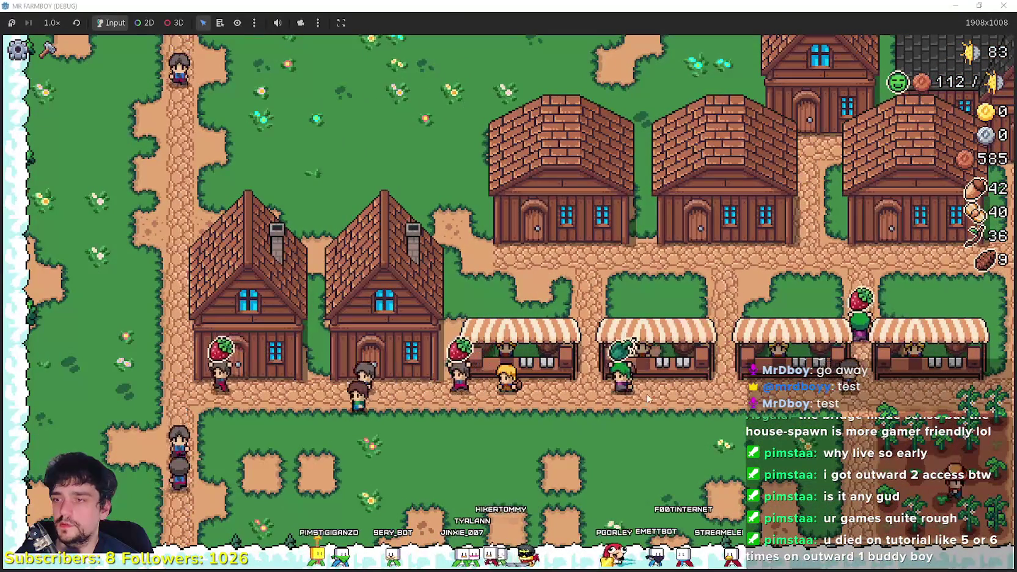
key(d)
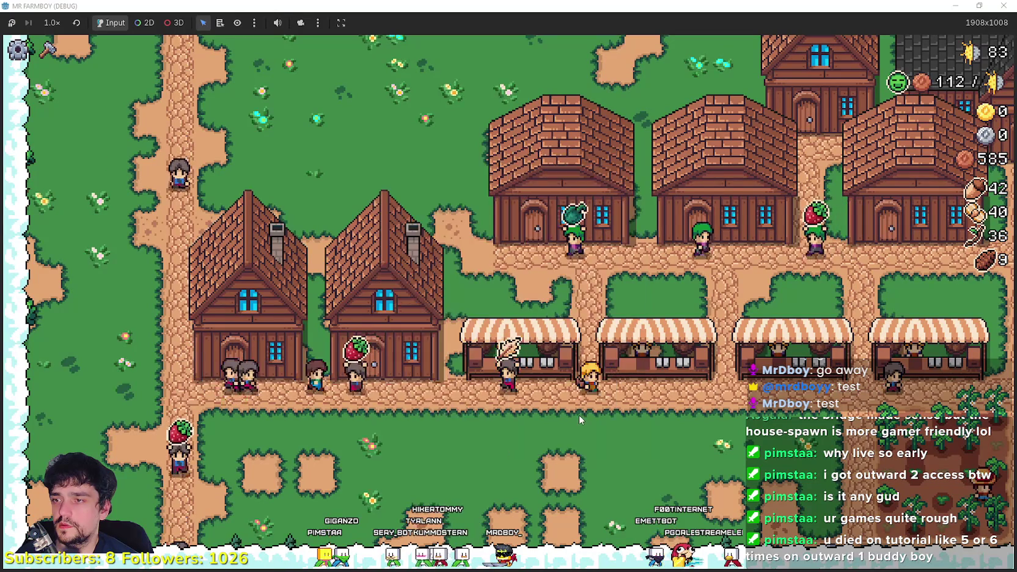
- Select the tilled Land tile and start laying farmland below the stalls
scroll(649, 426, down, 3)
key(c)
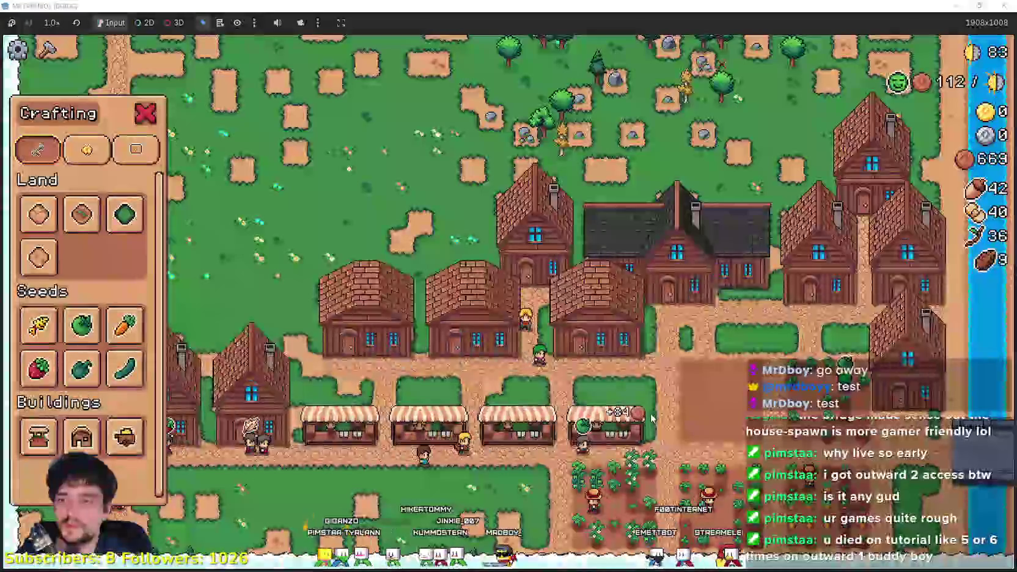
scroll(653, 420, up, 3)
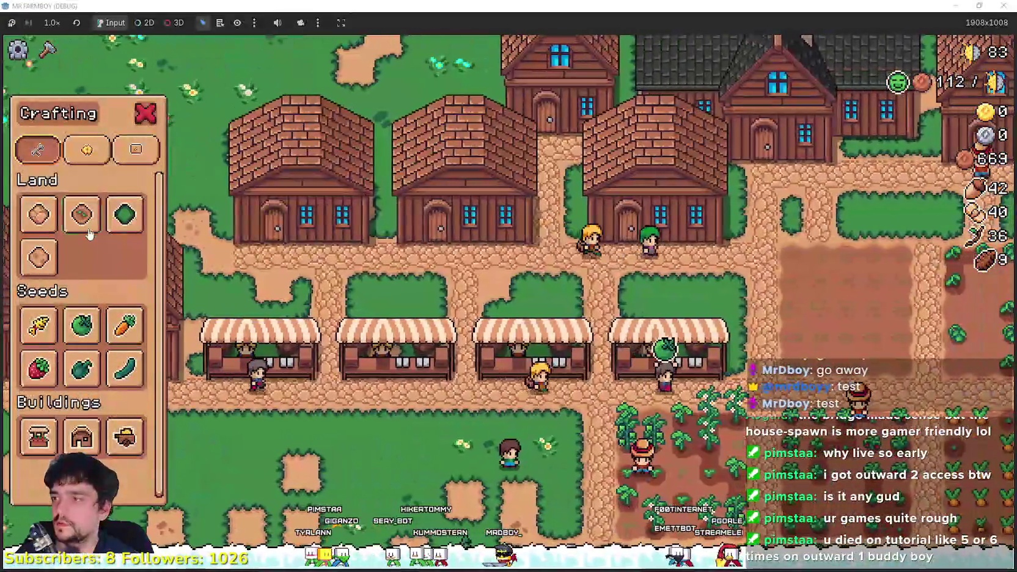
click(82, 214)
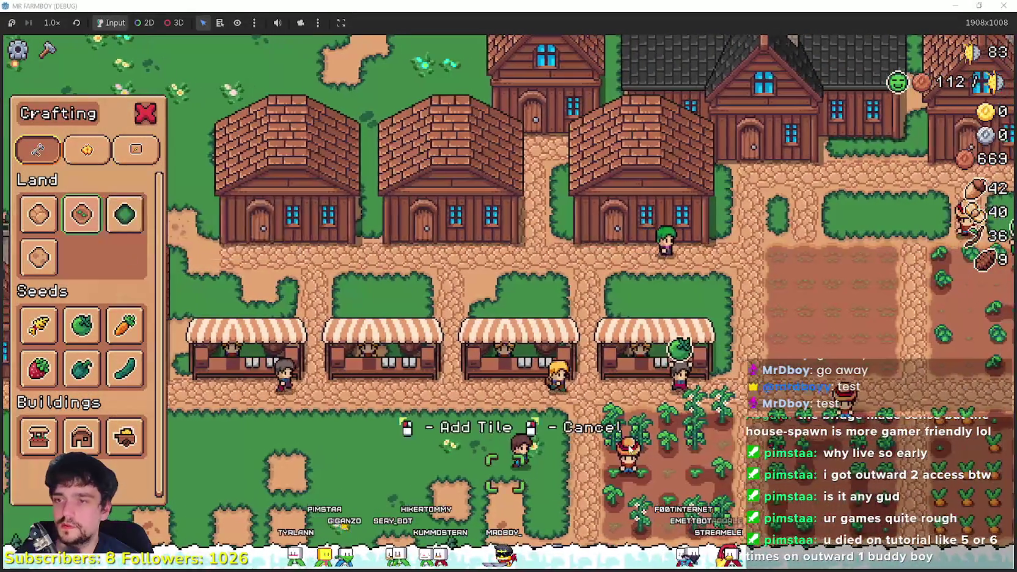
key(d)
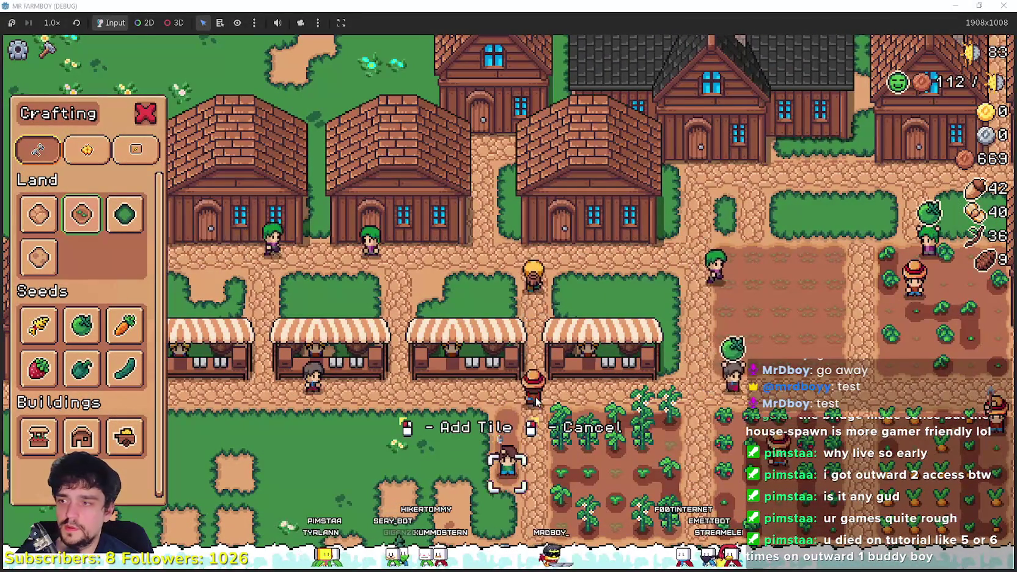
key(a)
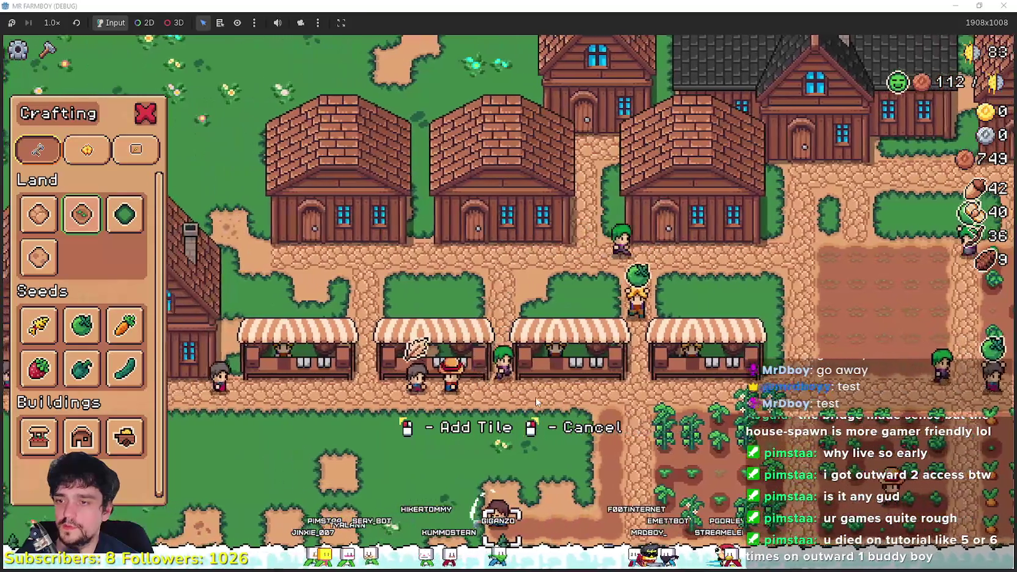
key(d)
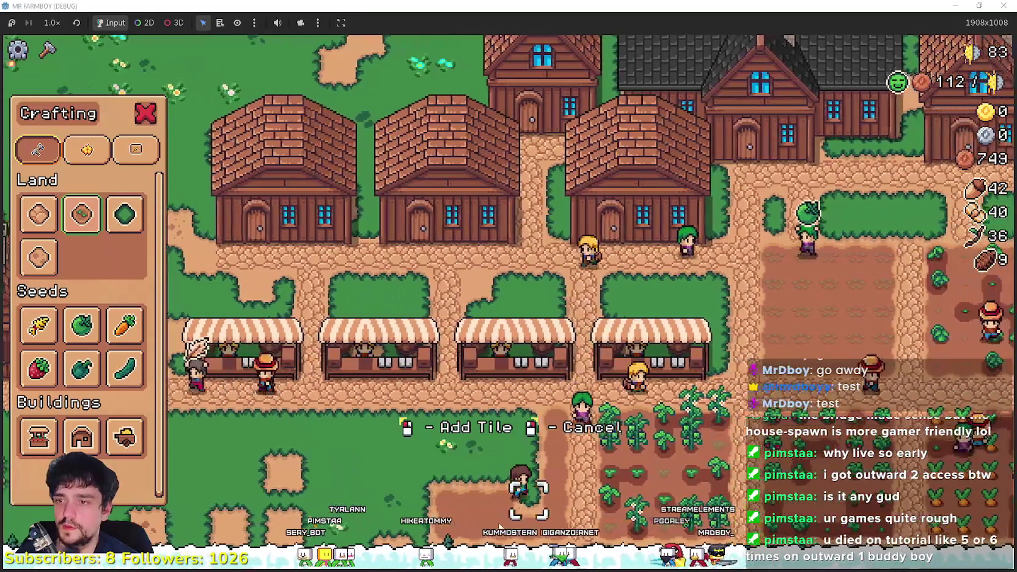
- Extend the tilled patch across the plot, then select Cucumber seeds for planting
key(a)
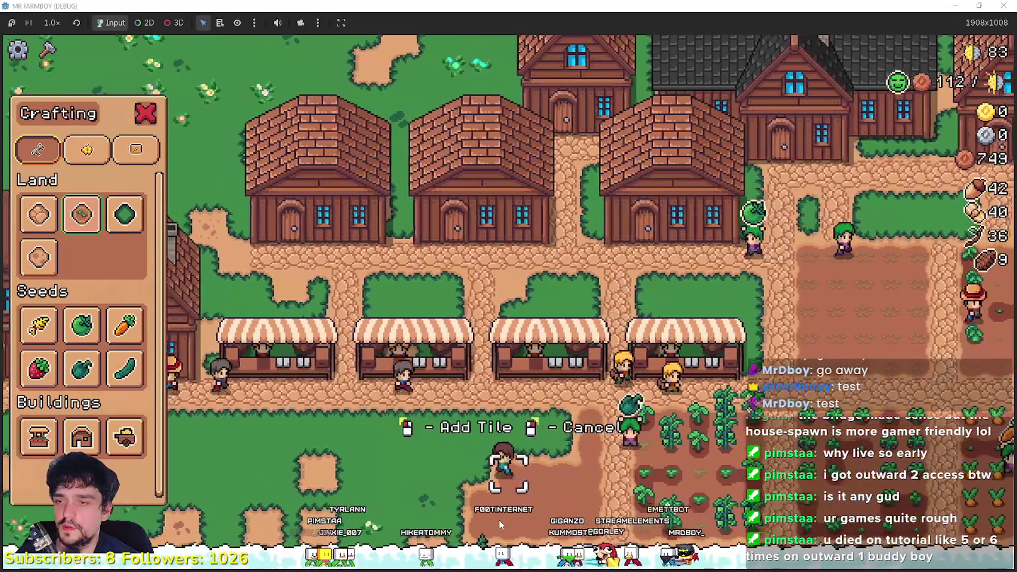
key(d)
key(w)
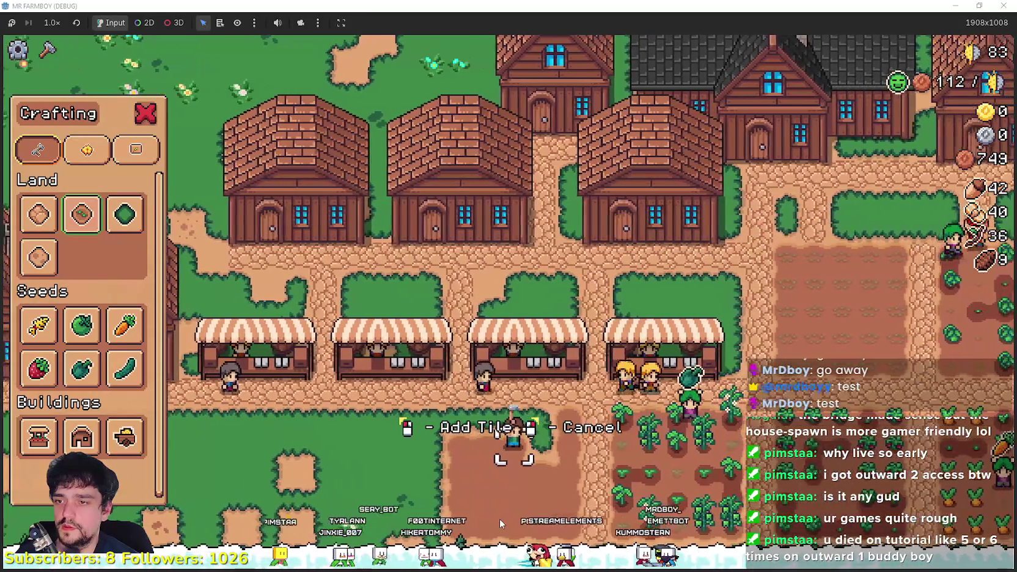
key(w)
key(a)
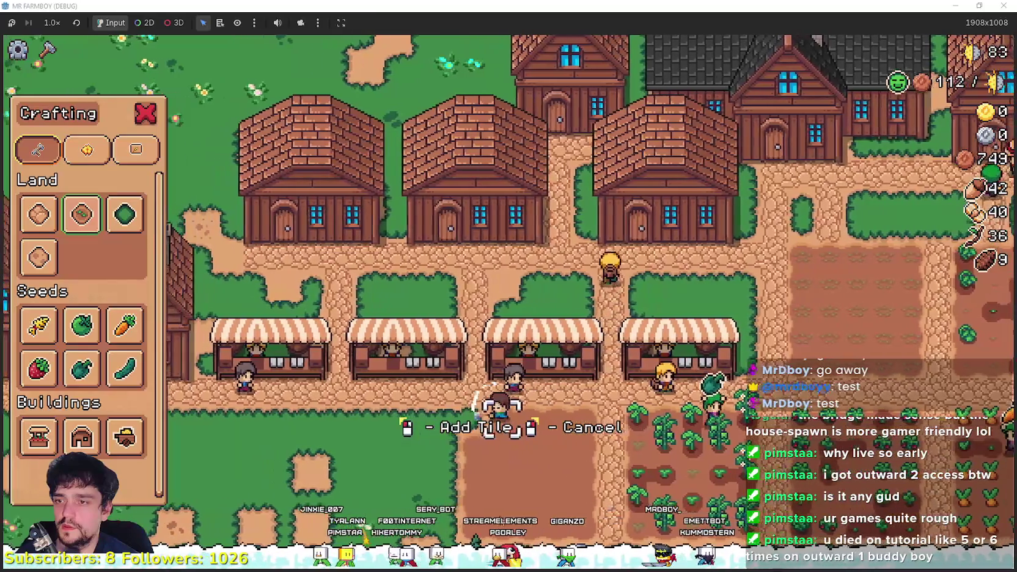
key(a)
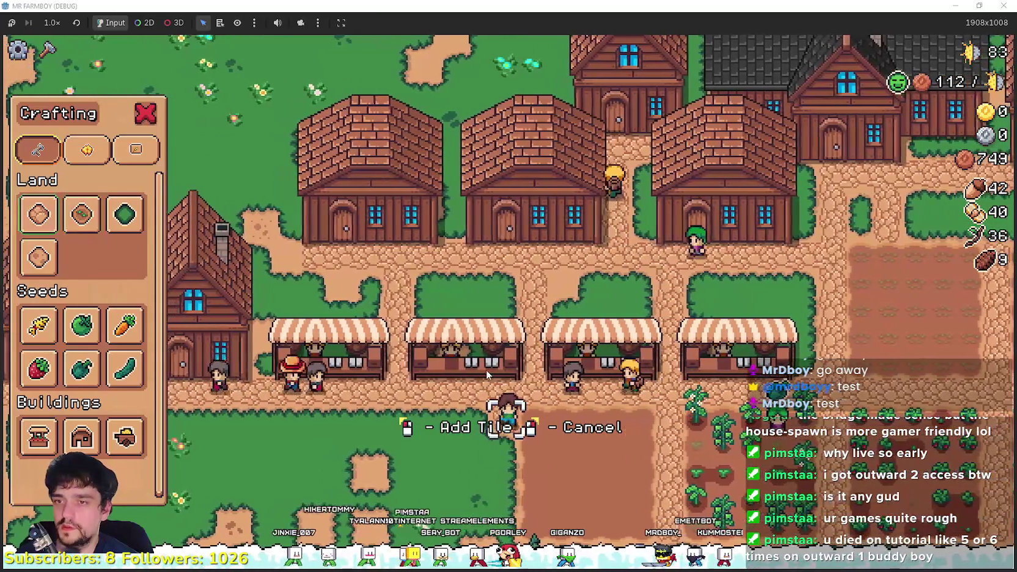
key(s)
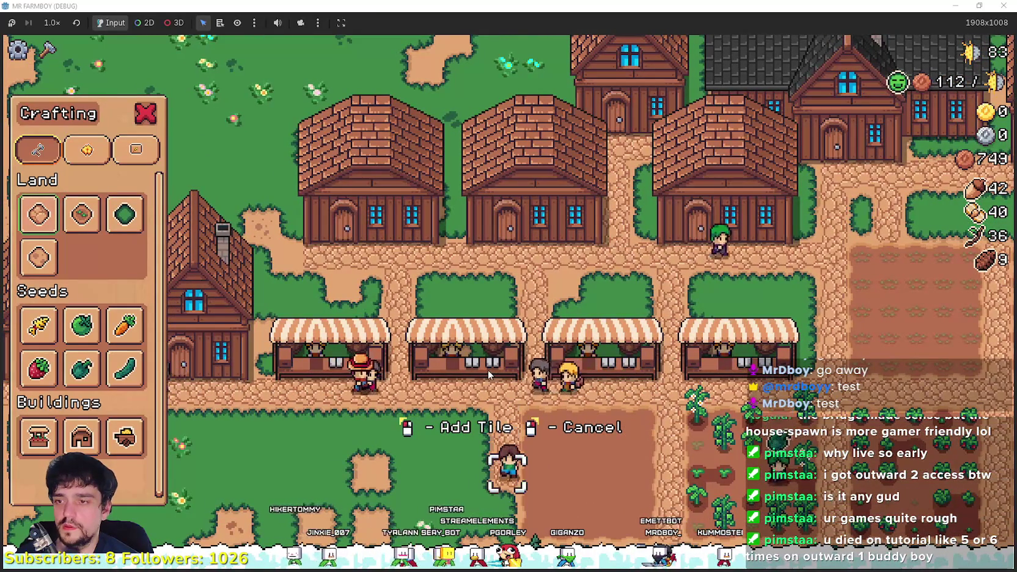
key(d)
key(w)
click(125, 369)
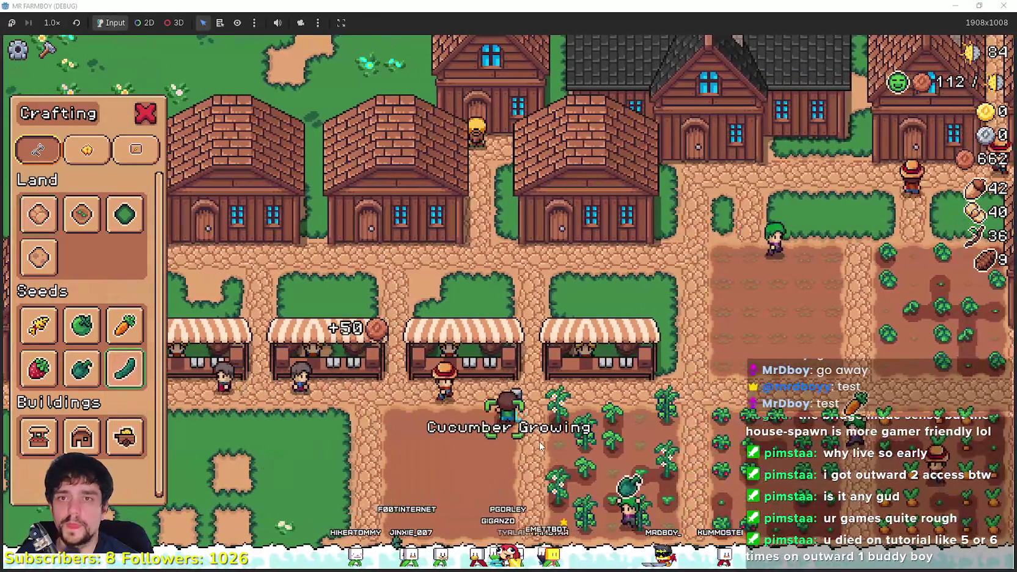
- Walk onto the tilled plot and plant cucumber seedlings along the first rows
key(a)
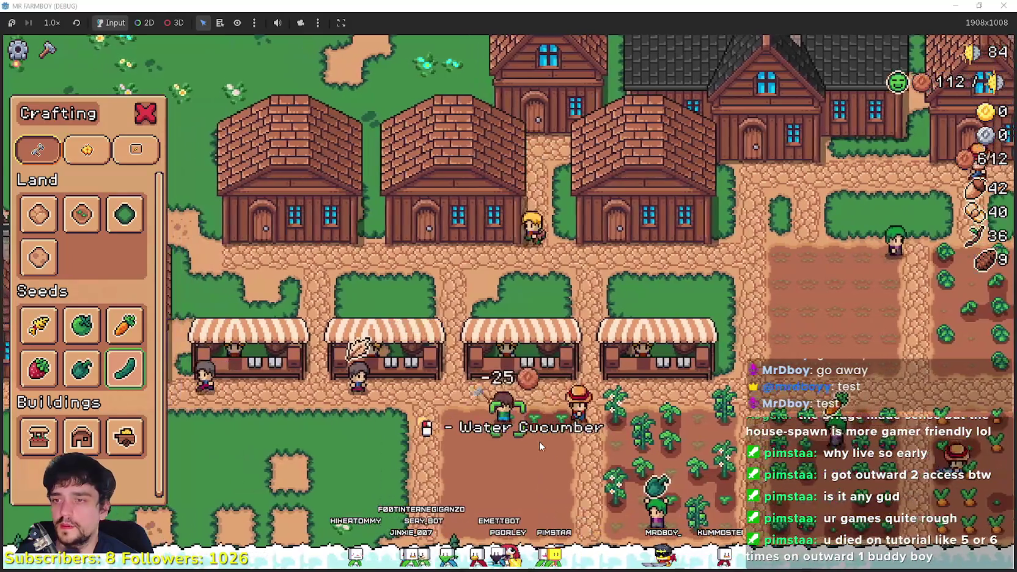
key(a)
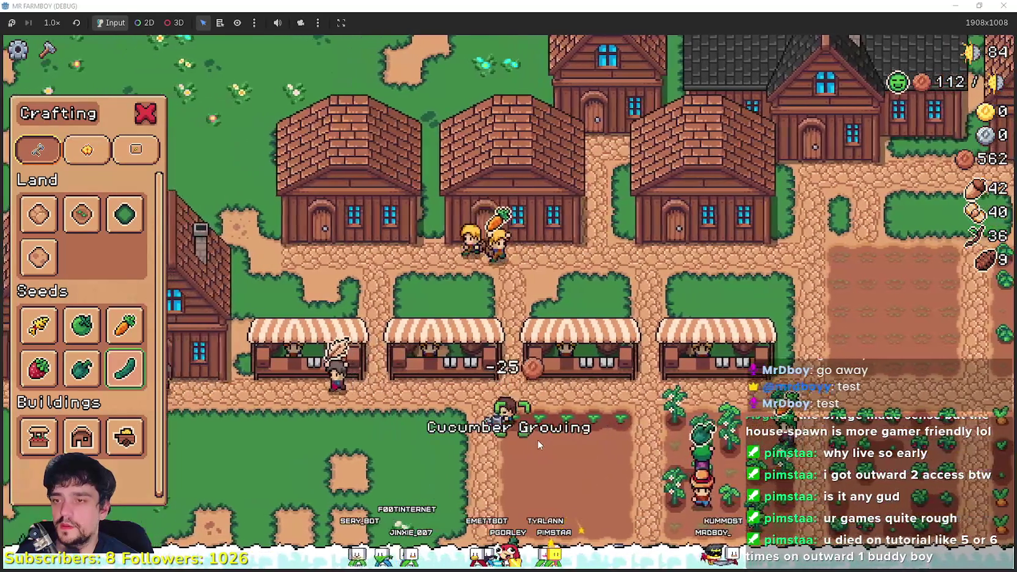
scroll(537, 440, up, 2)
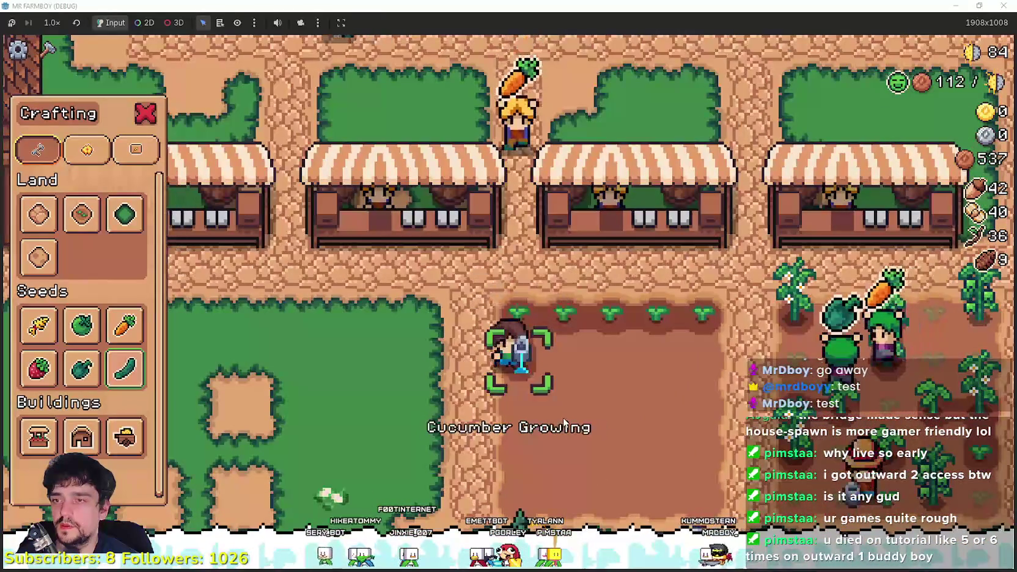
key(d)
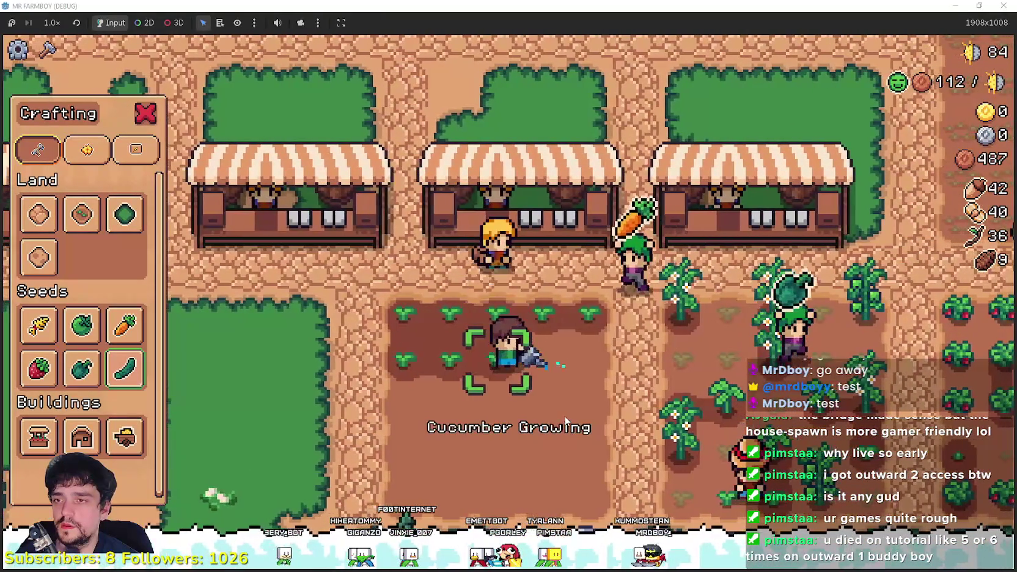
click(575, 418)
click(584, 412)
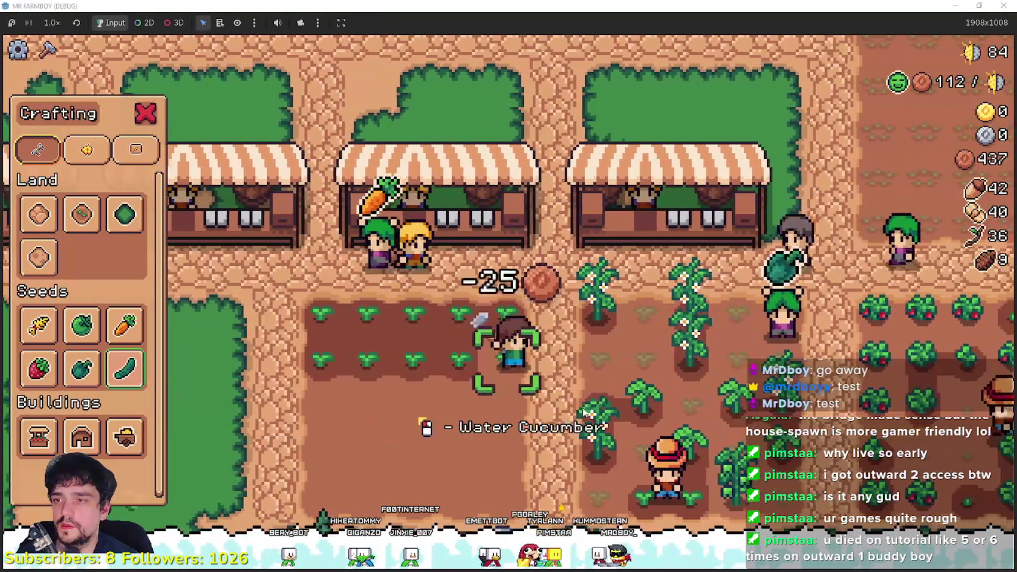
scroll(598, 395, down, 2)
click(597, 391)
key(s)
click(596, 391)
key(a)
click(593, 388)
click(588, 384)
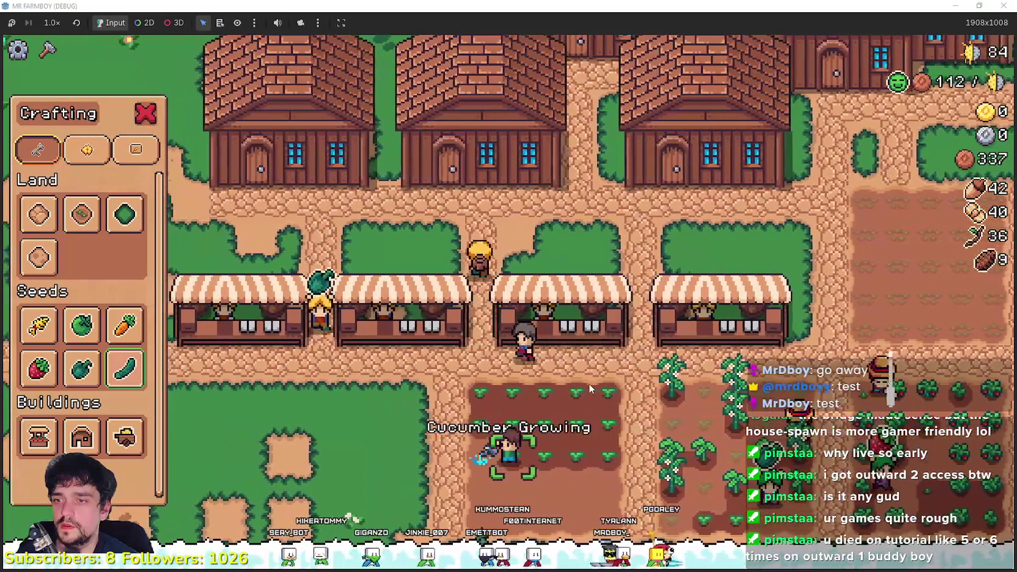
- Plant cucumbers across the remaining tiles until the whole plot is filled
key(a)
click(589, 383)
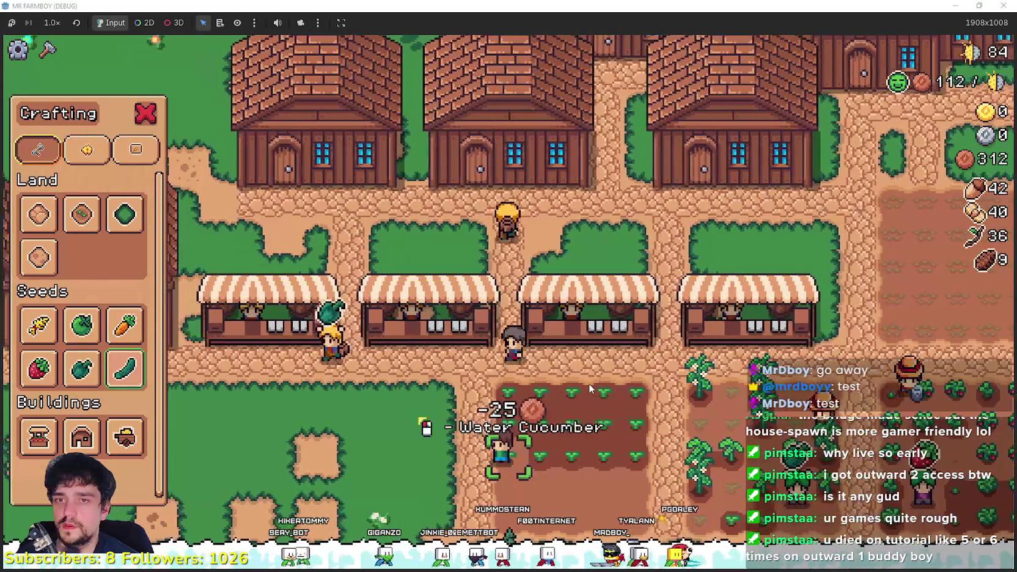
key(s)
click(588, 384)
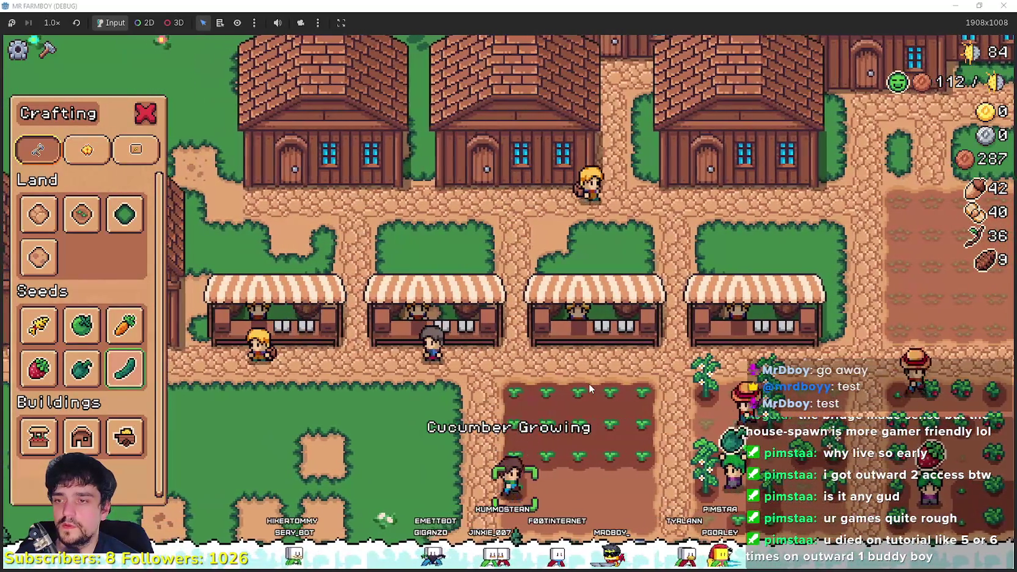
key(d)
click(589, 383)
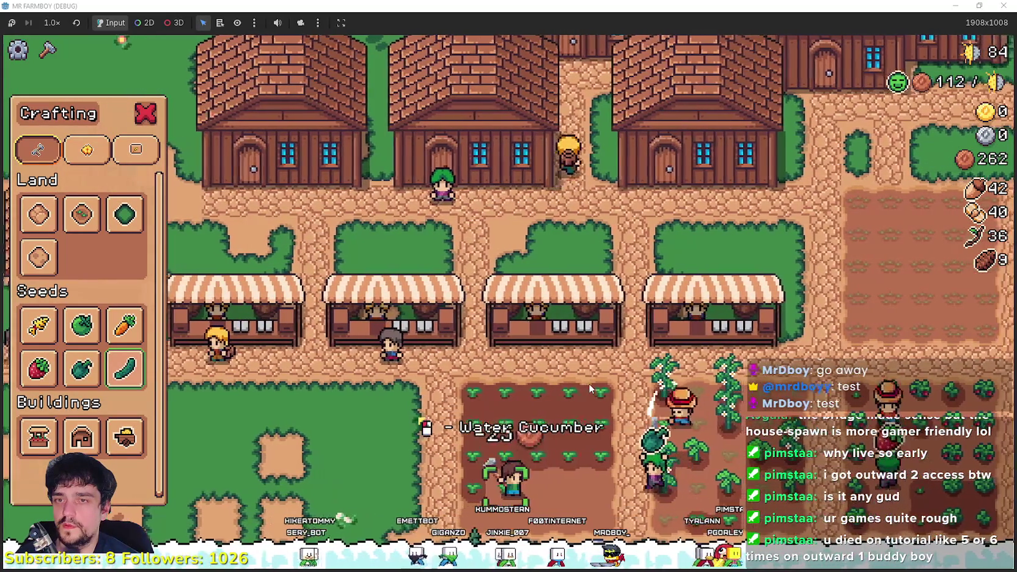
click(589, 384)
click(588, 383)
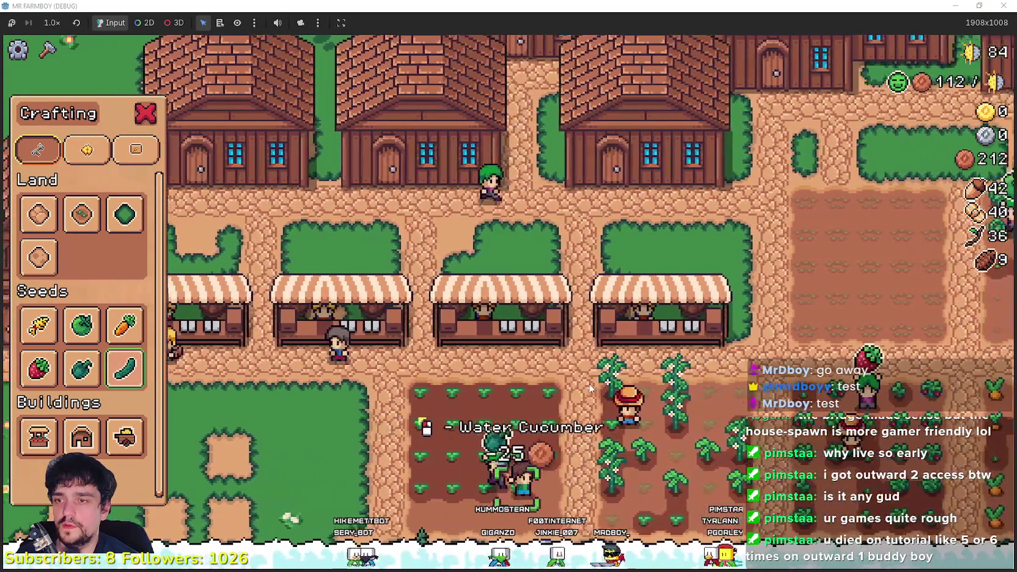
key(d)
click(590, 388)
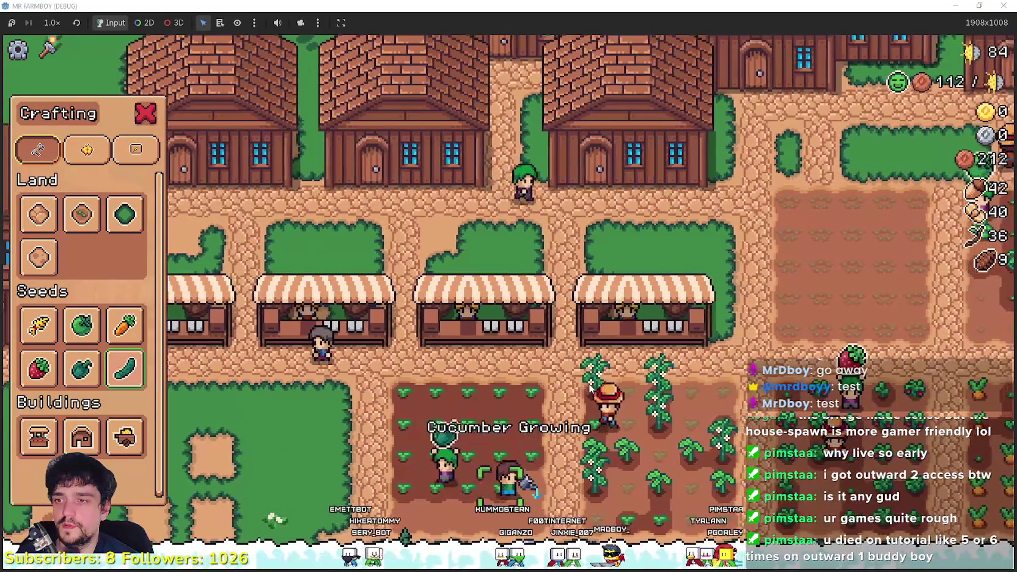
click(590, 389)
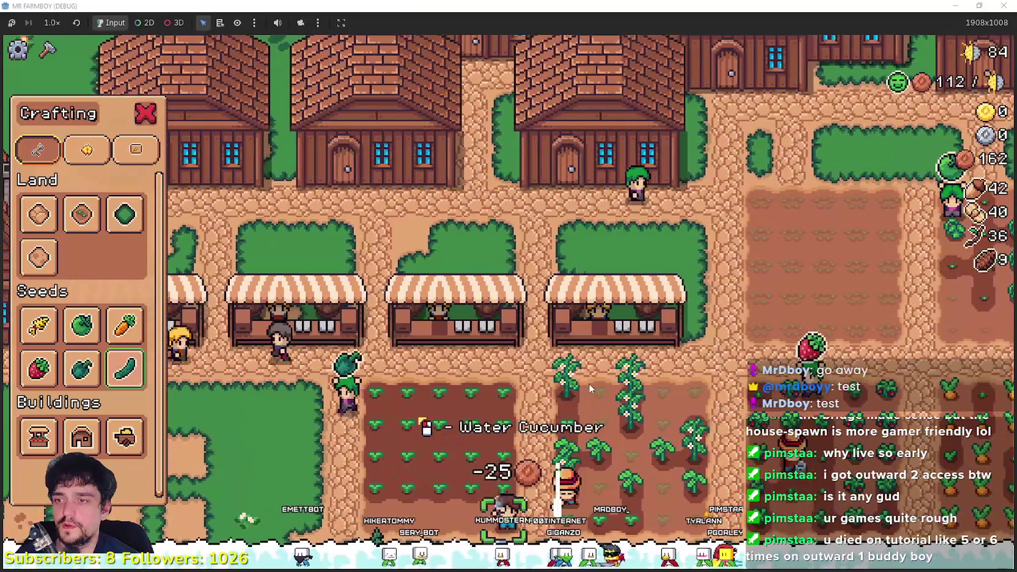
click(590, 388)
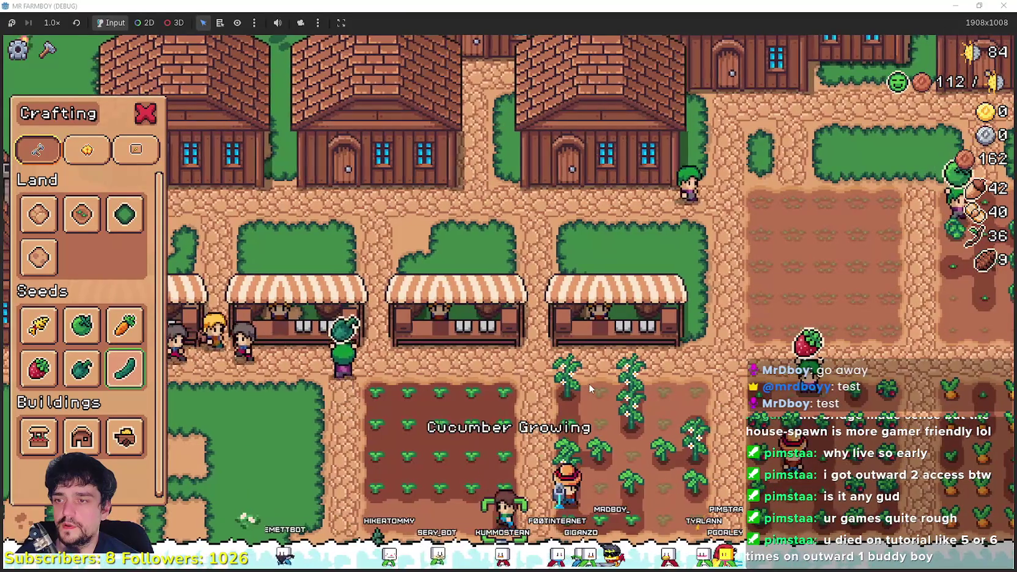
key(a)
click(590, 388)
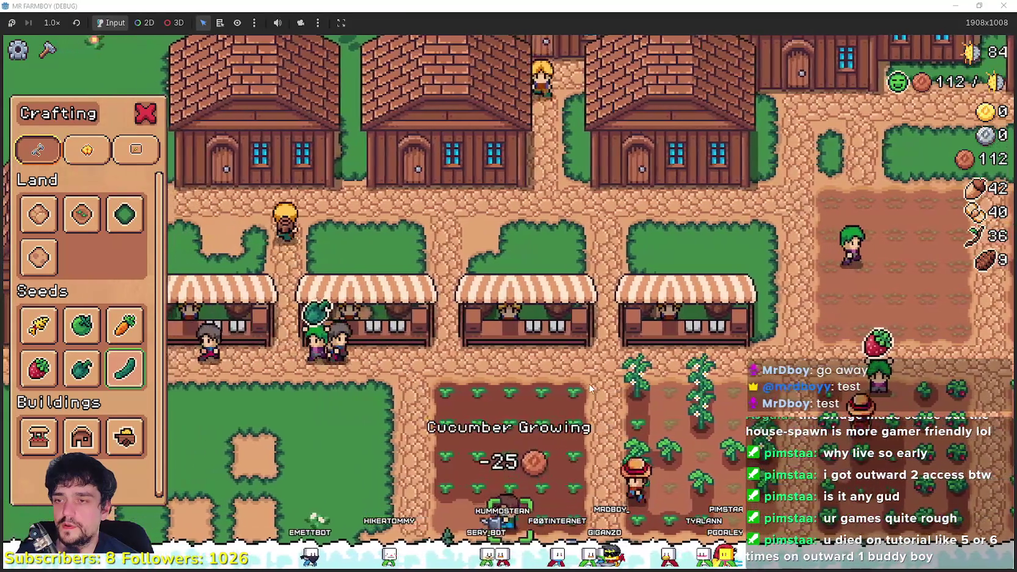
key(a)
click(589, 383)
click(589, 384)
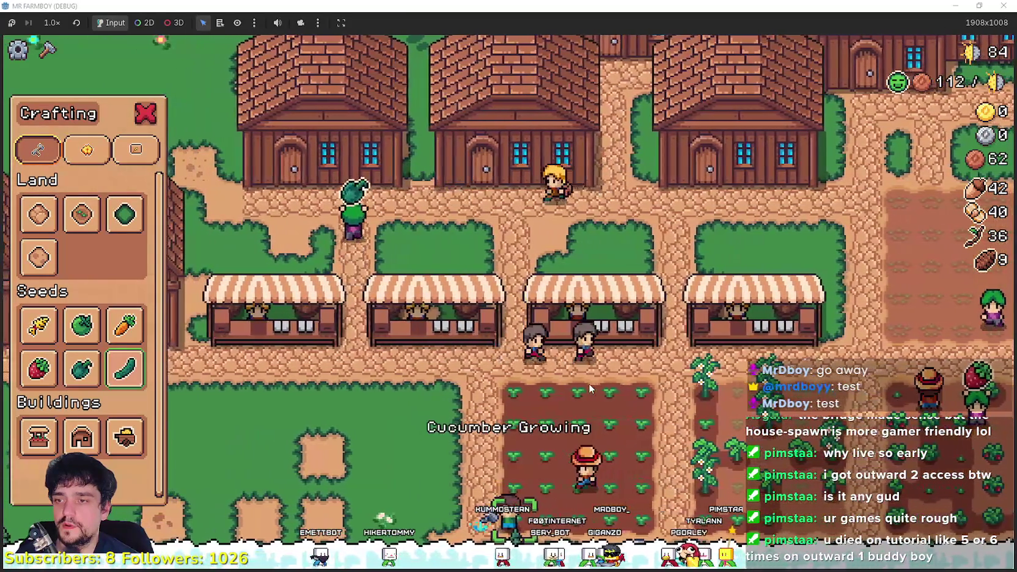
- Close the crafting menu and add Cucumber to the stall's warehouse stock
key(c)
key(c)
key(a)
key(c)
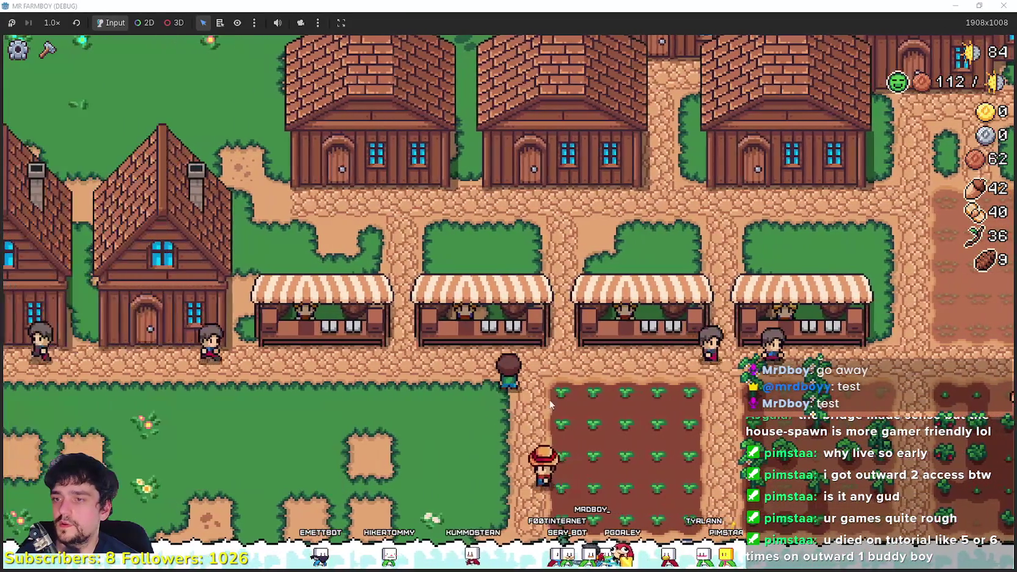
key(w)
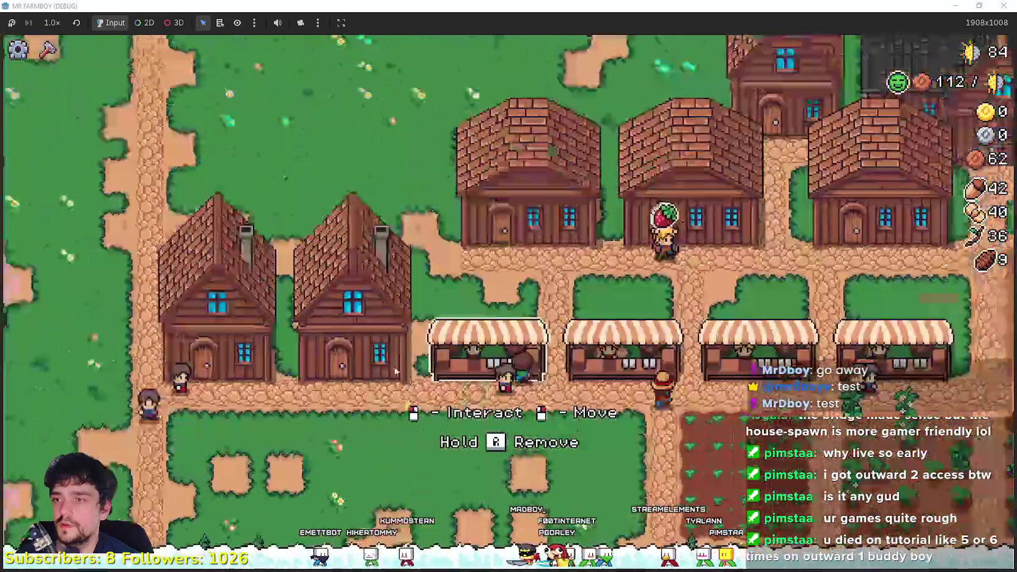
click(491, 388)
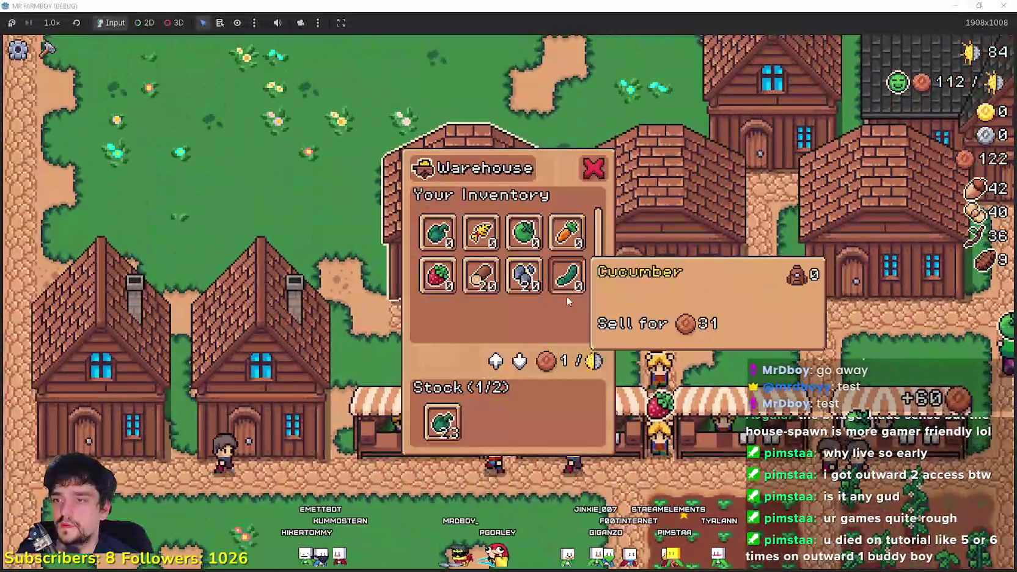
click(567, 296)
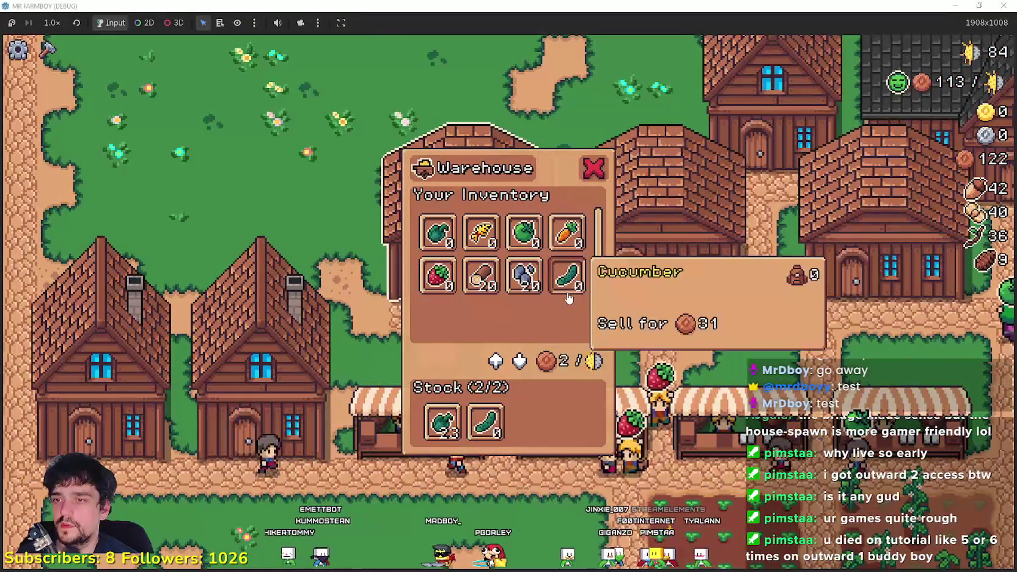
key(Escape)
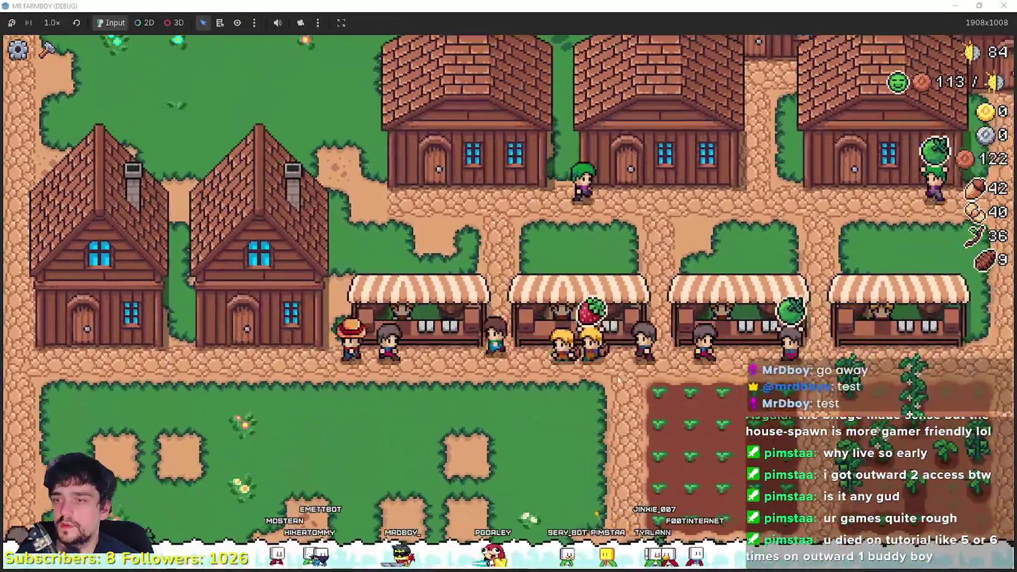
- Sell produce at the market, glance at a house's workers, and walk past the stalls
click(619, 379)
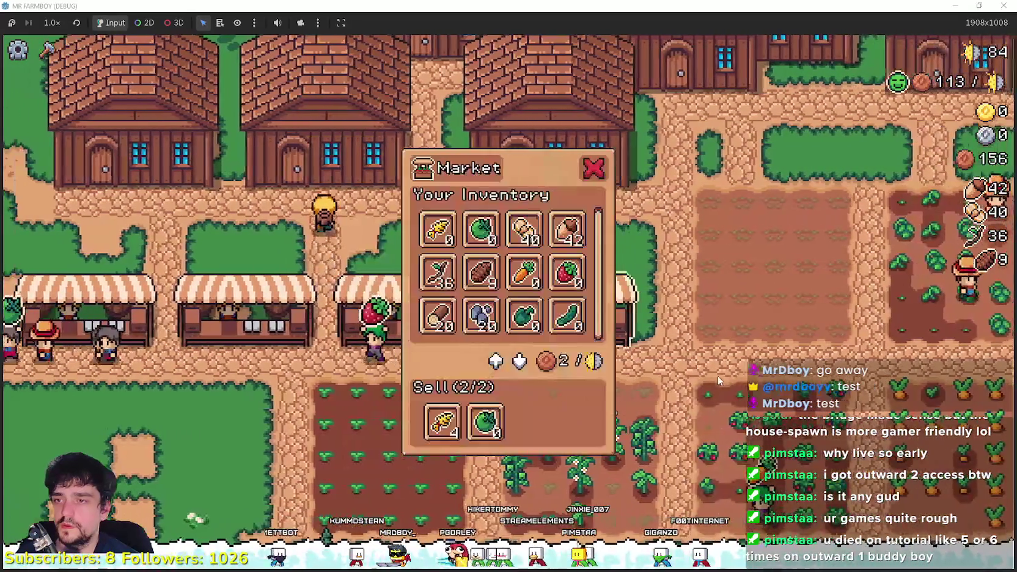
key(Escape)
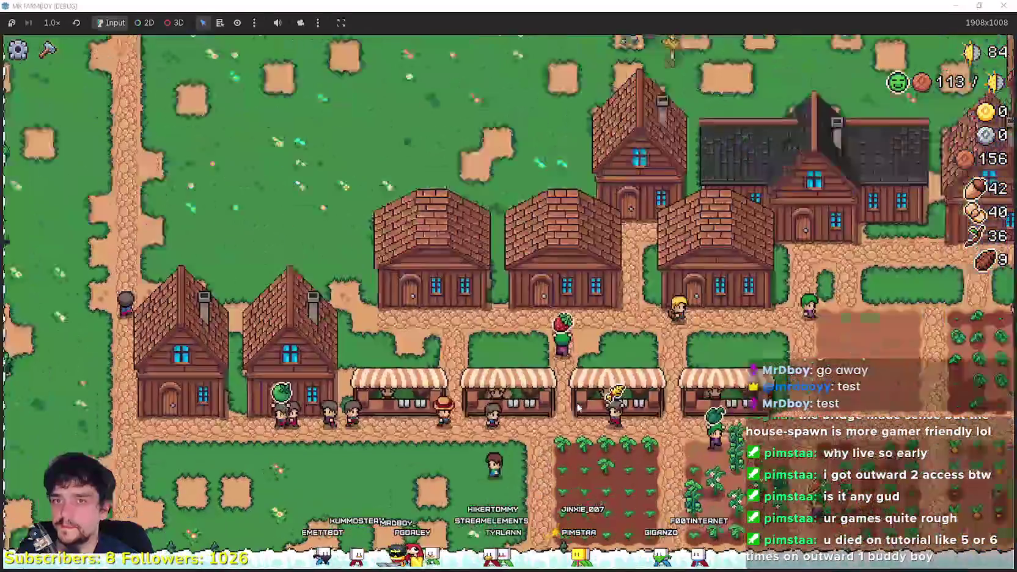
key(s)
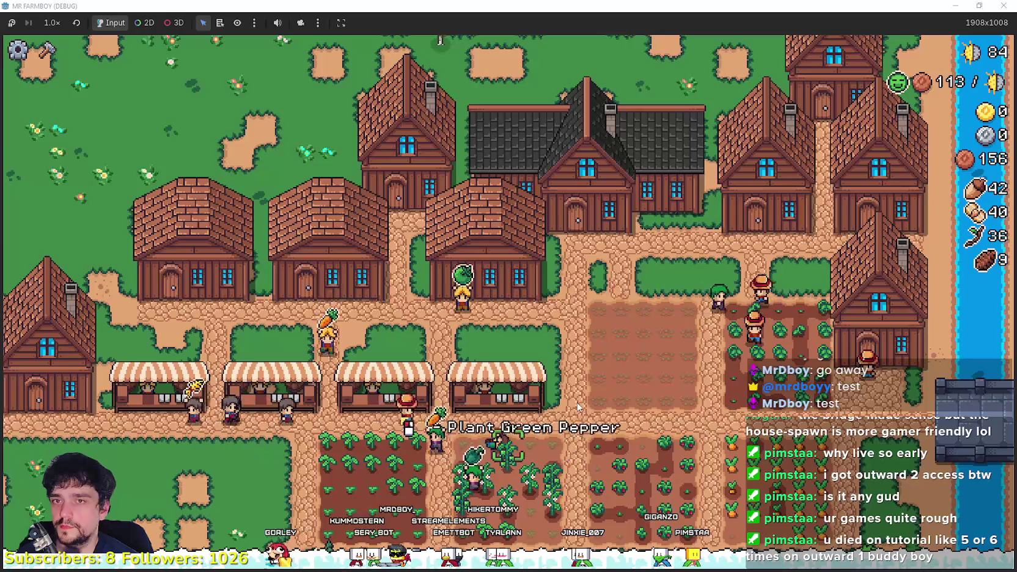
key(a)
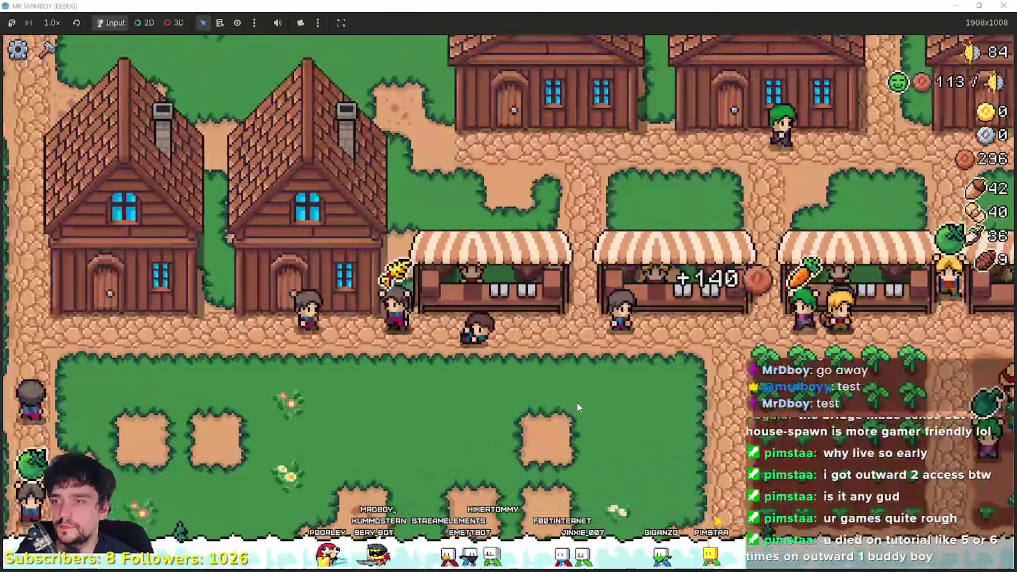
key(e)
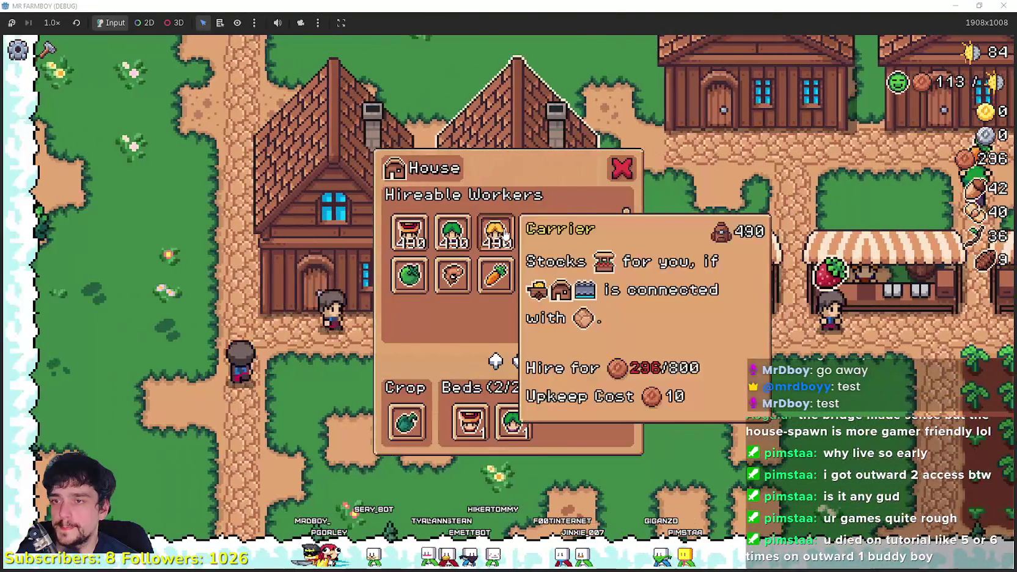
key(e)
key(e)
key(e)
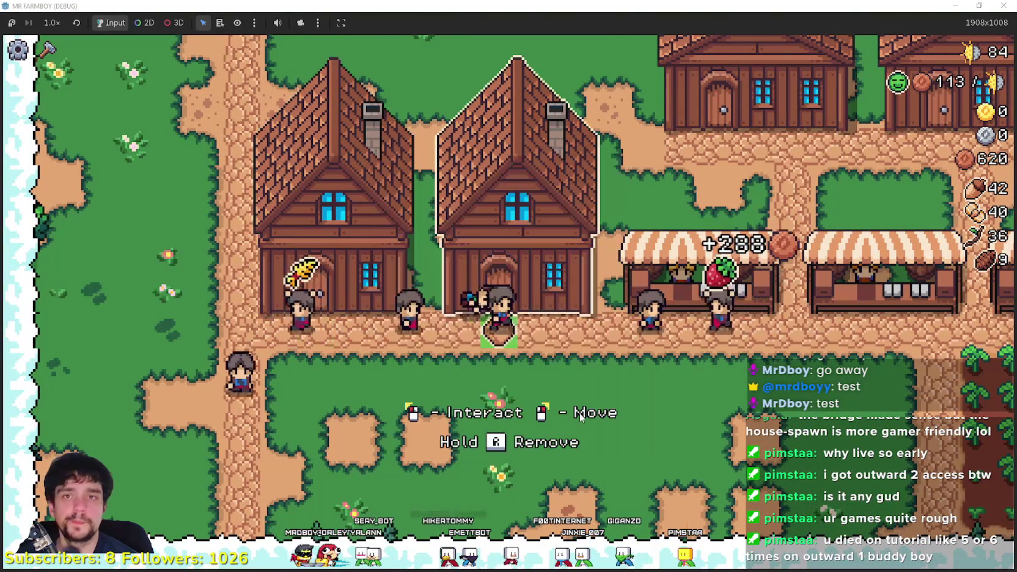
key(d)
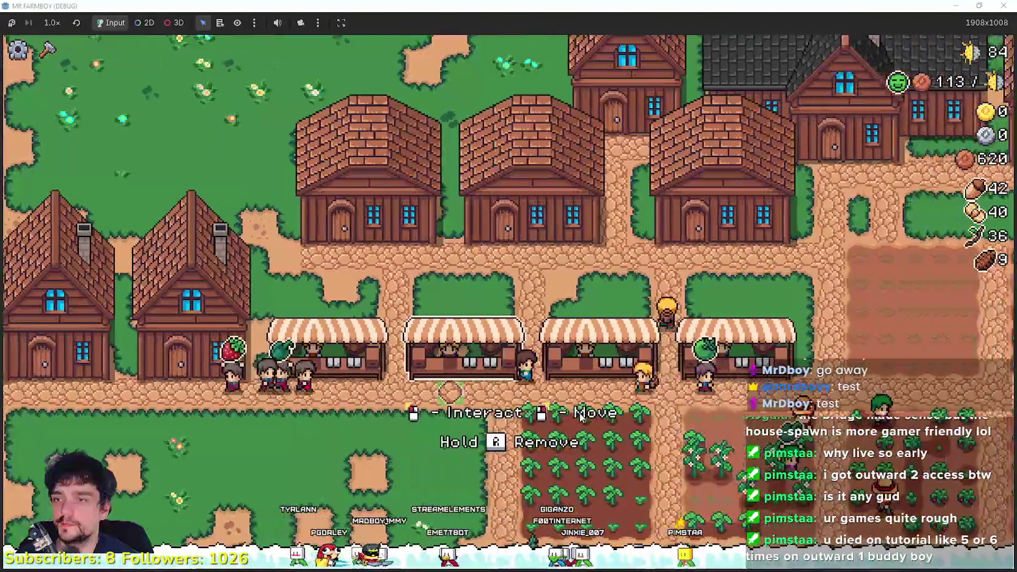
key(d)
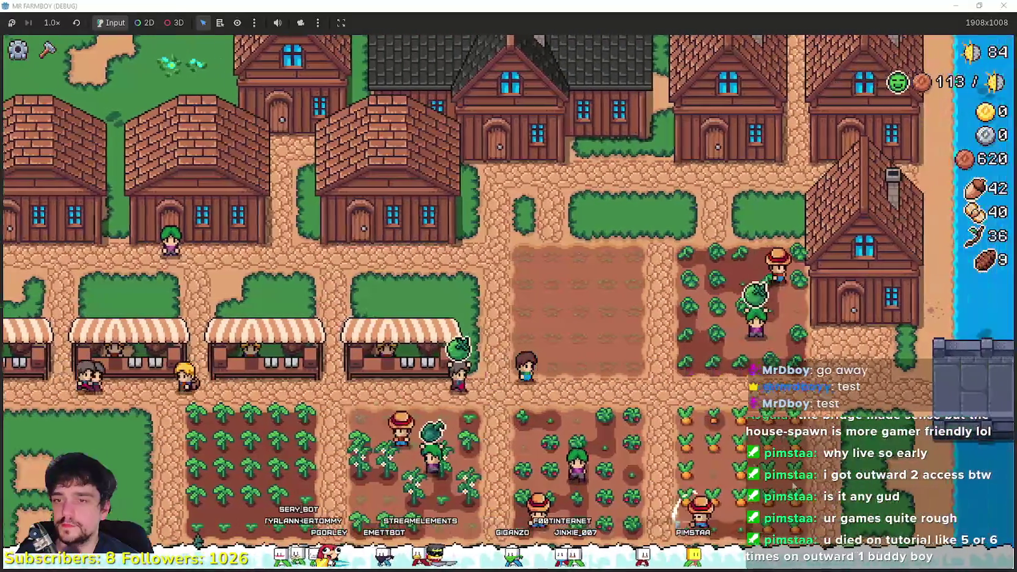
key(d)
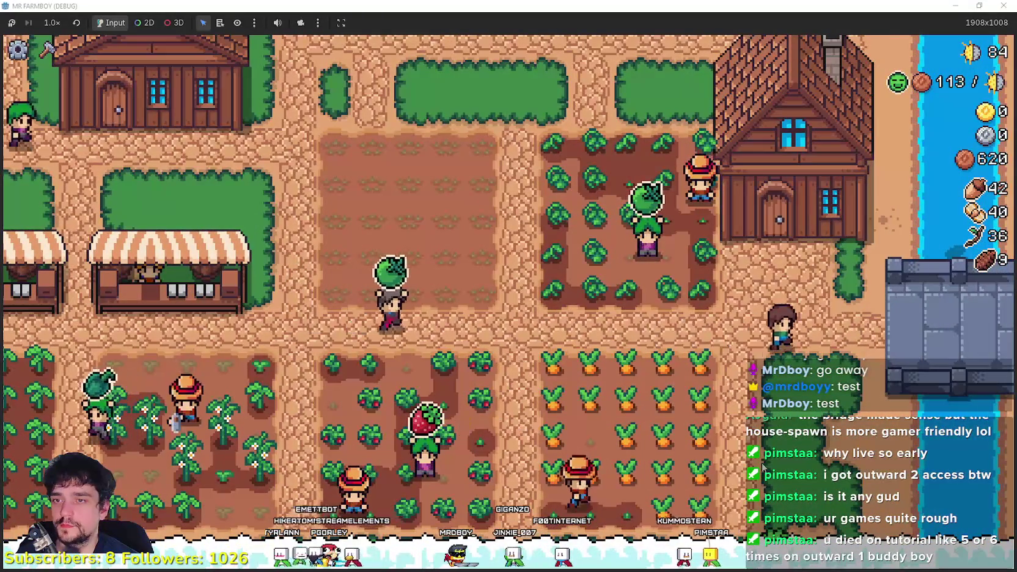
- Walk to the Player House, open its skill tree, and close it
key(w)
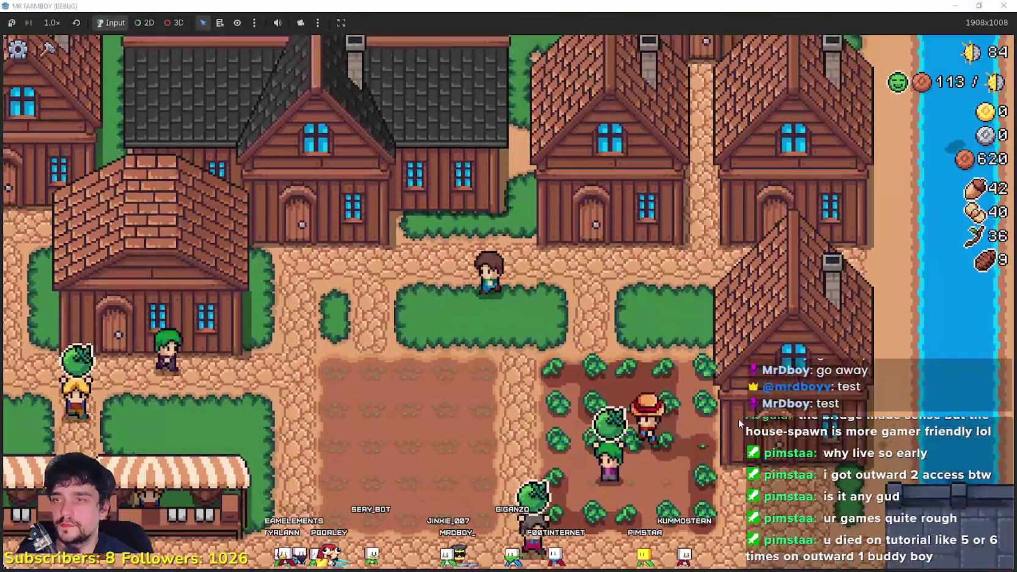
key(a)
key(e)
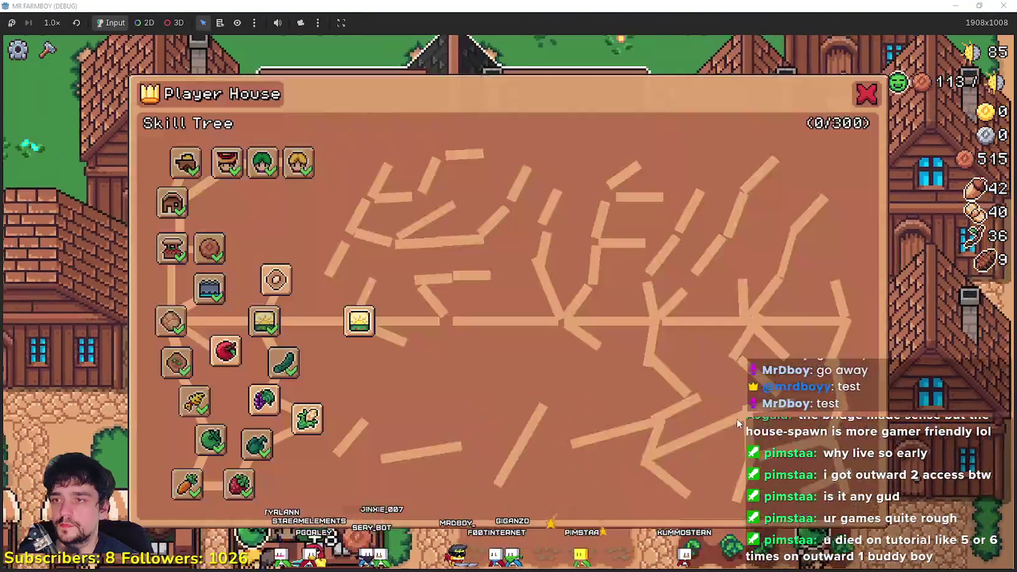
mouse_move(291, 405)
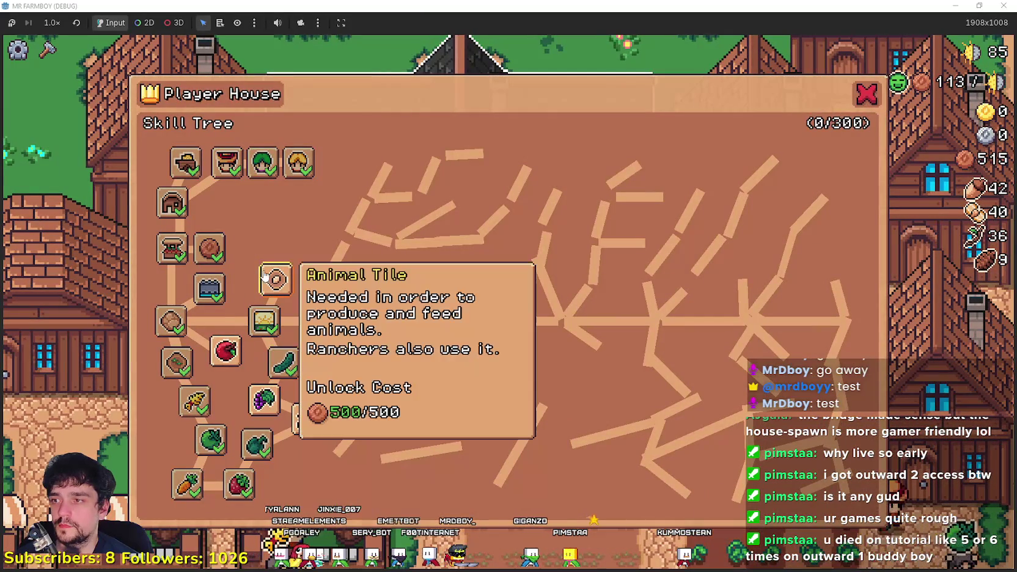
click(867, 93)
- Harvest a strawberry and green peppers while walking through the fields
key(s)
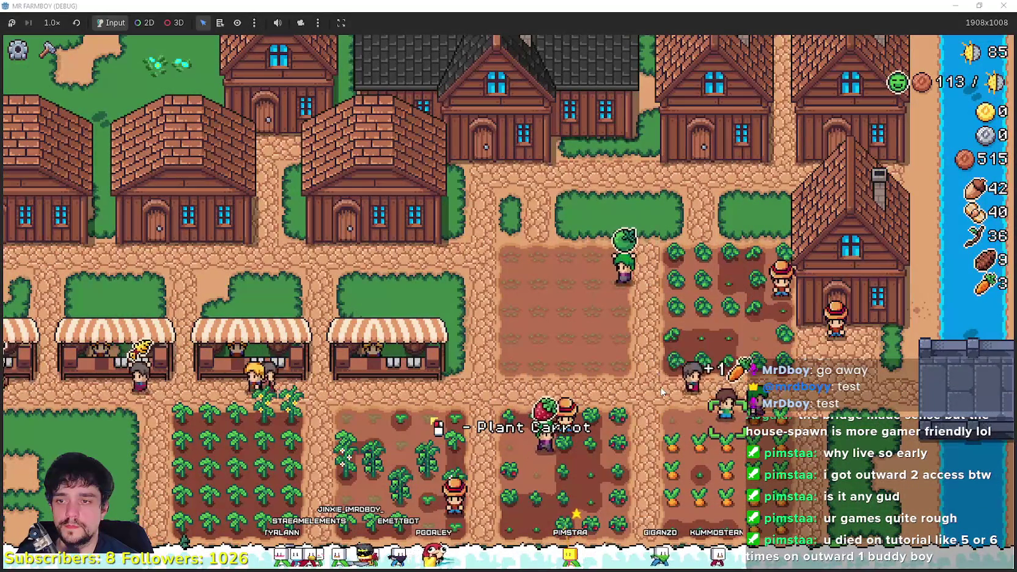
scroll(661, 391, up, 2)
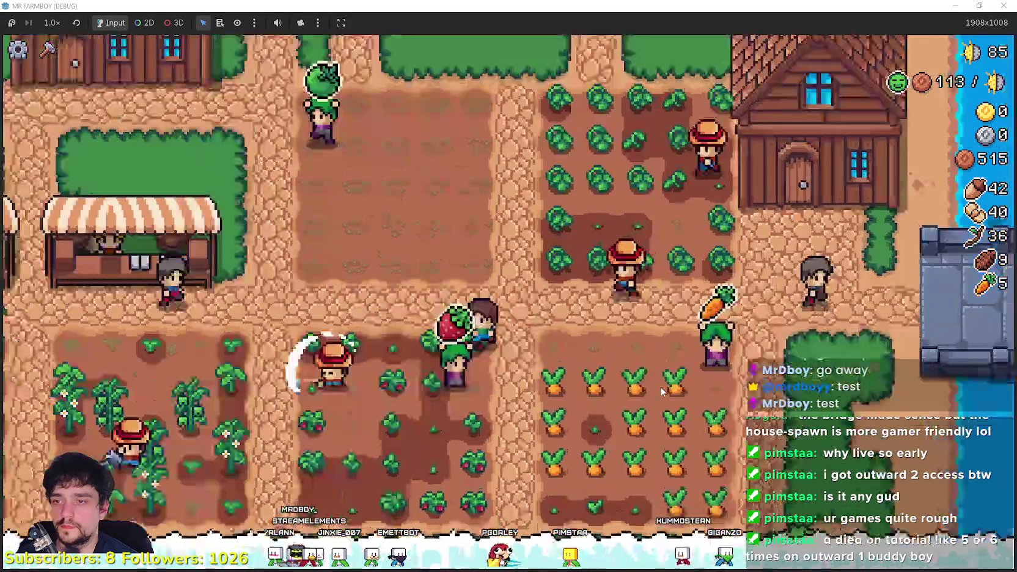
key(a)
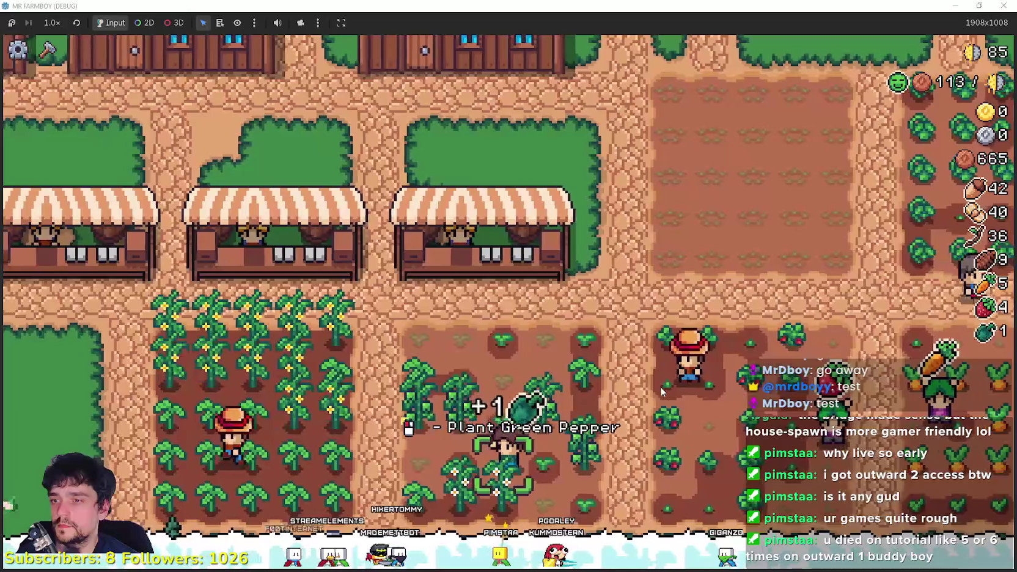
key(d)
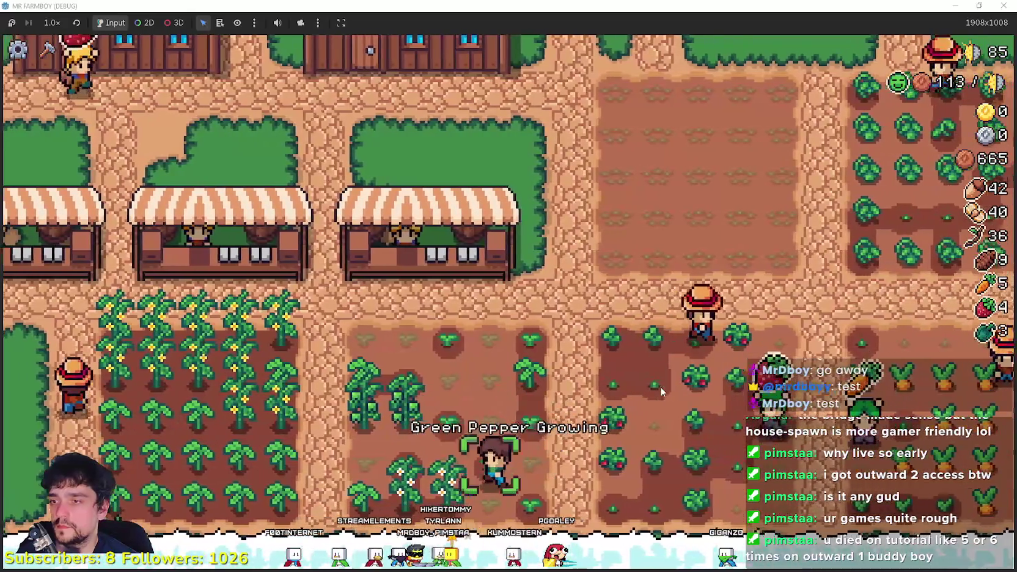
key(a)
key(w)
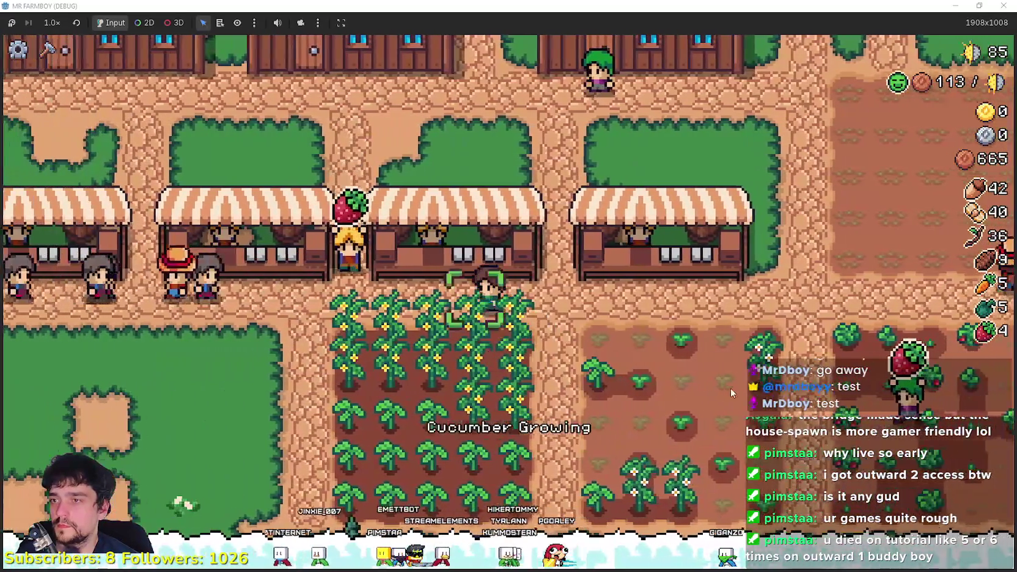
- Put Green Tomato, strawberry and cucumber into market Sell slots, raising coins to 1097
key(e)
click(438, 231)
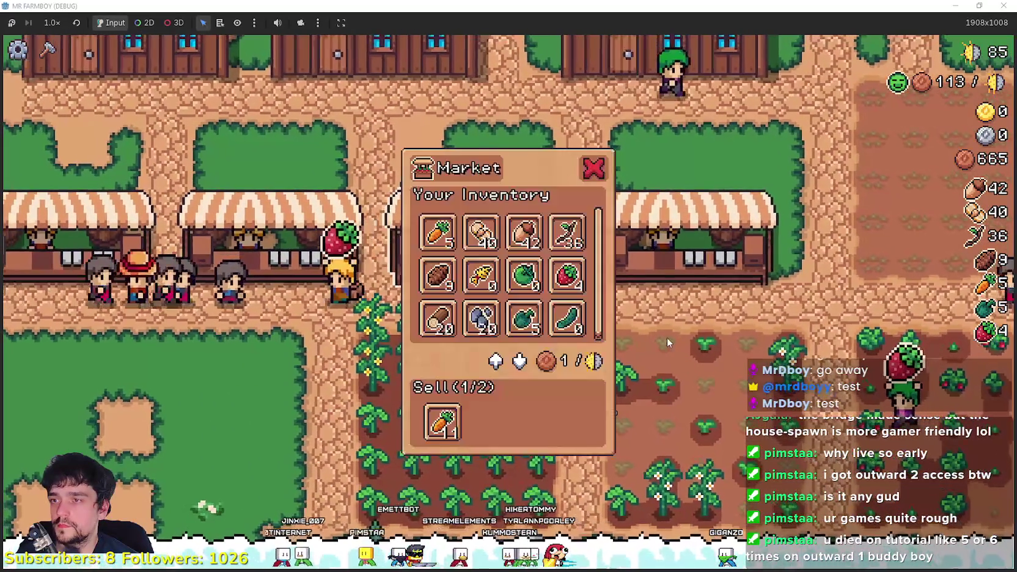
key(a)
key(e)
click(484, 235)
key(e)
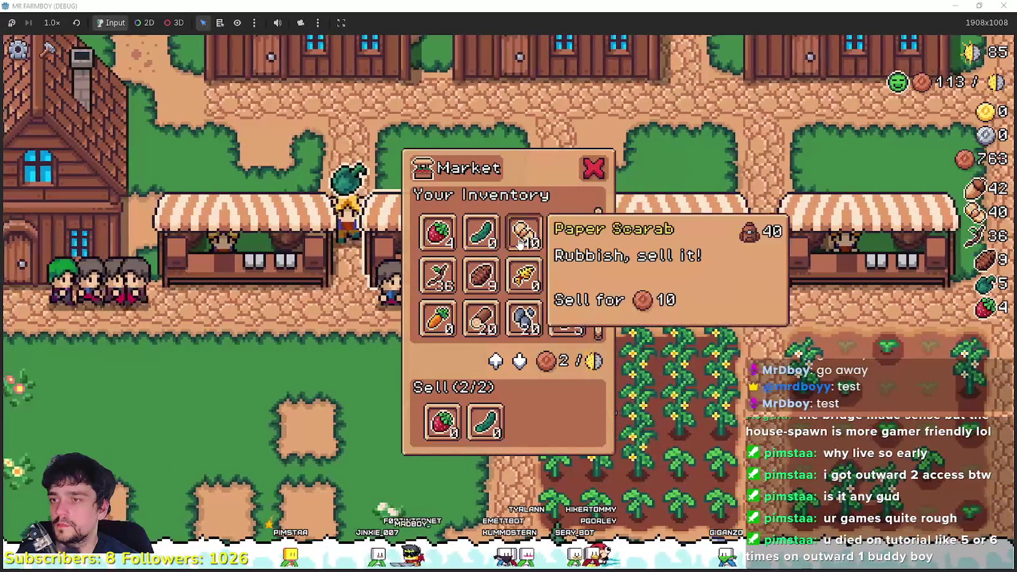
click(437, 231)
key(d)
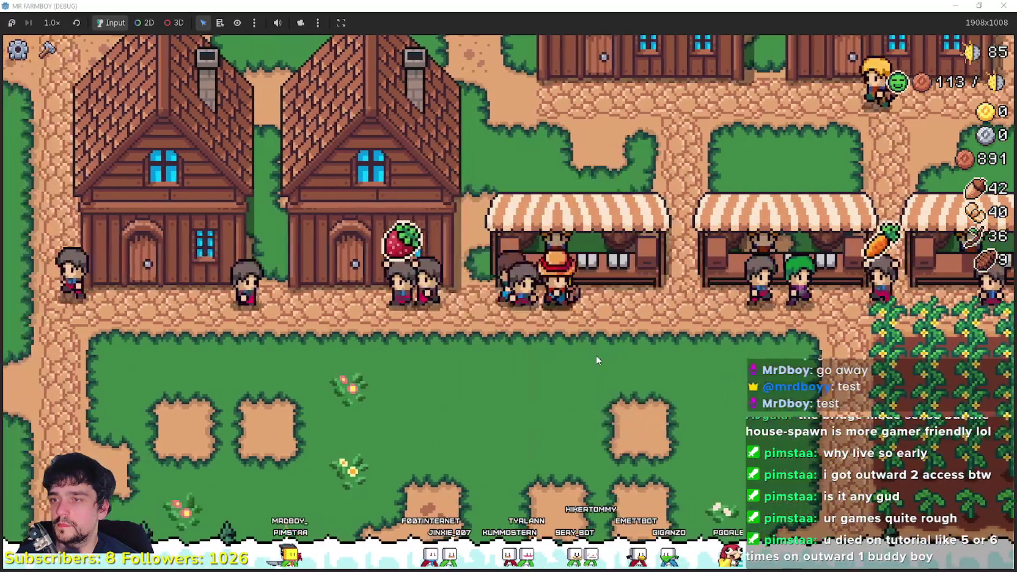
key(d)
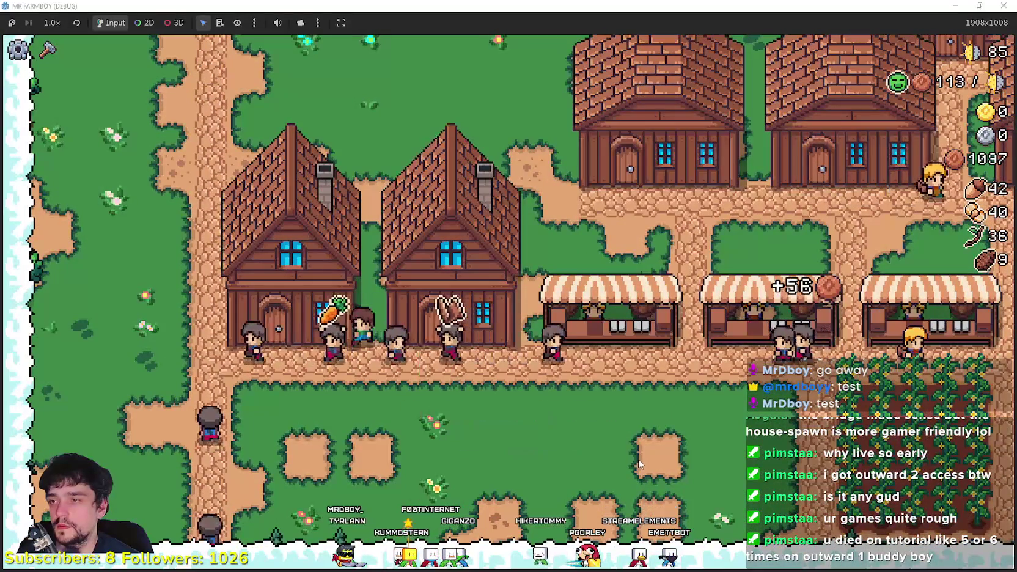
click(516, 406)
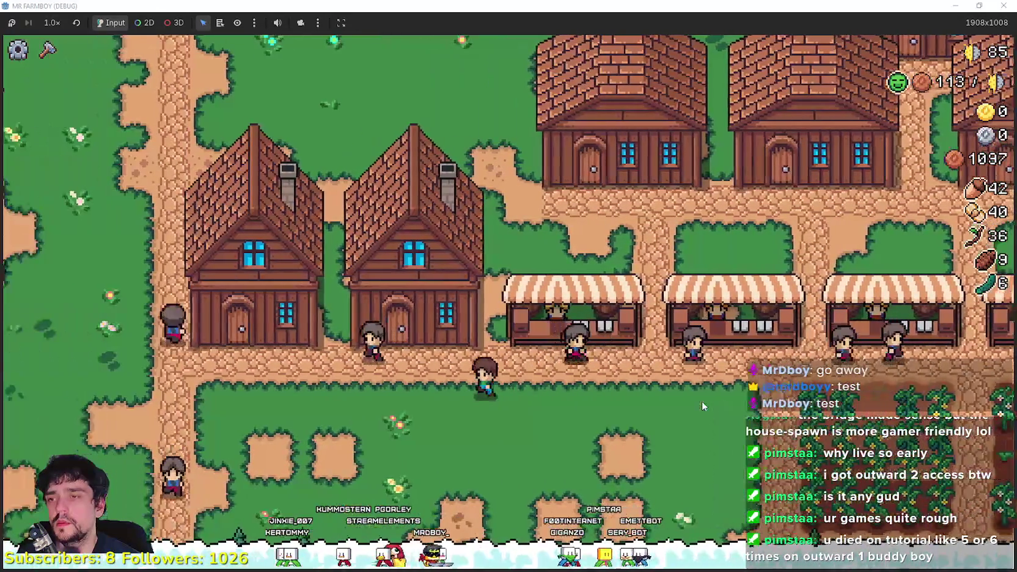
- Assign Cucumber as the neighbouring house's crop and hire its Farmer for 800 coins
click(379, 316)
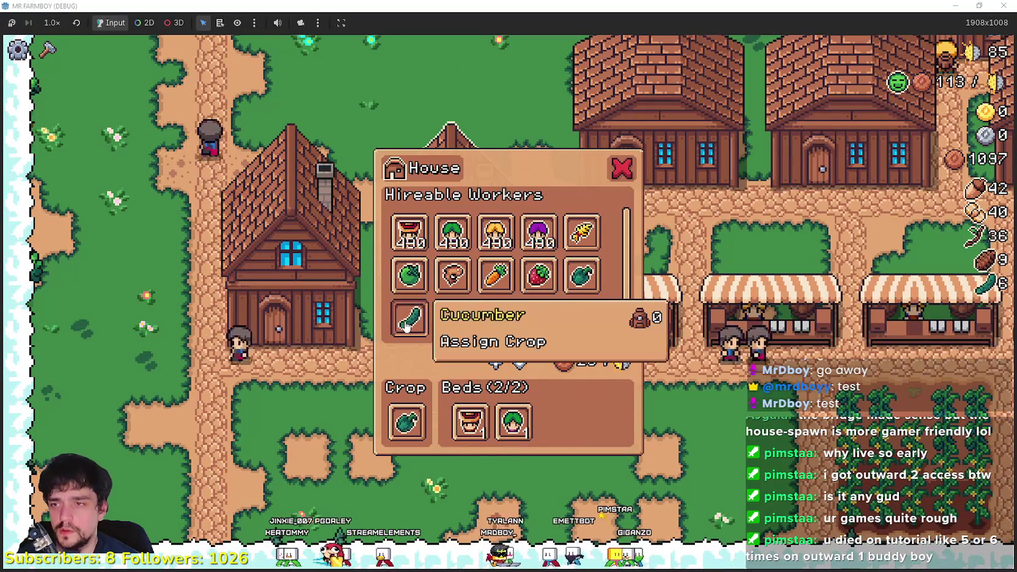
click(689, 429)
click(443, 329)
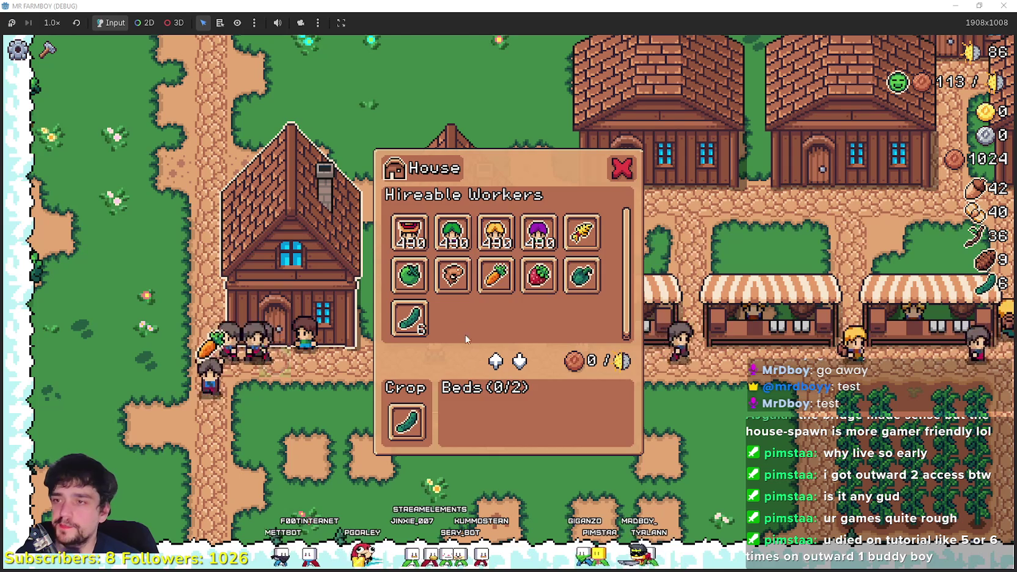
click(414, 238)
key(Escape)
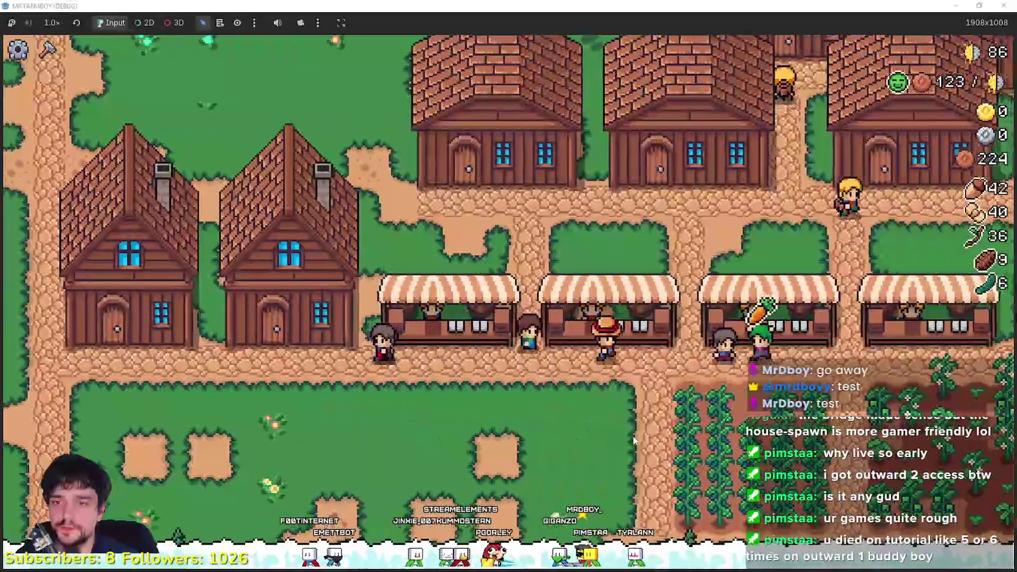
- Walk the farmer past the stalls to the cucumber plot, zooming the camera in
key(a)
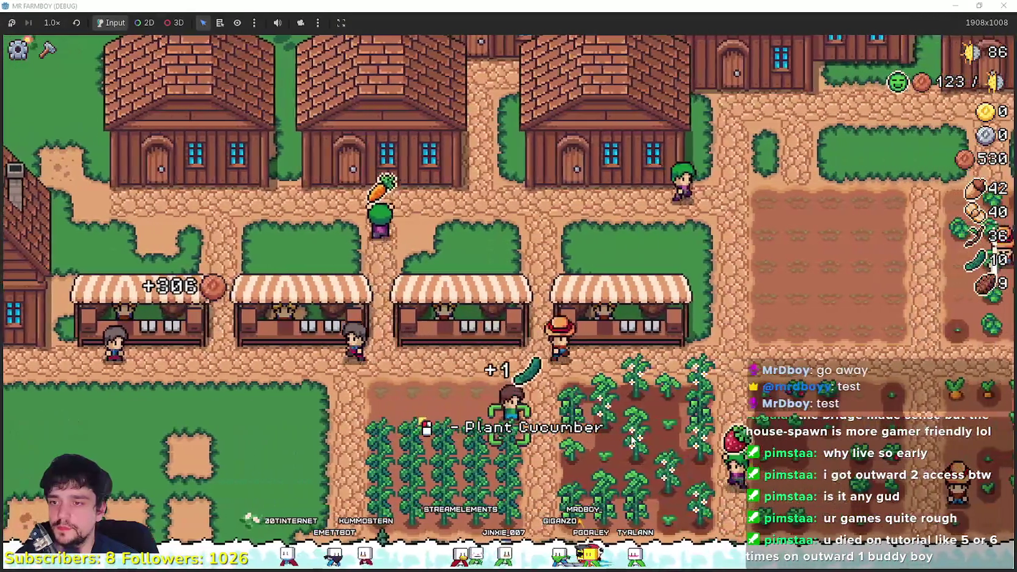
scroll(634, 440, down, 3)
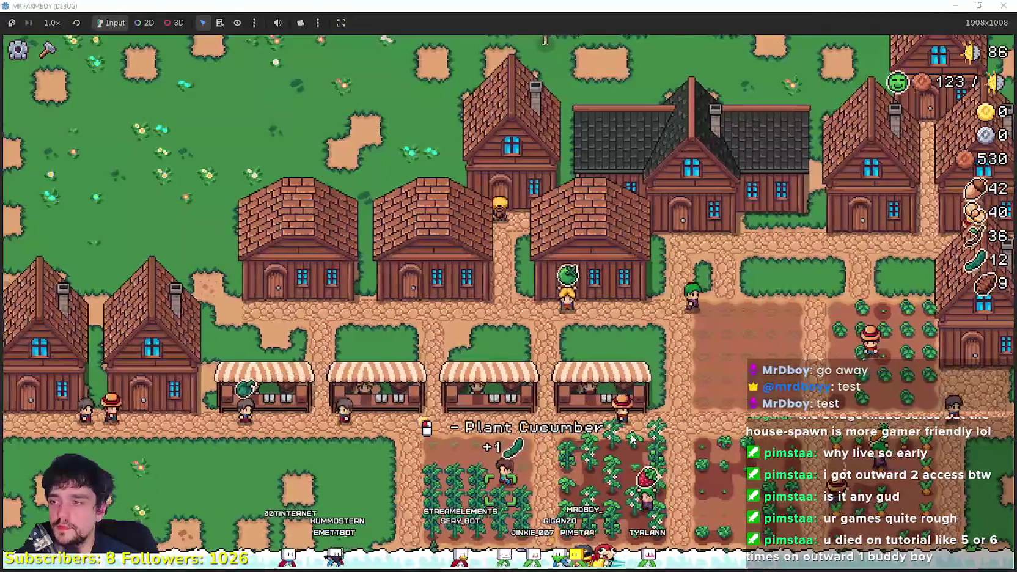
scroll(634, 439, up, 3)
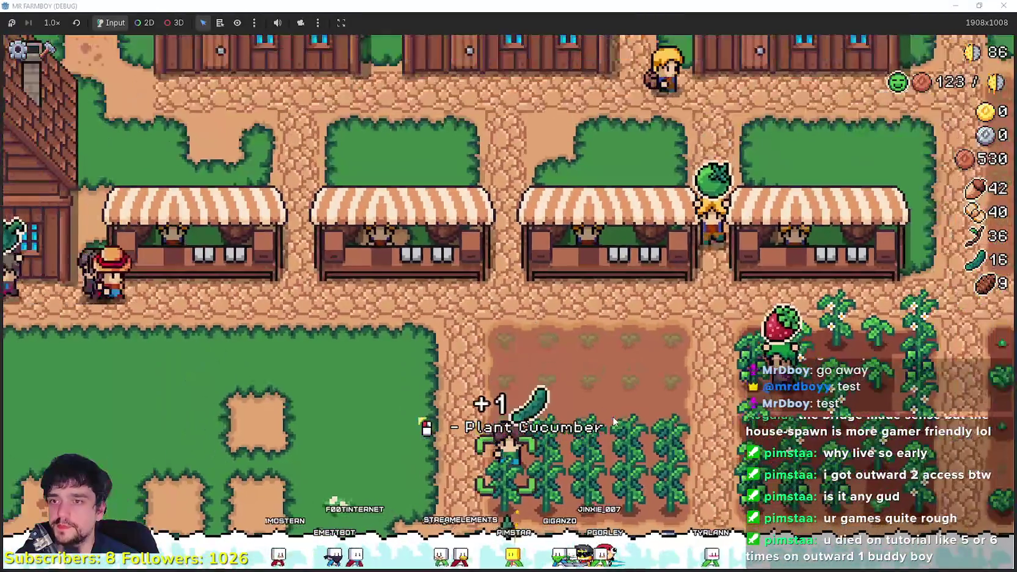
key(d)
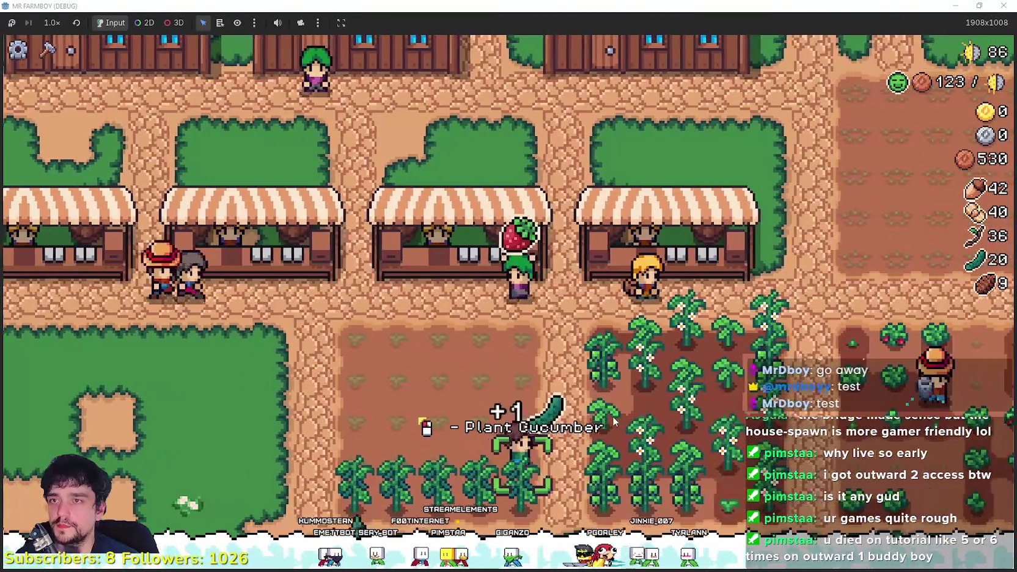
scroll(613, 416, down, 2)
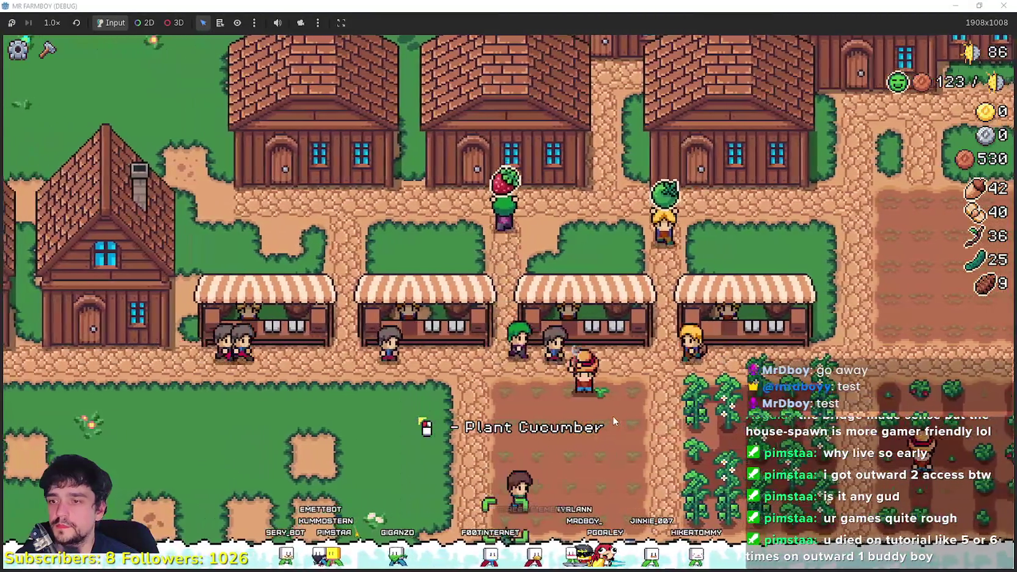
key(c)
key(c)
key(d)
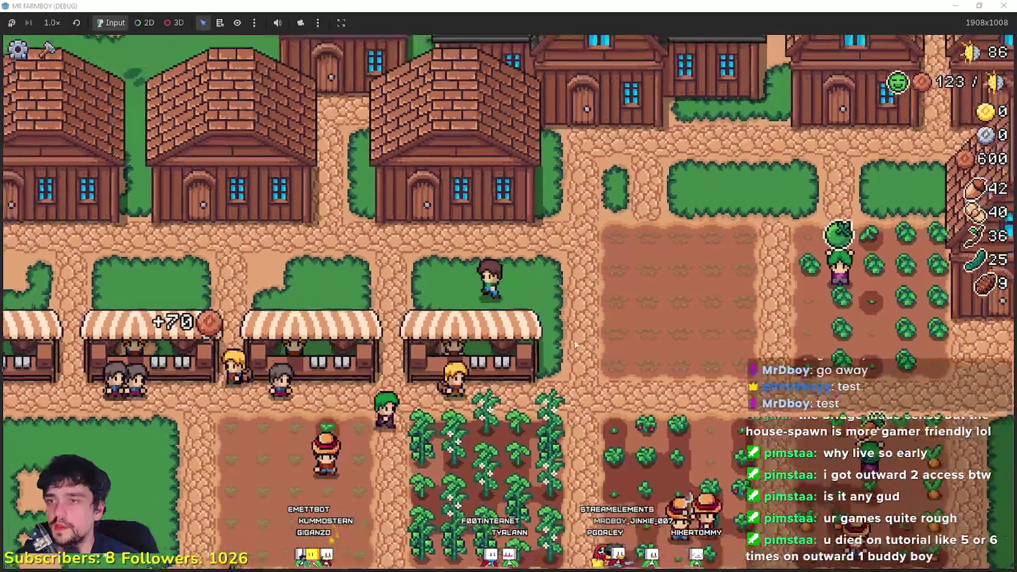
key(a)
key(s)
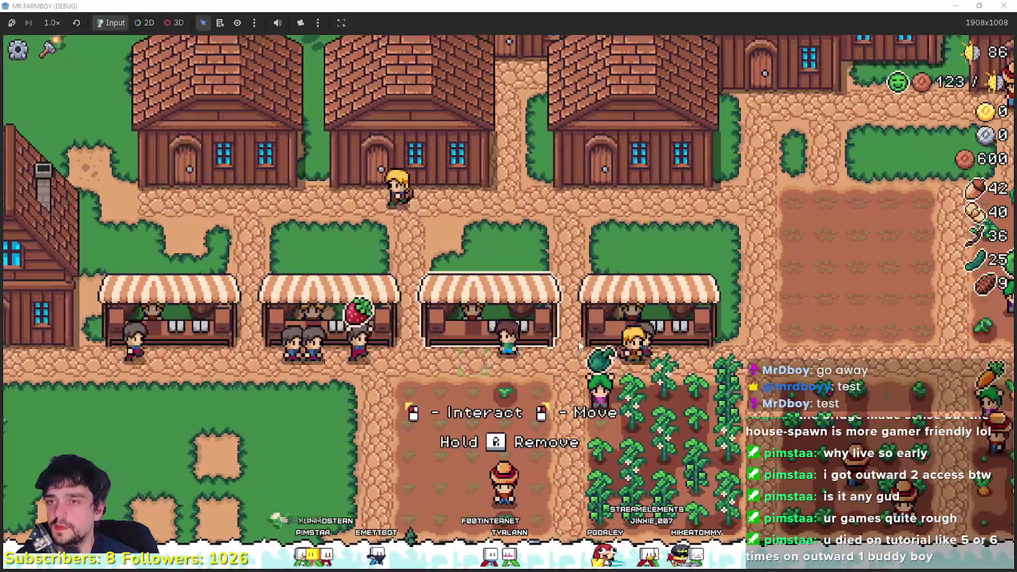
scroll(642, 346, down, 3)
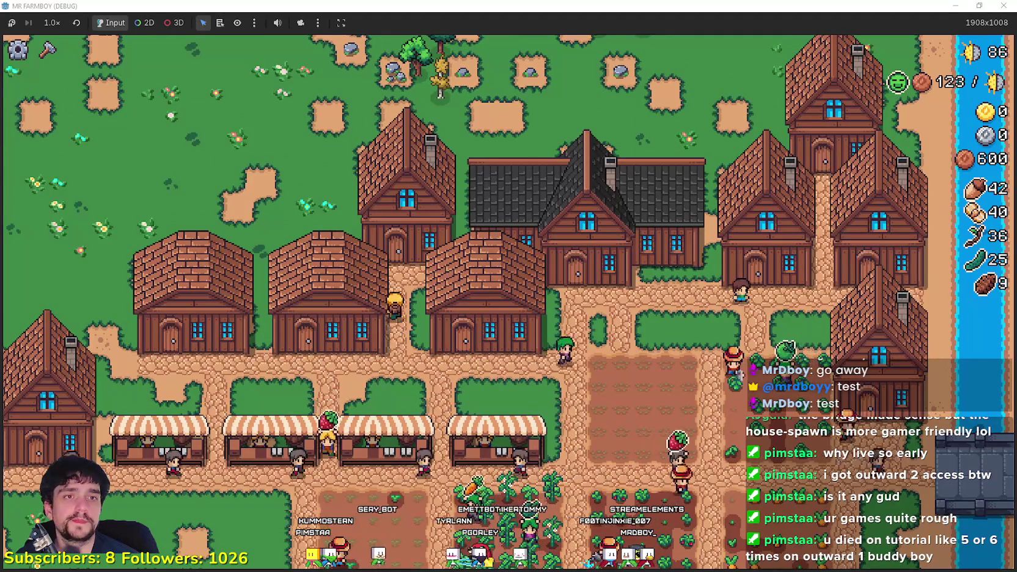
scroll(716, 387, down, 2)
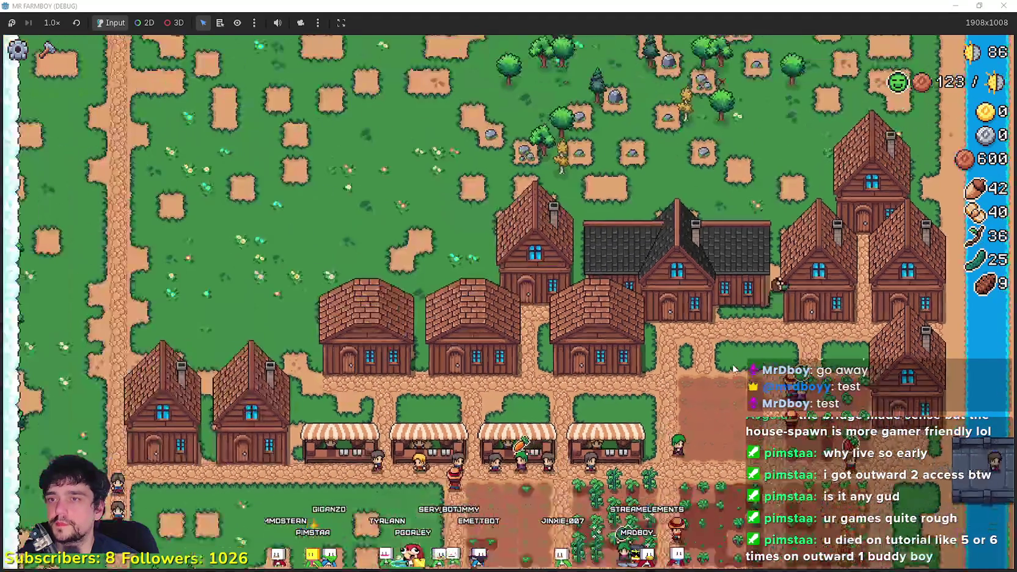
scroll(731, 362, up, 4)
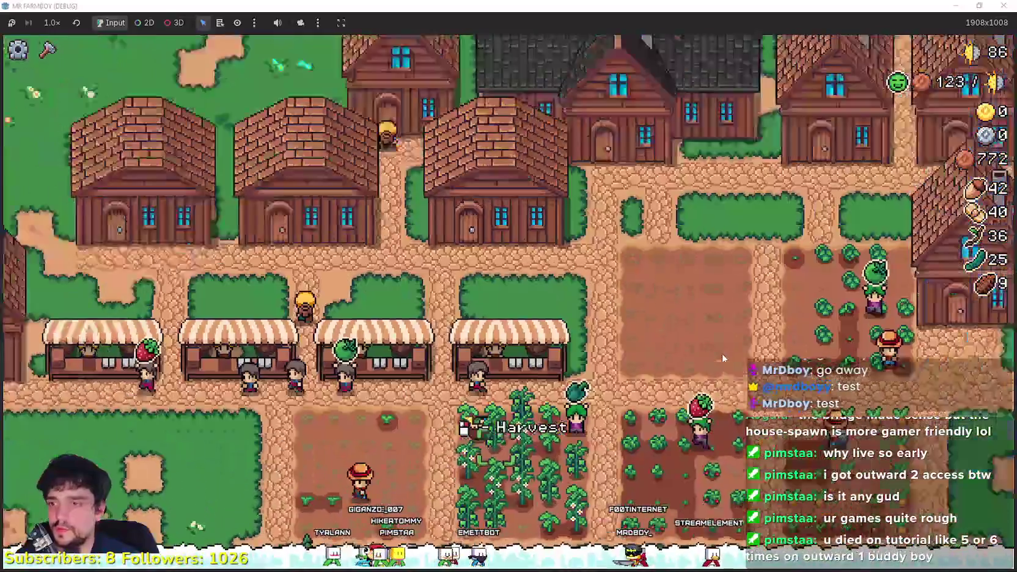
scroll(721, 354, up, 3)
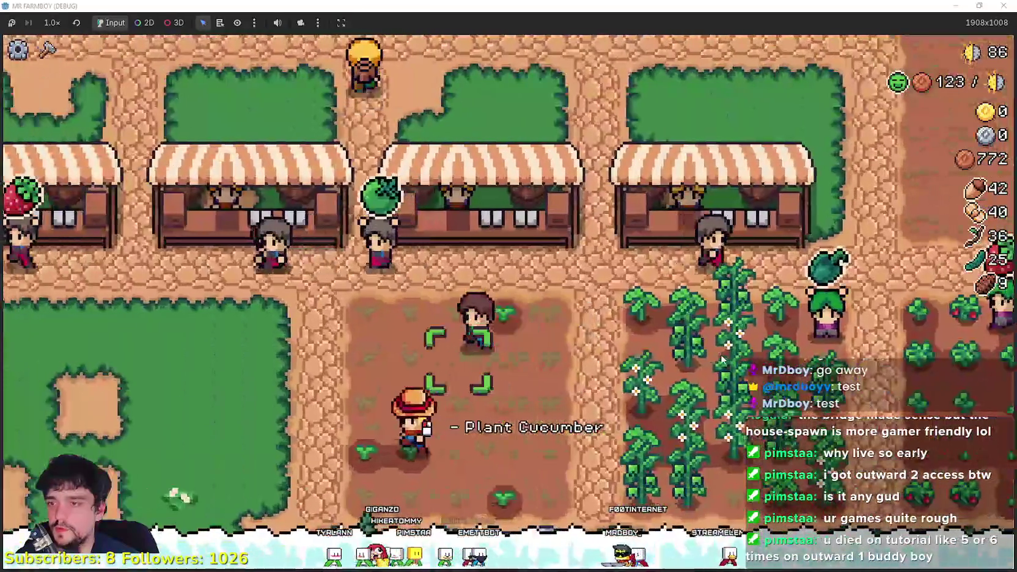
- Fill a stall's Sell slots with goods for a +620 sale, reaching 1392 coins
key(e)
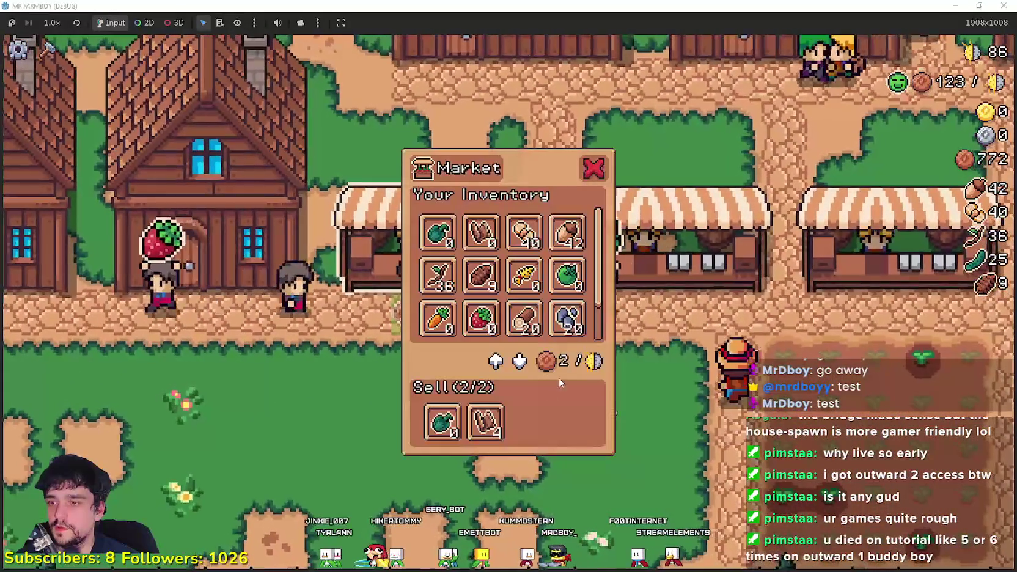
key(Escape)
key(e)
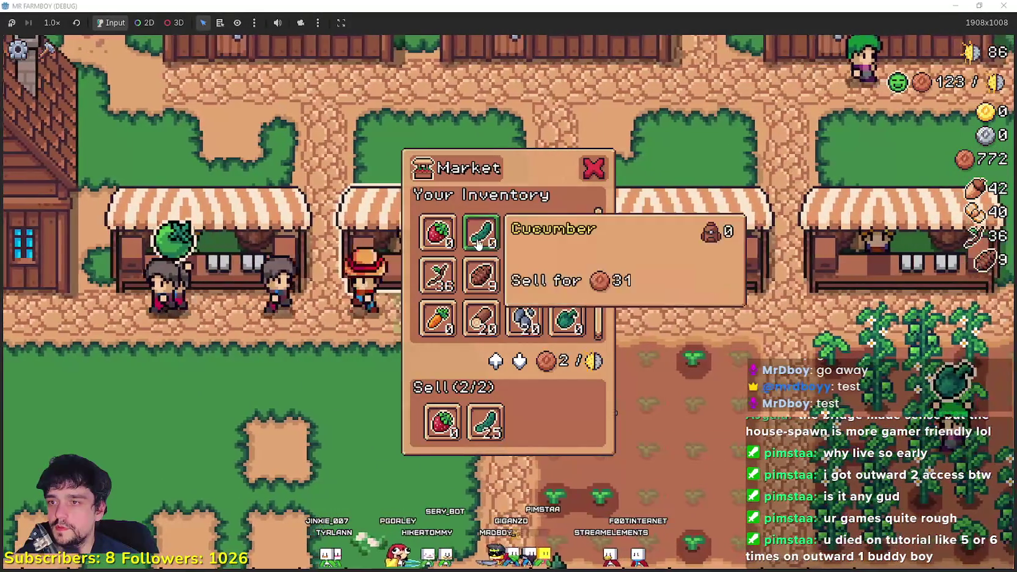
key(Escape)
key(e)
key(Down)
key(Up)
key(Left)
key(e)
key(Escape)
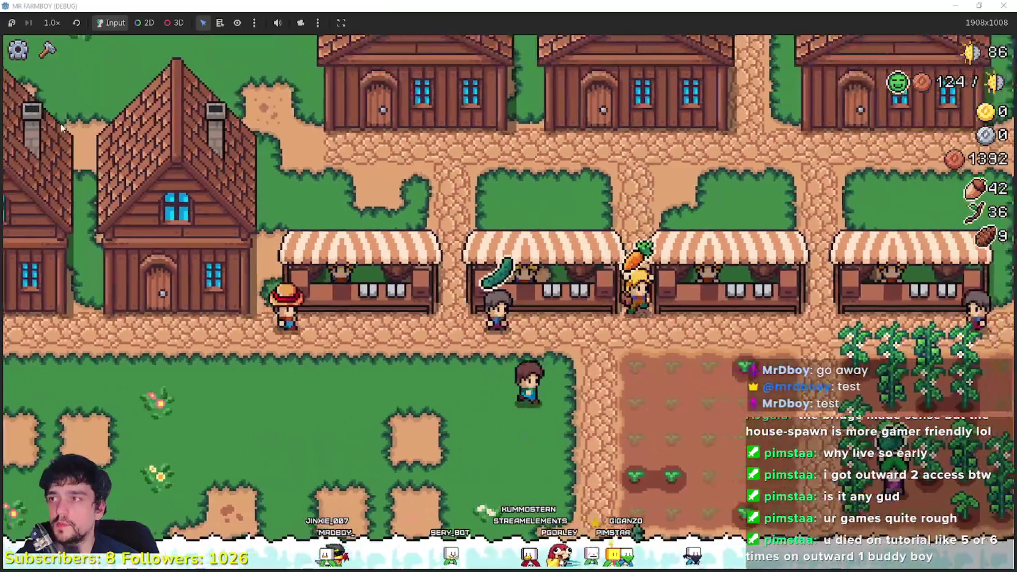
- Walk toward the houses and check the Crafting menu and Player House skill tree
key(w)
key(d)
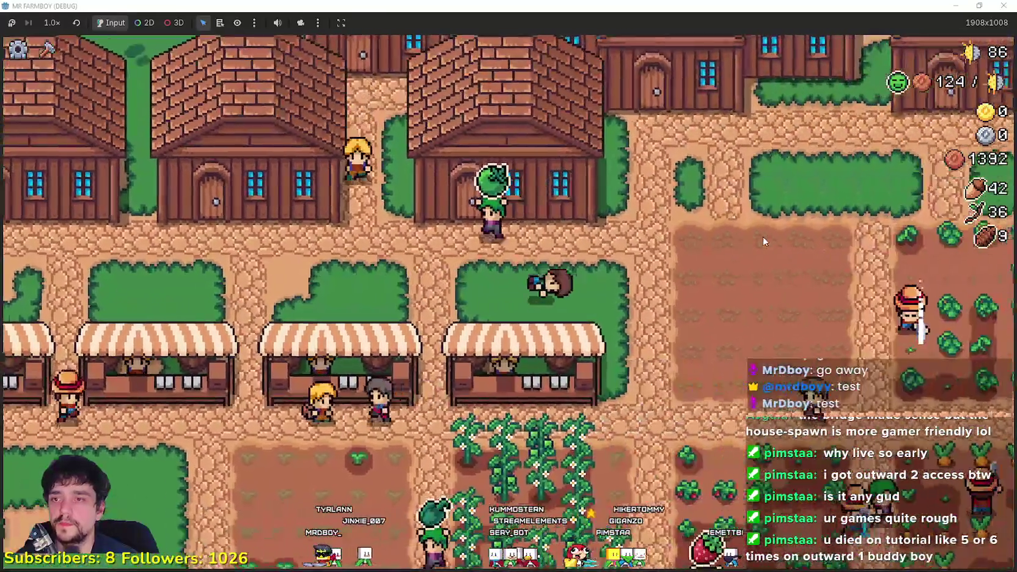
scroll(763, 236, down, 2)
key(c)
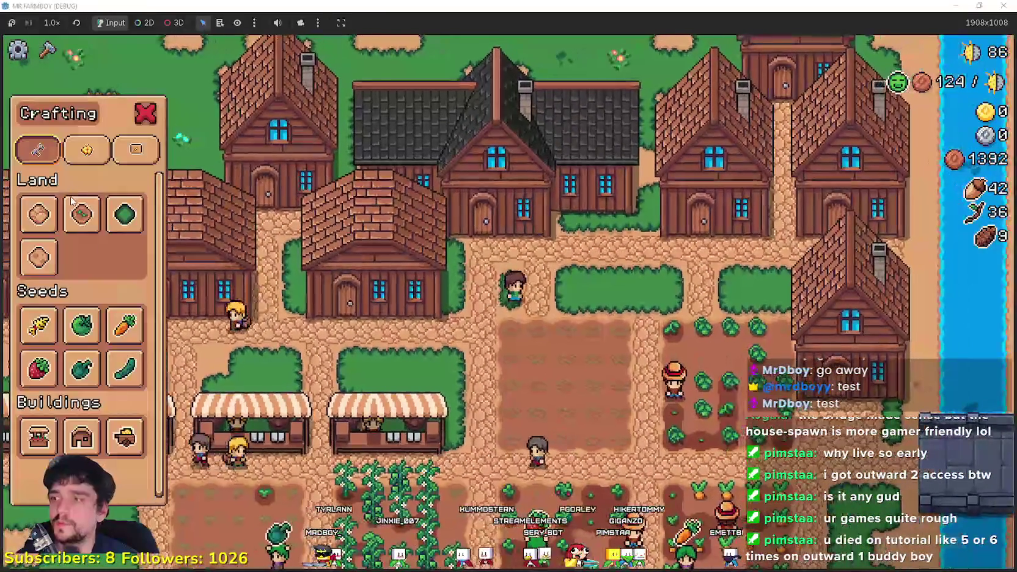
key(Escape)
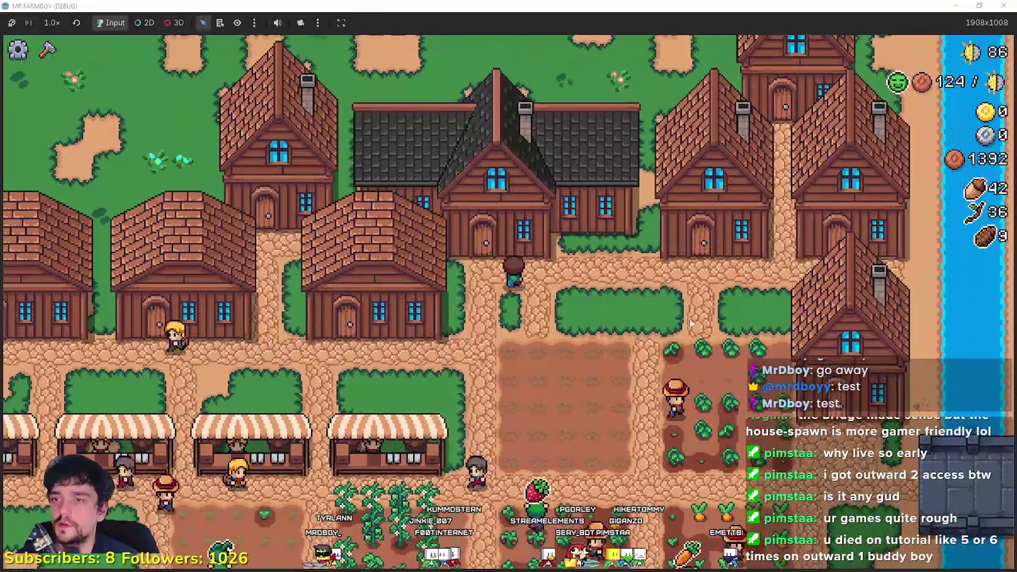
key(e)
mouse_move(290, 278)
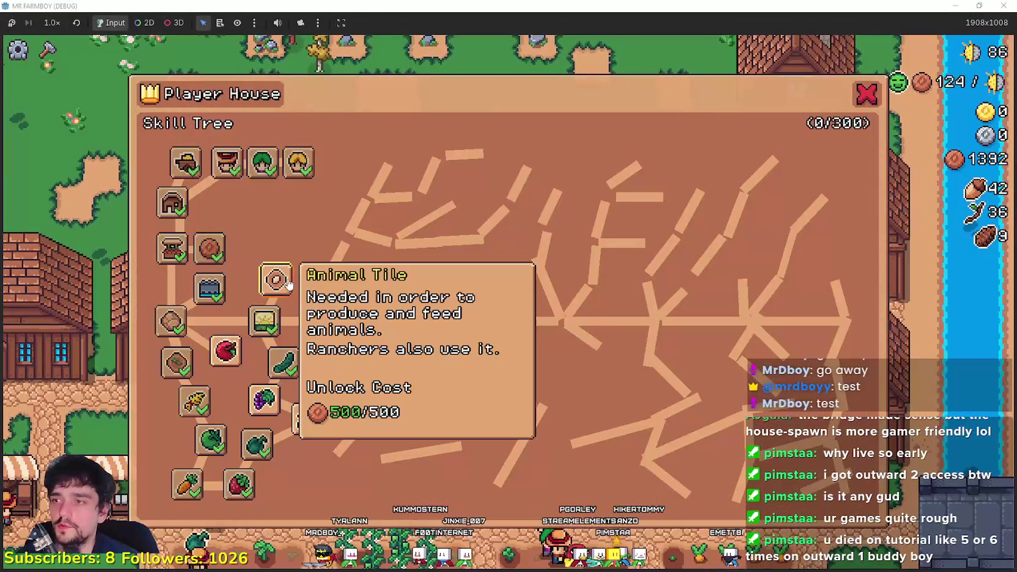
click(866, 96)
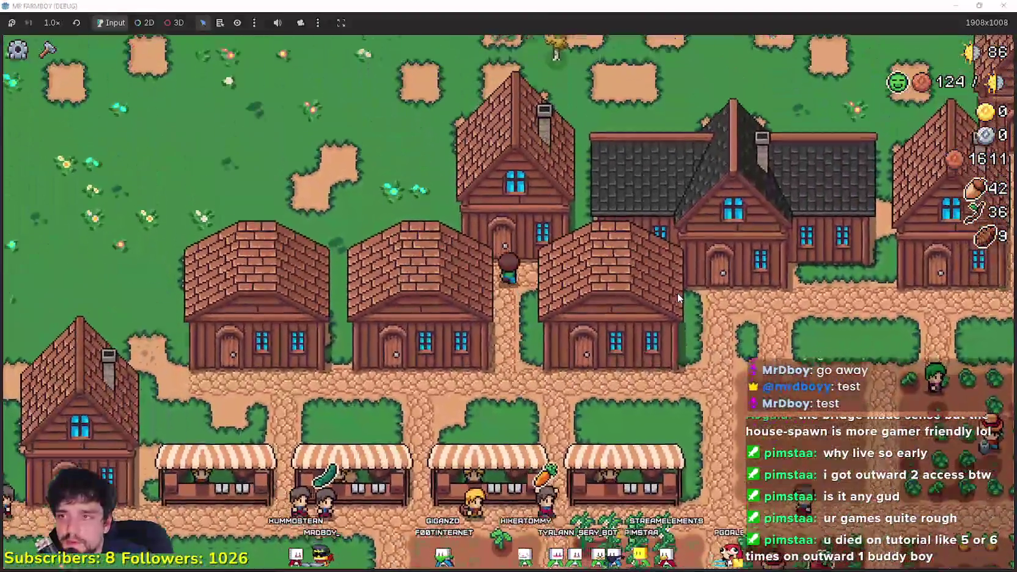
- Review the house's hireable workers and skill tree again, then pause on the stats screen
click(677, 293)
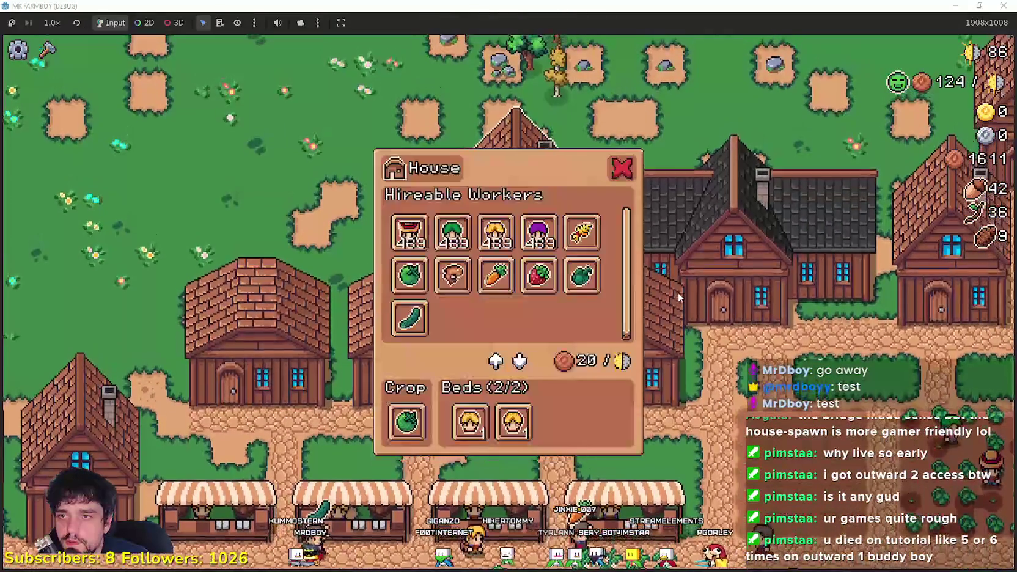
mouse_move(540, 240)
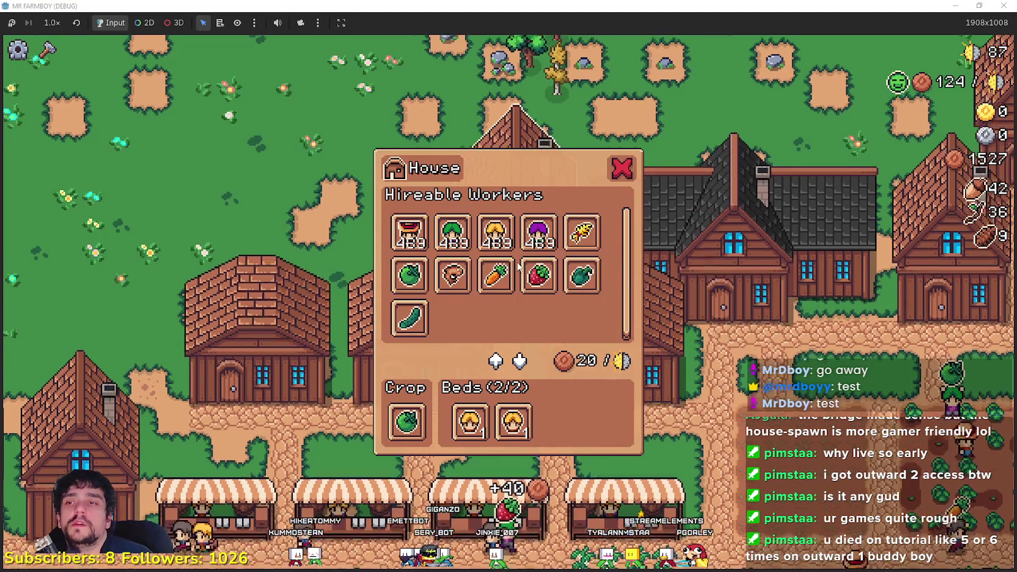
key(Escape)
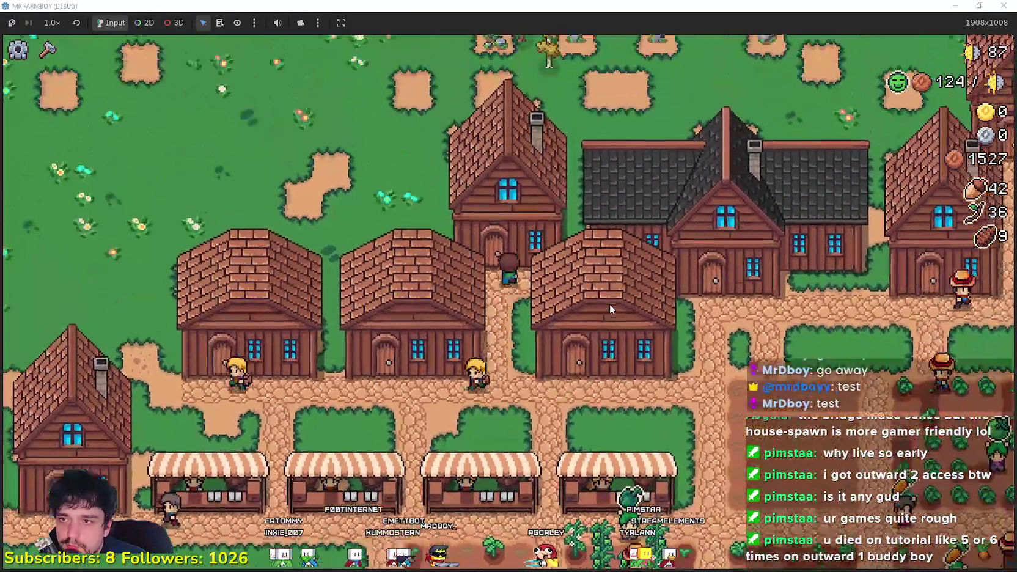
click(610, 304)
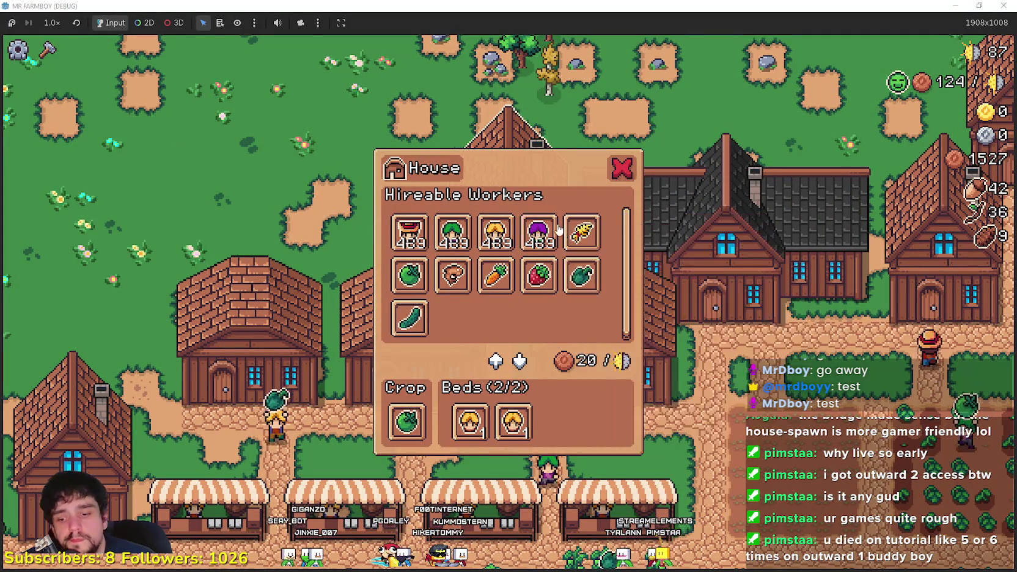
click(690, 303)
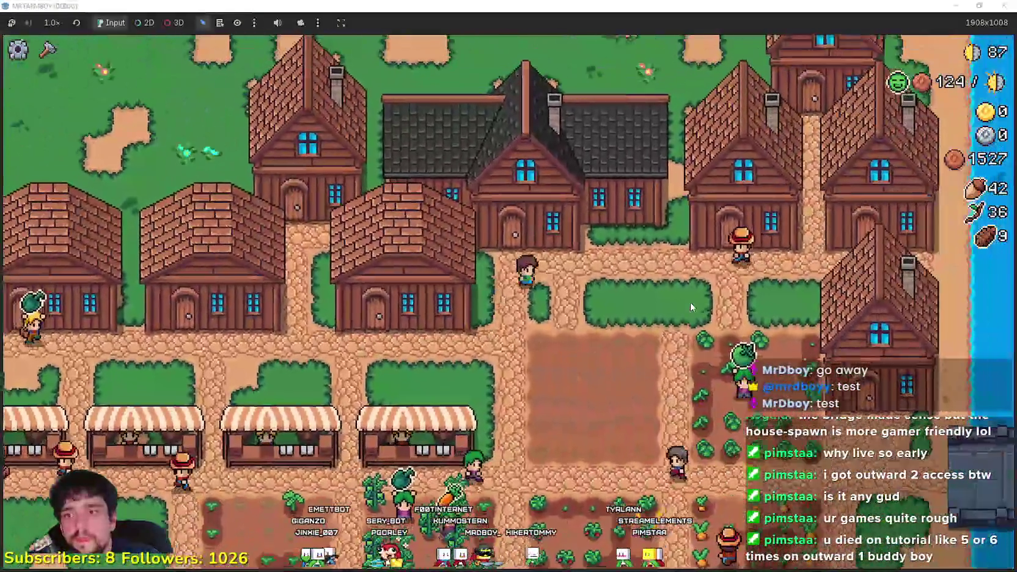
click(391, 257)
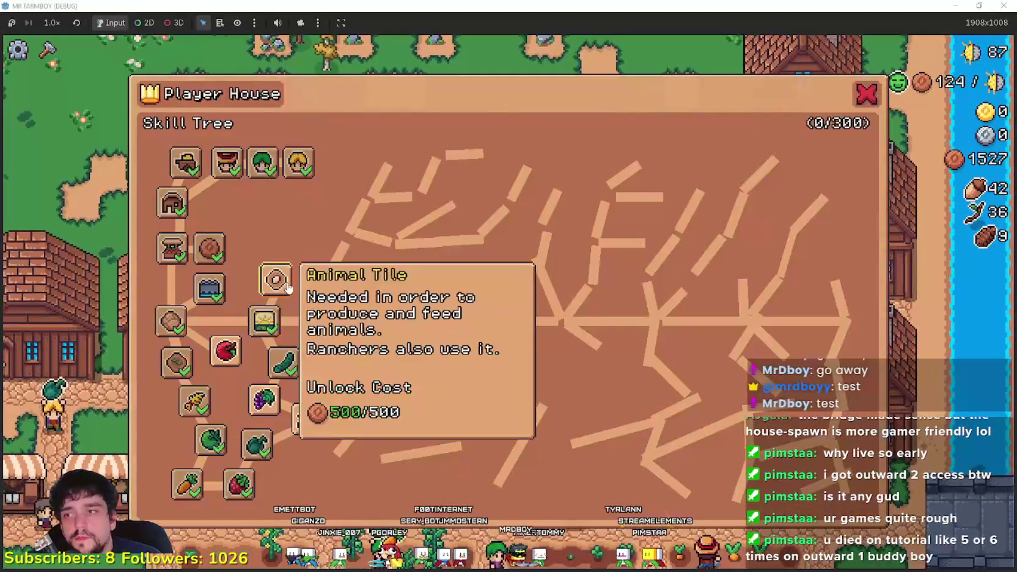
click(874, 93)
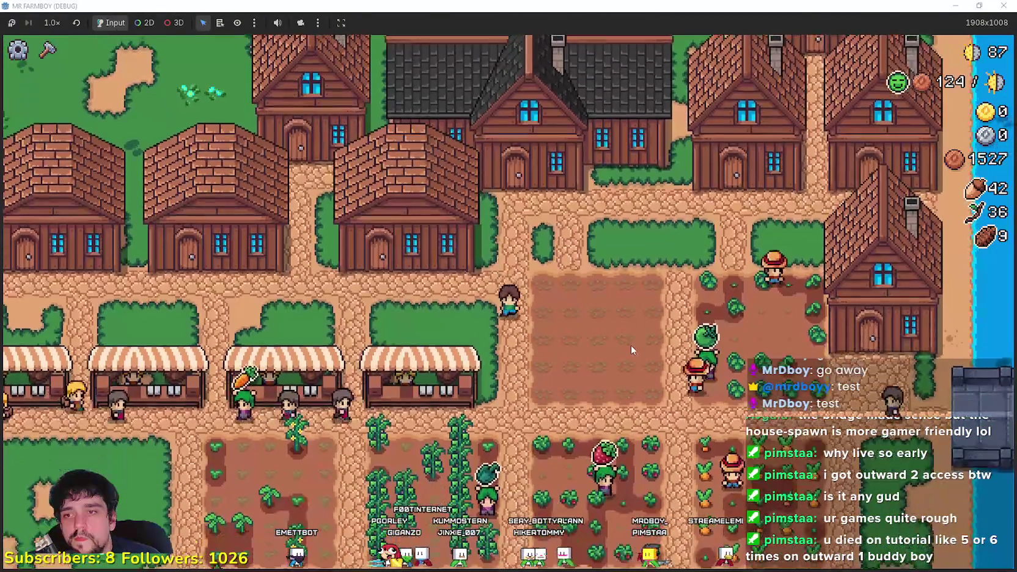
key(Escape)
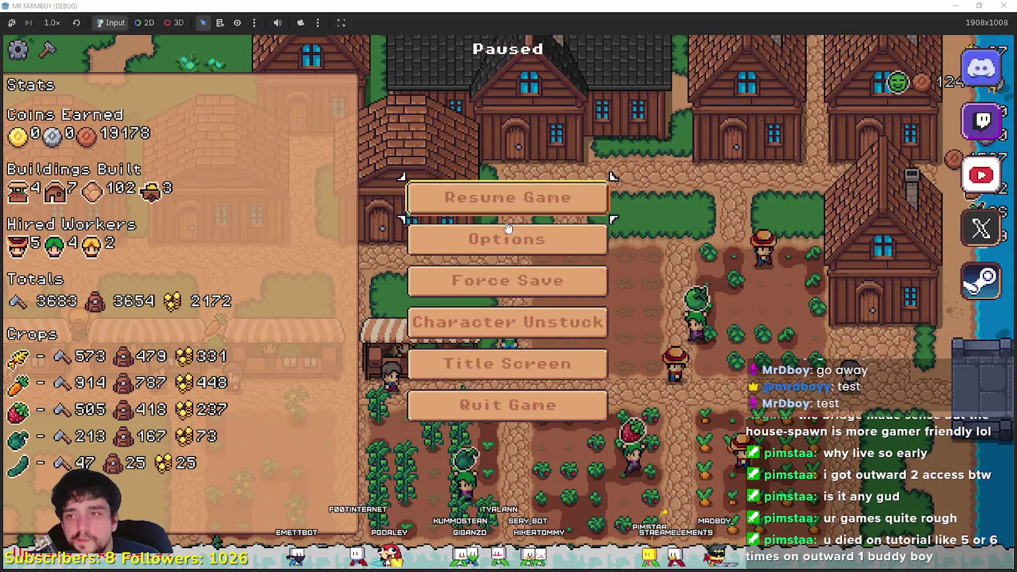
- Resume the game and look over the house workers panel and Player House skill tree
key(Escape)
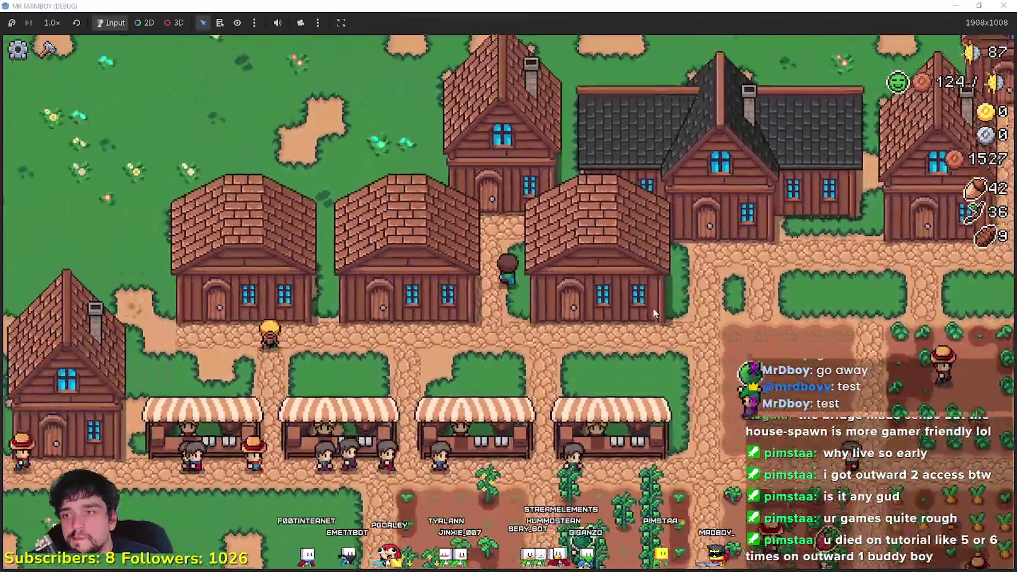
click(742, 313)
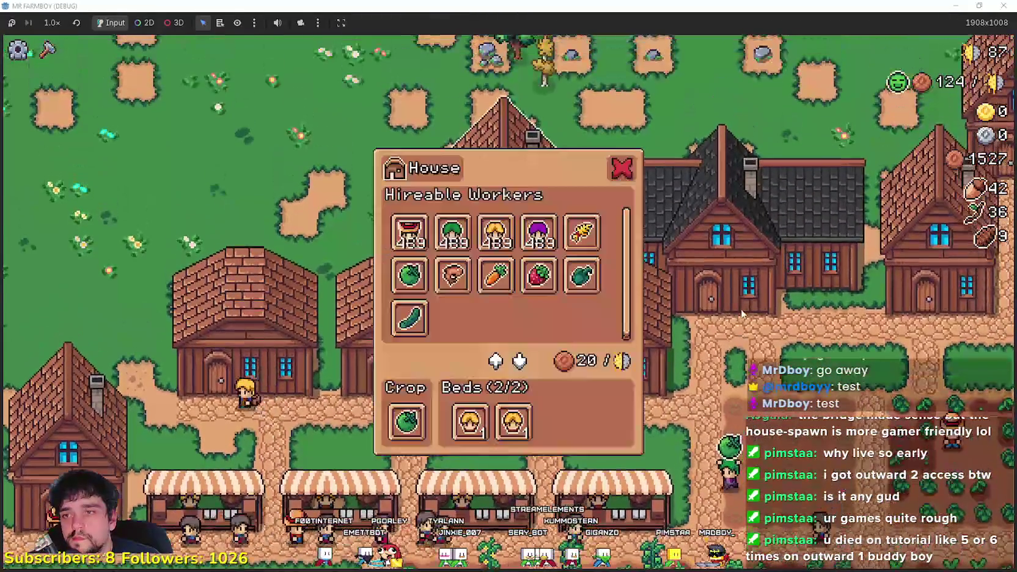
key(Escape)
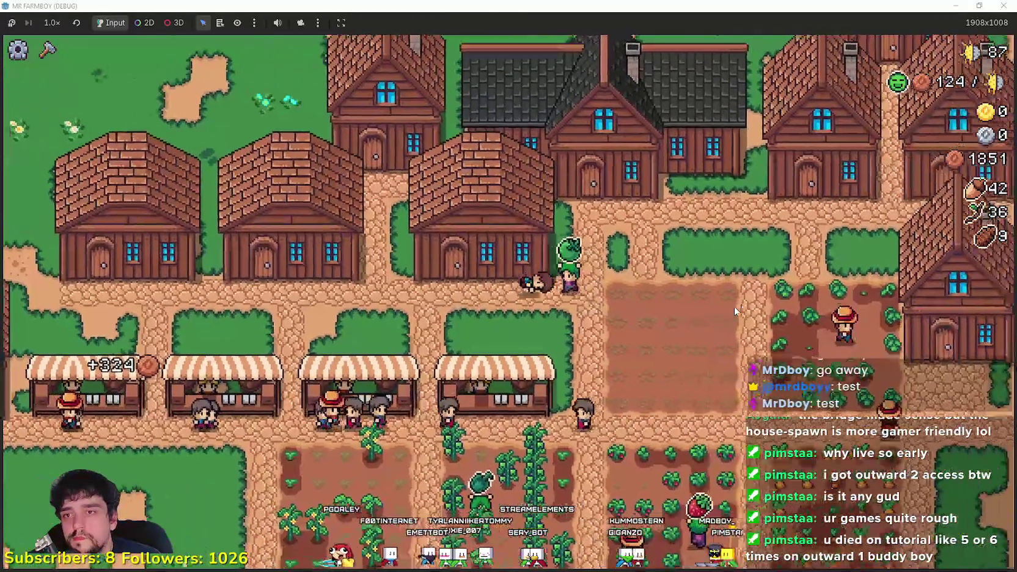
click(734, 312)
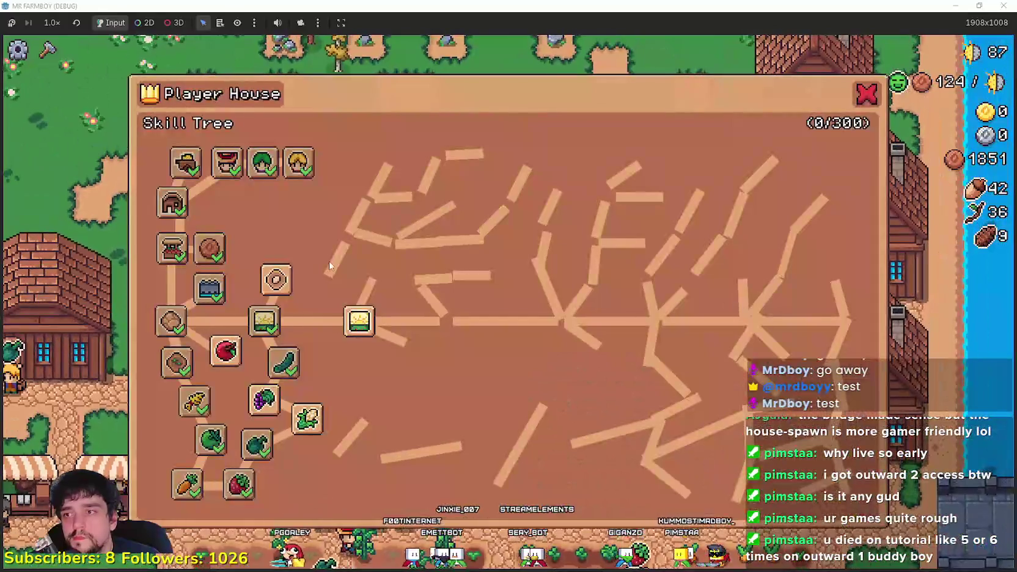
mouse_move(276, 281)
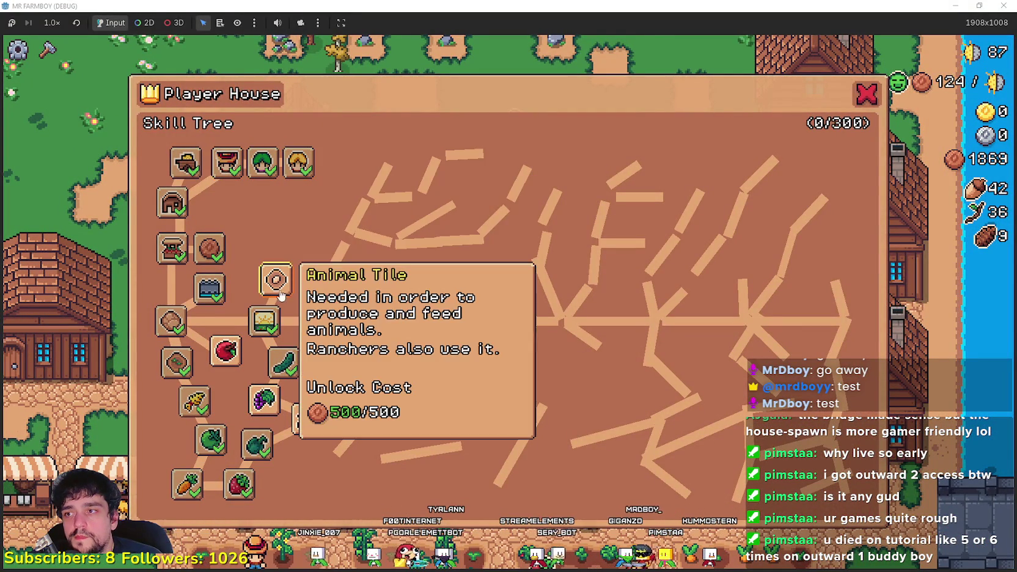
key(Escape)
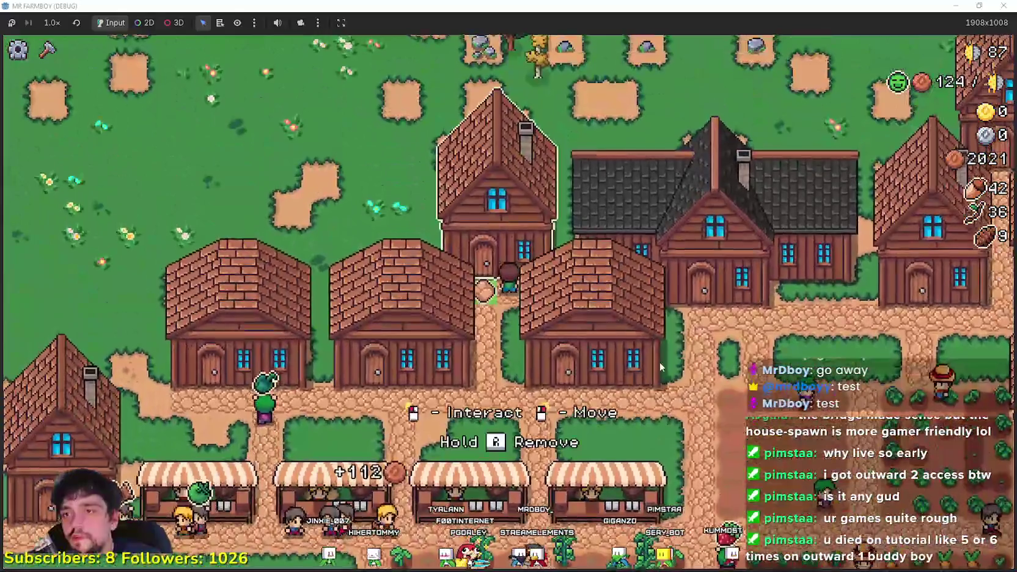
- Check the Rancher among the hireable workers, then return to the Player House skill tree
click(660, 362)
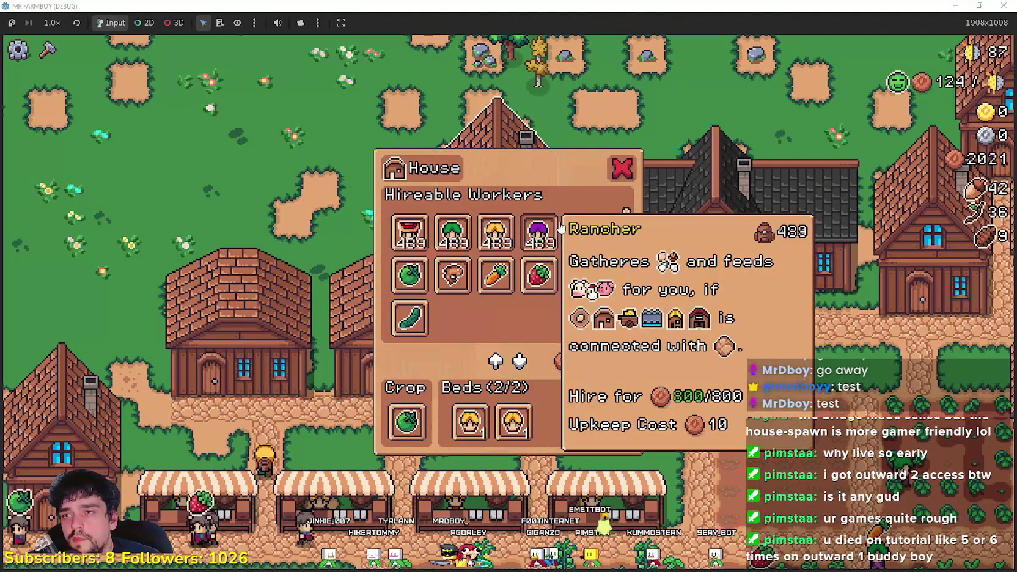
click(622, 171)
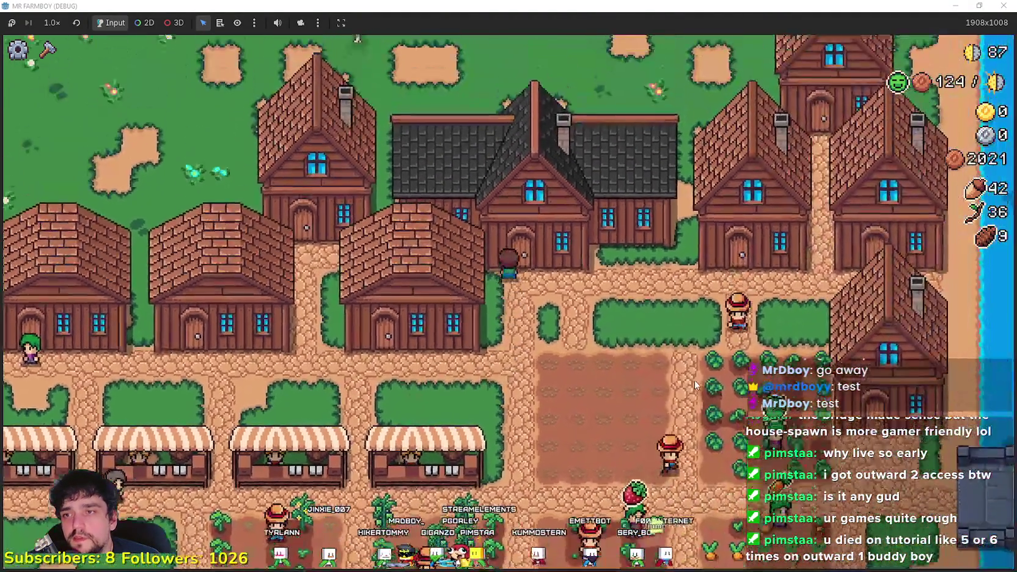
click(695, 380)
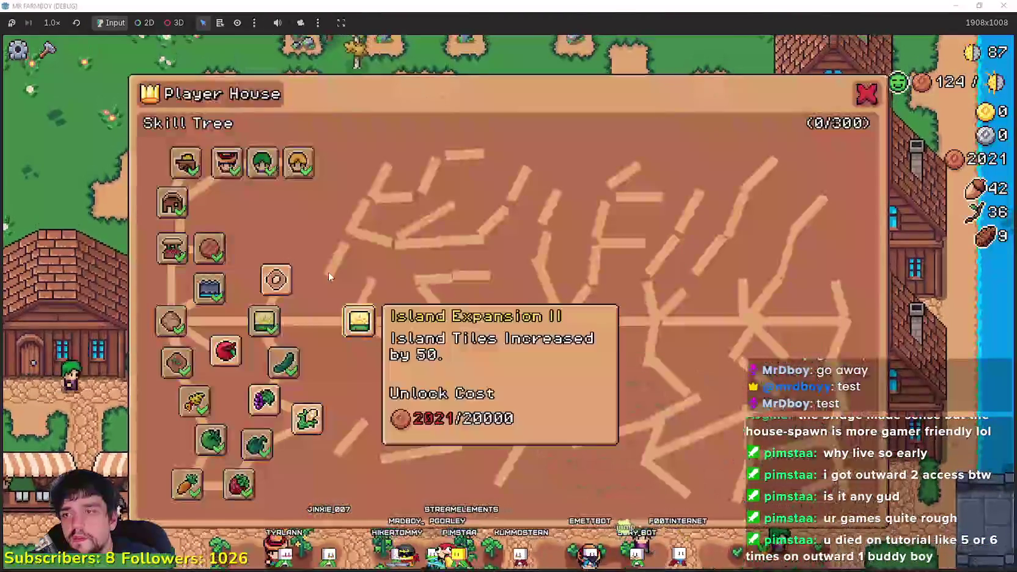
mouse_move(257, 173)
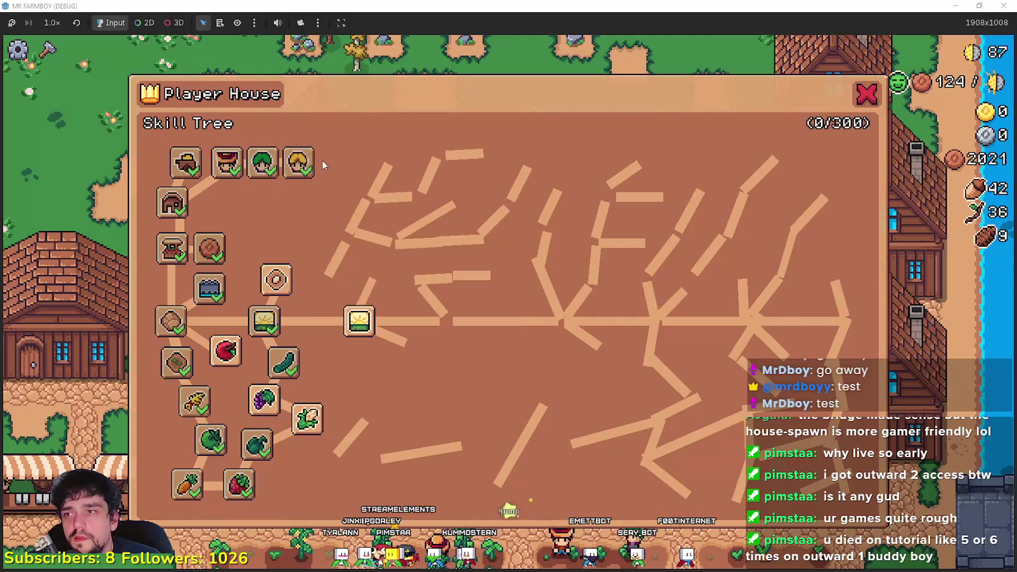
key(Escape)
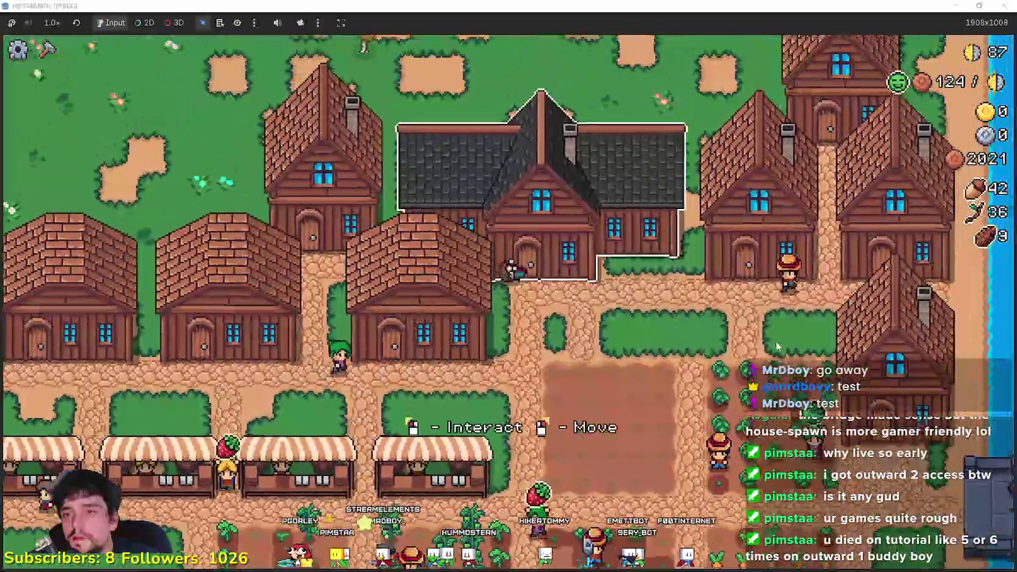
click(432, 341)
- Unlock Animal Tile, Ranchers, Chickens and Chicken Egg in the Player House skill tree
click(277, 285)
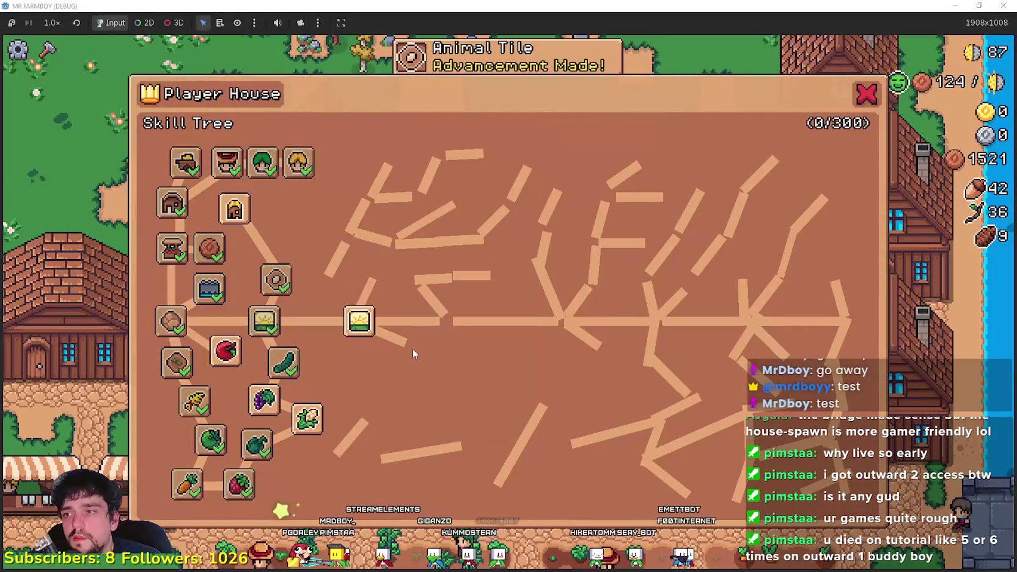
key(b)
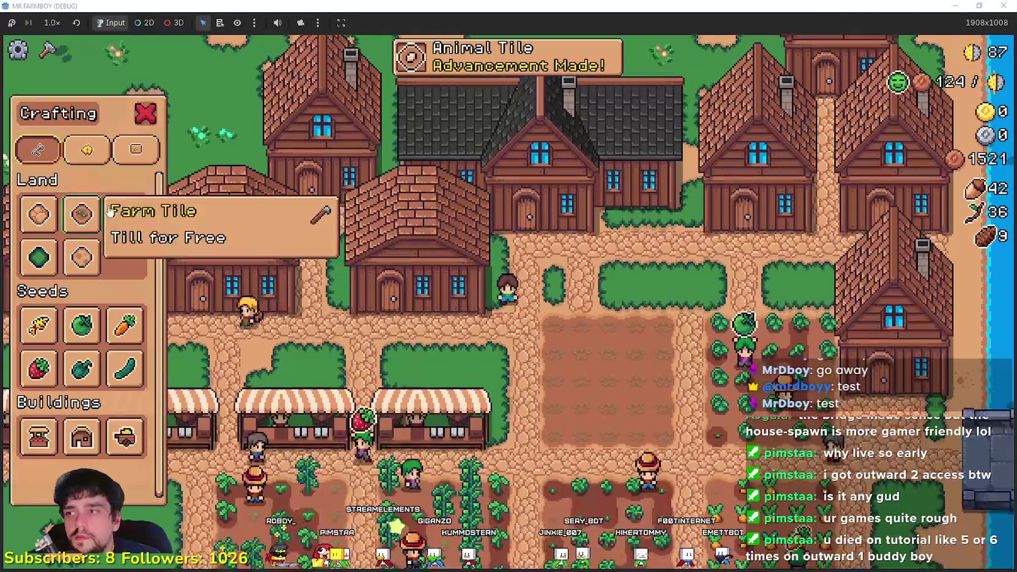
click(652, 290)
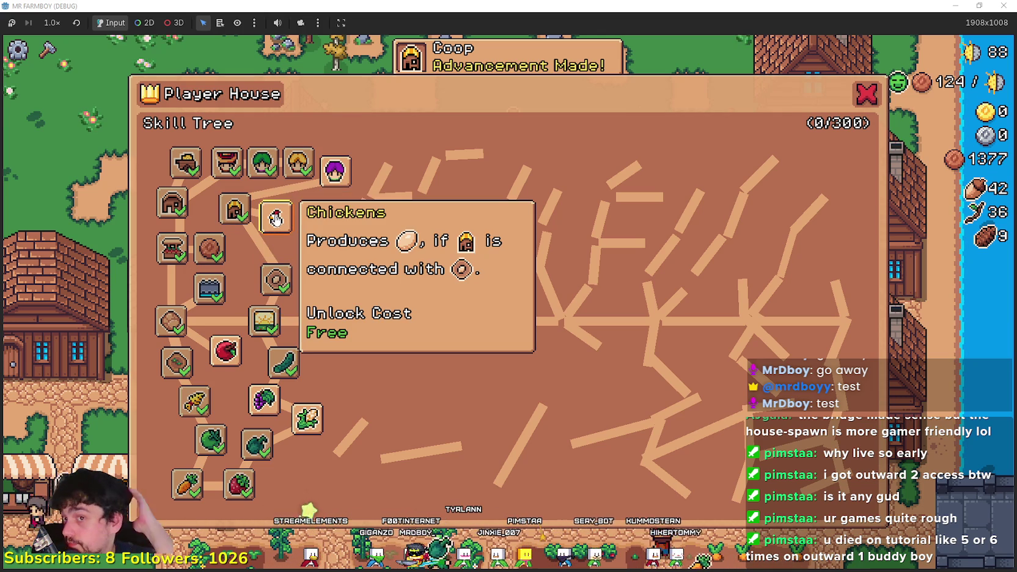
click(335, 173)
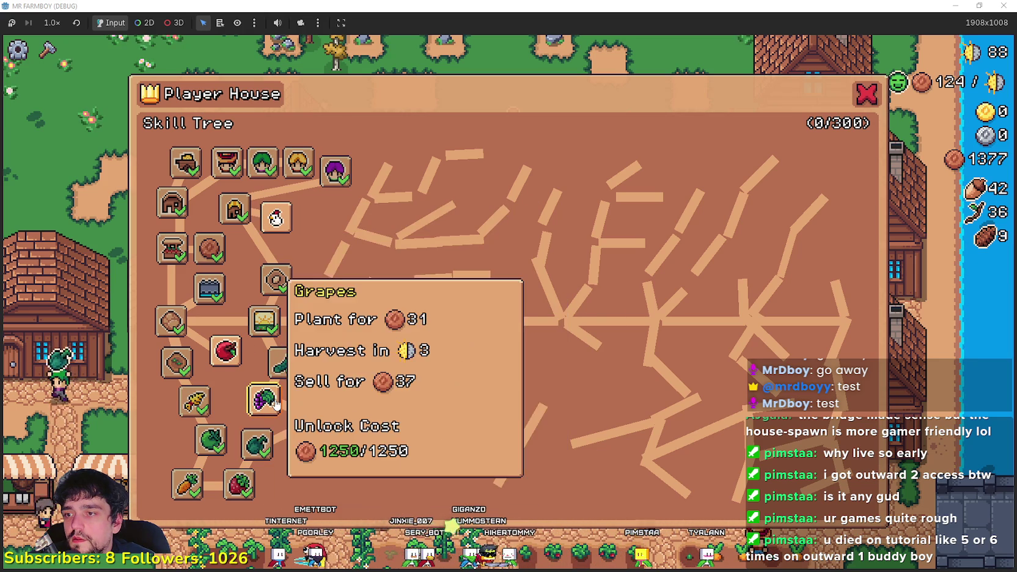
click(275, 220)
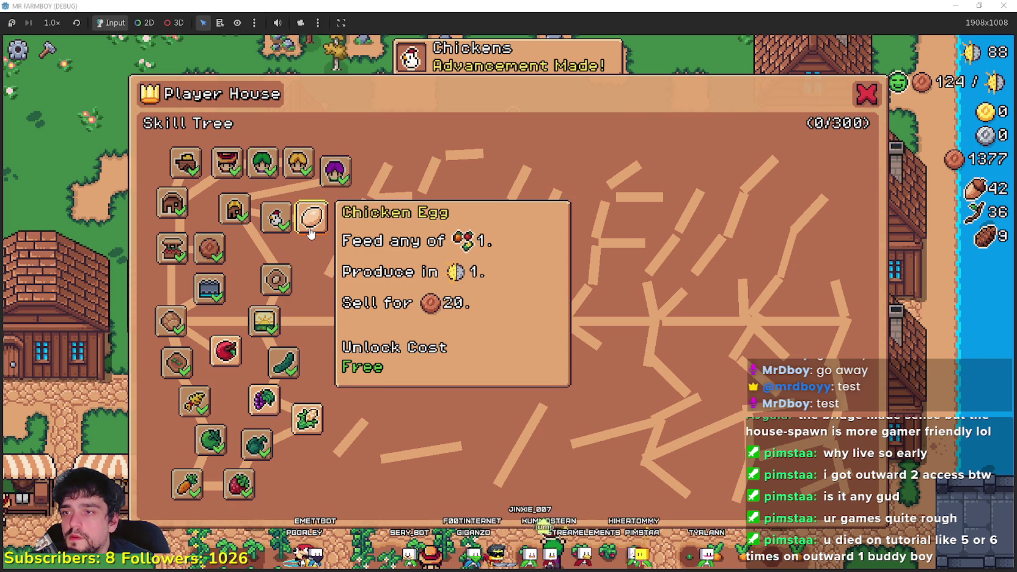
click(311, 219)
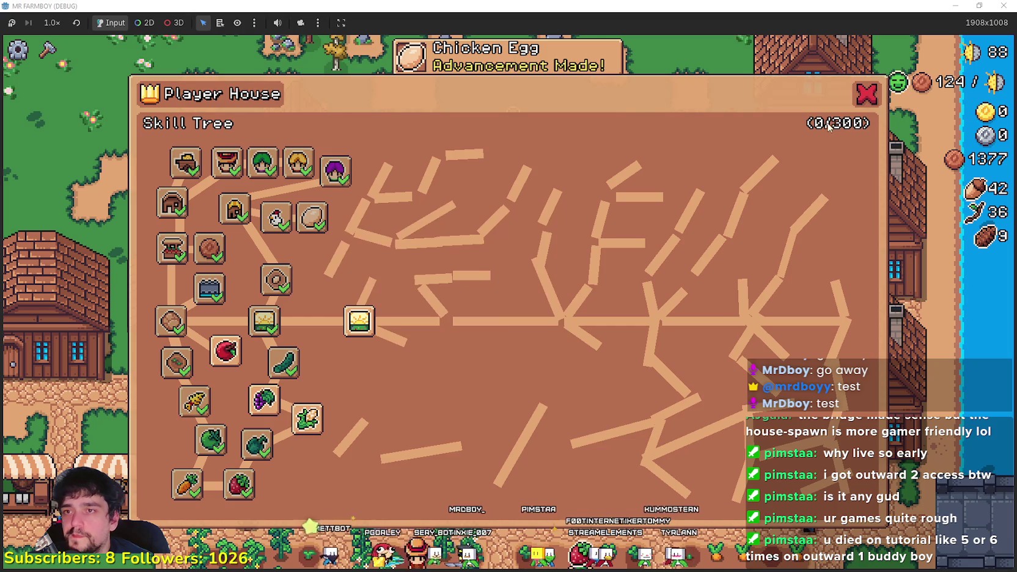
click(863, 92)
scroll(82, 367, down, 1)
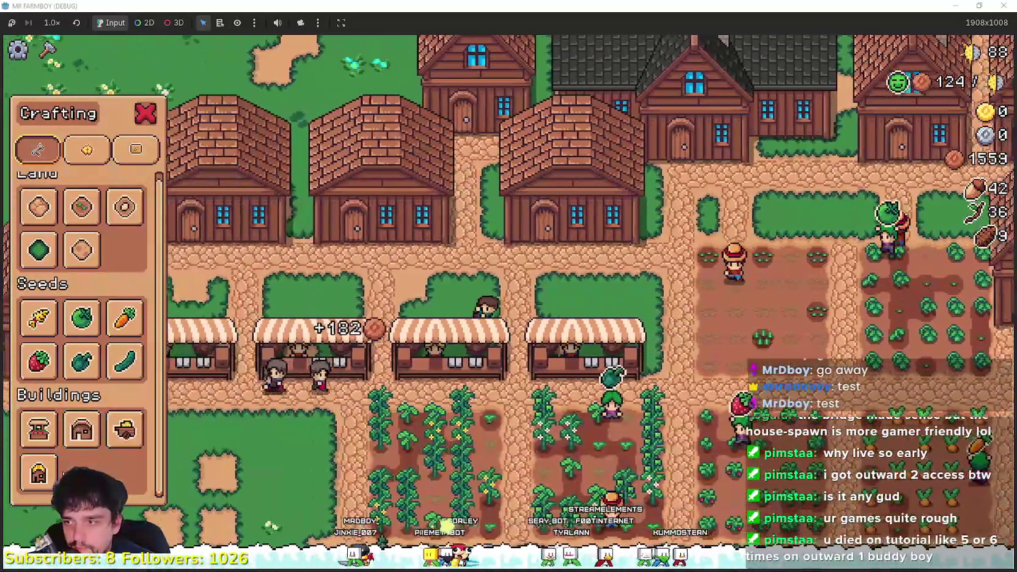
- Build a chicken coop from Crafting > Buildings in the open field
mouse_move(48, 474)
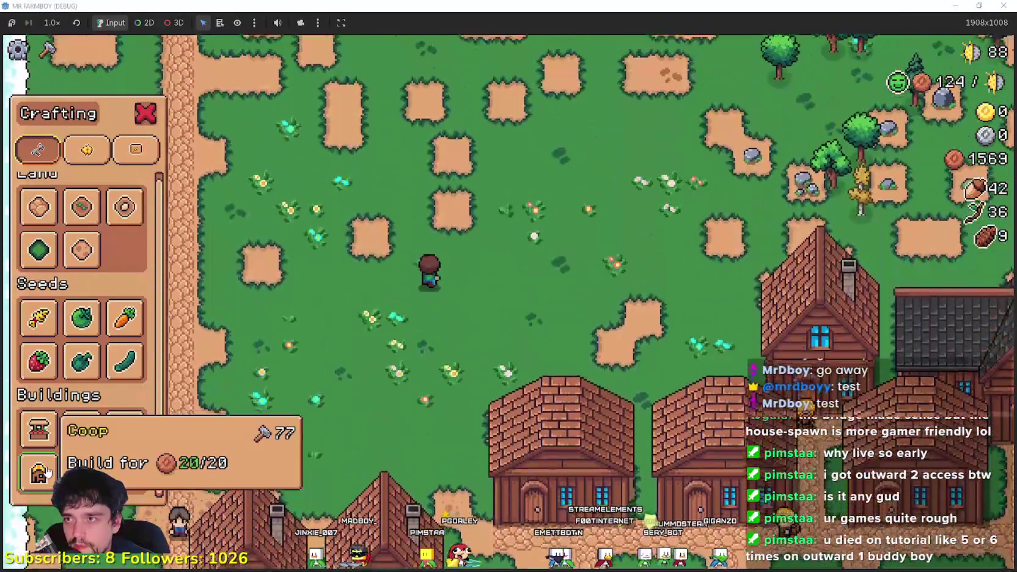
click(49, 469)
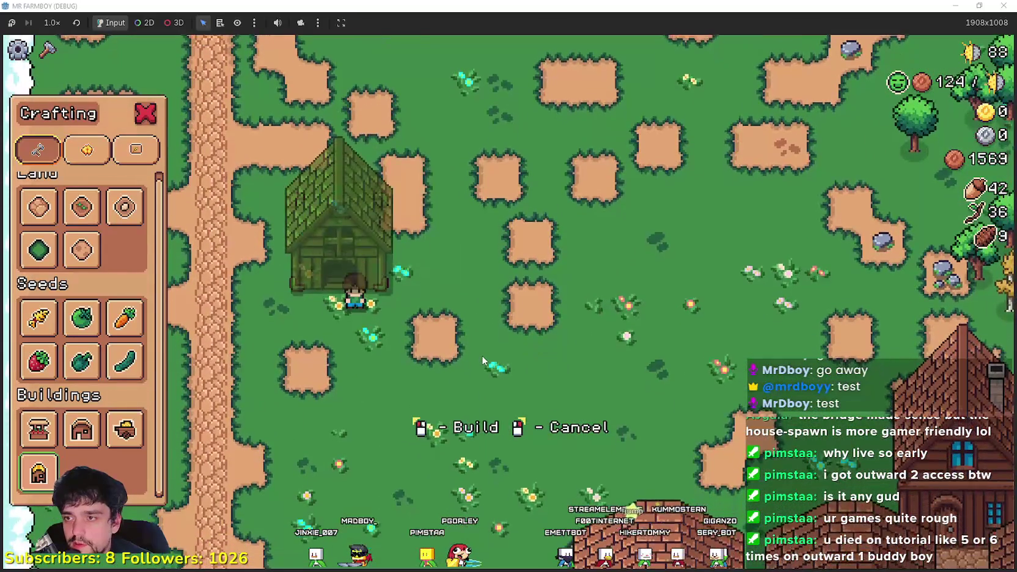
click(481, 355)
- Lay two sand tiles over the grass gap in front of the coop, then stop building
mouse_move(101, 255)
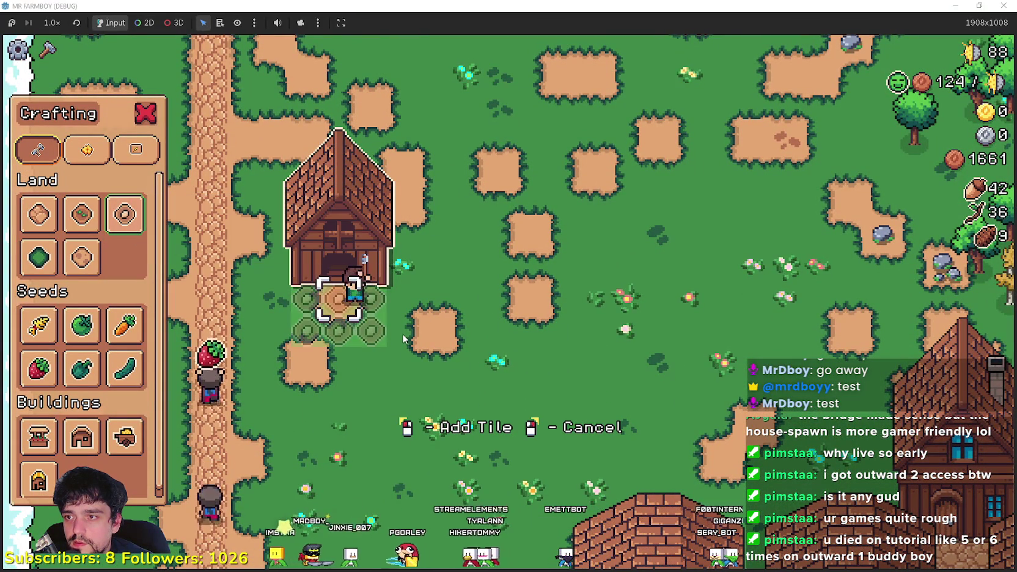
key(a)
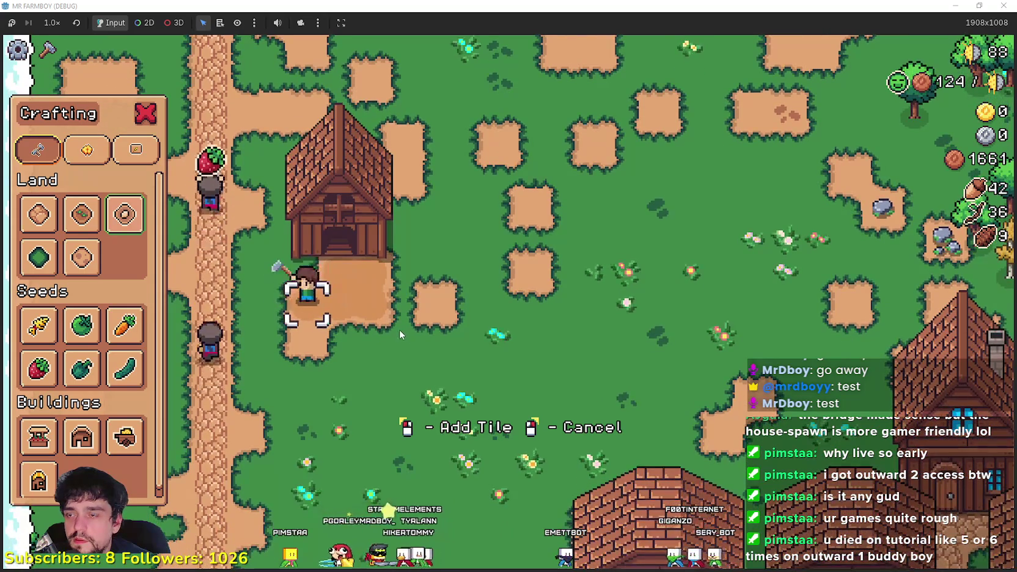
key(s)
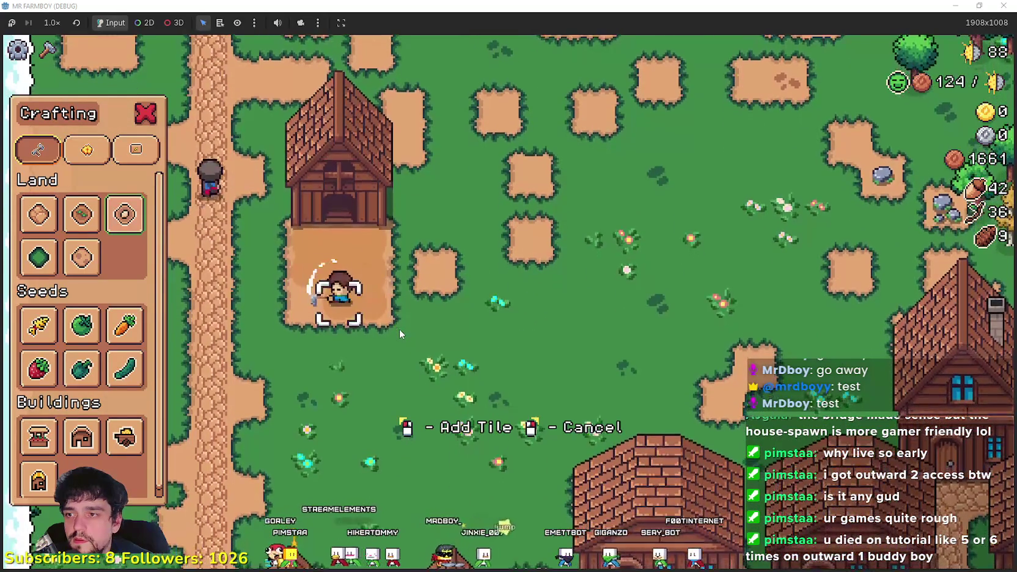
key(a)
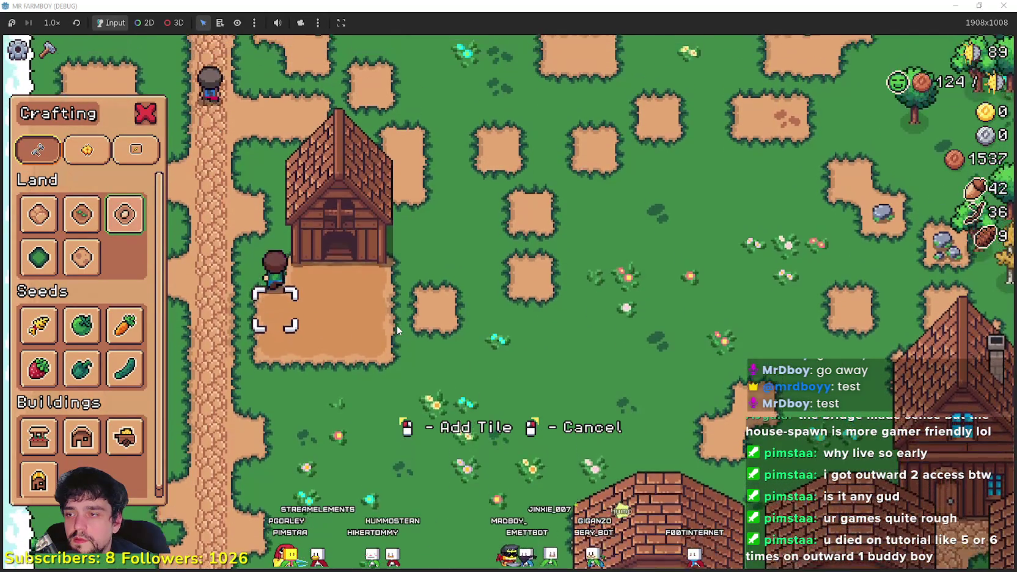
key(a)
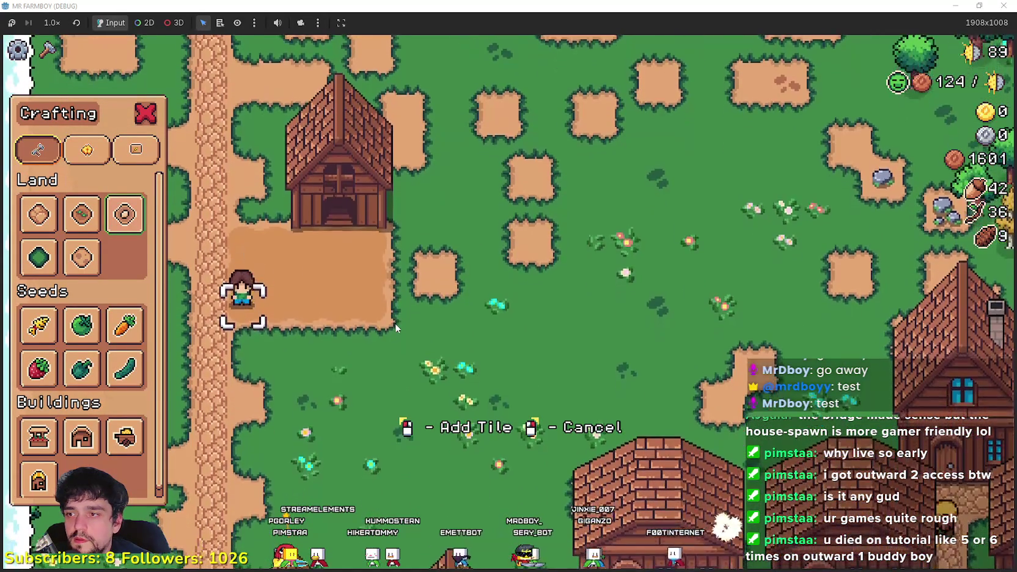
key(d)
click(395, 322)
key(w)
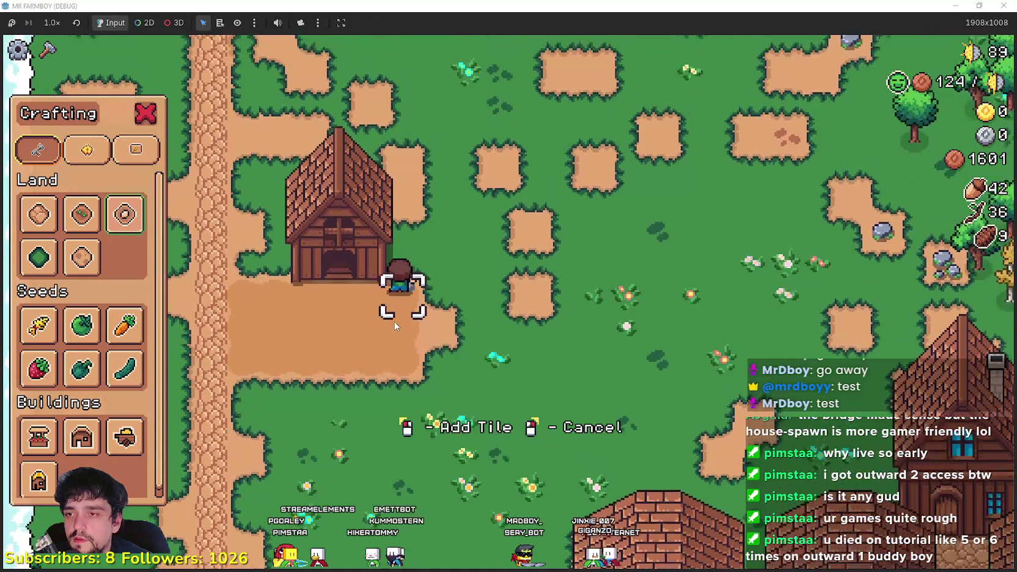
key(d)
click(422, 310)
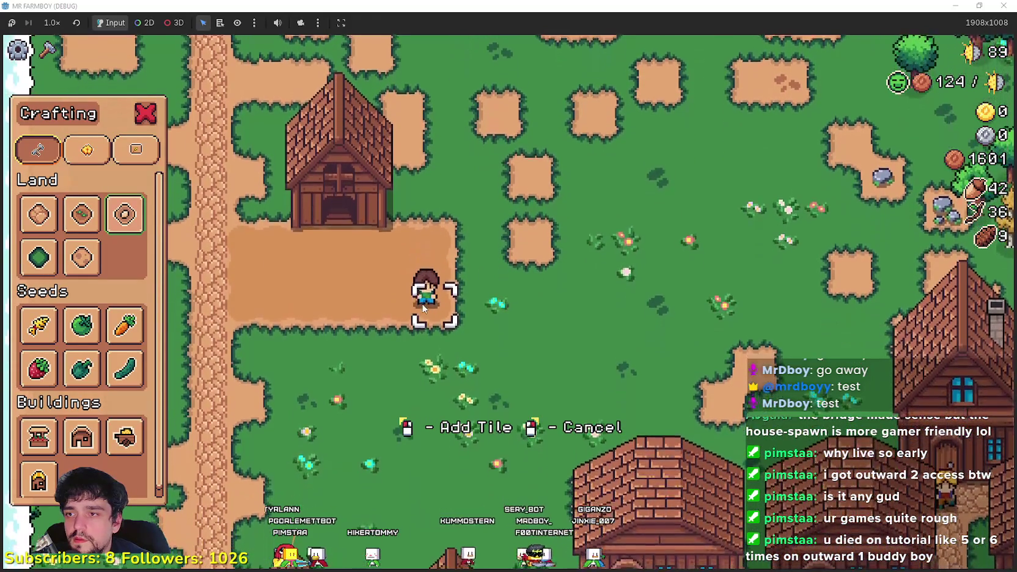
right_click(554, 314)
- Step into the coop's panel, then walk down to the warehouse showing 2/2 stock
key(a)
key(e)
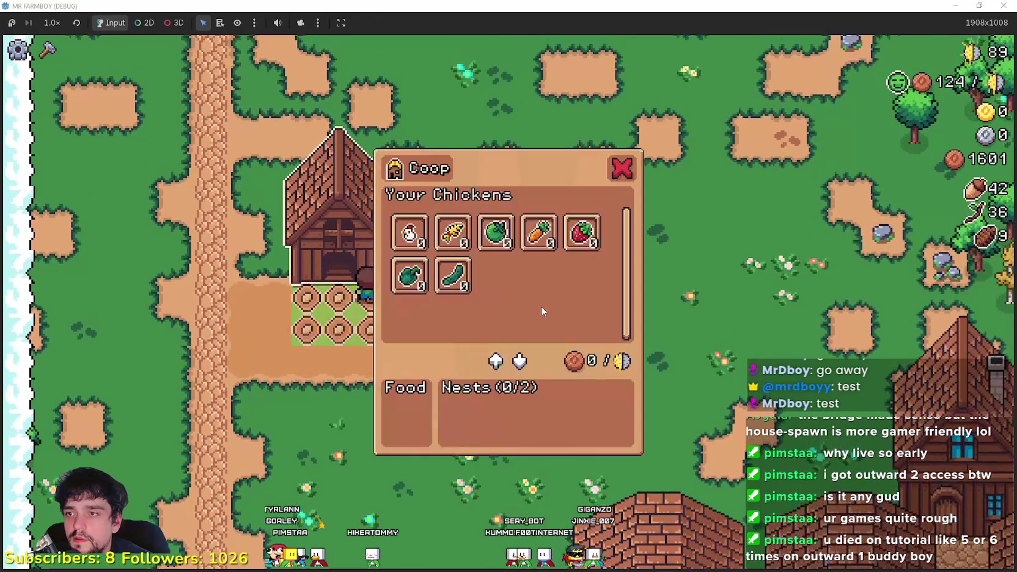
mouse_move(410, 235)
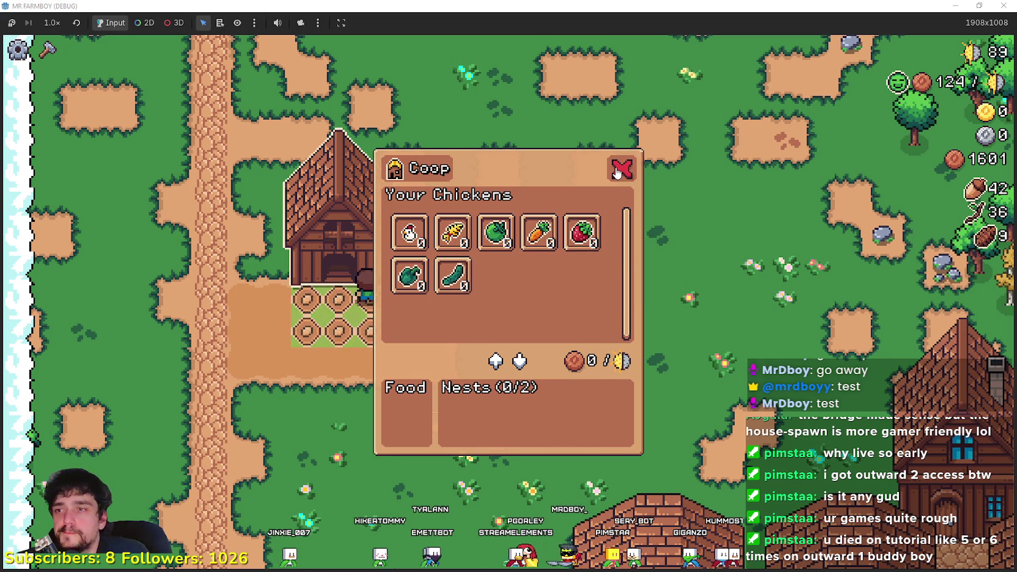
key(s)
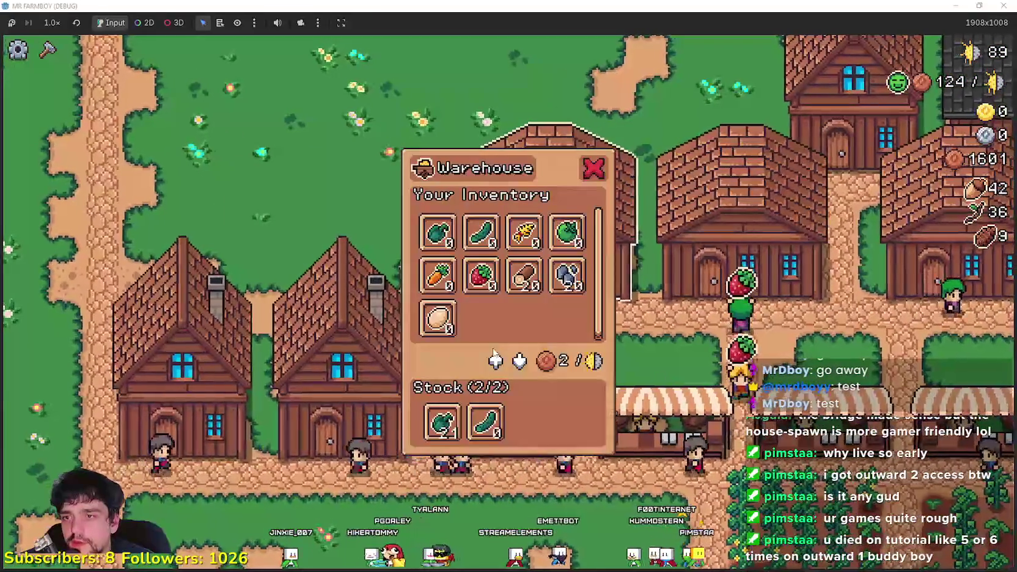
- Walk north from the warehouse back to the coop door to reopen its chickens panel
mouse_move(432, 324)
key(w)
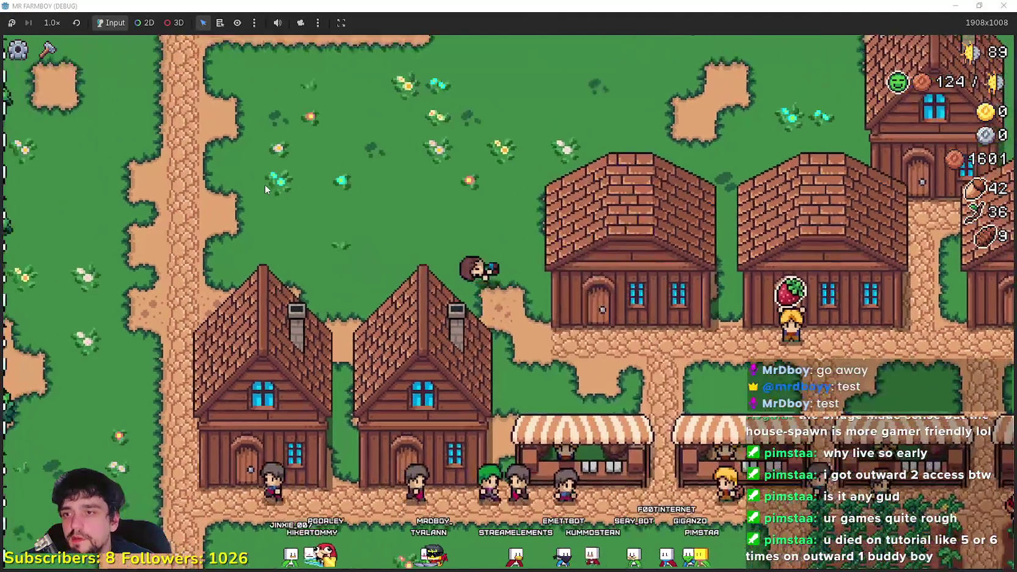
key(w)
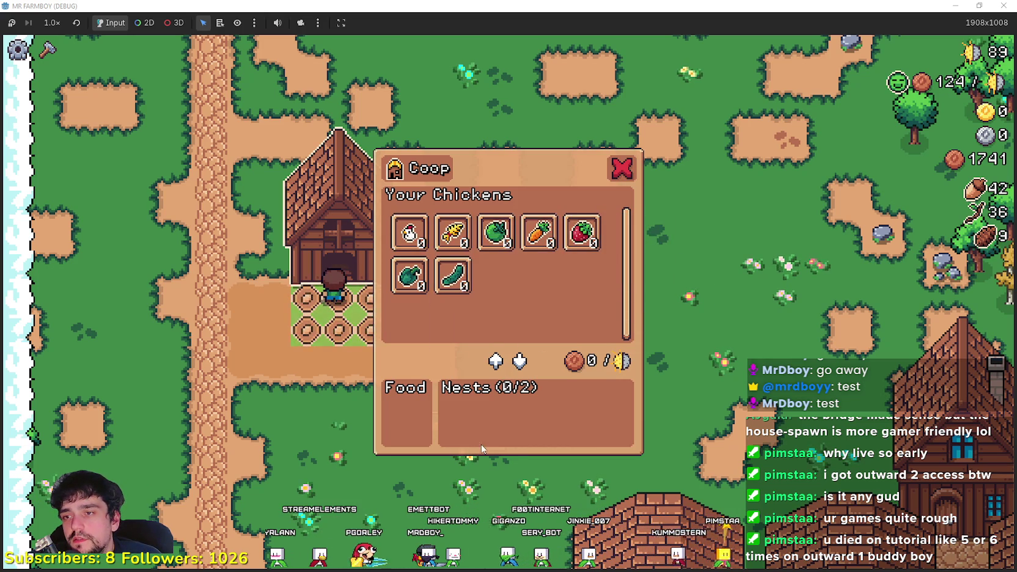
key(s)
key(d)
key(s)
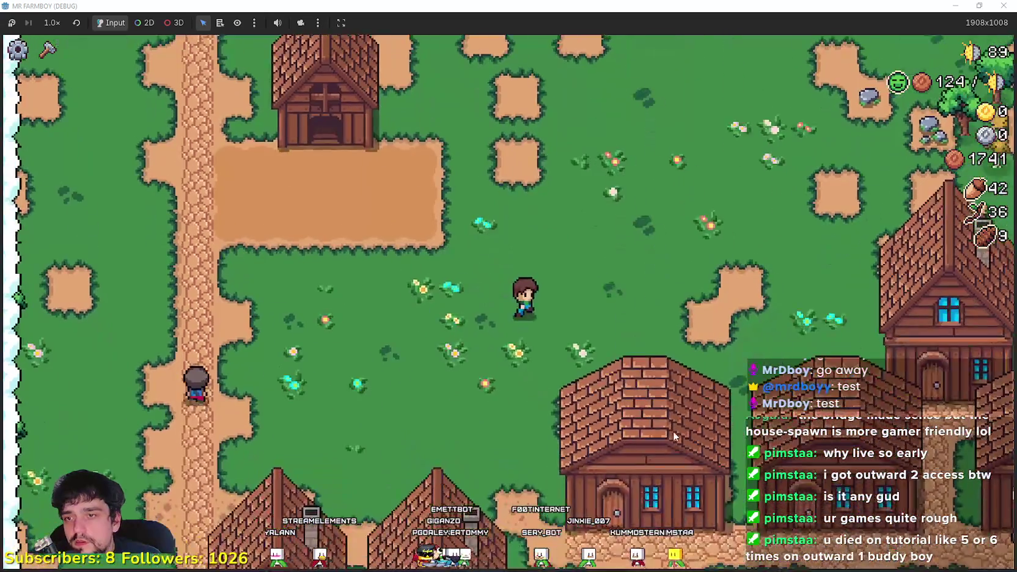
key(d)
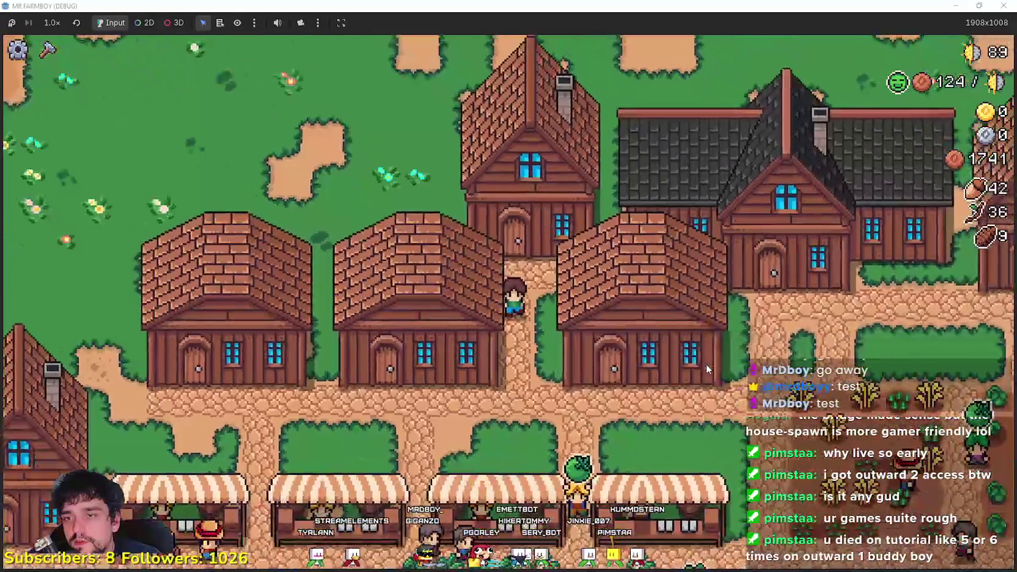
key(w)
key(d)
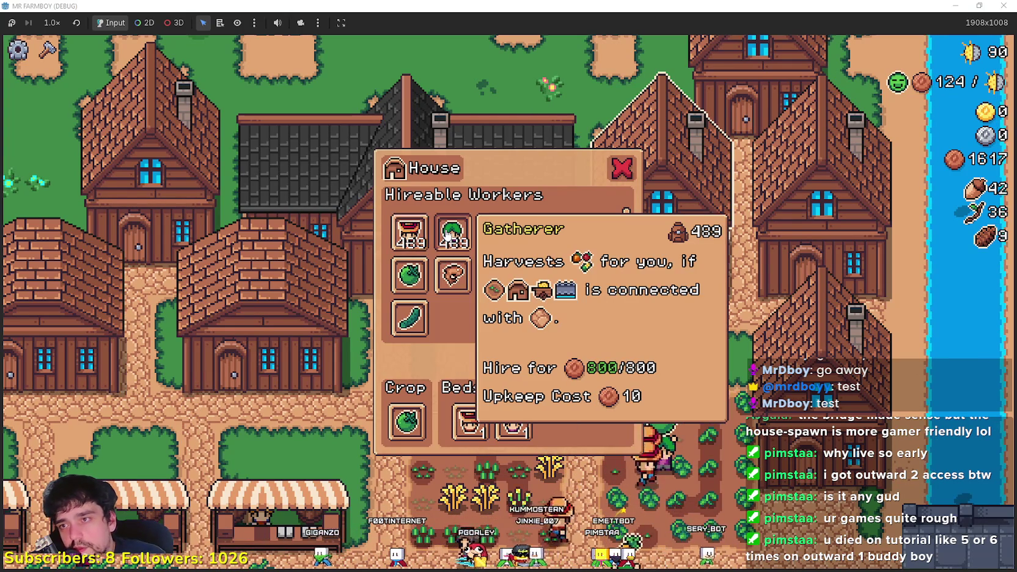
key(Escape)
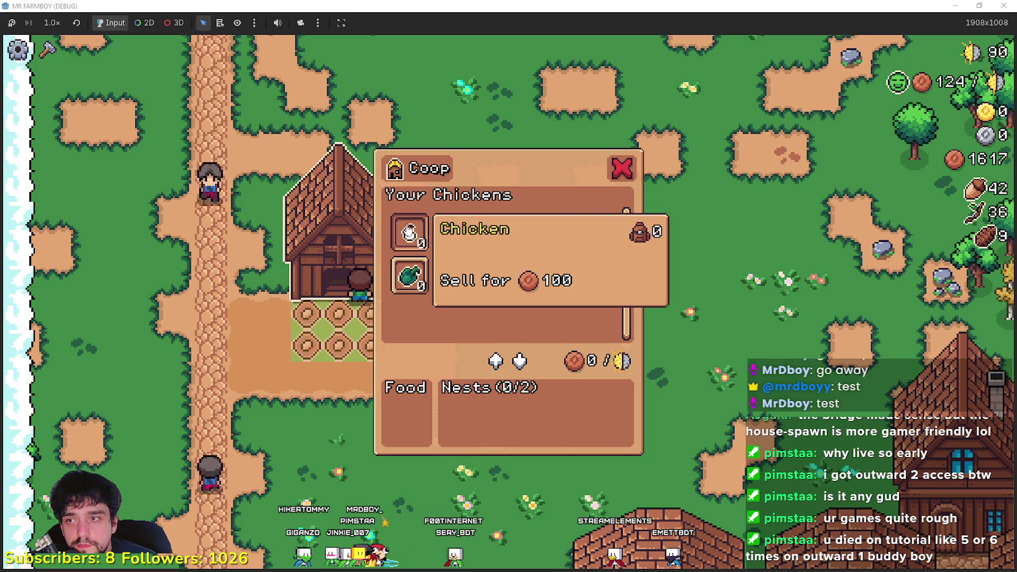
- Reopen the coop panel, then walk over to a house to view its workers list
key(Escape)
key(e)
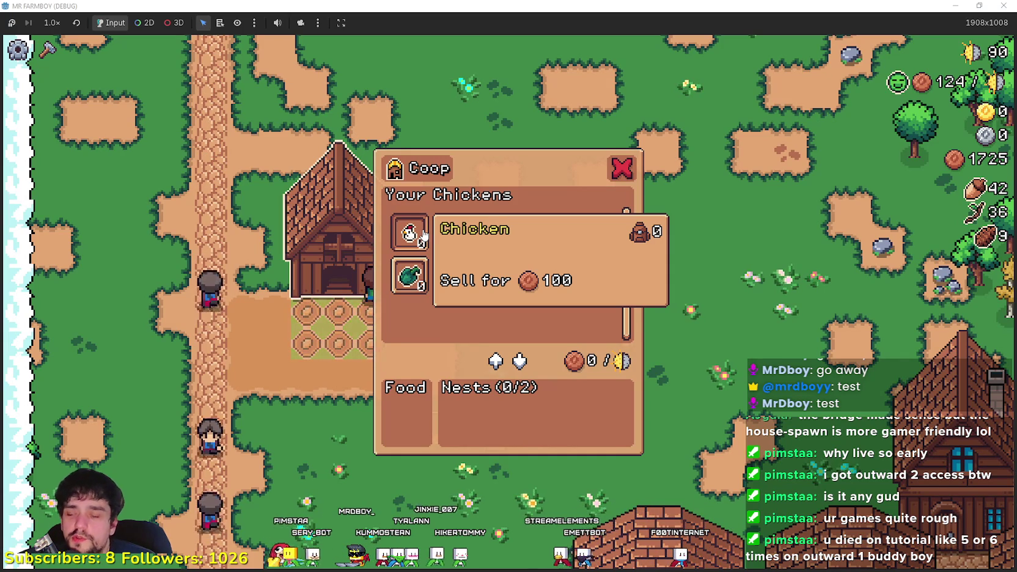
key(Escape)
key(d)
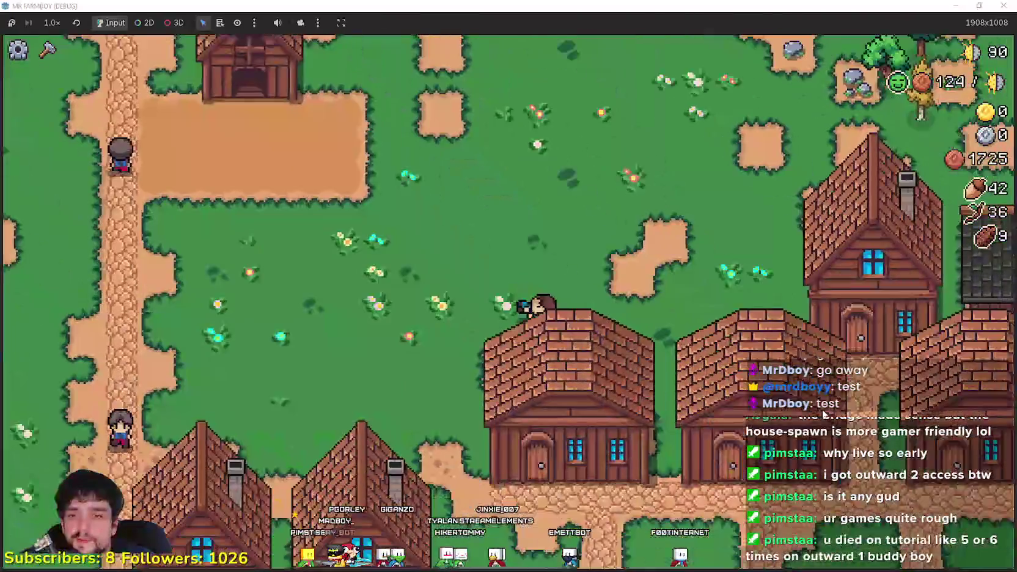
key(s)
key(d)
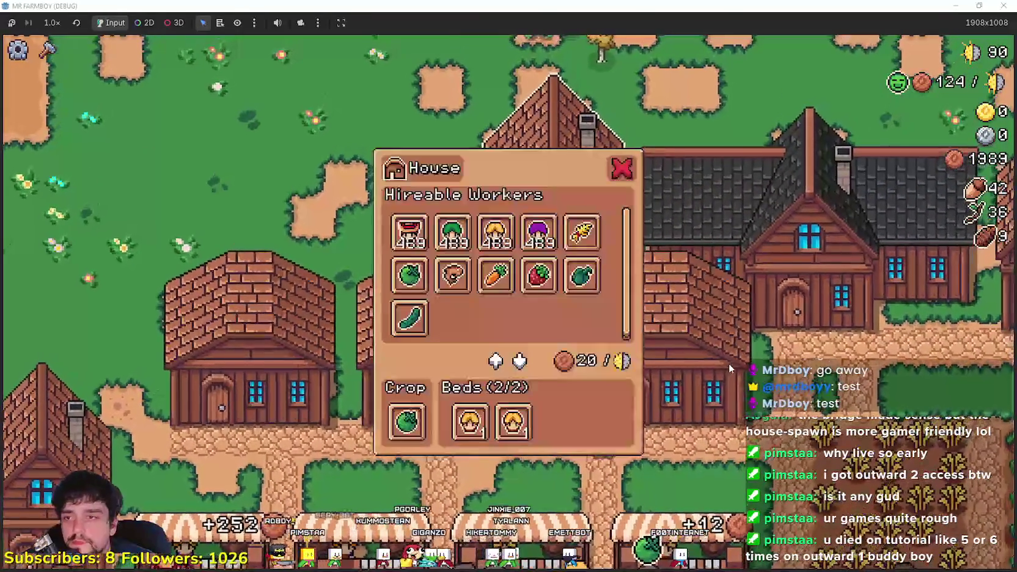
- Walk back into the coop, then switch to the Godot editor's player_house_panel scene
key(Escape)
key(a)
key(w)
key(a)
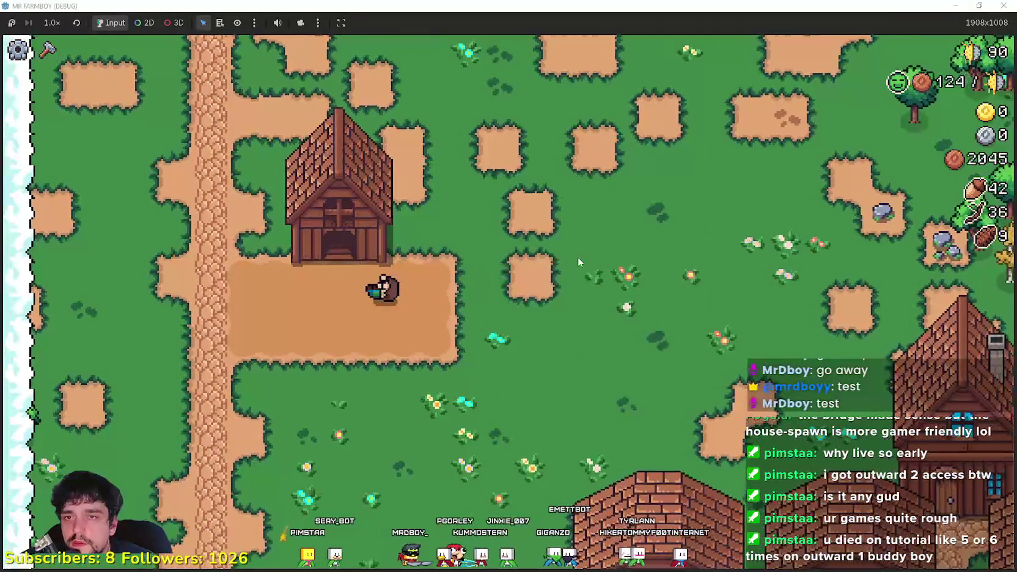
key(w)
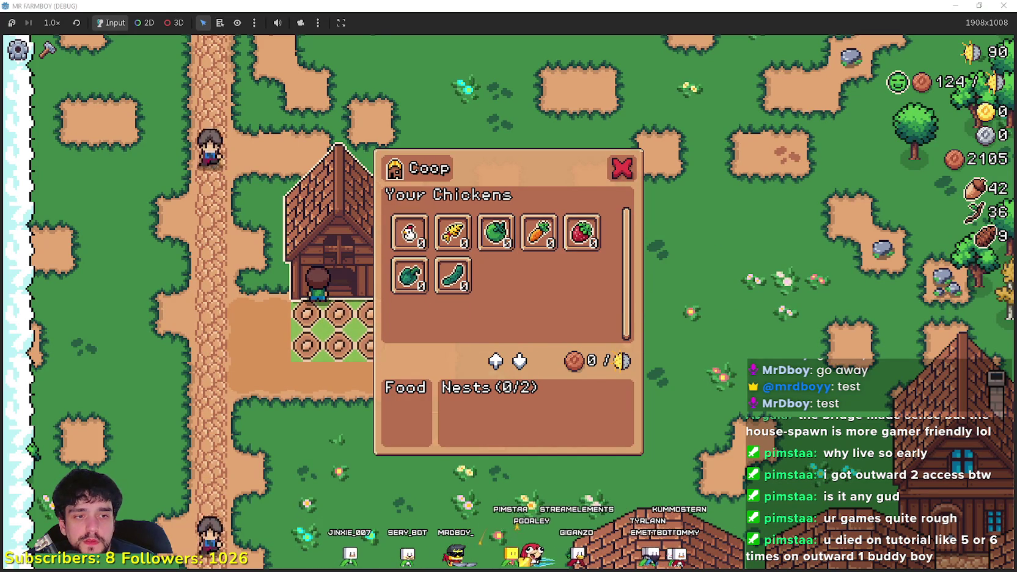
key(alt+Tab)
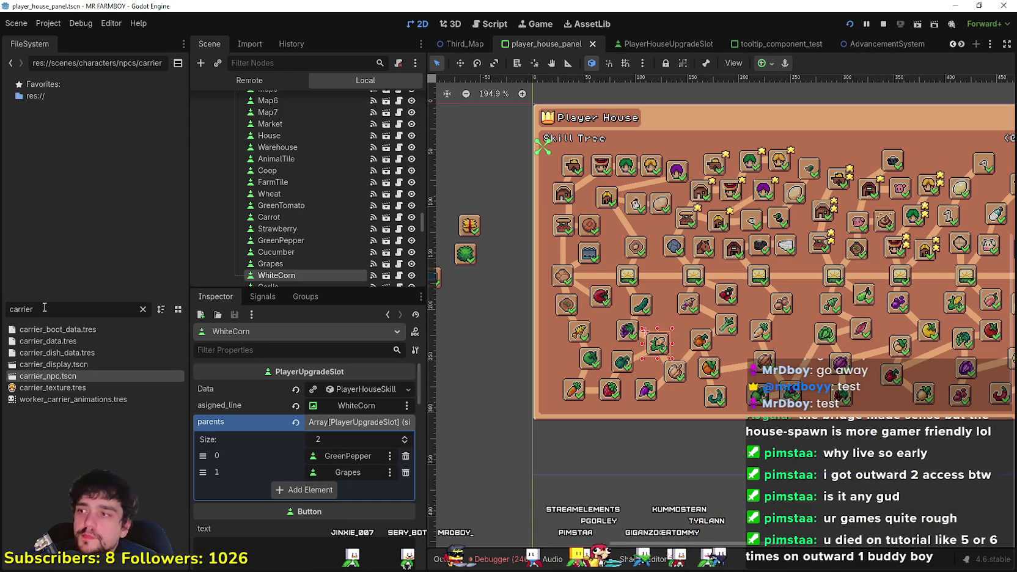
- Scroll through the open scene tabs and switch to game_screen_the_endless
click(962, 45)
click(961, 45)
click(962, 45)
click(961, 46)
click(961, 45)
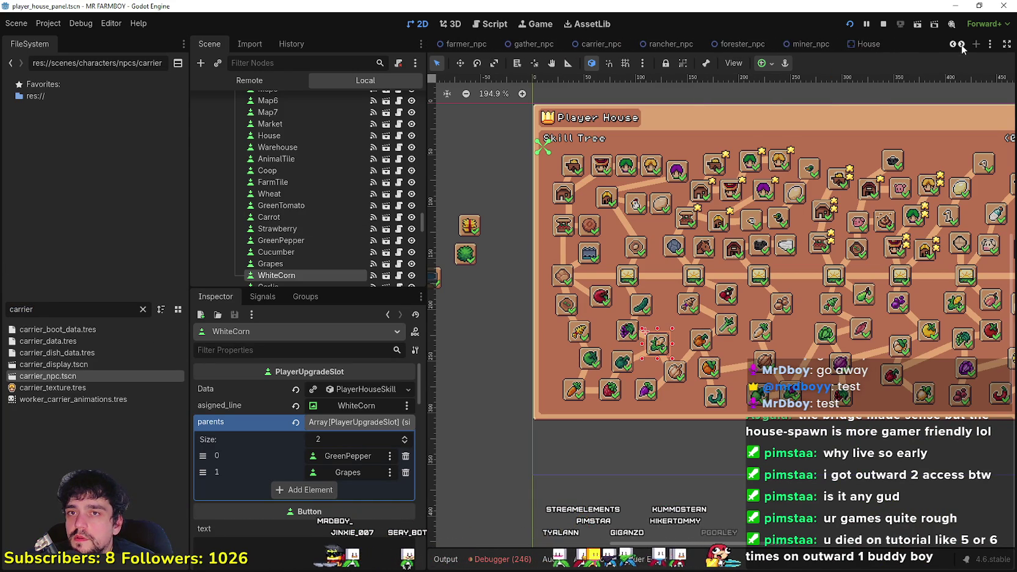
click(954, 45)
click(954, 45)
click(955, 45)
click(954, 45)
click(955, 46)
click(954, 45)
click(955, 45)
click(954, 45)
click(954, 45)
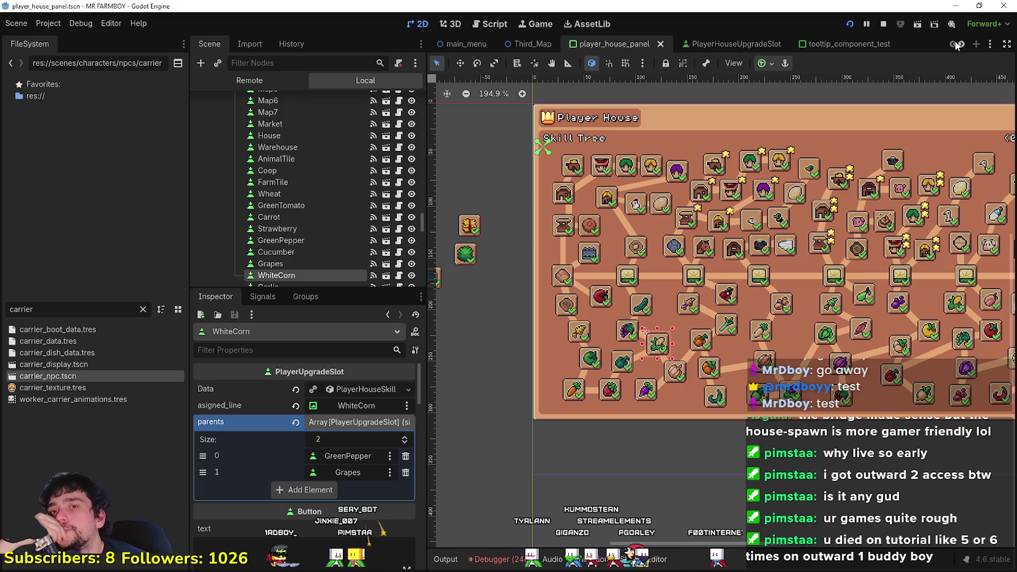
click(961, 45)
click(962, 45)
click(961, 45)
click(961, 45)
click(961, 45)
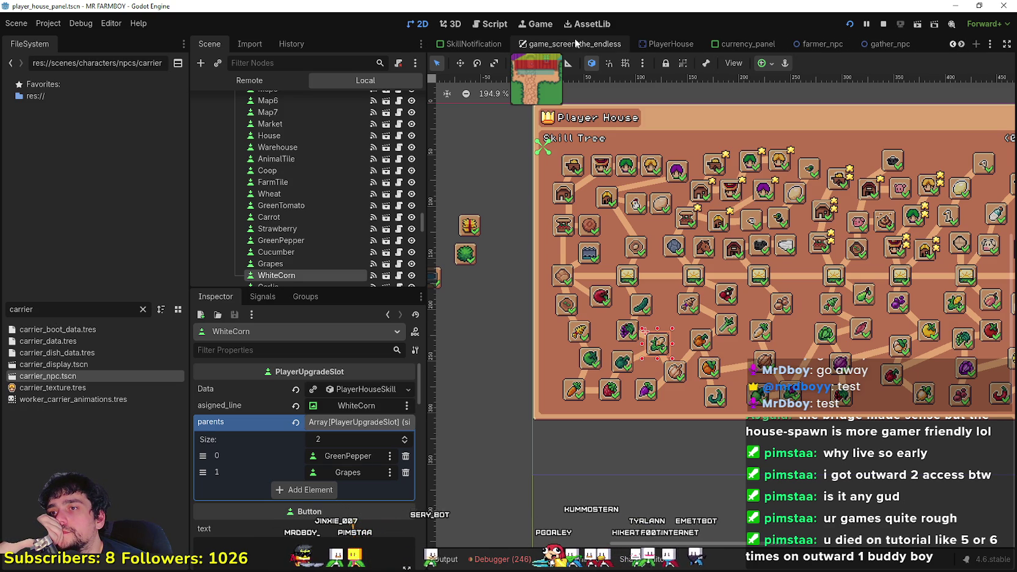
click(574, 42)
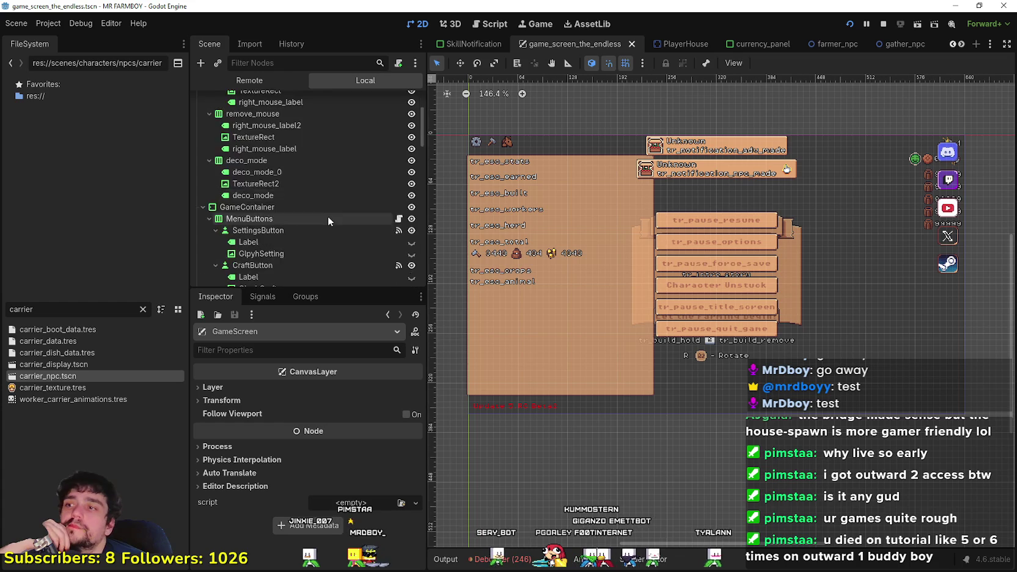
- Open BuildingPanel's building_panel_endless.gd script and skim down to its end
scroll(329, 215, down, 5)
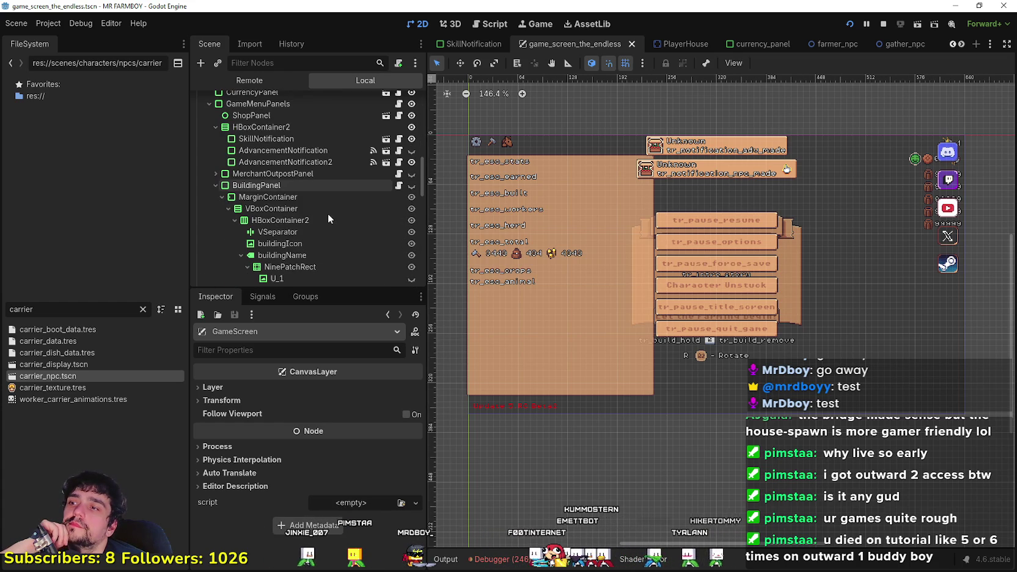
scroll(329, 215, down, 2)
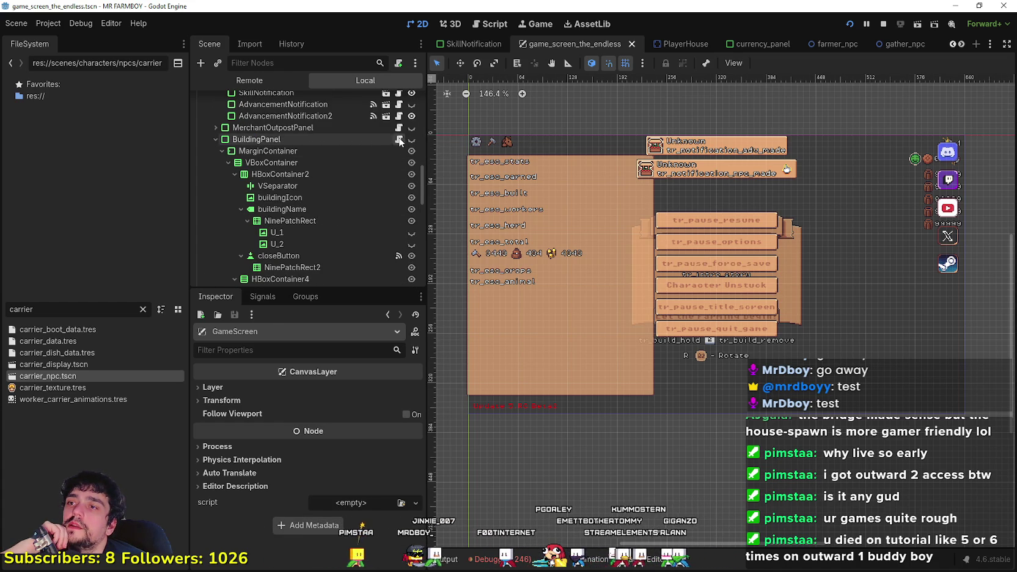
click(398, 140)
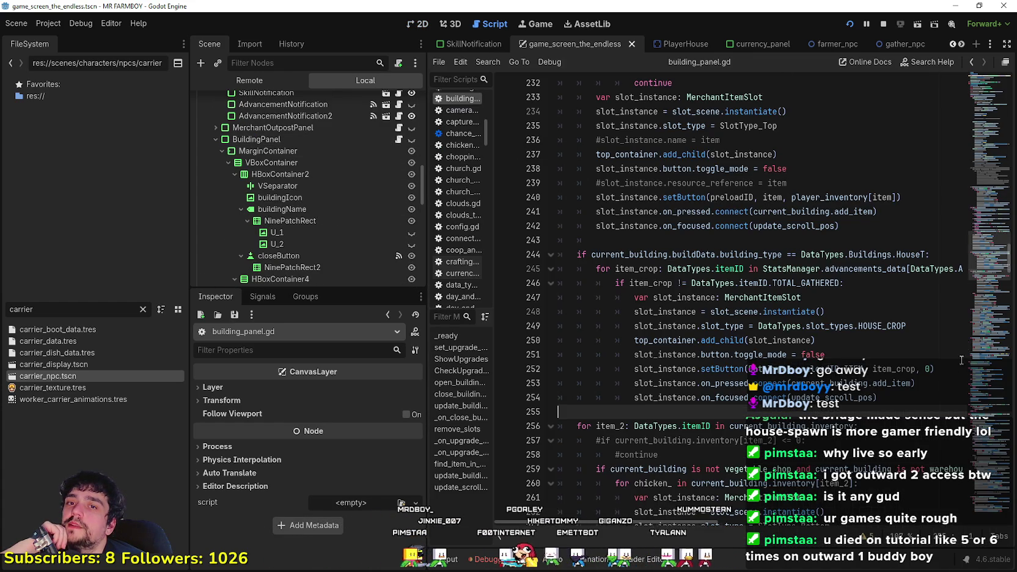
scroll(845, 282, up, 3)
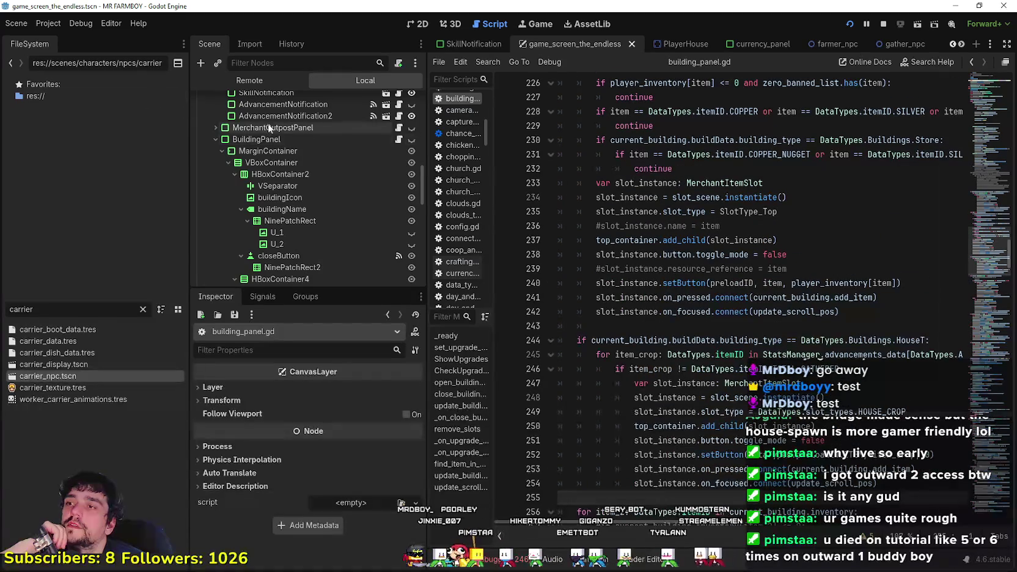
drag(989, 273, 976, 81)
click(986, 428)
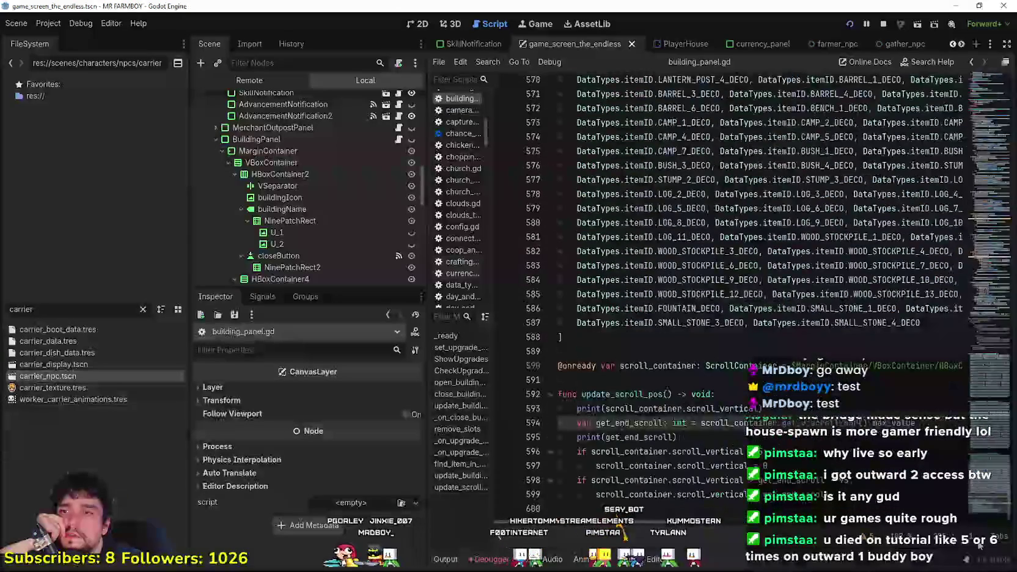
- Clear the 'carrier' filter in the FileSystem dock and reselect BuildingPanel
mouse_move(558, 423)
mouse_down()
mouse_move(562, 3)
mouse_move(471, 9)
mouse_move(367, 143)
mouse_move(356, 65)
mouse_up()
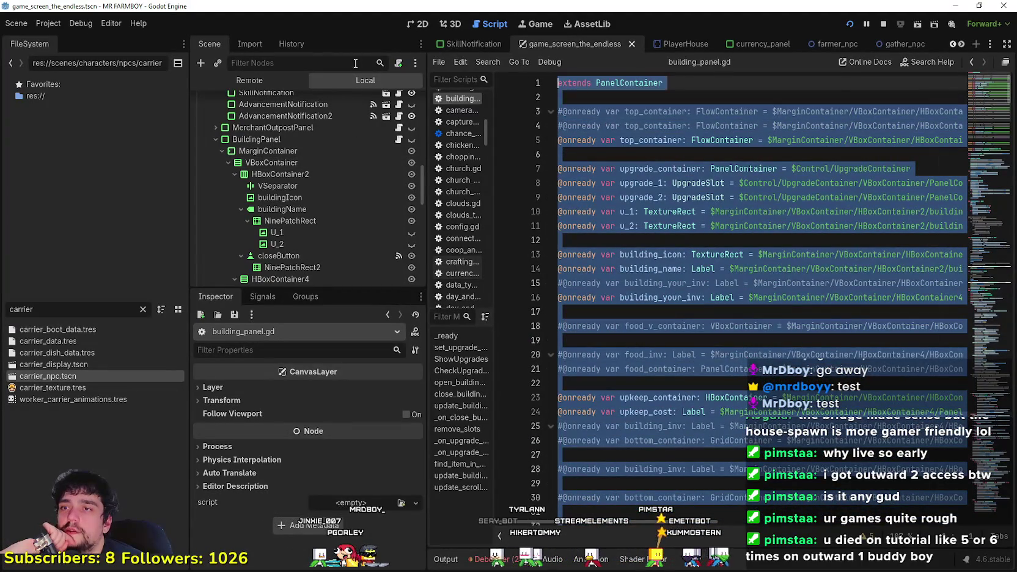
right_click(668, 185)
click(701, 254)
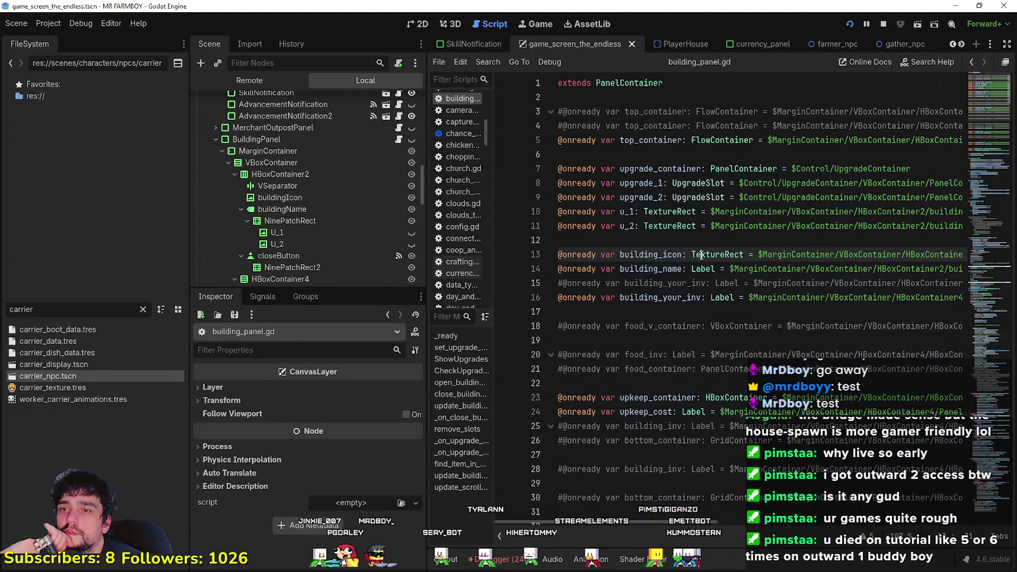
click(142, 309)
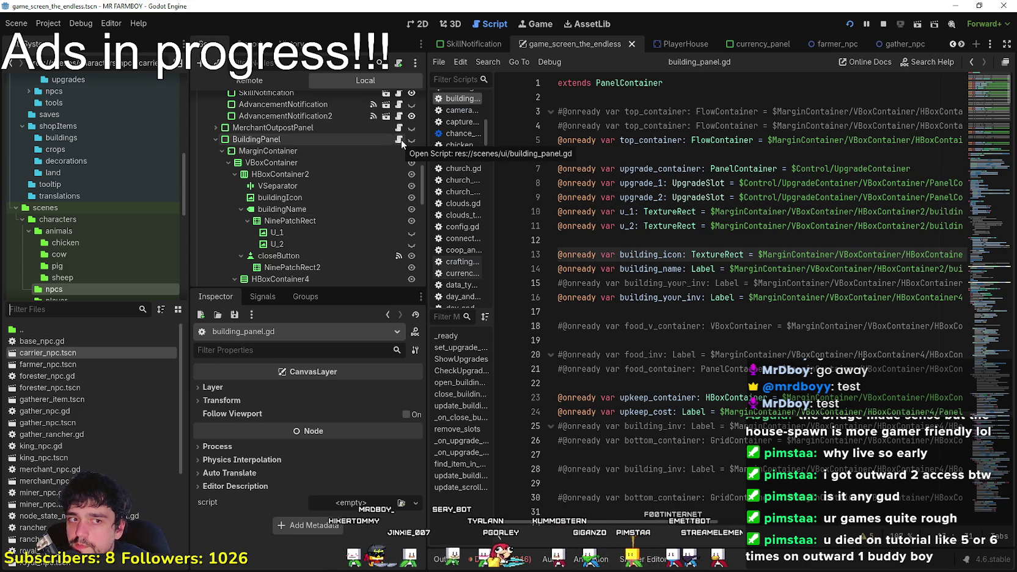
click(269, 140)
- Expand hirable_coop and add a Chicken key with value 0
click(726, 298)
click(690, 354)
click(337, 392)
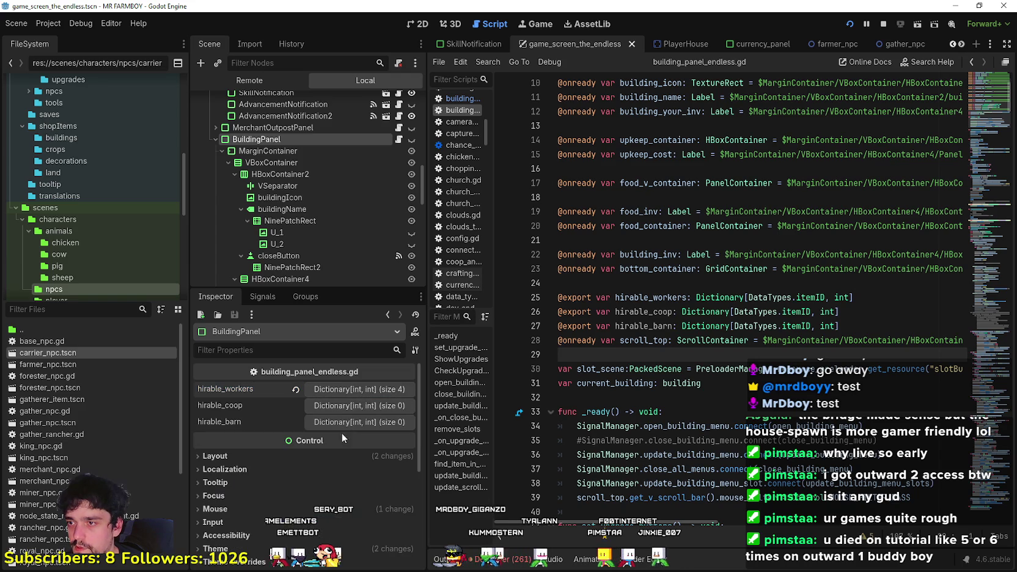
click(349, 404)
click(343, 424)
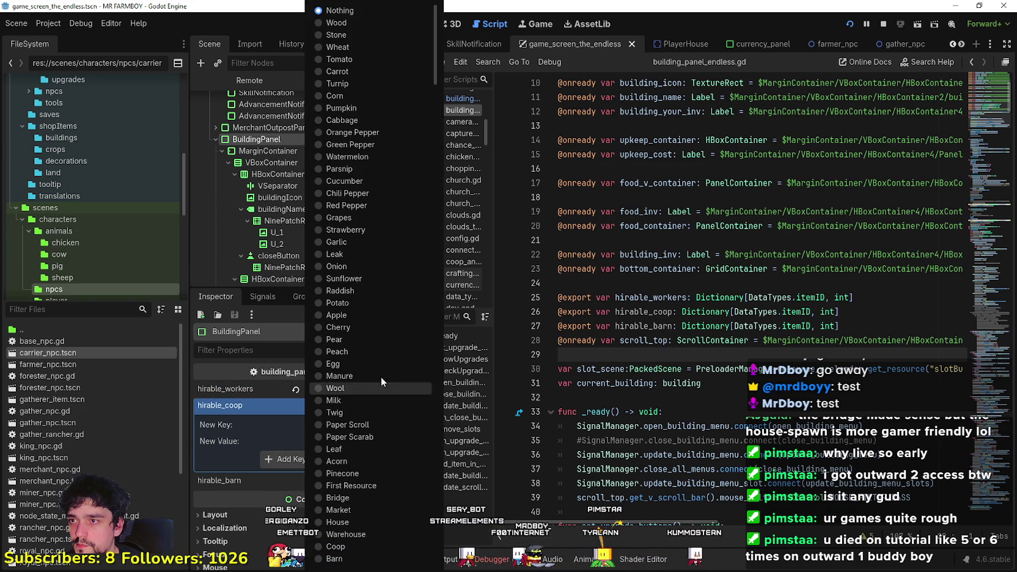
scroll(385, 529, down, 3)
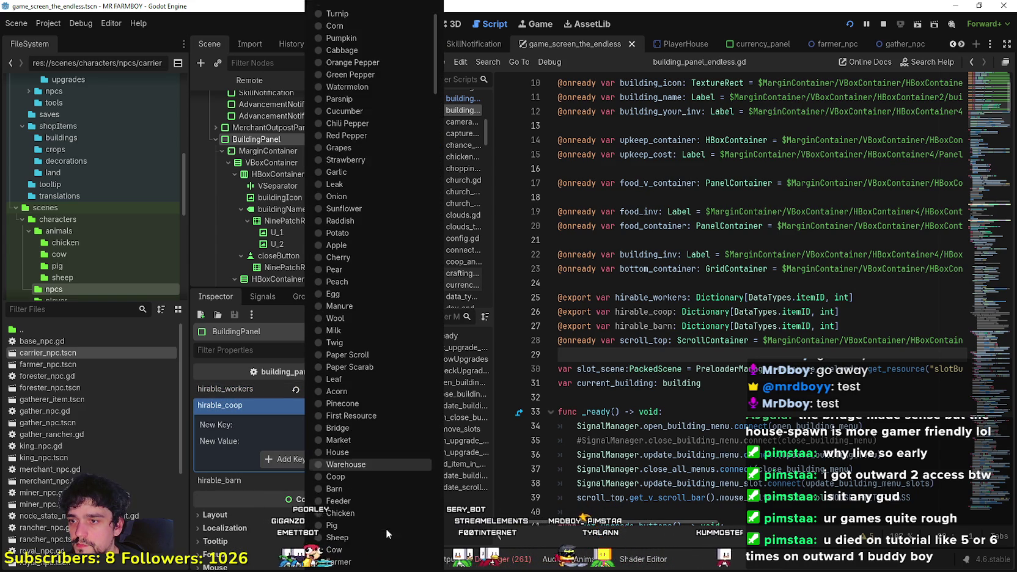
click(359, 513)
click(338, 458)
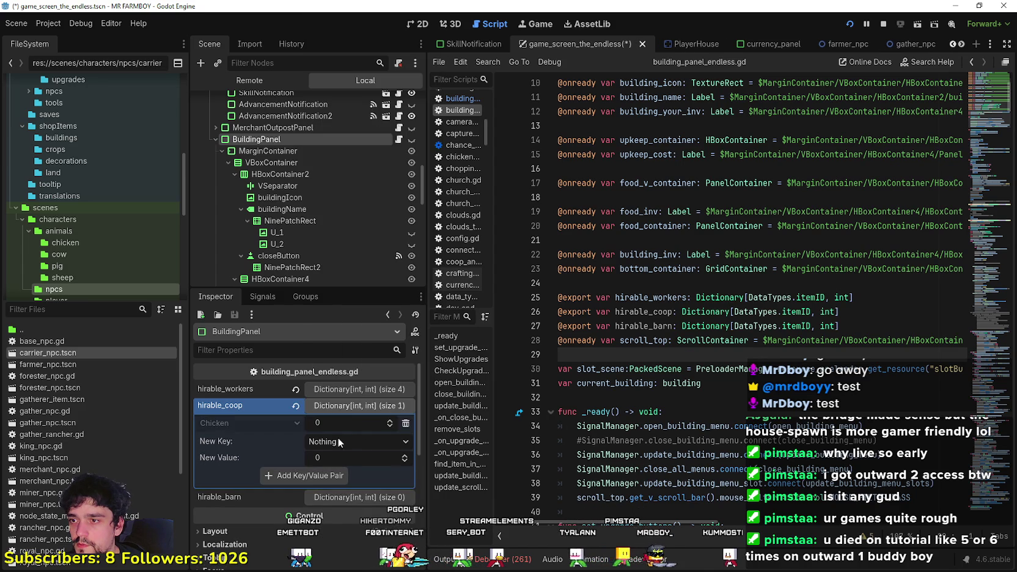
- Add a Duck key with value 0 to hirable_coop
click(351, 406)
click(360, 408)
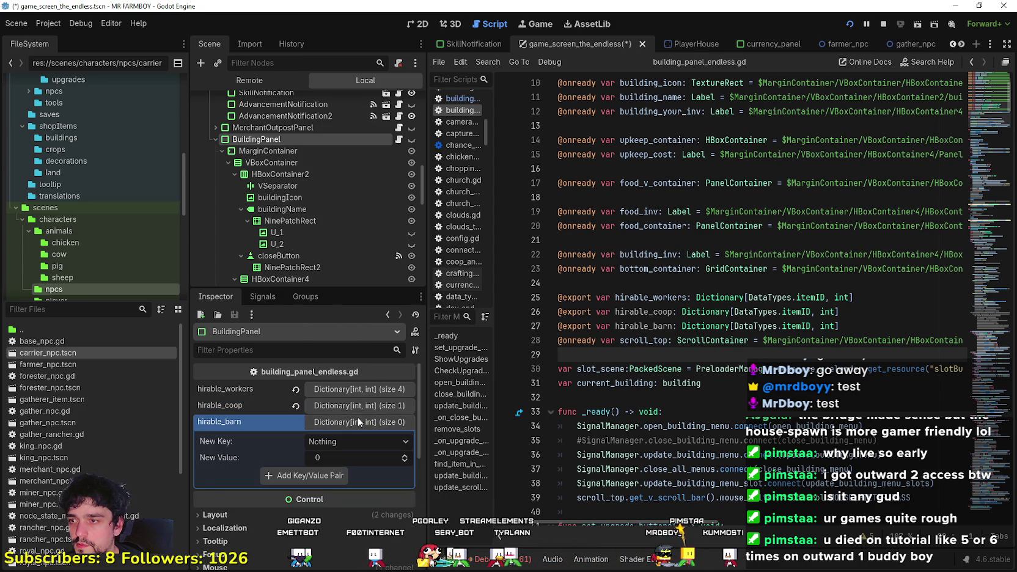
click(359, 406)
click(359, 406)
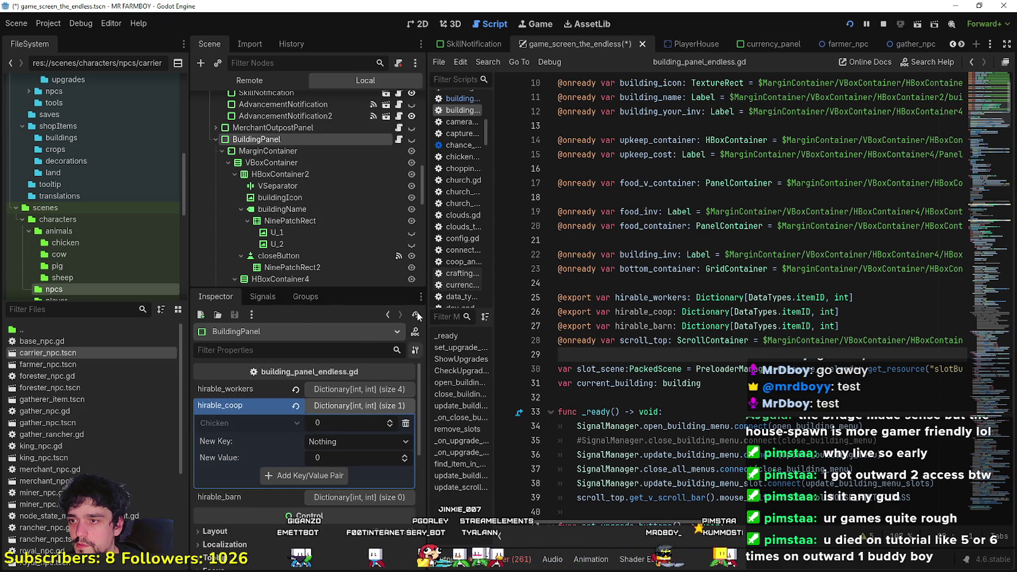
click(337, 438)
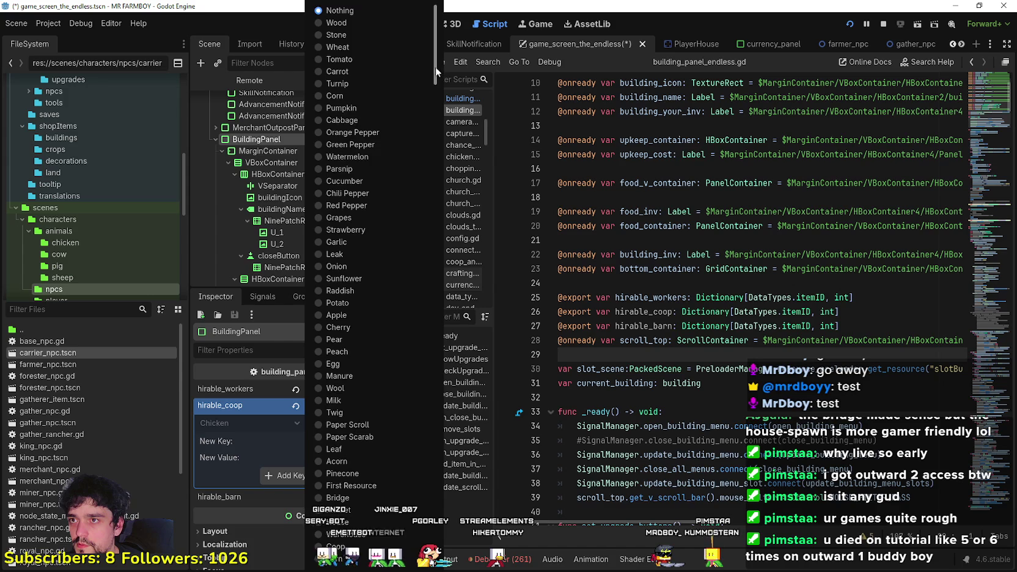
drag(431, 79, 431, 489)
click(365, 479)
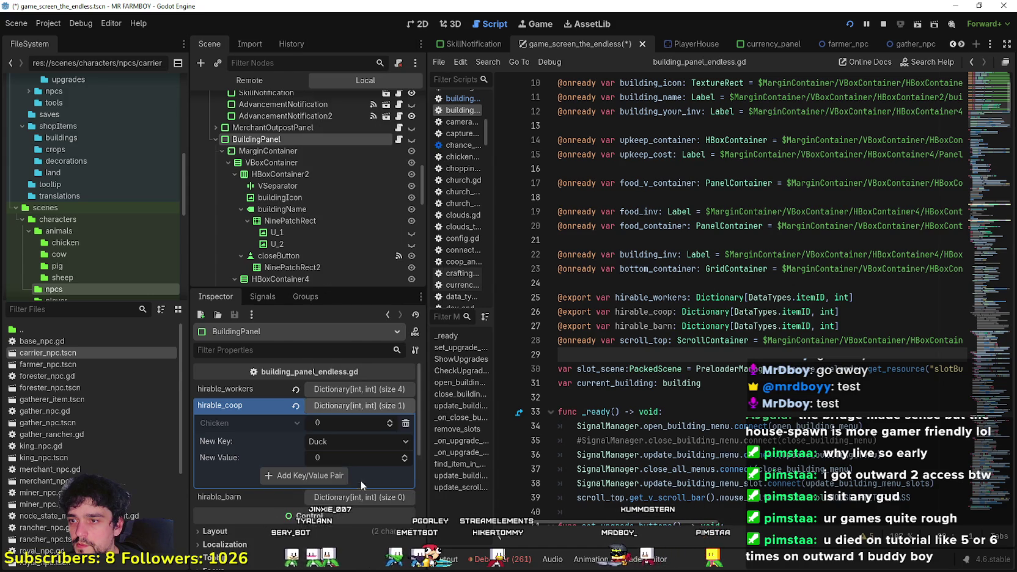
click(320, 479)
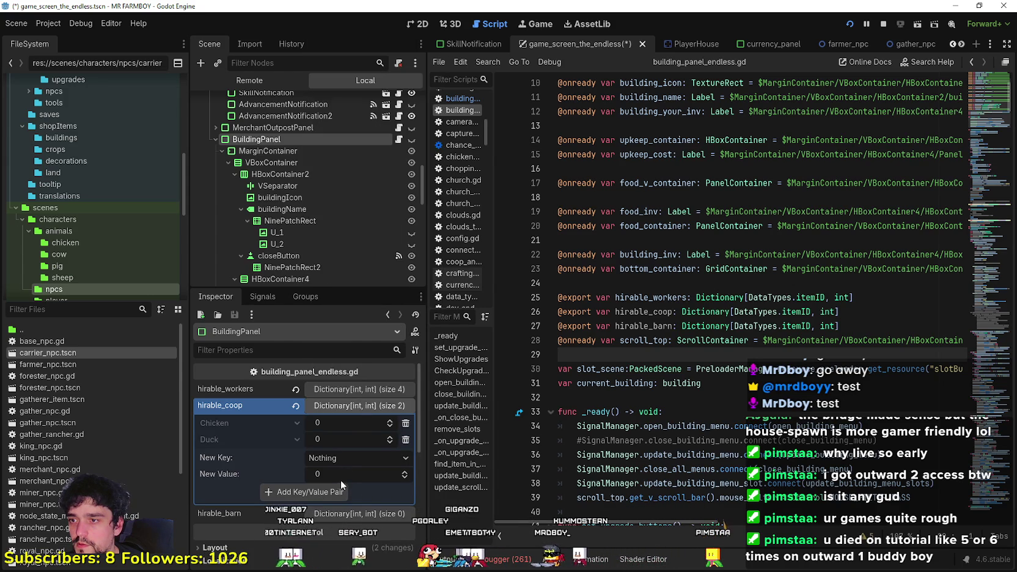
- Add a Goose key with value 0 to hirable_coop
click(343, 458)
scroll(395, 521, down, 10)
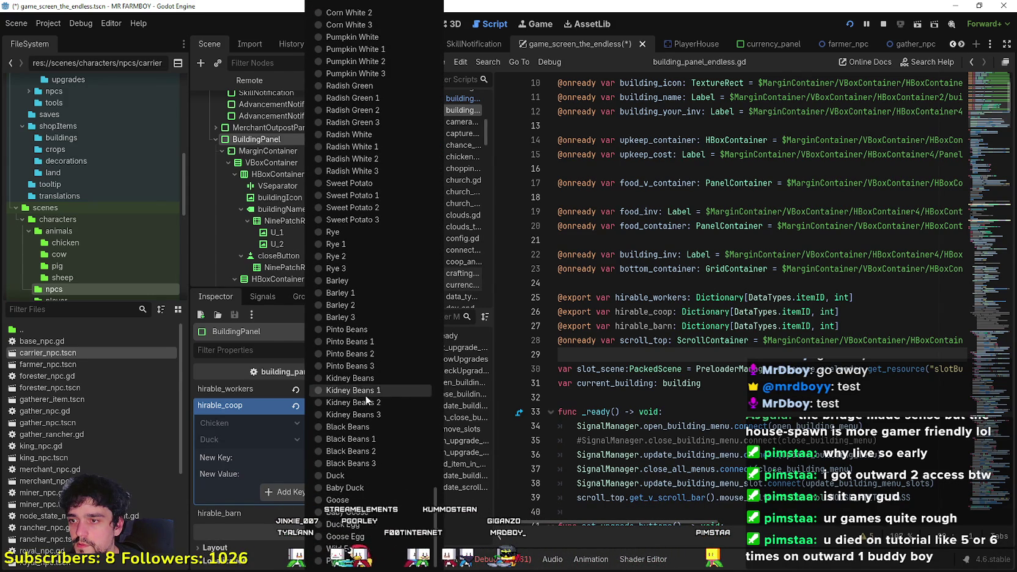
click(376, 499)
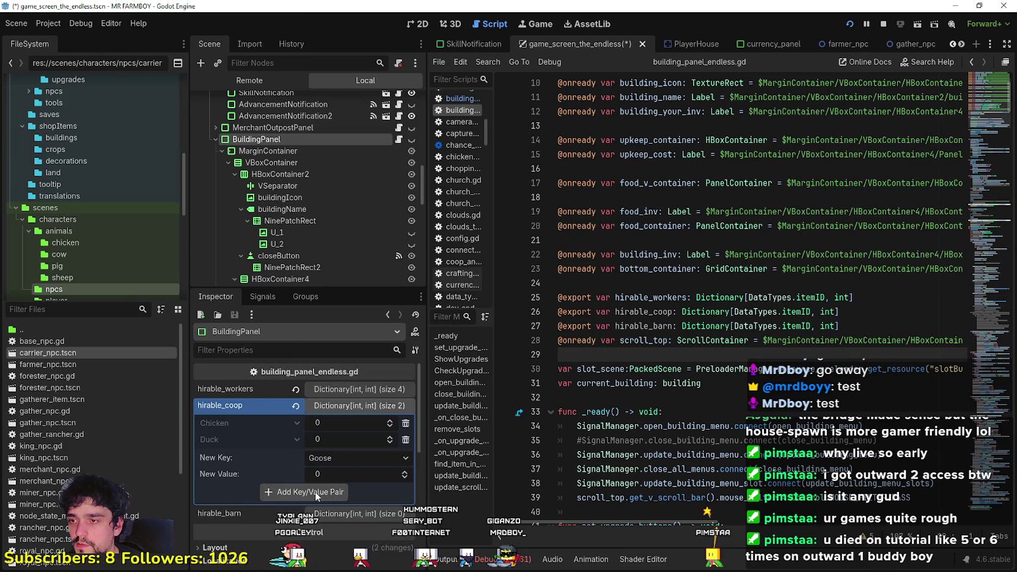
click(306, 492)
click(351, 406)
click(348, 422)
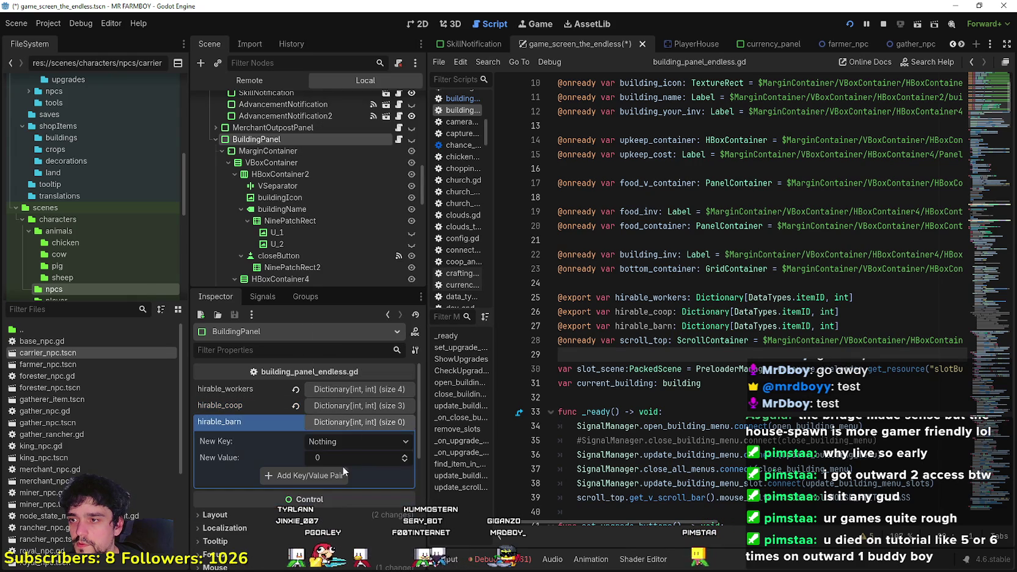
- Add a Sheep key to the hirable_barn dictionary
click(337, 442)
mouse_move(435, 69)
mouse_down()
mouse_move(416, 367)
mouse_move(422, 532)
mouse_up()
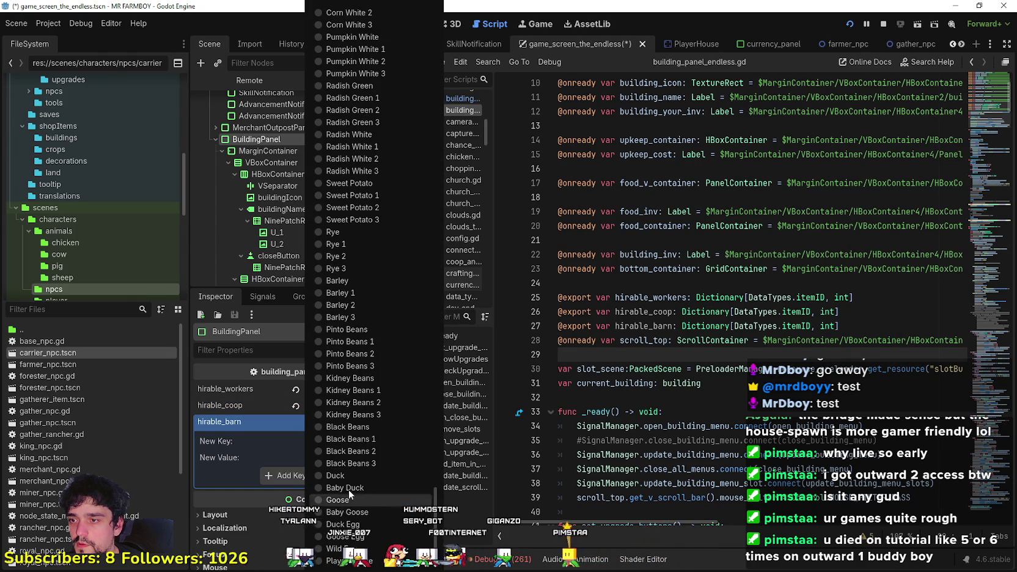
scroll(353, 467, up, 5)
drag(437, 488, 439, 76)
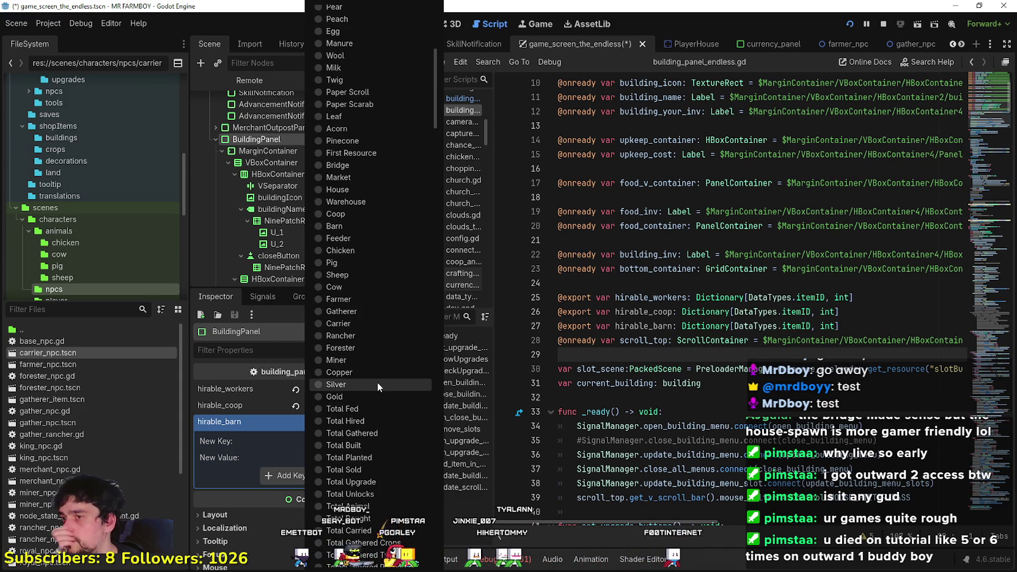
scroll(378, 330, up, 5)
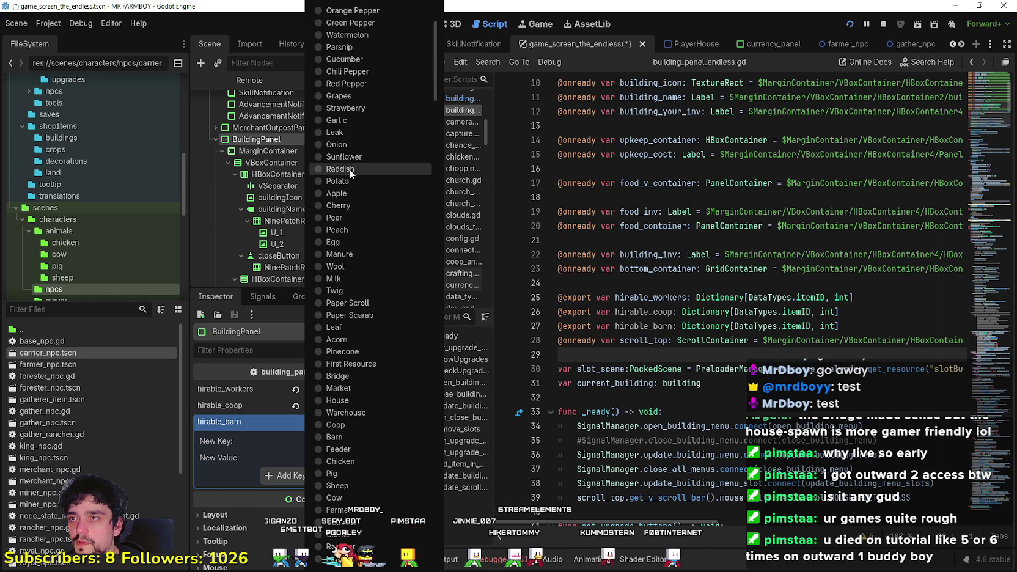
scroll(371, 282, up, 3)
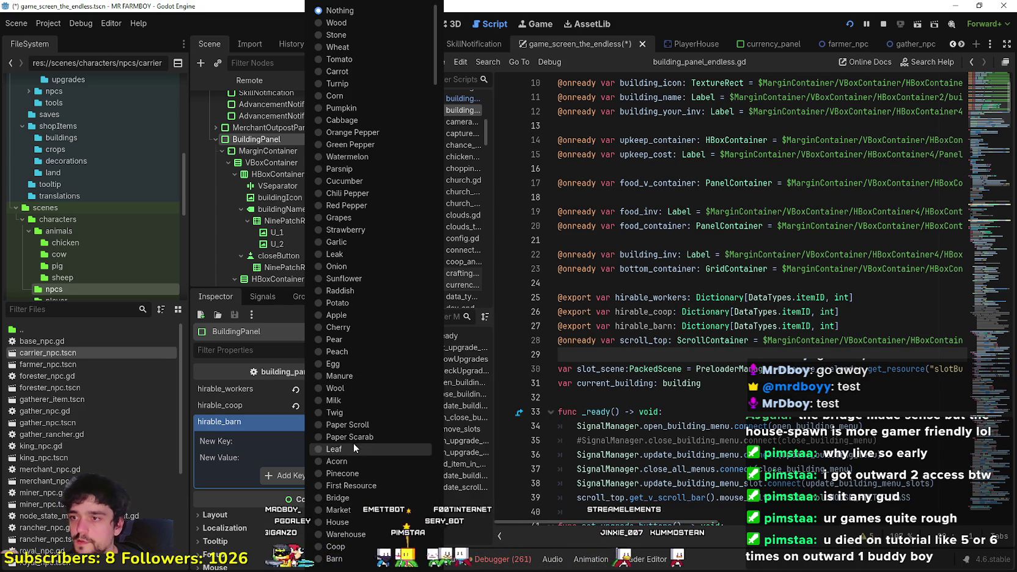
scroll(346, 416, down, 3)
scroll(360, 440, down, 3)
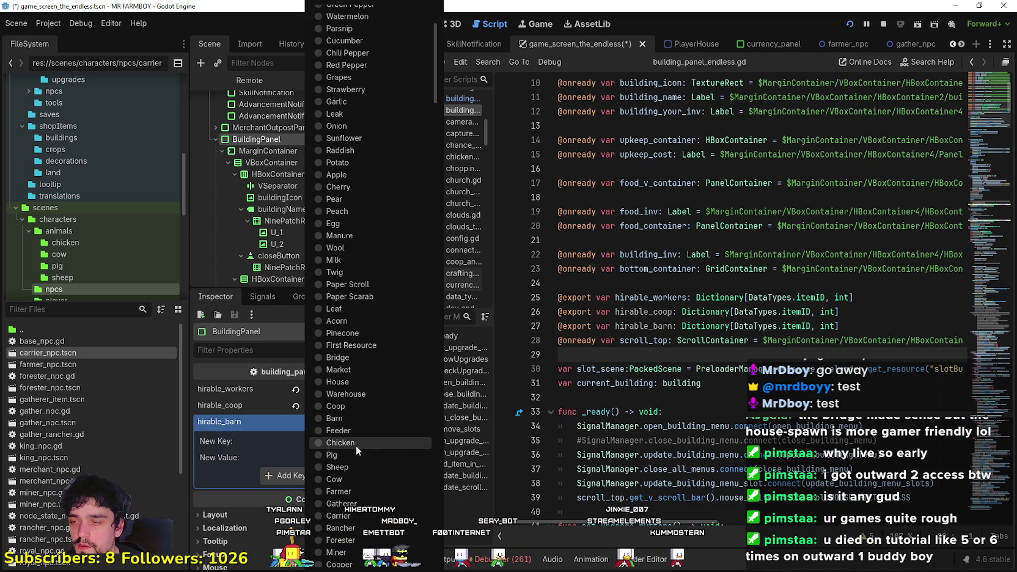
click(357, 468)
click(297, 476)
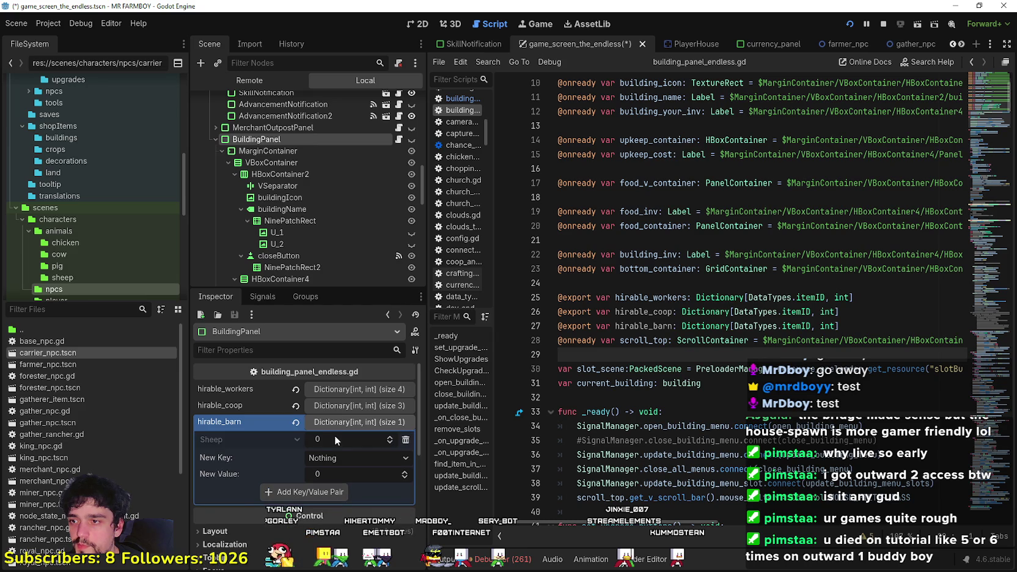
- Add a Cow key to hirable_barn
click(349, 458)
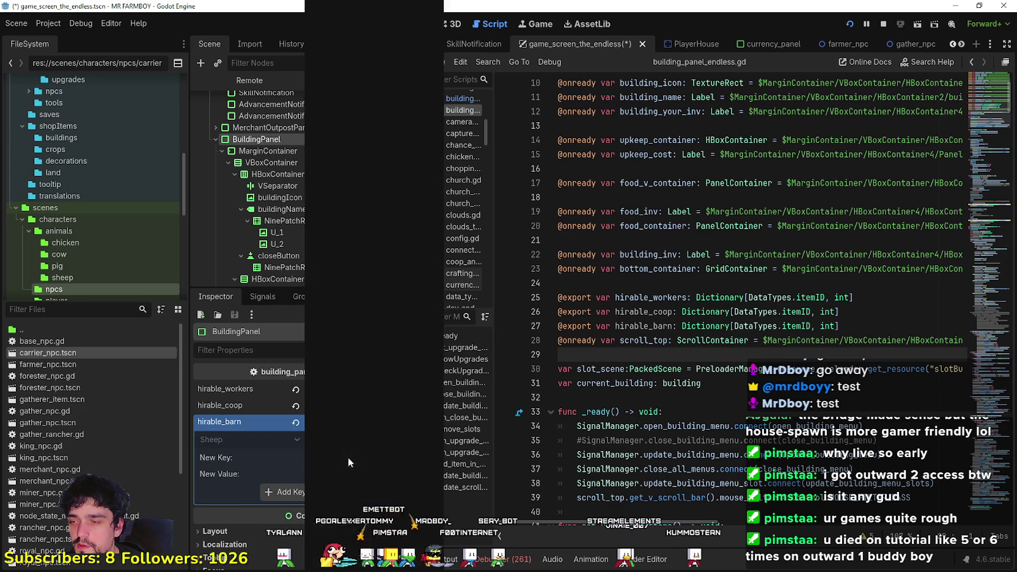
scroll(360, 437, down, 5)
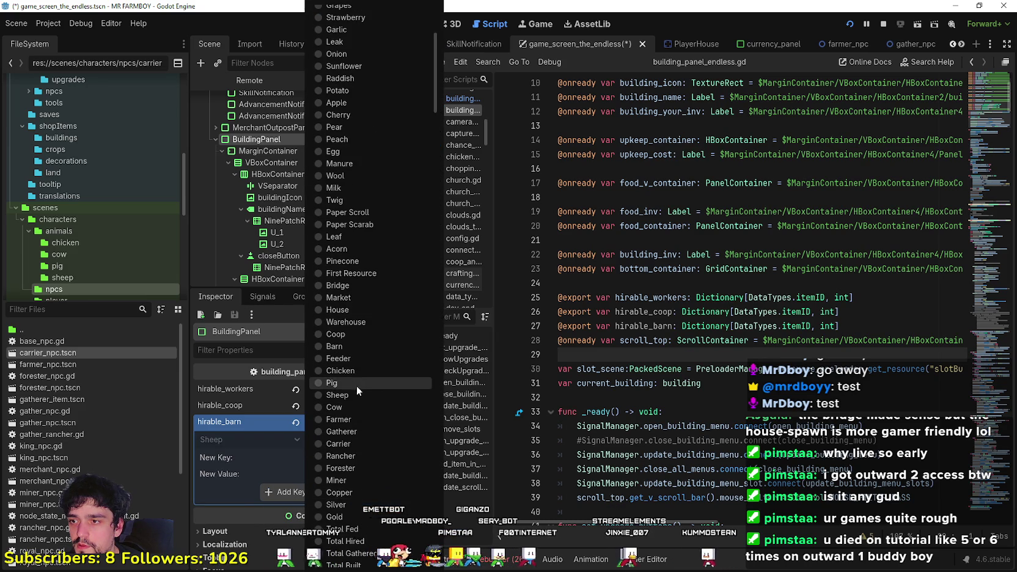
click(349, 405)
click(331, 491)
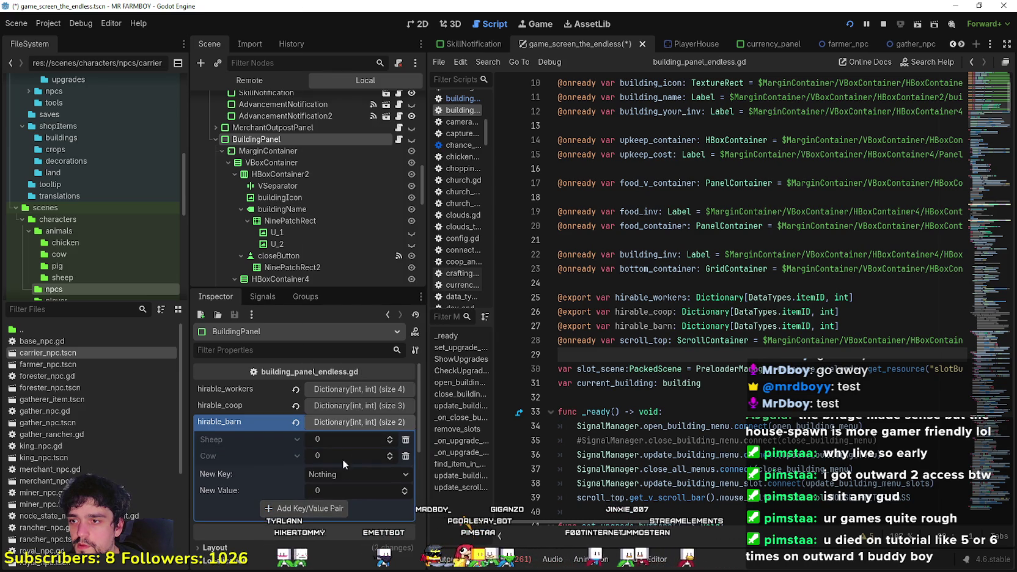
- Add a Pig key to hirable_barn and save the game_screen_the_endless scene
click(345, 474)
scroll(351, 469, down, 5)
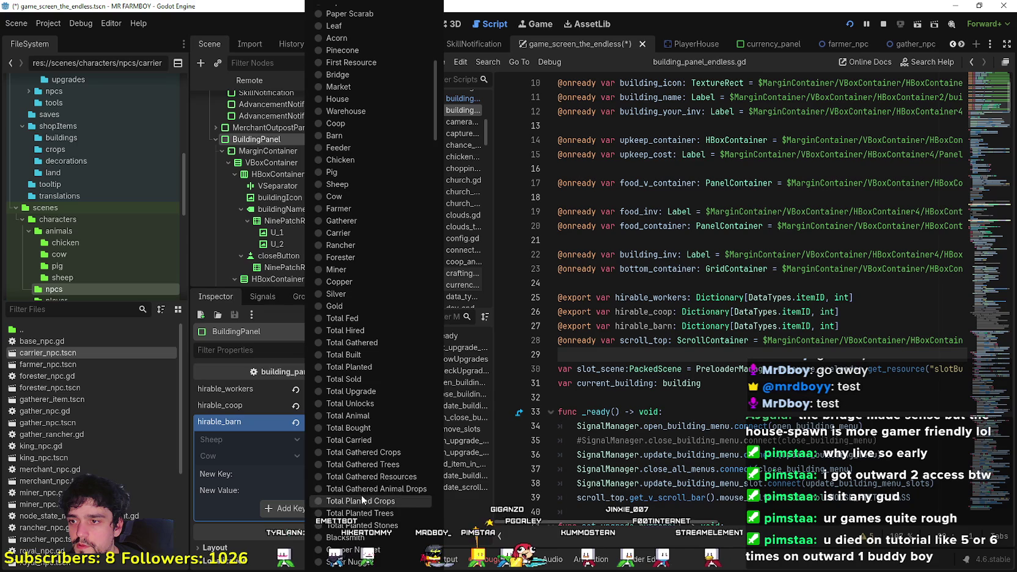
scroll(367, 290, down, 5)
scroll(366, 413, up, 10)
scroll(368, 413, up, 5)
click(364, 405)
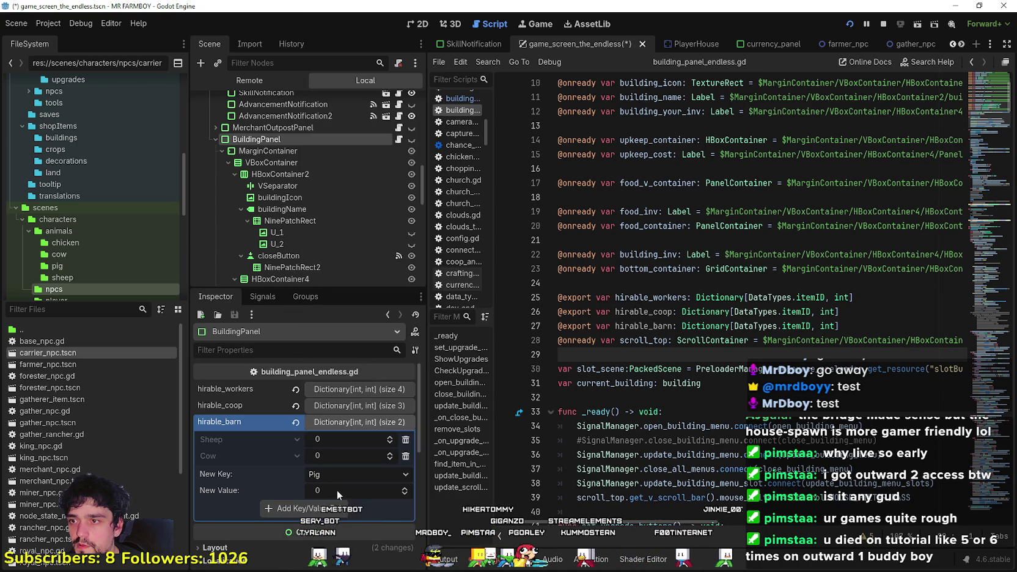
click(324, 514)
click(360, 422)
key(ctrl+s)
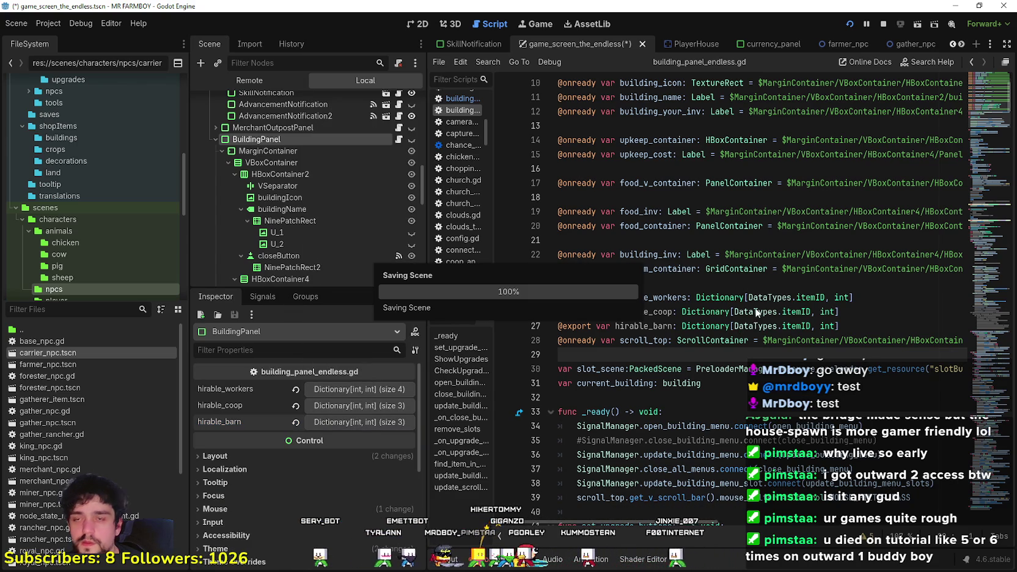
click(771, 280)
- Switch to the running game, close the Coop shop, pause, and quit back to the script editor
drag(998, 146, 988, 267)
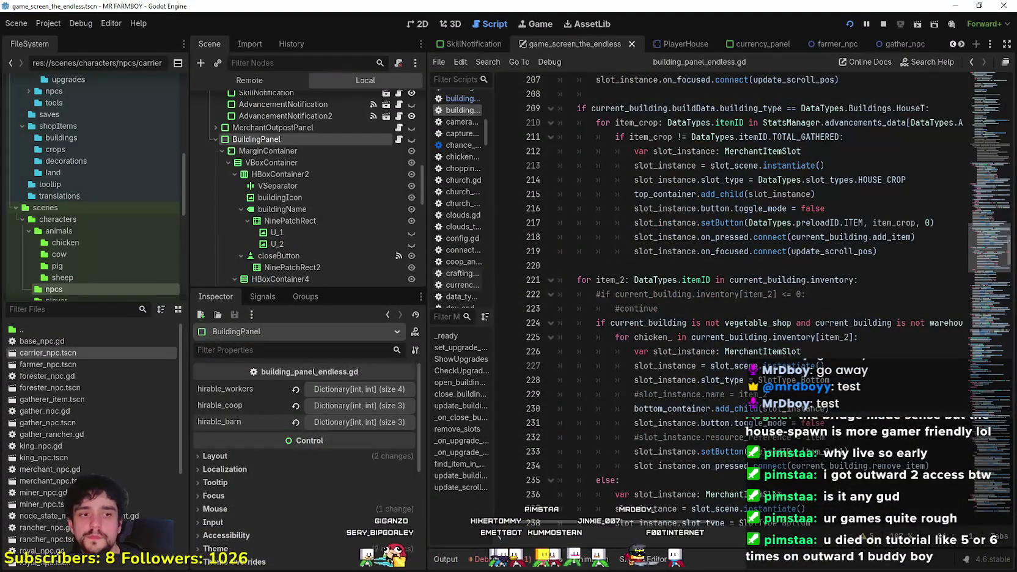
key(alt+Tab)
key(Escape)
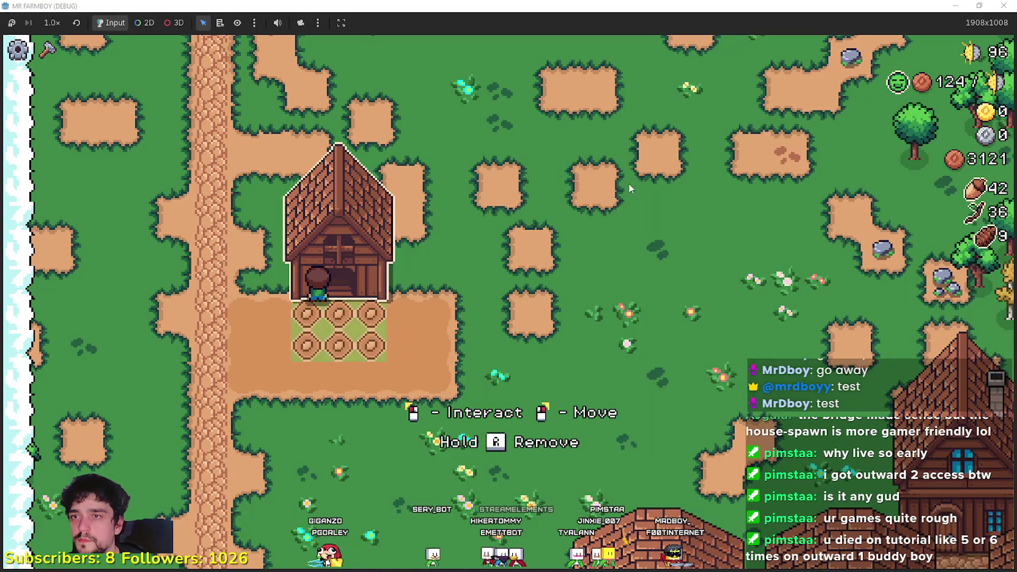
key(s)
scroll(599, 336, down, 5)
key(Escape)
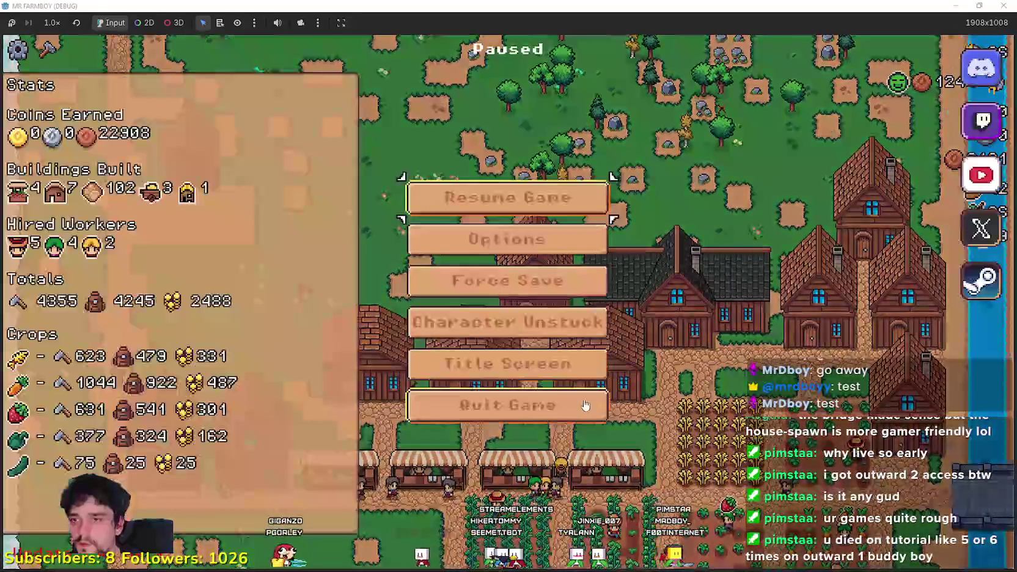
key(Escape)
key(F8)
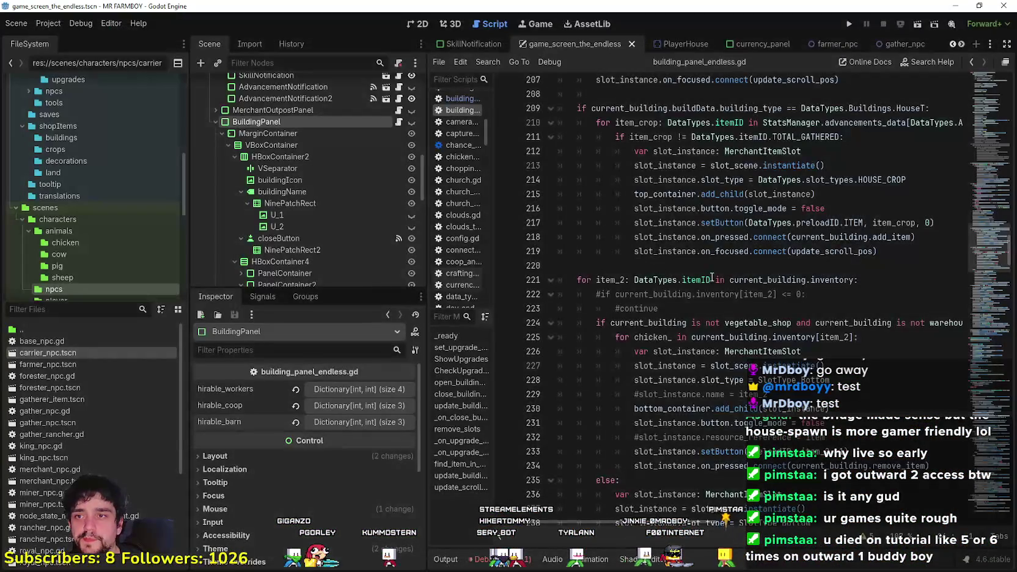
scroll(709, 305, up, 2)
click(695, 351)
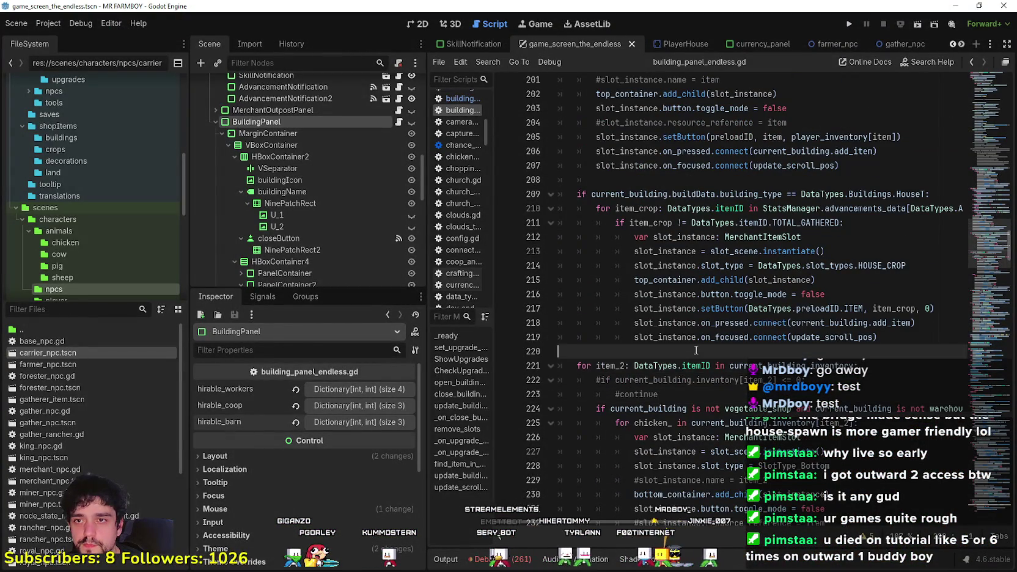
scroll(700, 355, down, 2)
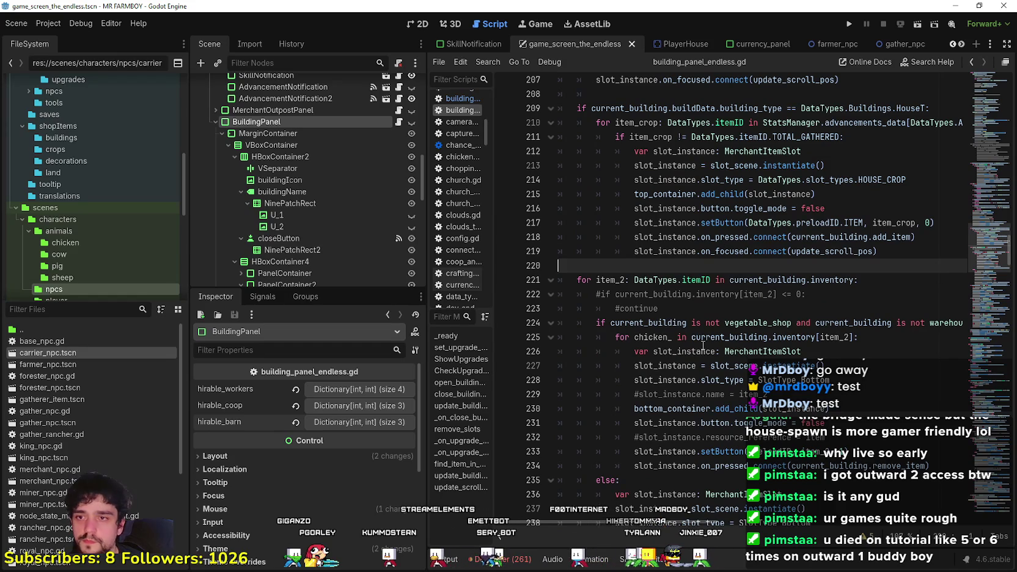
scroll(702, 337, up, 4)
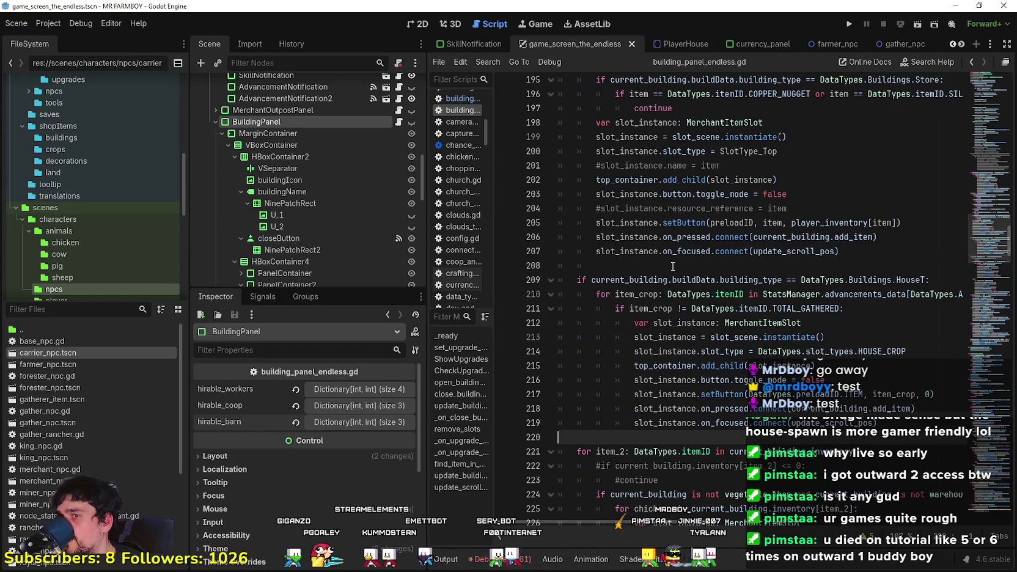
scroll(675, 272, up, 12)
scroll(680, 283, up, 10)
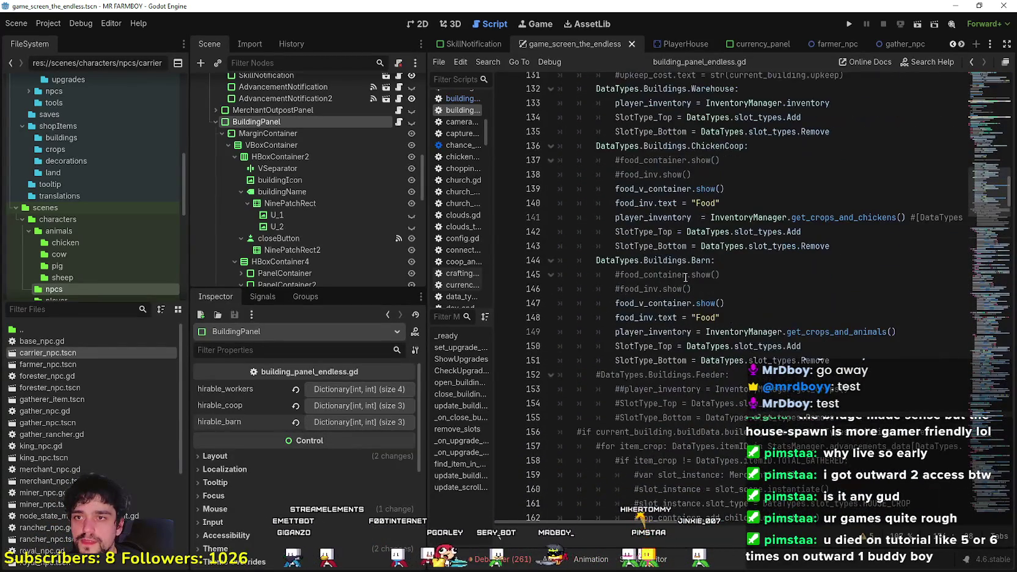
scroll(685, 277, up, 8)
click(742, 296)
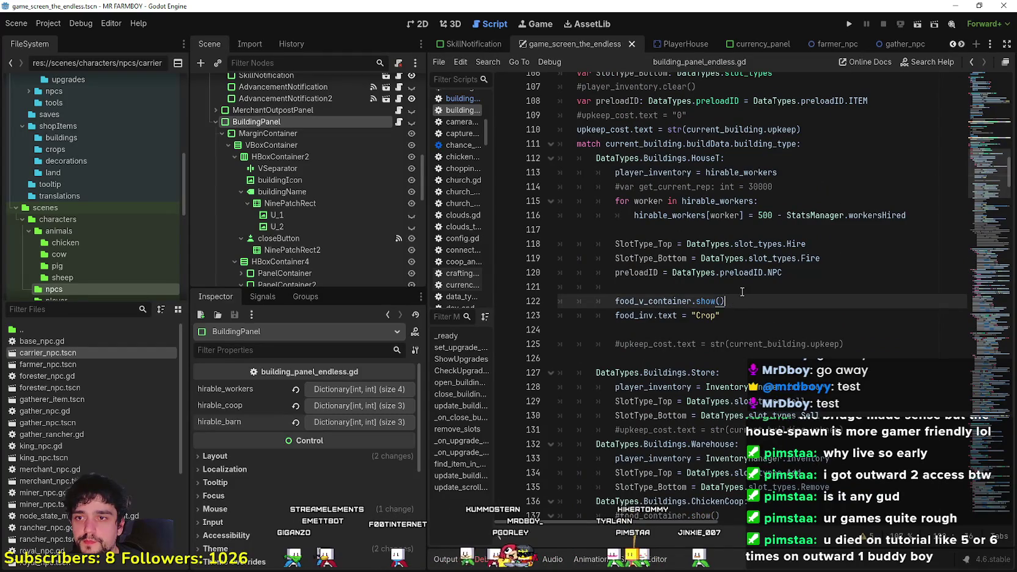
click(742, 292)
scroll(762, 310, up, 1)
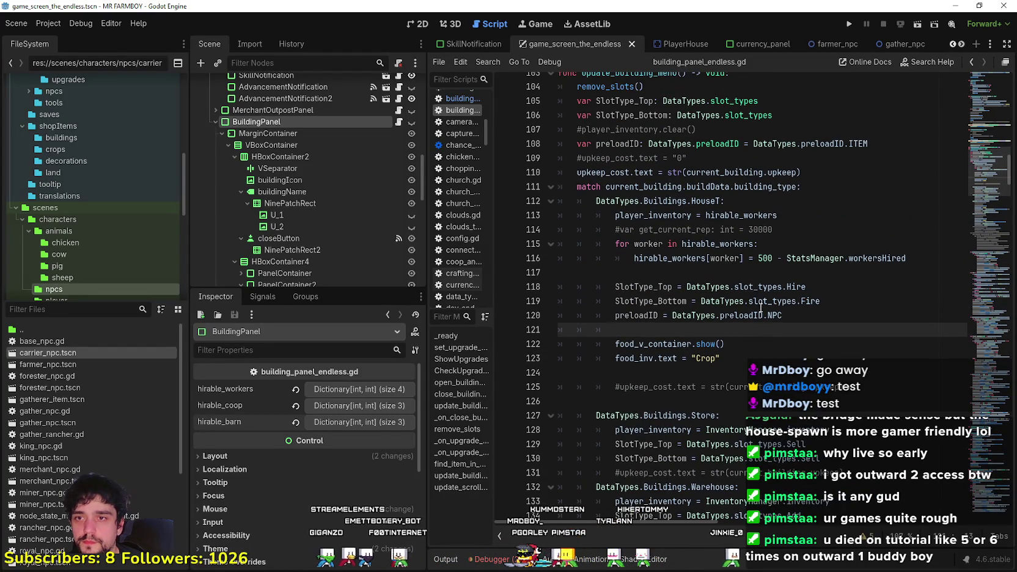
click(795, 206)
key(Down)
key(ctrl+shift+Left)
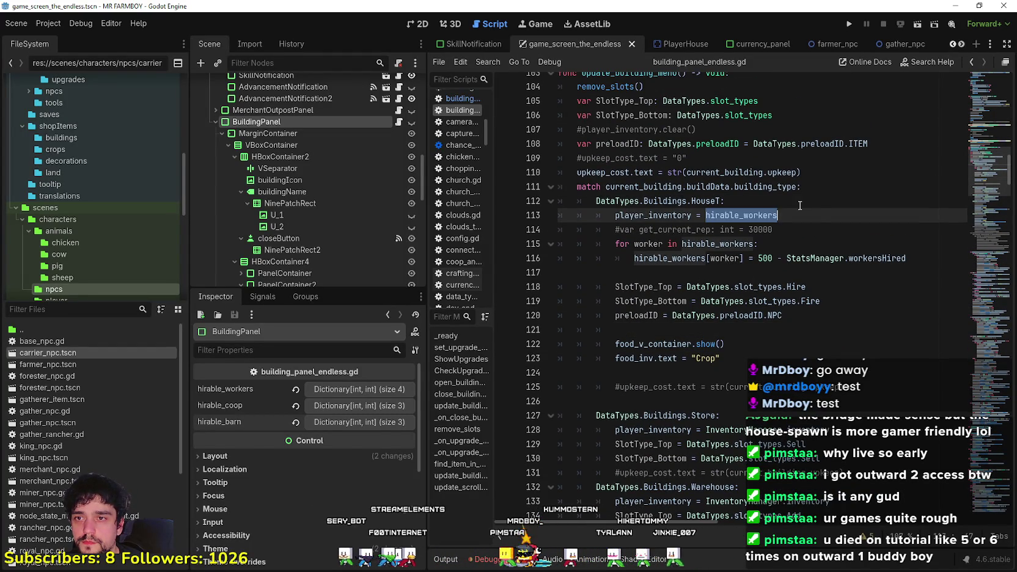
mouse_move(740, 274)
mouse_down()
mouse_move(764, 202)
mouse_move(614, 216)
mouse_up()
click(778, 216)
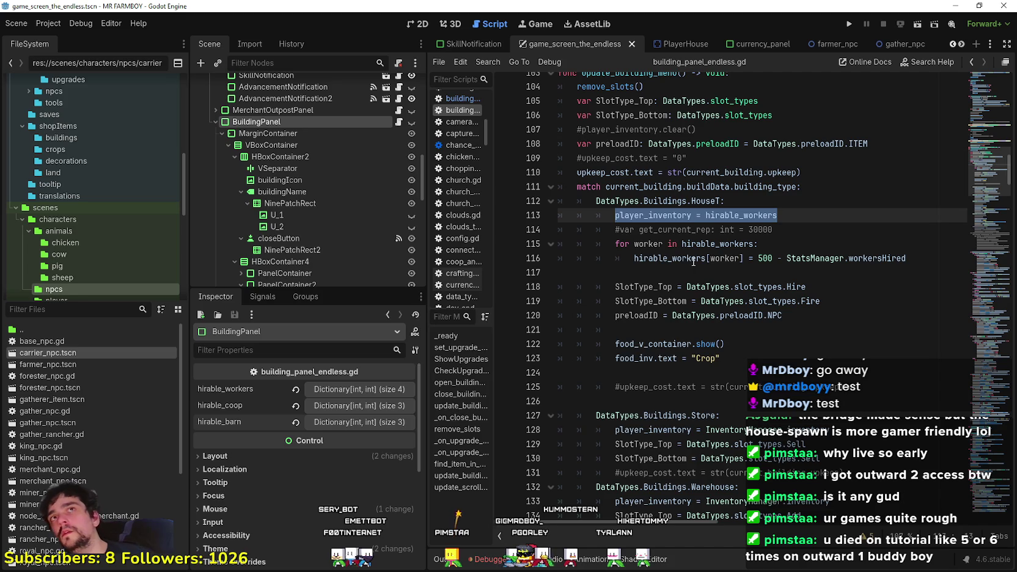
mouse_move(693, 261)
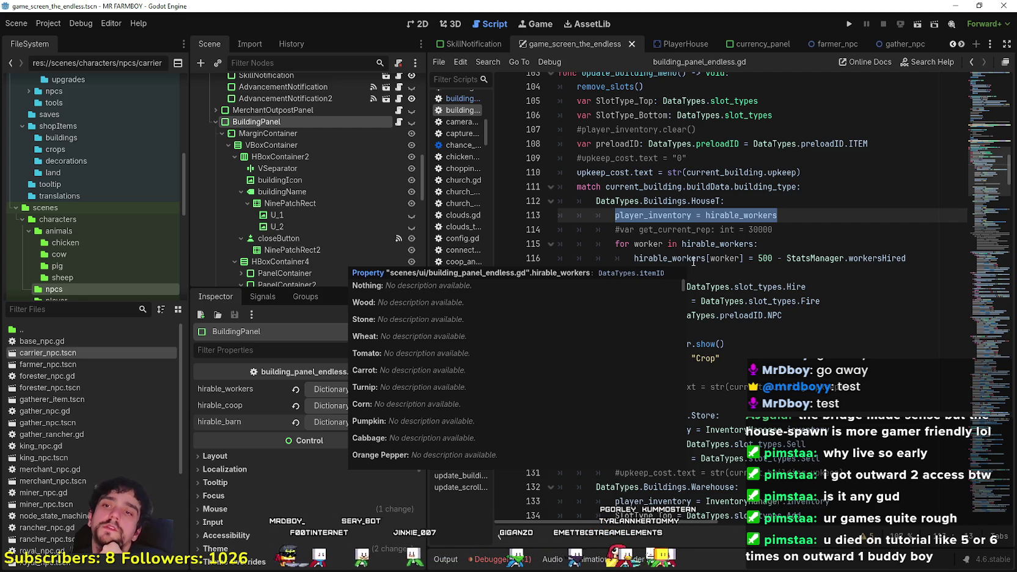
click(698, 268)
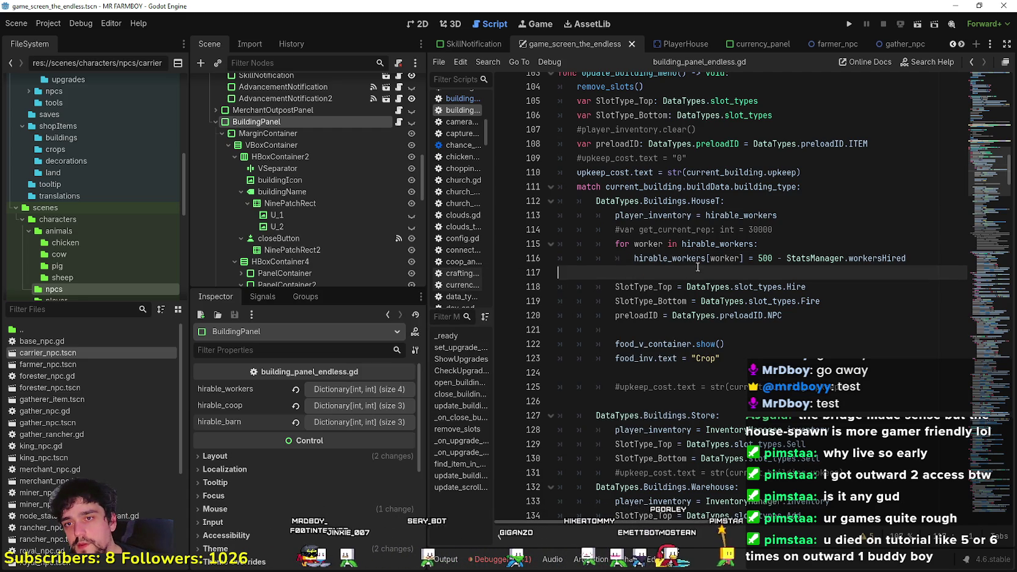
click(863, 259)
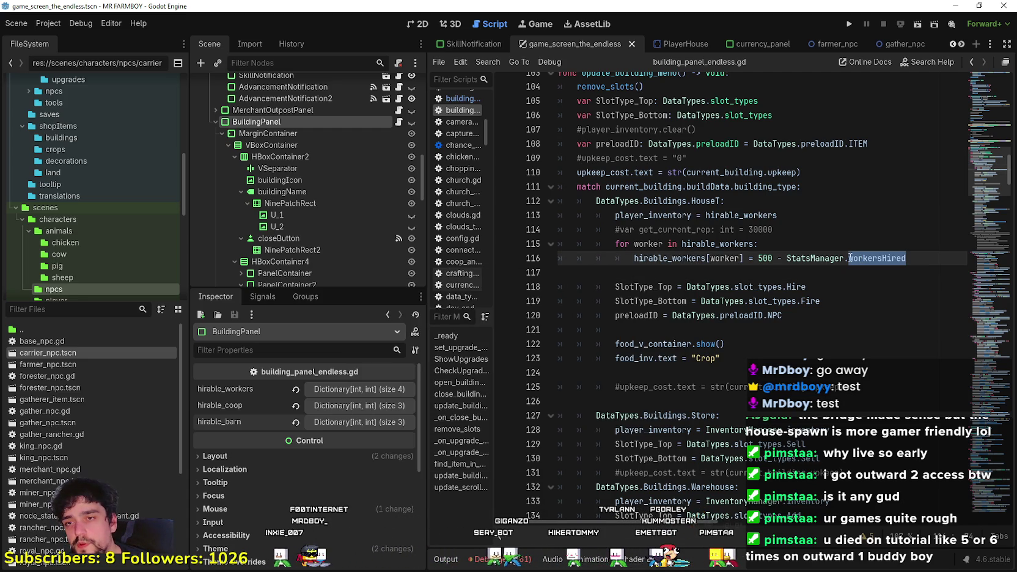
click(917, 264)
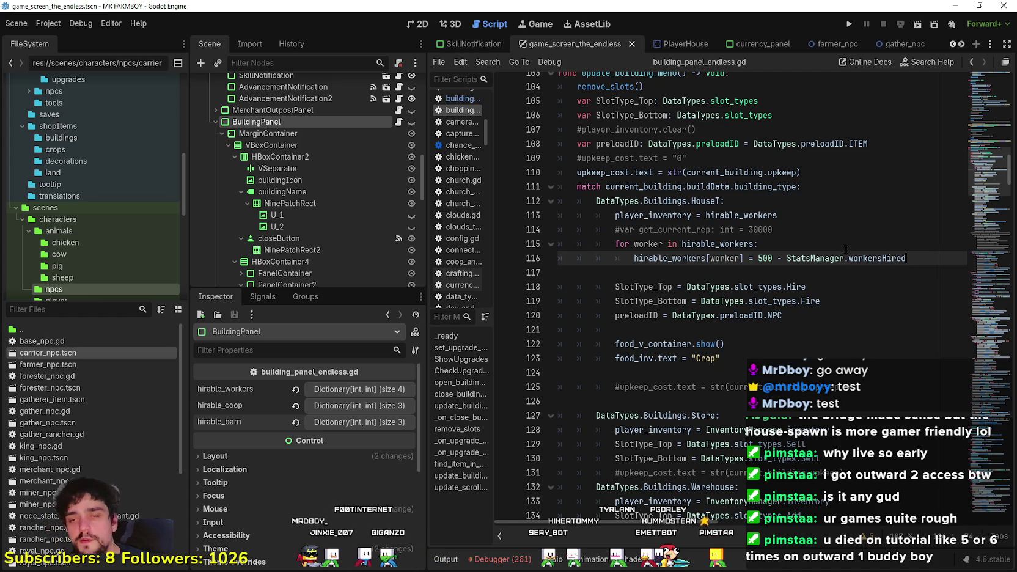
right_click(874, 263)
- Below workersHired in stats_manager.gd, declare coopHired and barnHired as int = 0, then save
click(912, 423)
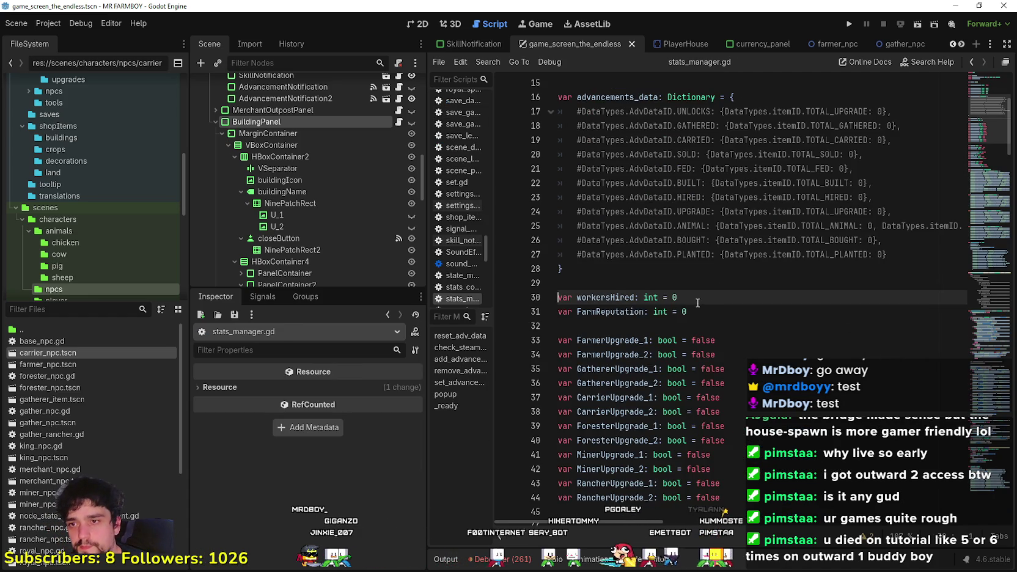
key(Return)
text(var coop)
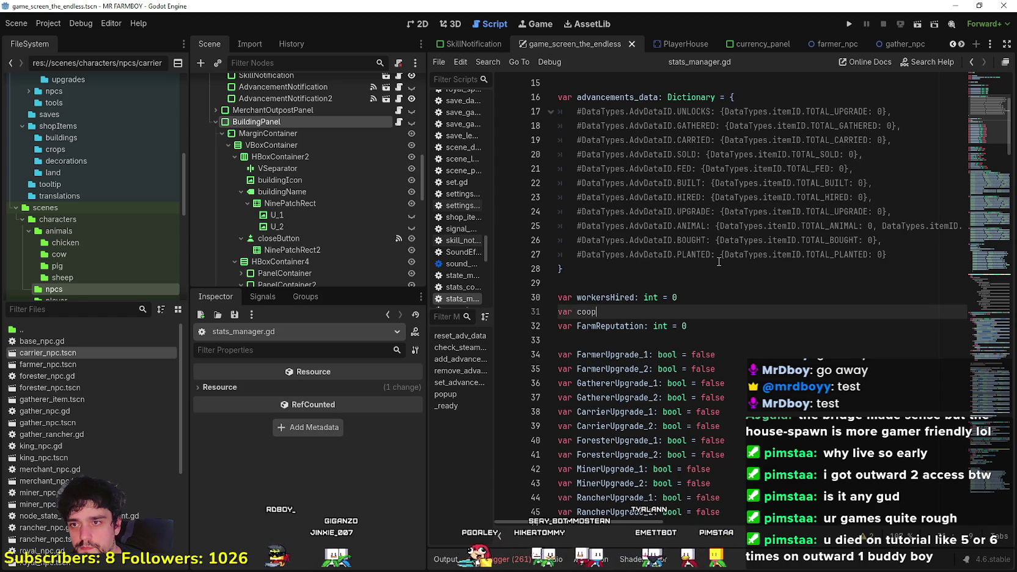
text(Hired: int = 0)
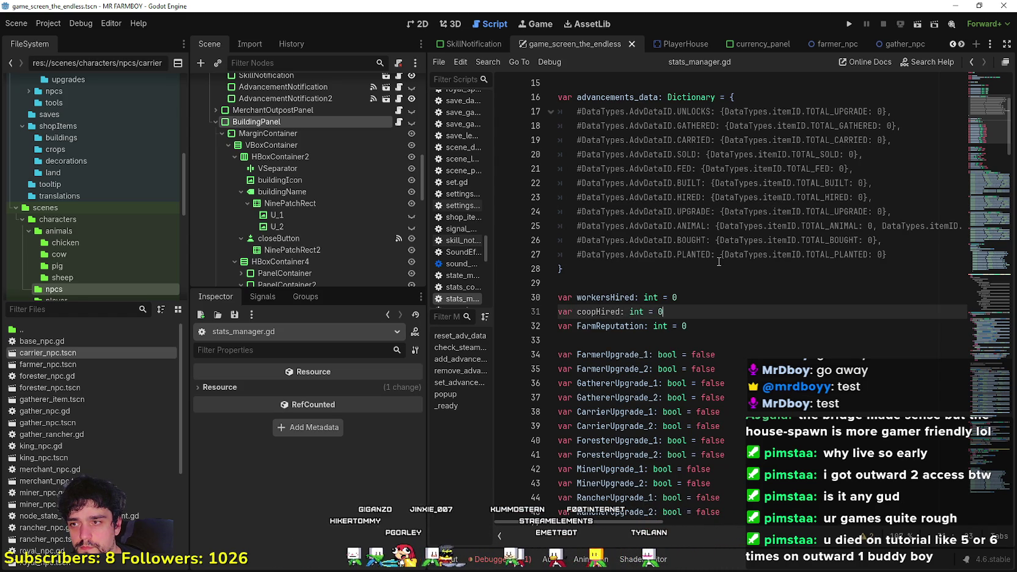
key(Return)
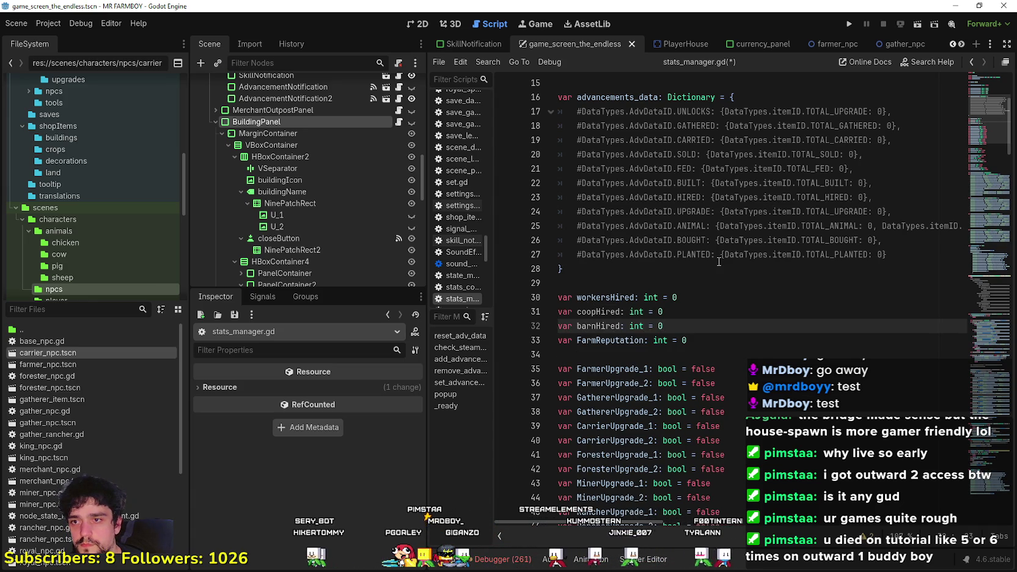
key(ctrl+s)
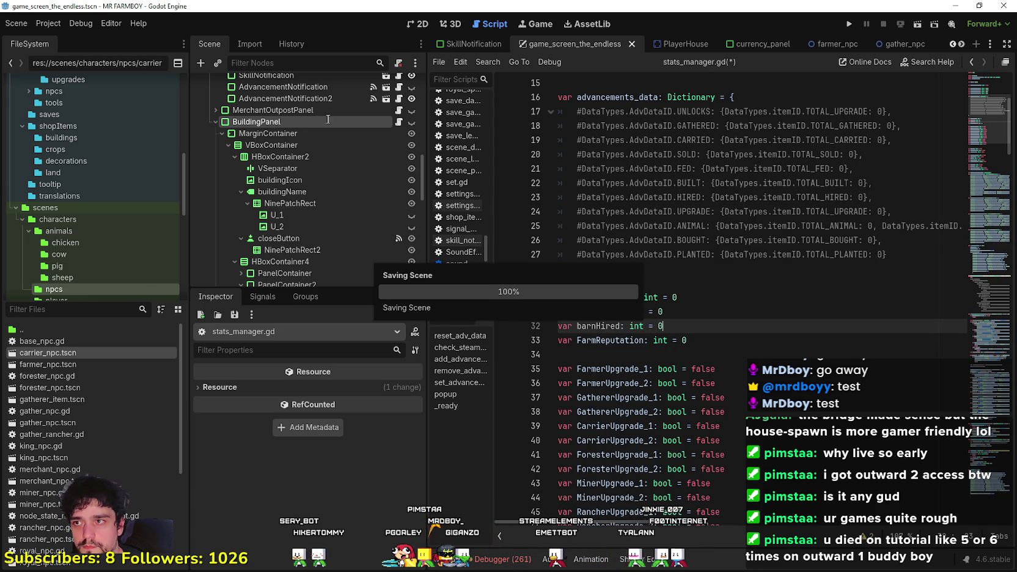
- Back in building_panel_endless.gd, delete the empty line 121
key(alt+Left)
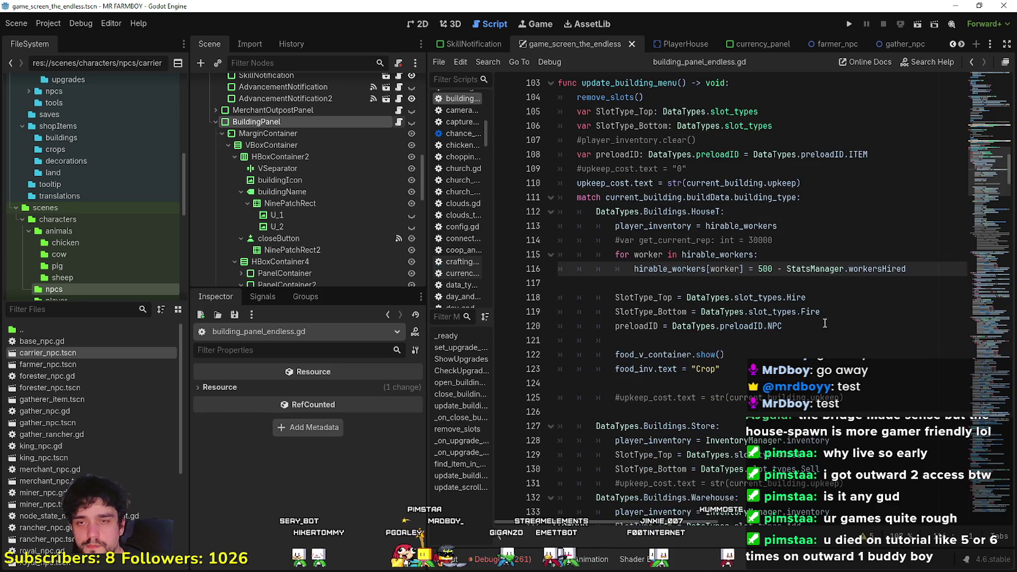
click(835, 283)
click(818, 325)
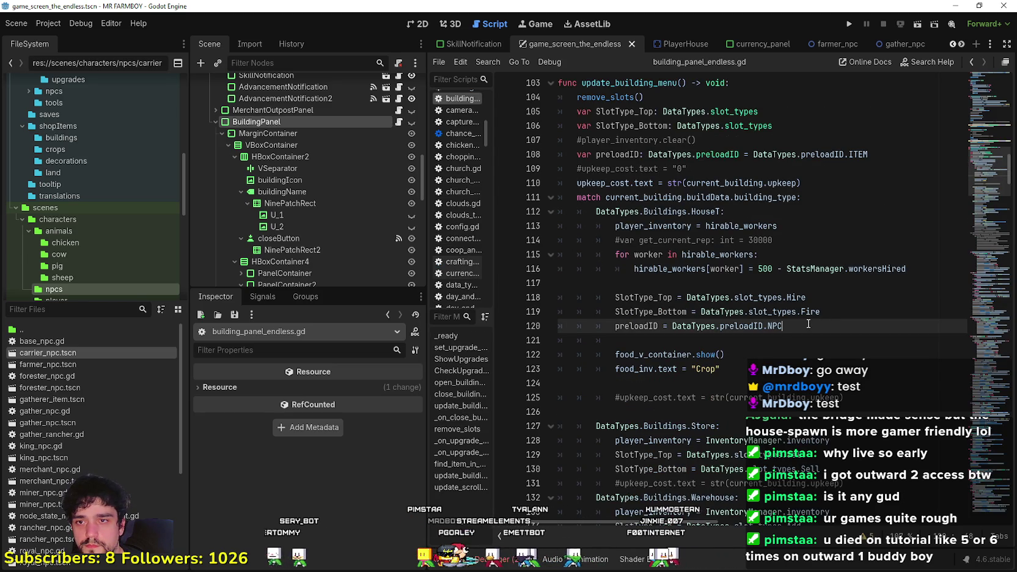
click(833, 308)
click(812, 326)
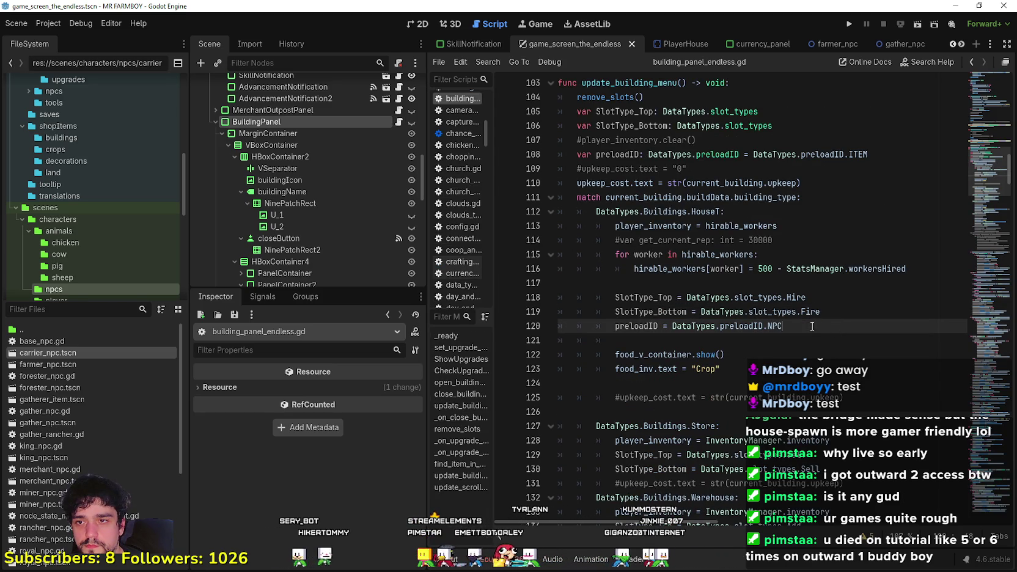
click(738, 341)
key(BackSpace)
key(BackSpace)
key(BackSpace)
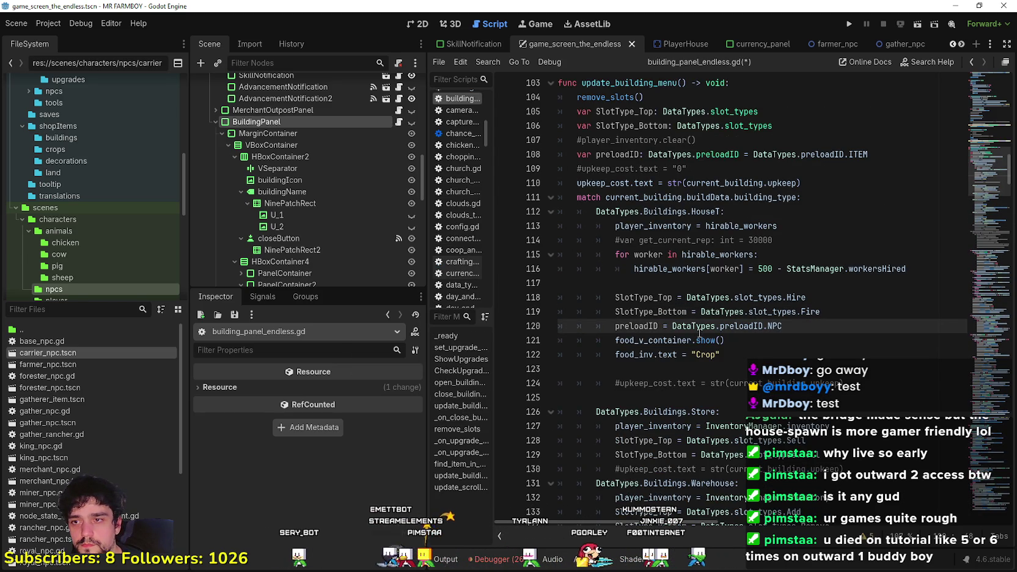
click(835, 309)
click(892, 274)
click(824, 227)
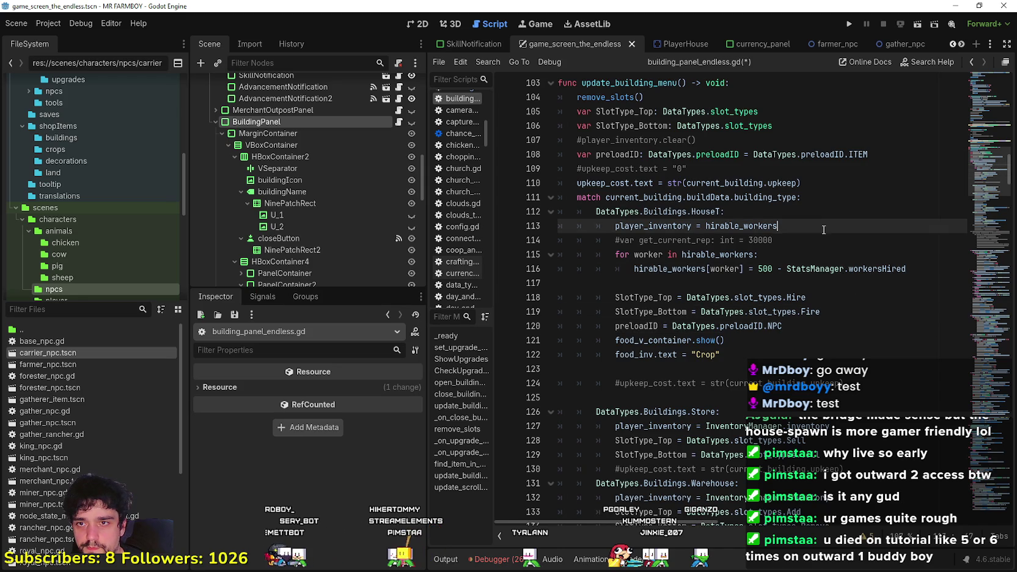
- Copy the HouseT worker-pricing lines 113–116 into a new line below the ChickenCoop case's commented food lines
click(824, 236)
drag(665, 288, 550, 220)
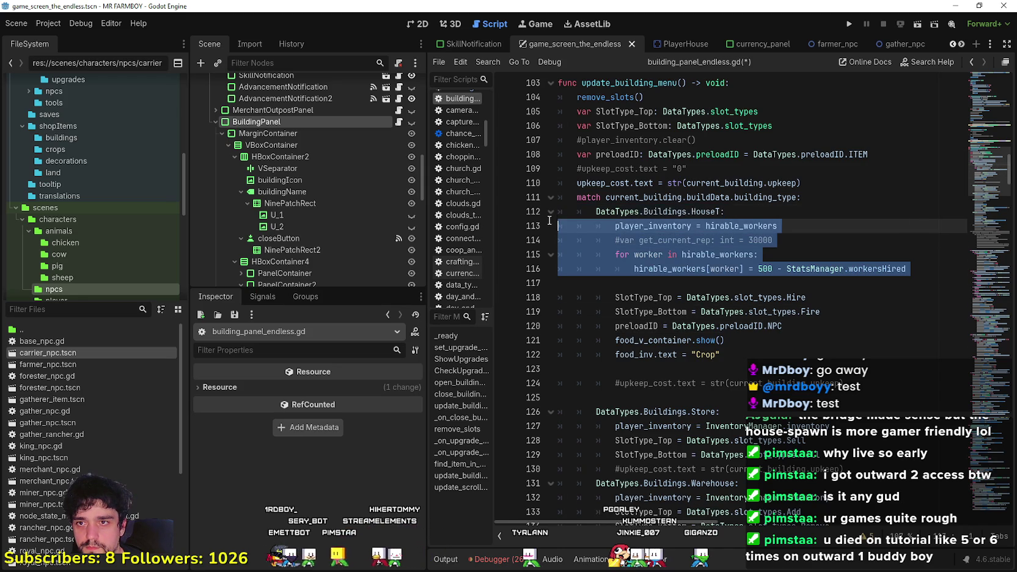
scroll(647, 302, down, 5)
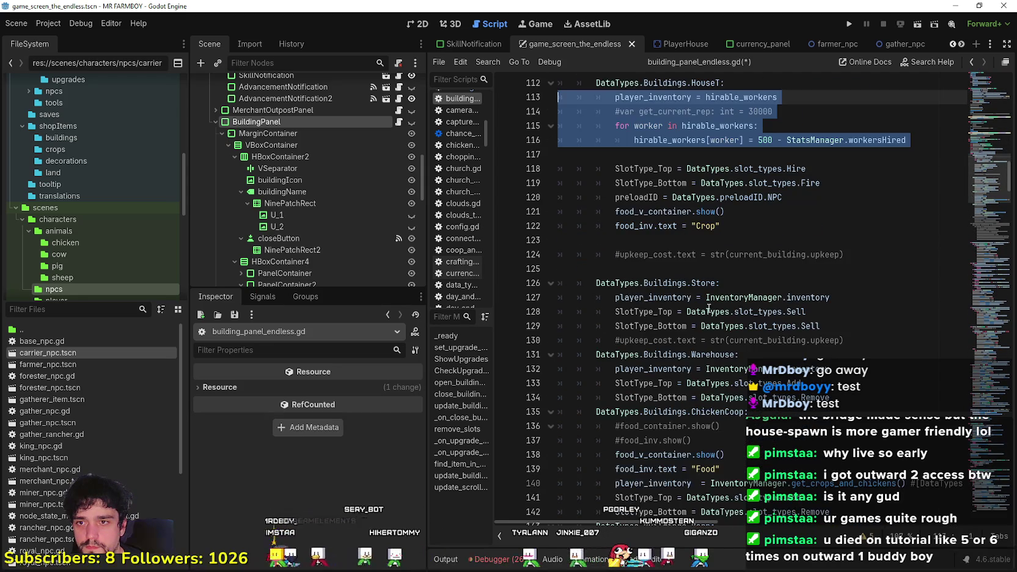
click(747, 349)
click(749, 355)
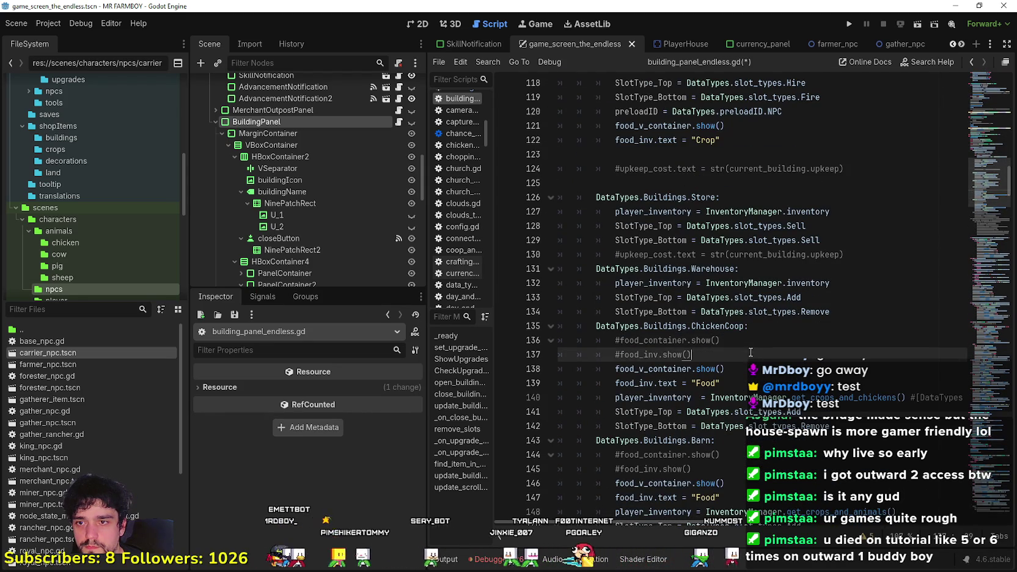
key(Return)
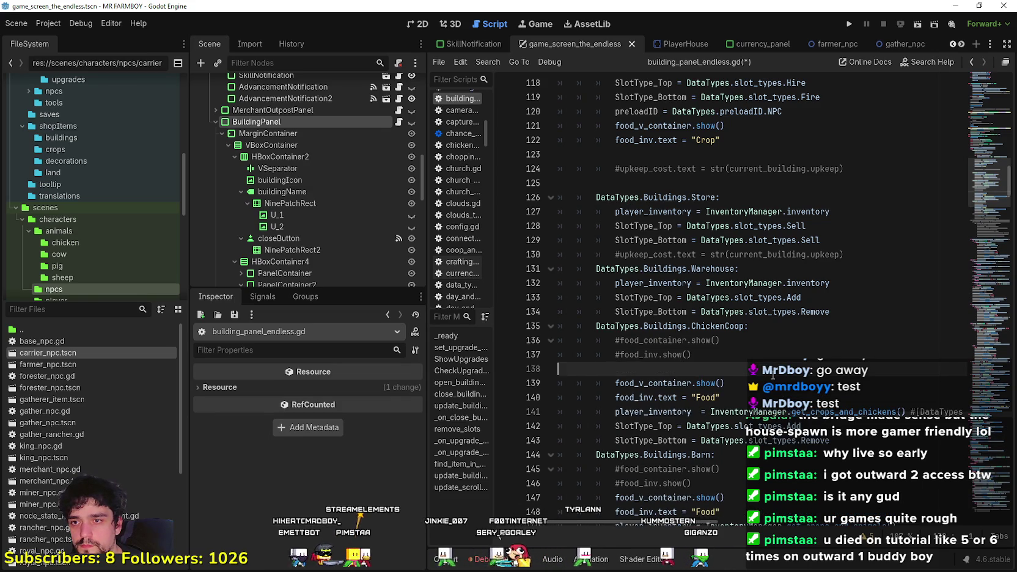
key(ctrl+v)
- Change the inventory on line 138 from hirable_workers to hirable_coop using autocompletion
double_click(728, 369)
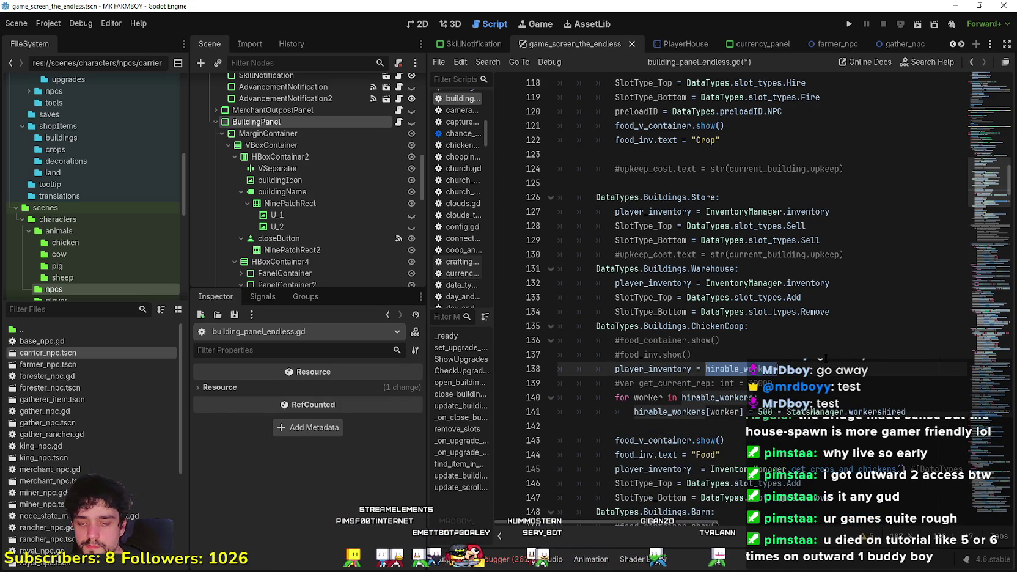
text(coop)
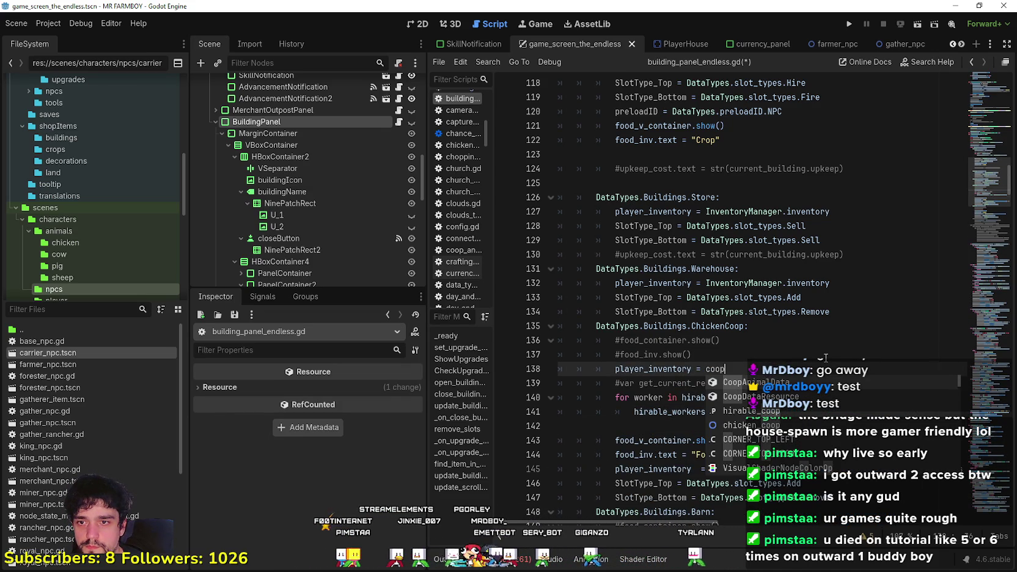
key(Down)
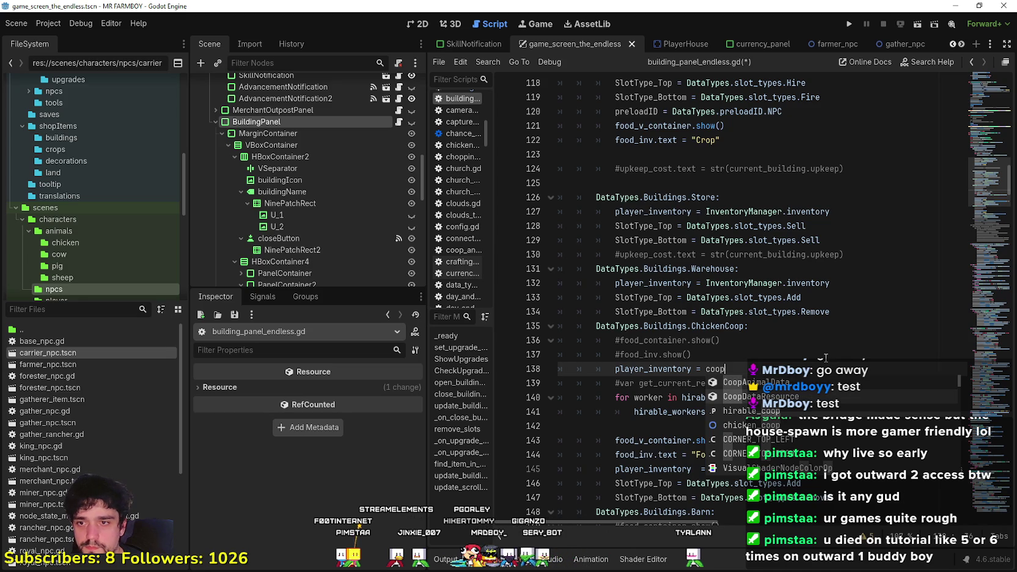
click(796, 416)
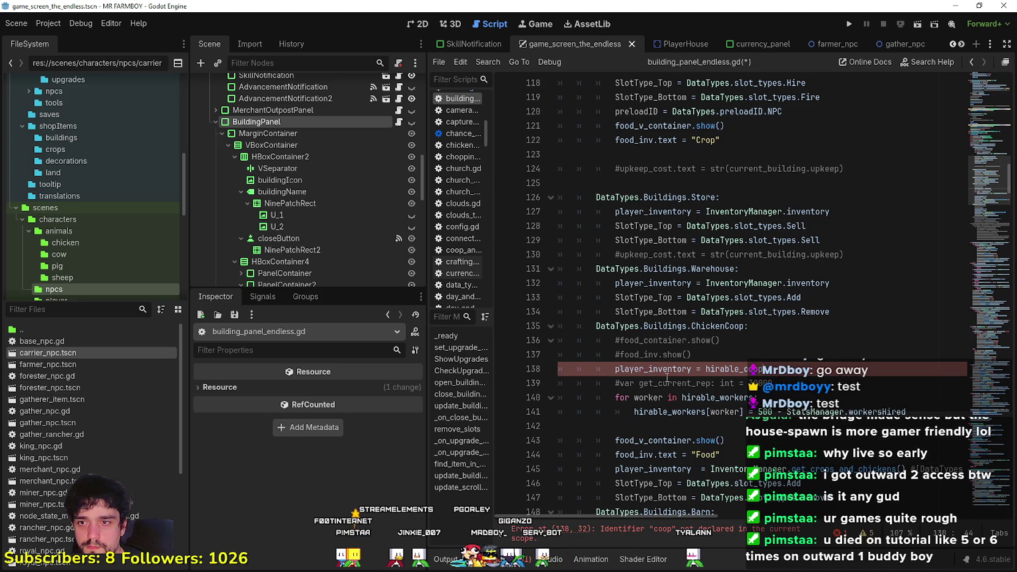
click(815, 394)
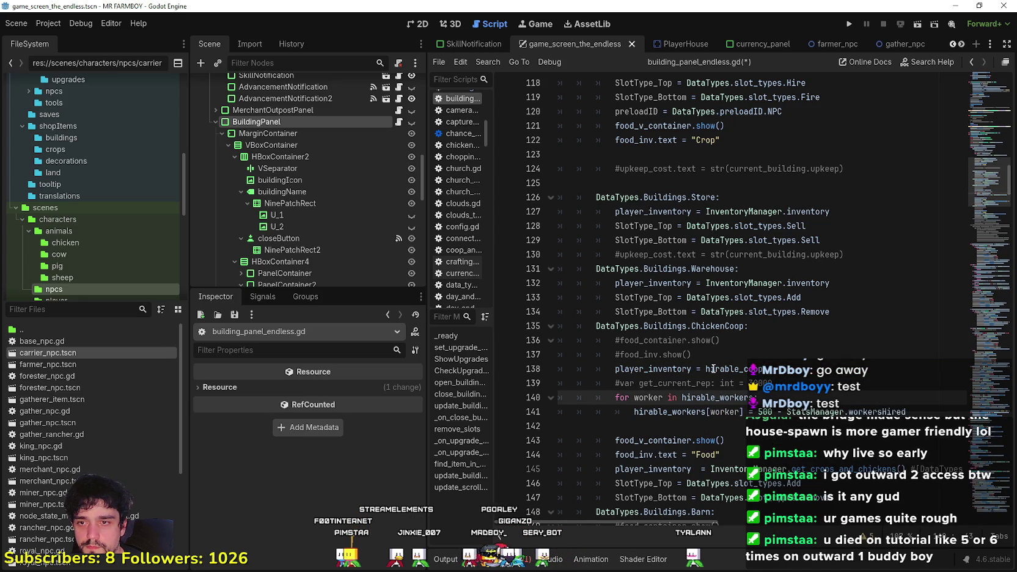
double_click(675, 369)
click(721, 398)
click(725, 369)
double_click(728, 369)
double_click(720, 398)
click(724, 370)
double_click(720, 398)
click(725, 368)
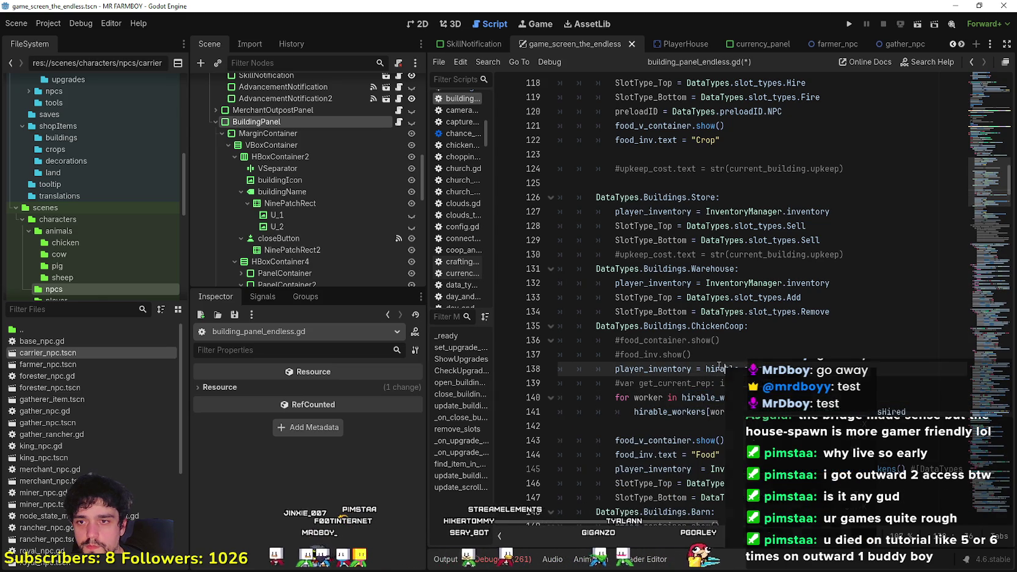
- Replace hirable_workers with hirable_coop on lines 140 and 141
double_click(727, 370)
key(ctrl+c)
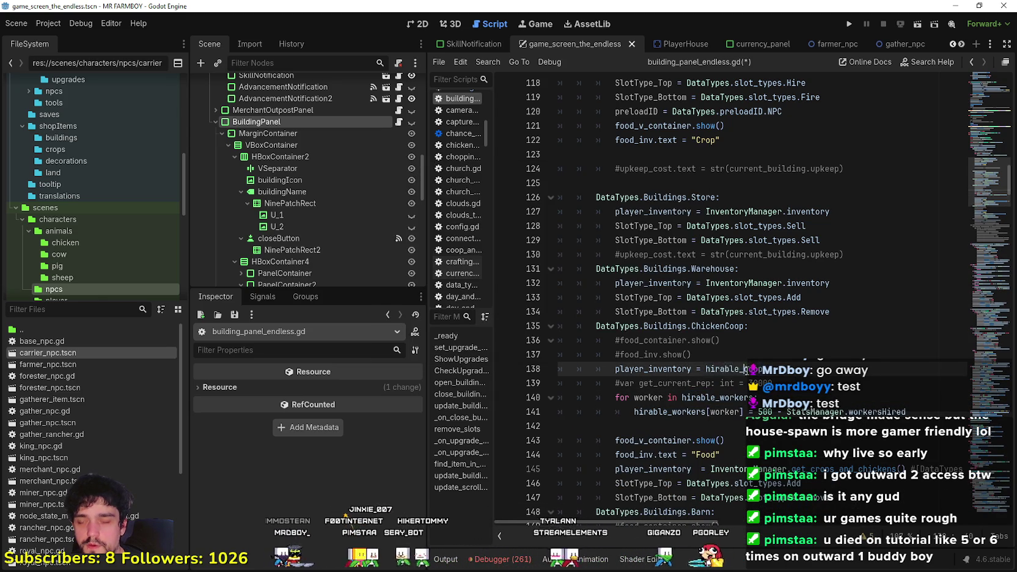
right_click(743, 369)
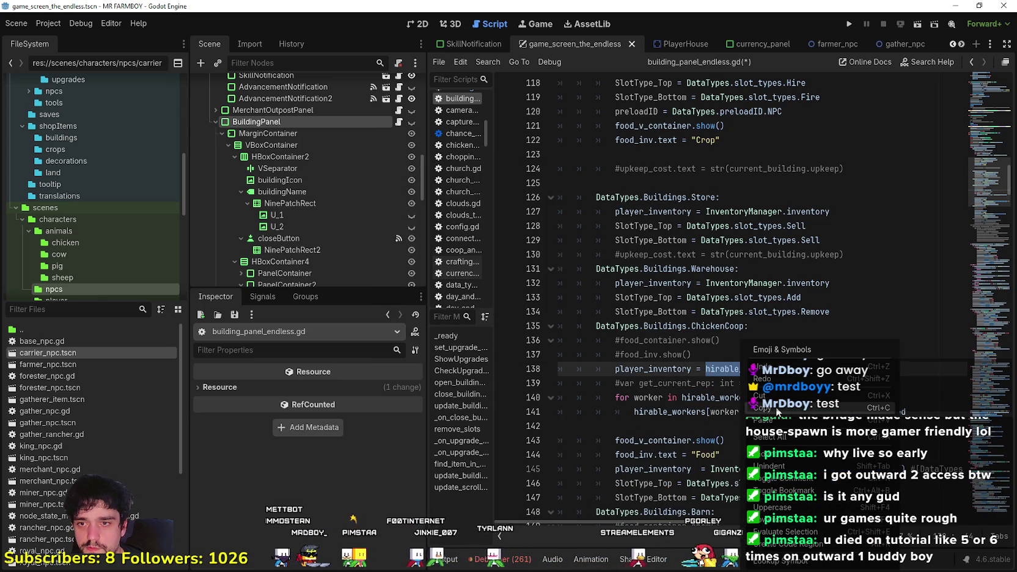
click(764, 406)
double_click(709, 397)
key(ctrl+v)
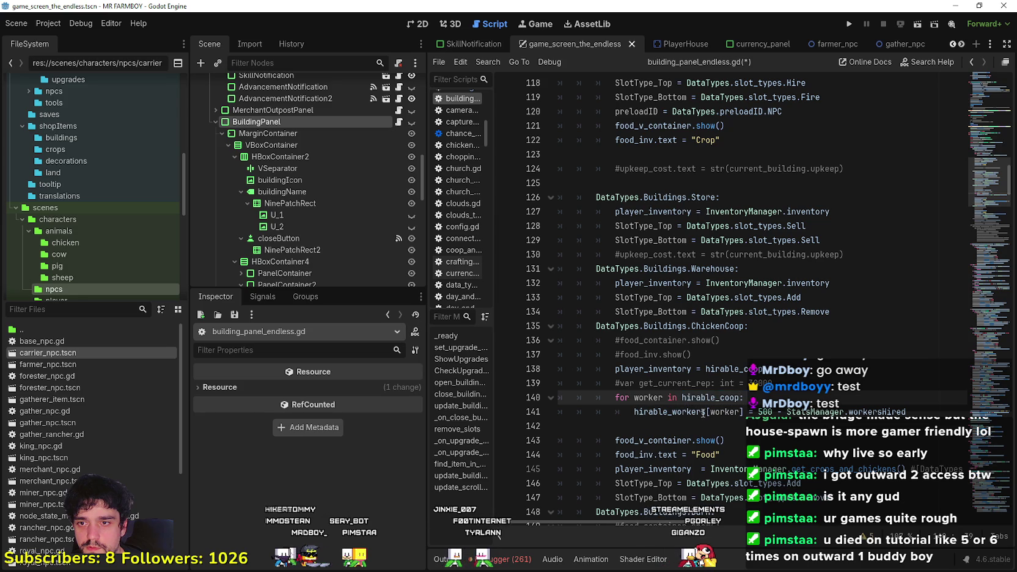
double_click(705, 413)
key(ctrl+v)
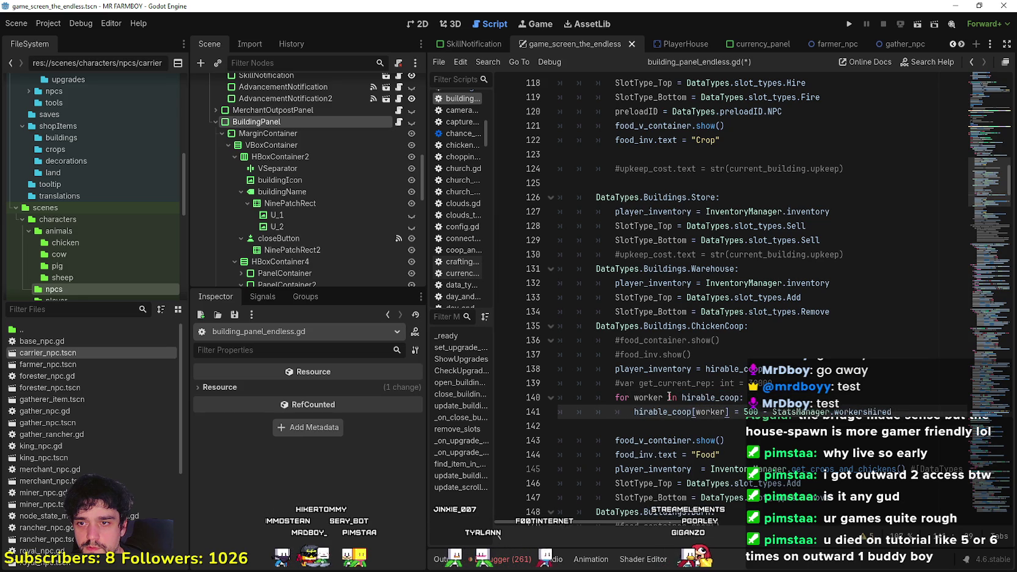
- Rename the loop variable worker to chick and switch workersHired to coopHired
click(661, 397)
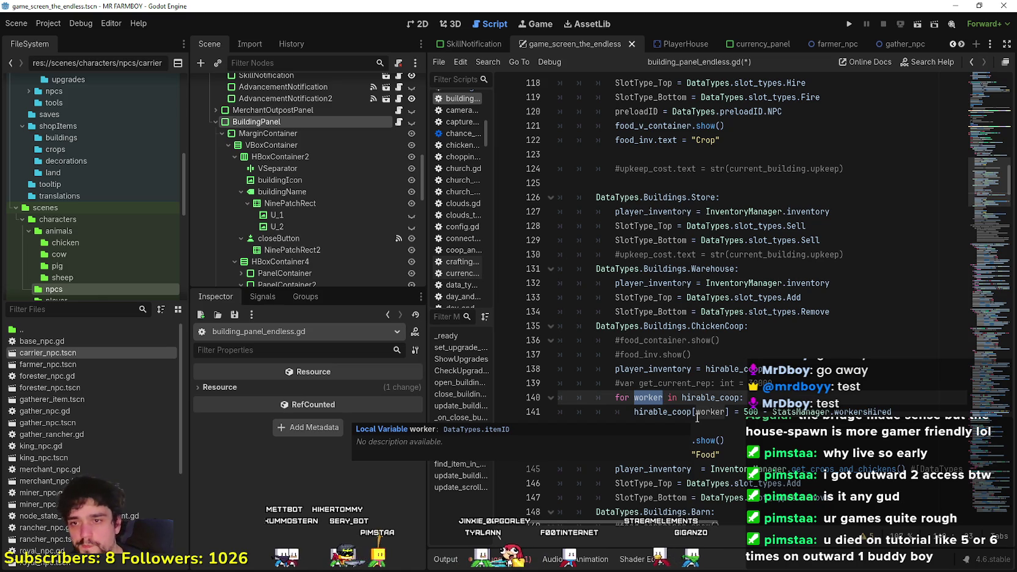
text(chick)
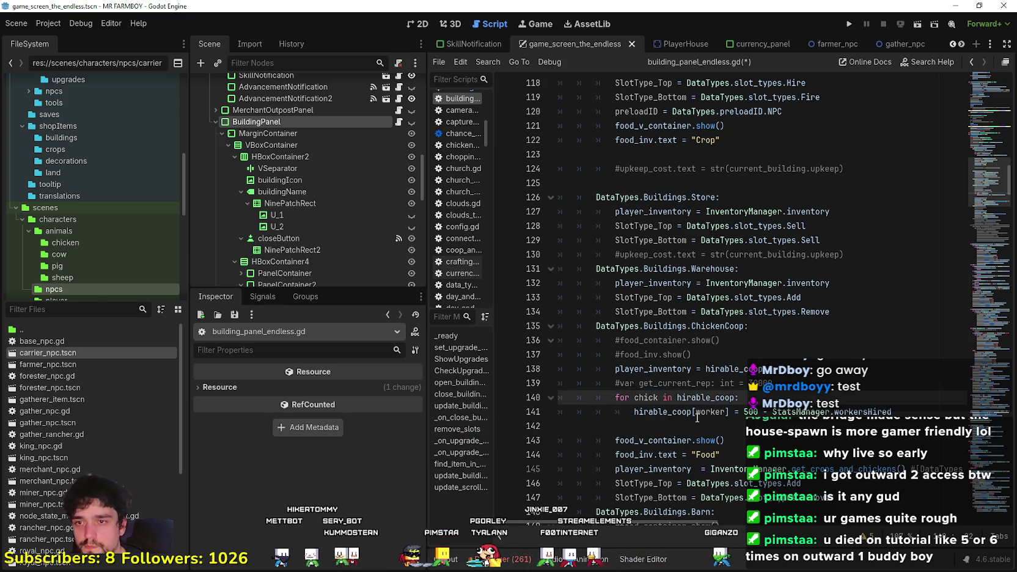
double_click(705, 412)
text(chick)
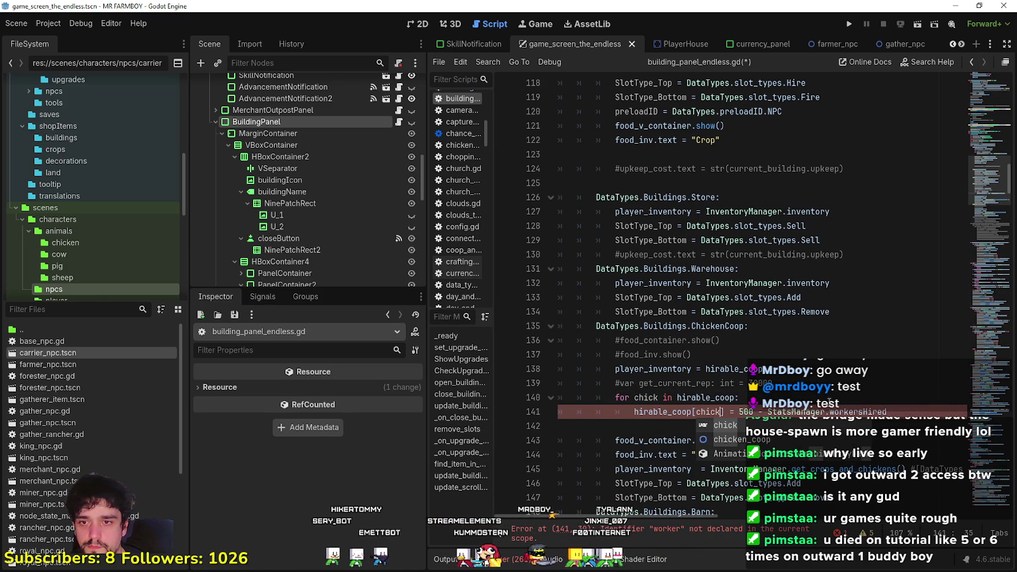
double_click(865, 412)
text(coop)
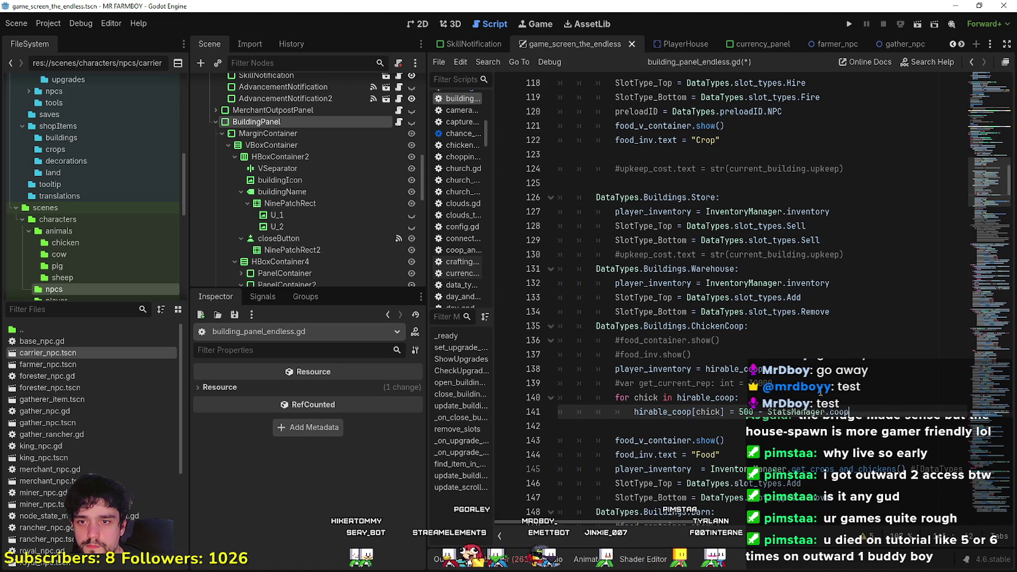
key(Return)
click(774, 426)
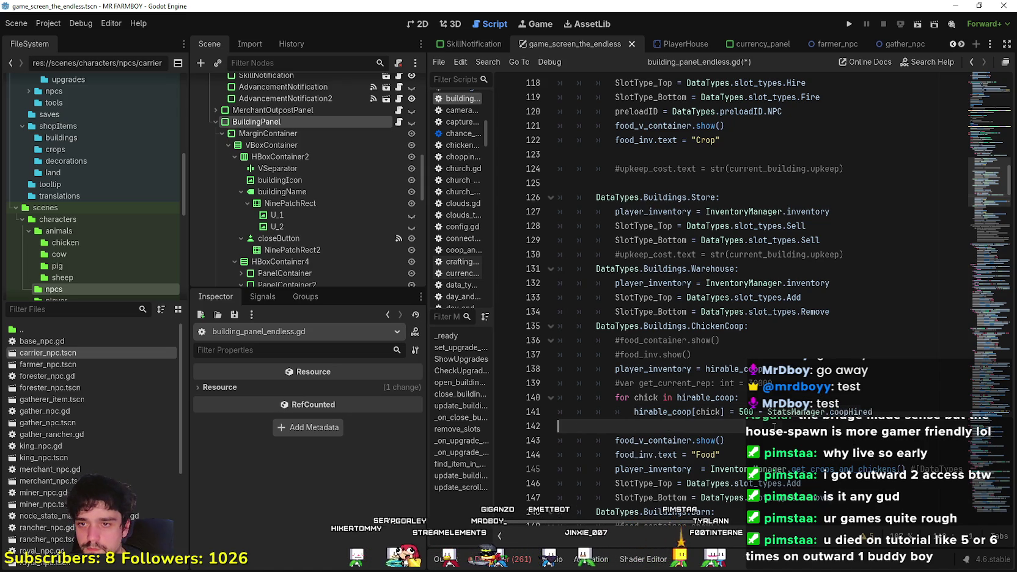
- Change both ChickenCoop slot types, Add and Remove, to Hire
scroll(732, 390, down, 3)
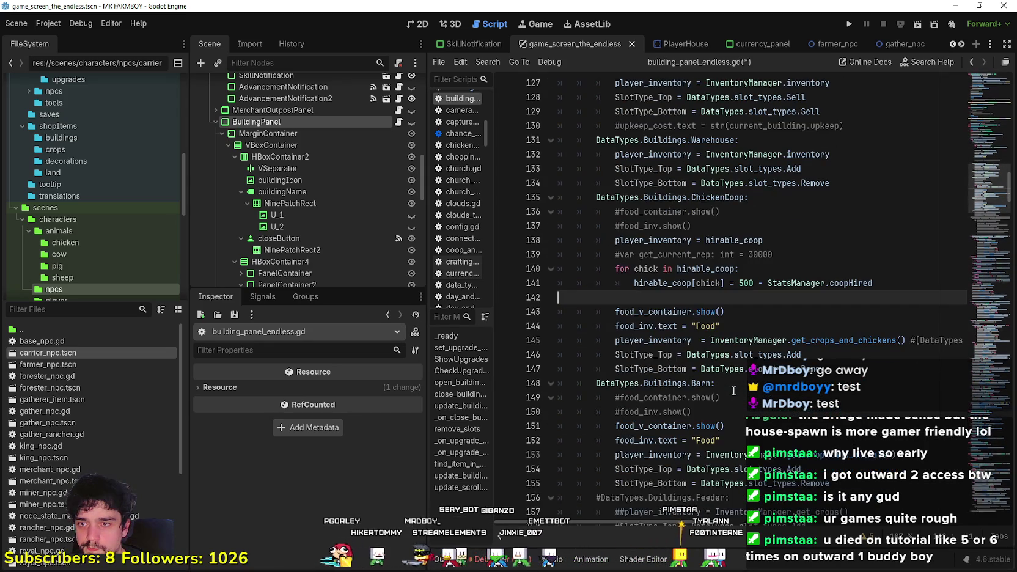
click(727, 385)
double_click(793, 355)
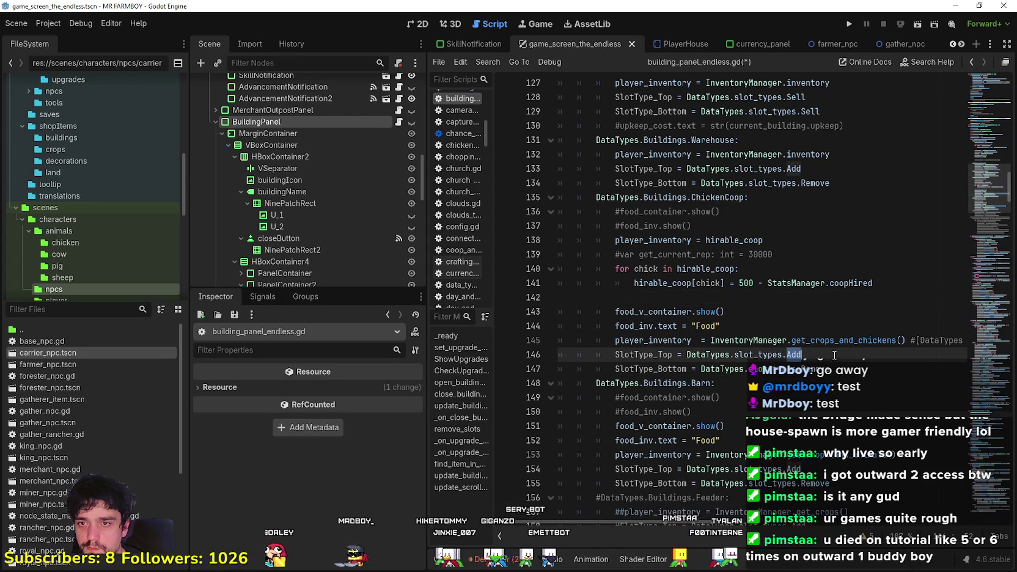
text(Hire)
key(Return)
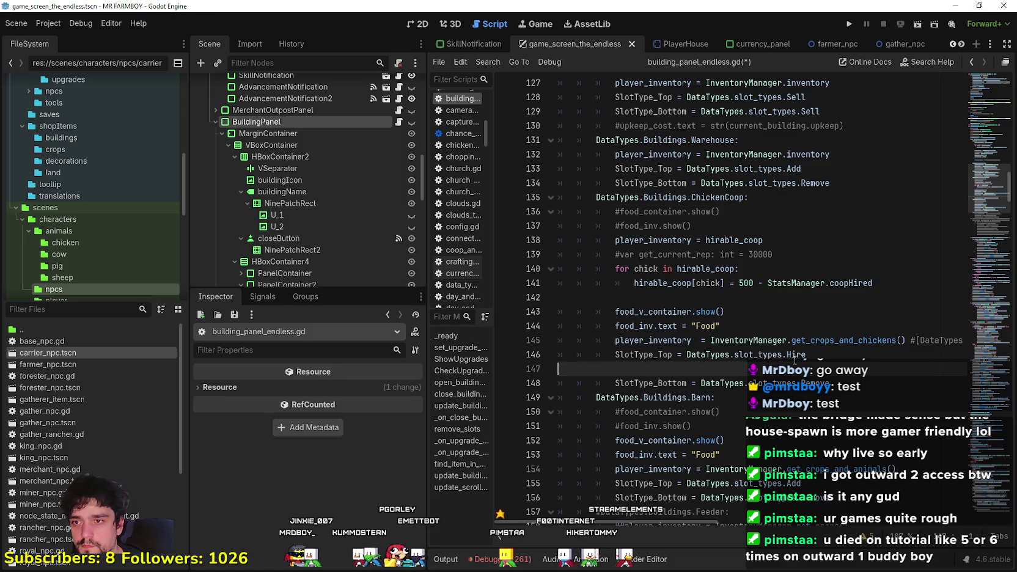
key(BackSpace)
double_click(816, 369)
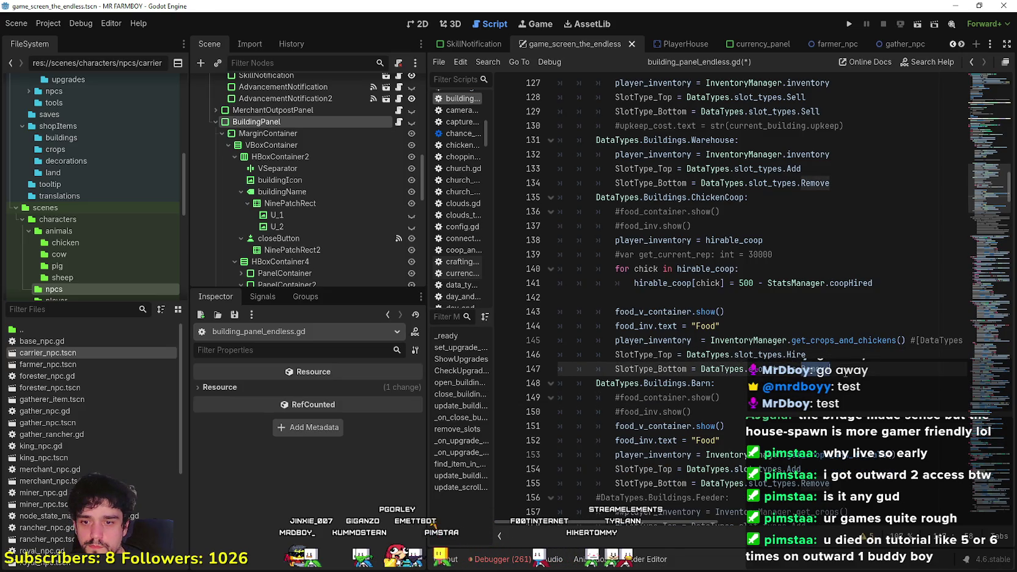
text(Hire)
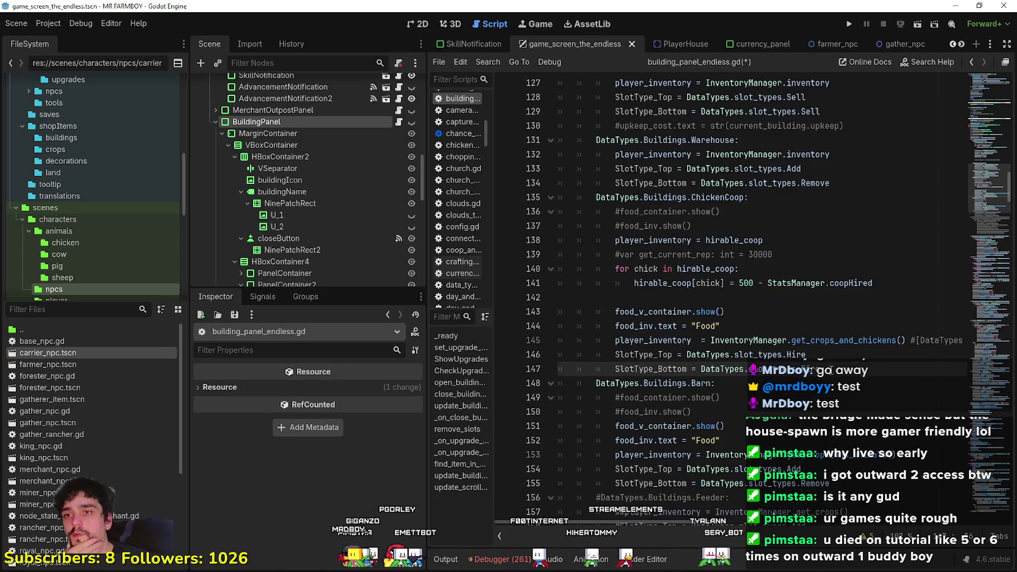
- Comment out the player_inventory = get_crops_and_chickens() line 145 and save the scene
double_click(844, 340)
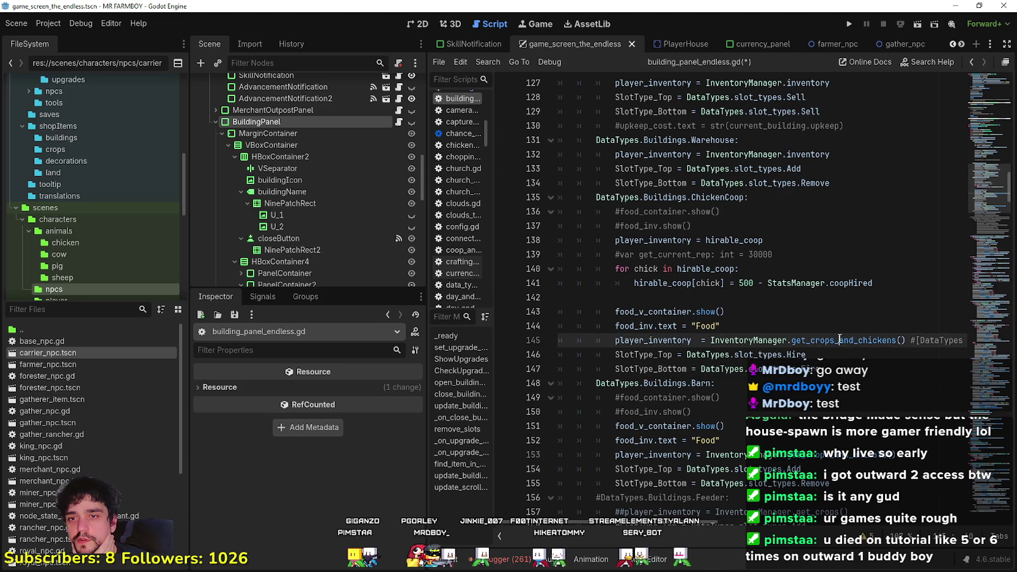
click(678, 331)
click(613, 341)
key(ctrl+k)
click(756, 315)
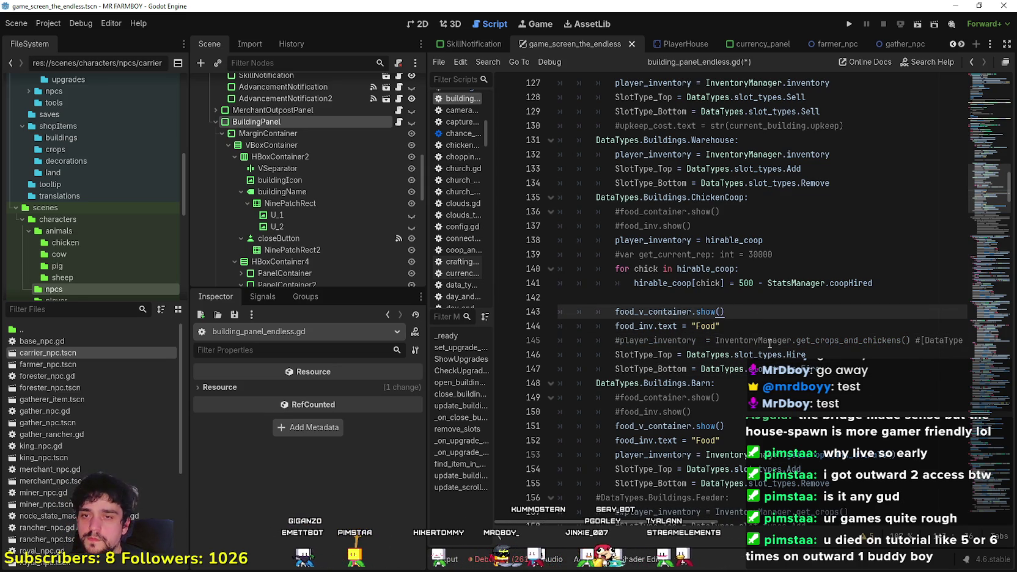
click(768, 341)
click(618, 341)
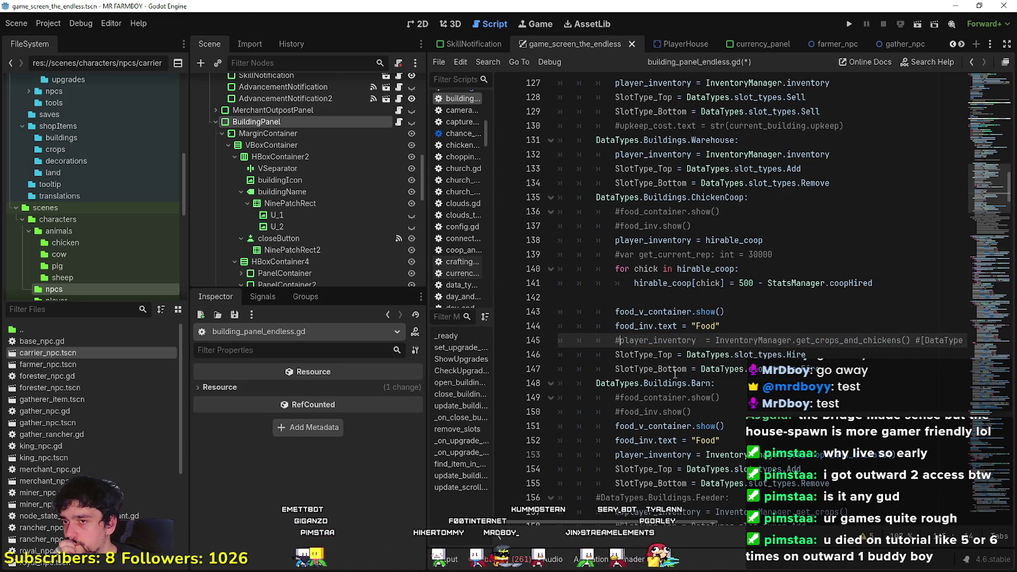
key(BackSpace)
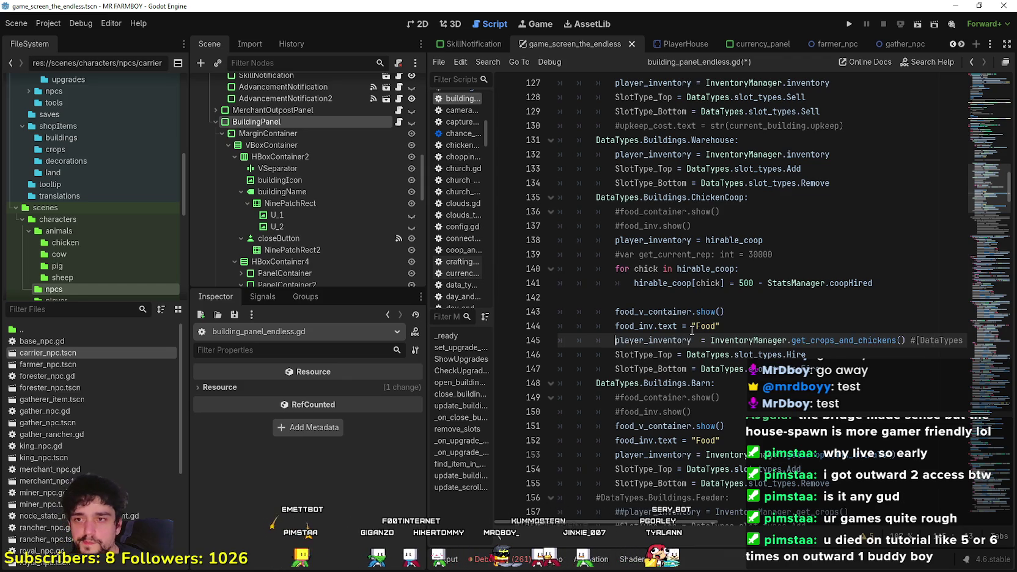
click(700, 342)
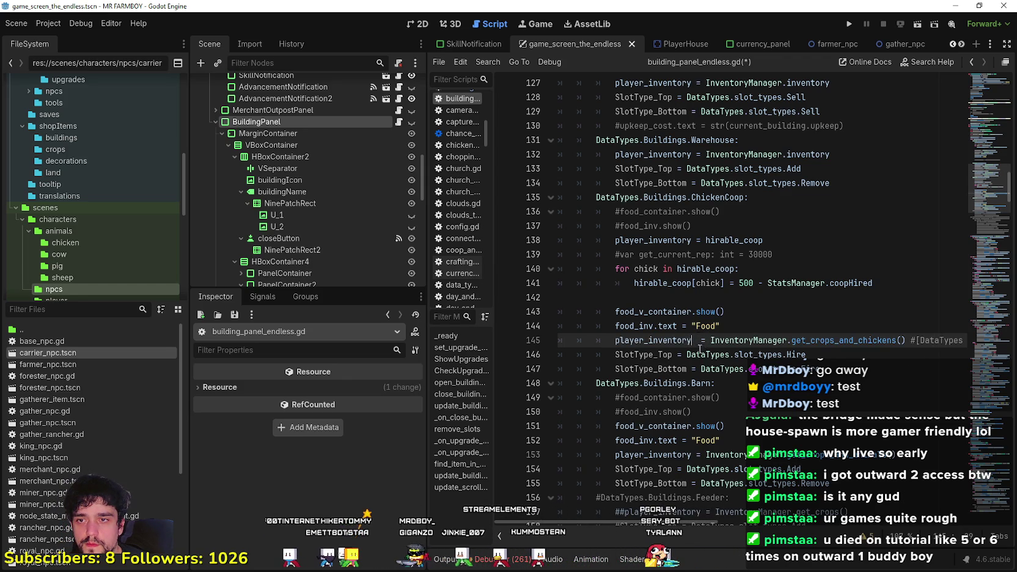
text(.ap)
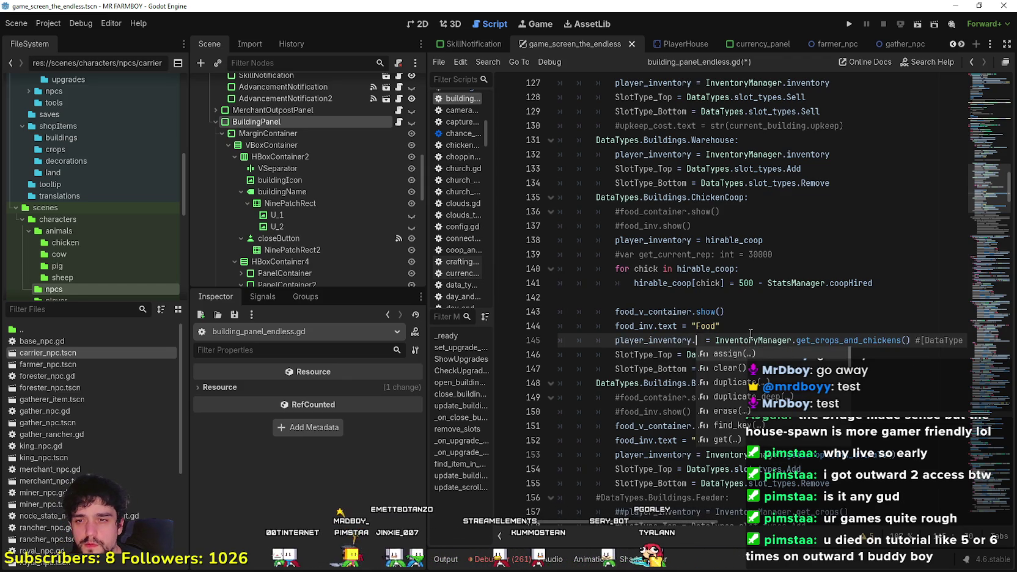
key(BackSpace)
key(BackSpace)
key(BackSpace)
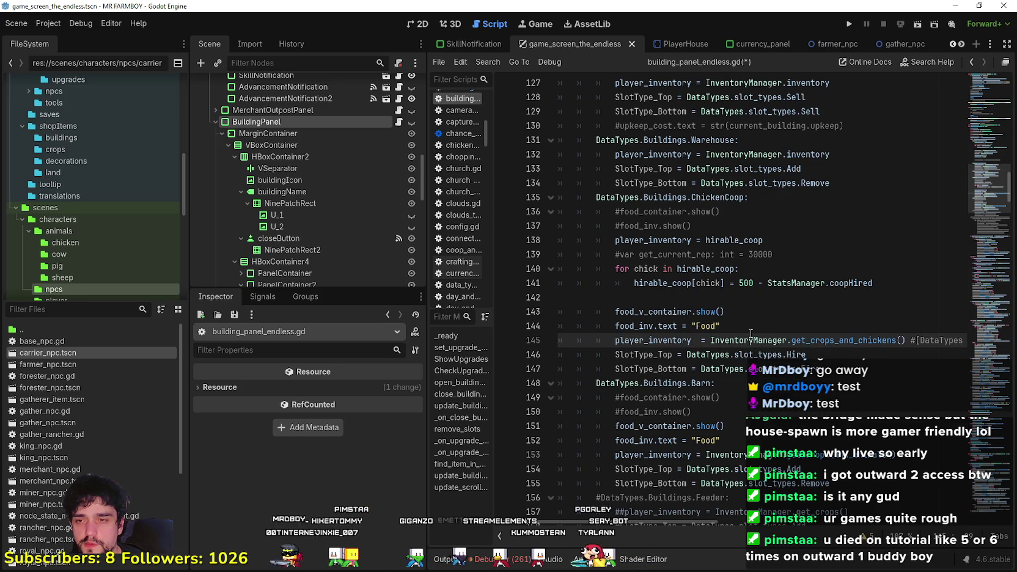
click(879, 352)
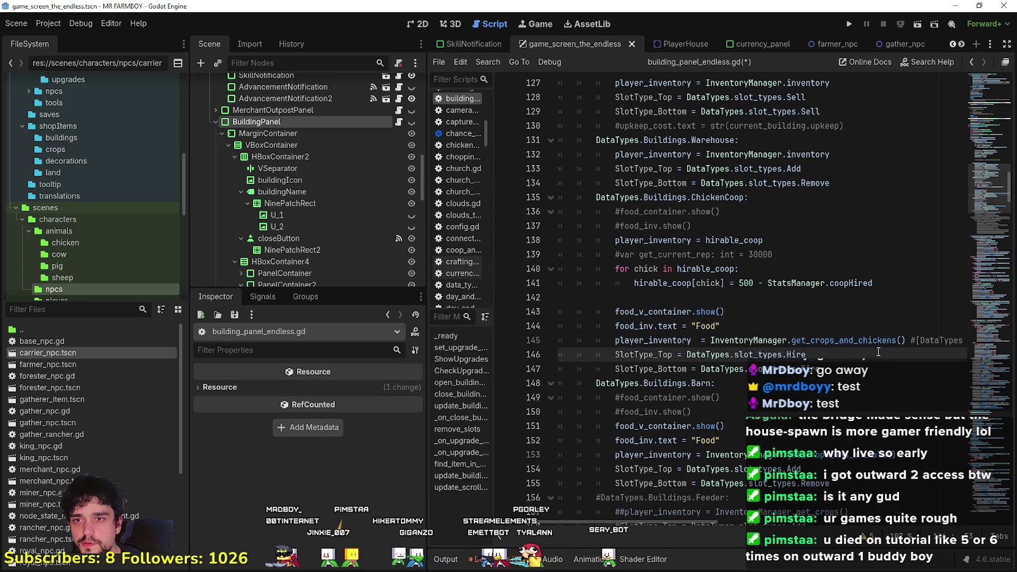
click(761, 330)
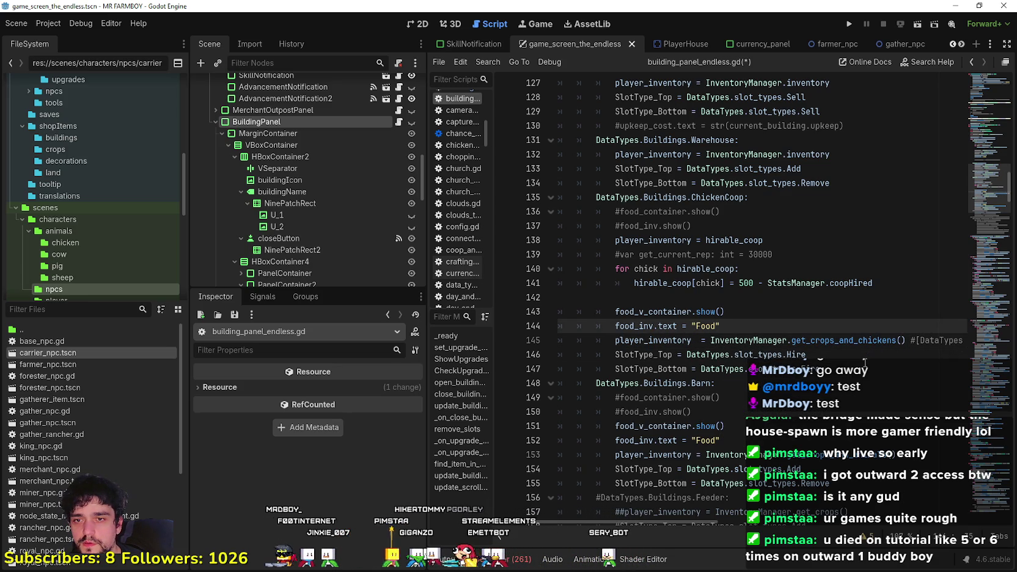
click(873, 340)
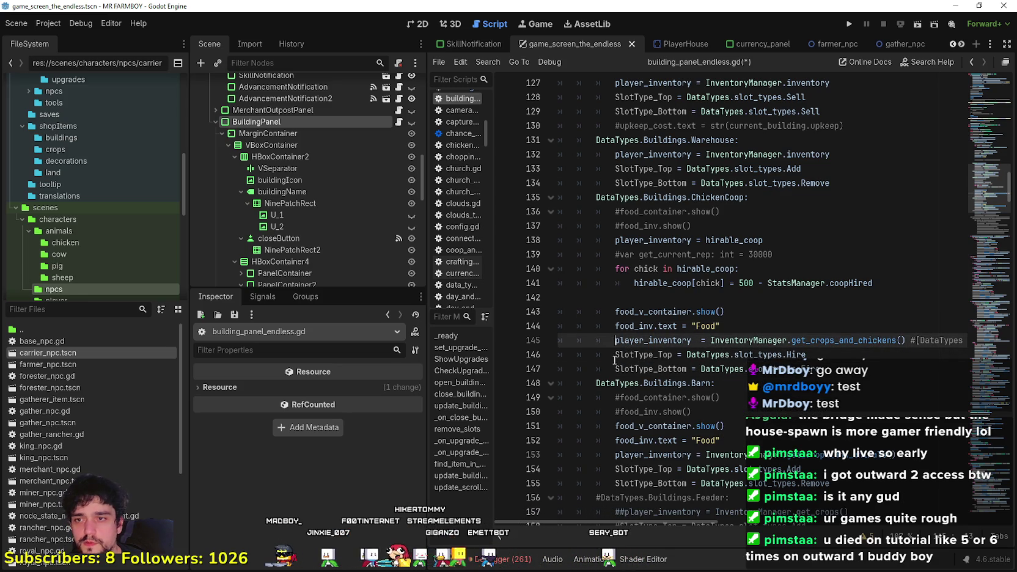
text(#)
click(839, 357)
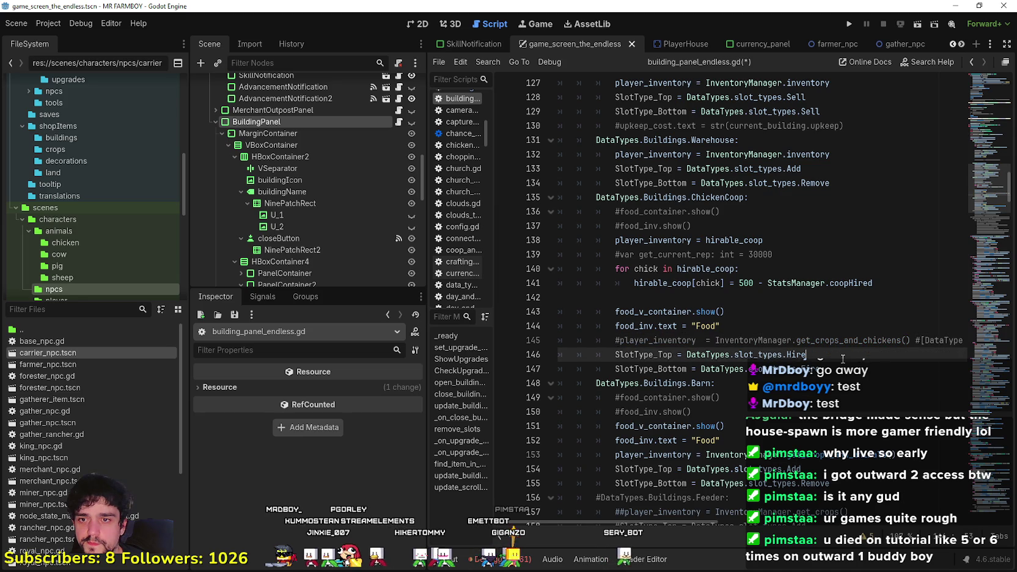
key(ctrl+s)
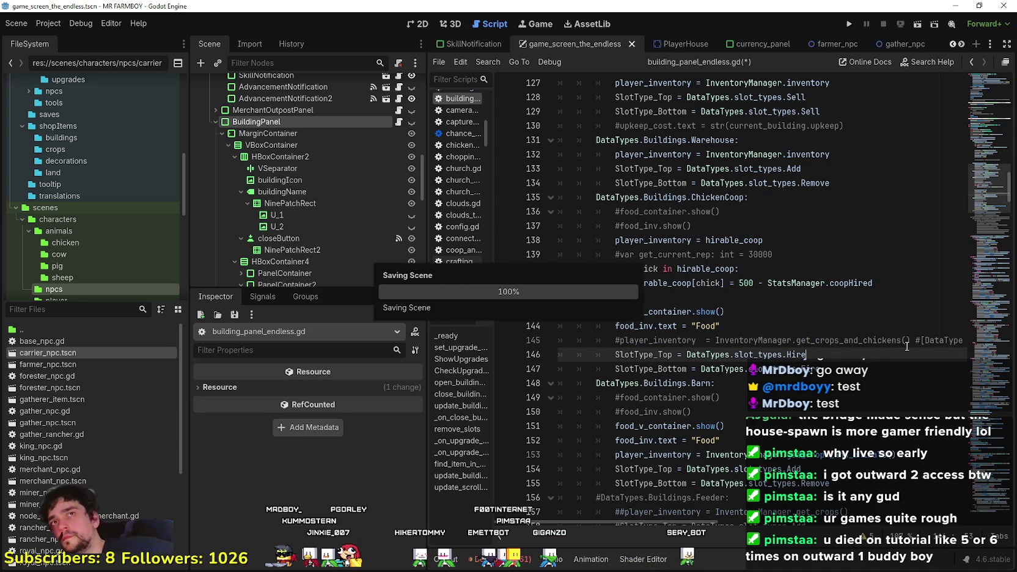
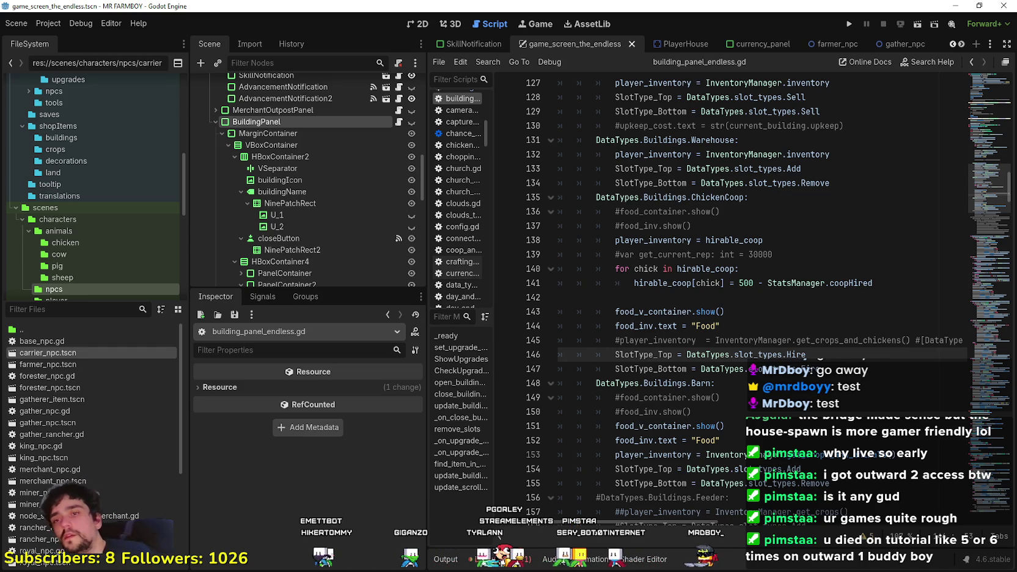
- Comment out the player_inventory get_crops_and_chickens line 145 with Ctrl+K and save the scene
click(829, 381)
key(ctrl+s)
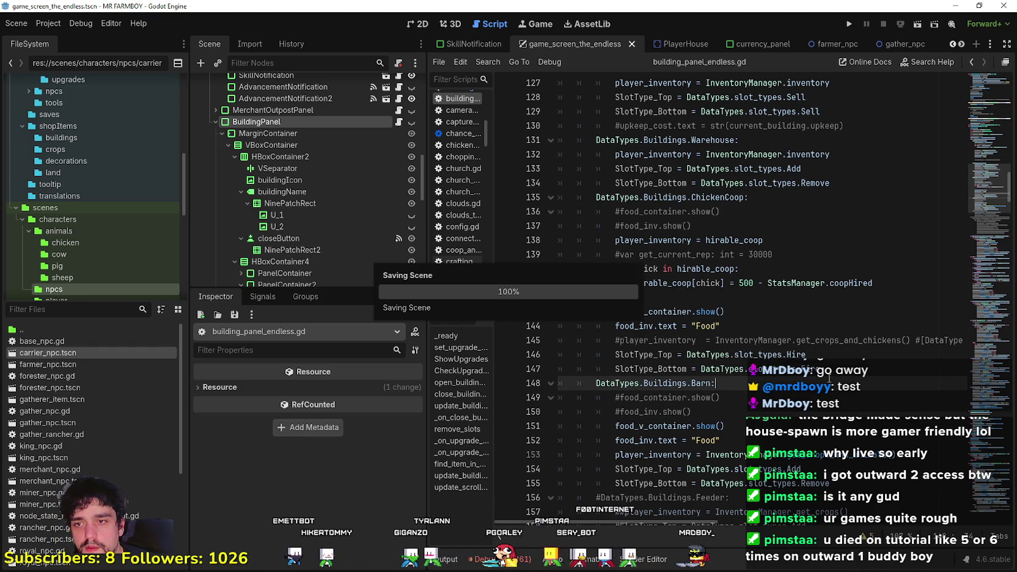
click(829, 371)
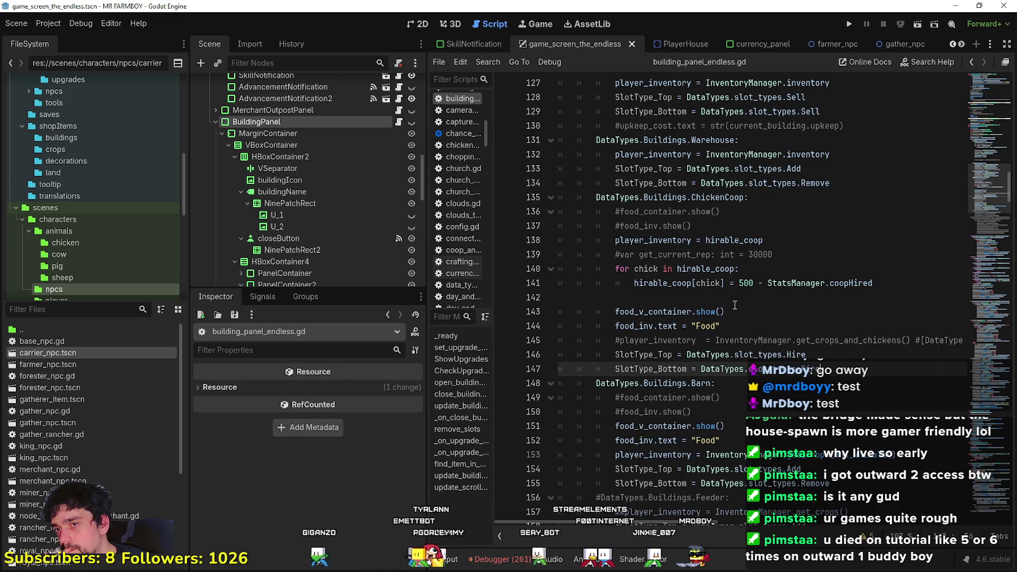
double_click(825, 339)
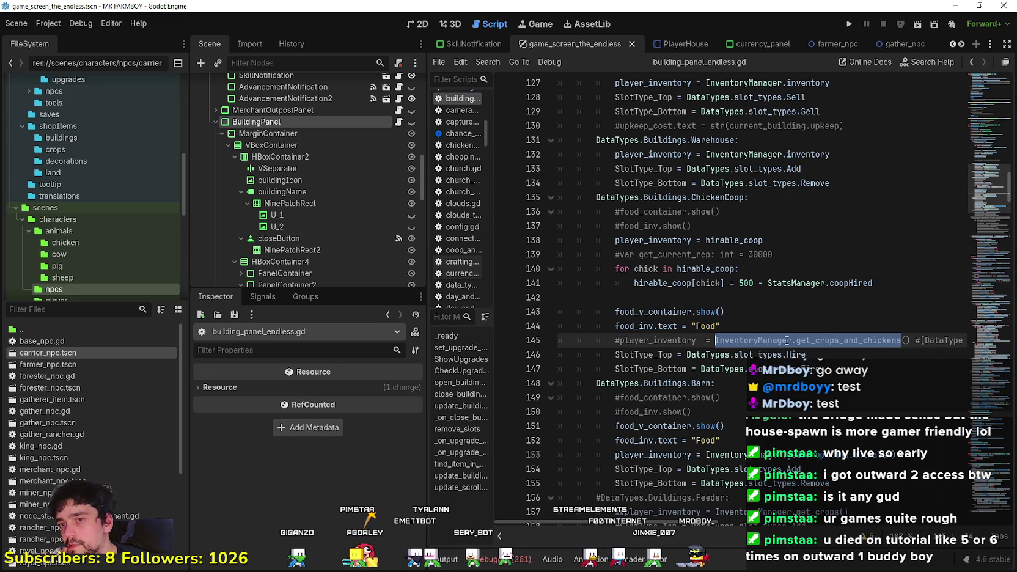
key(Down)
key(Down)
key(Down)
triple_click(618, 339)
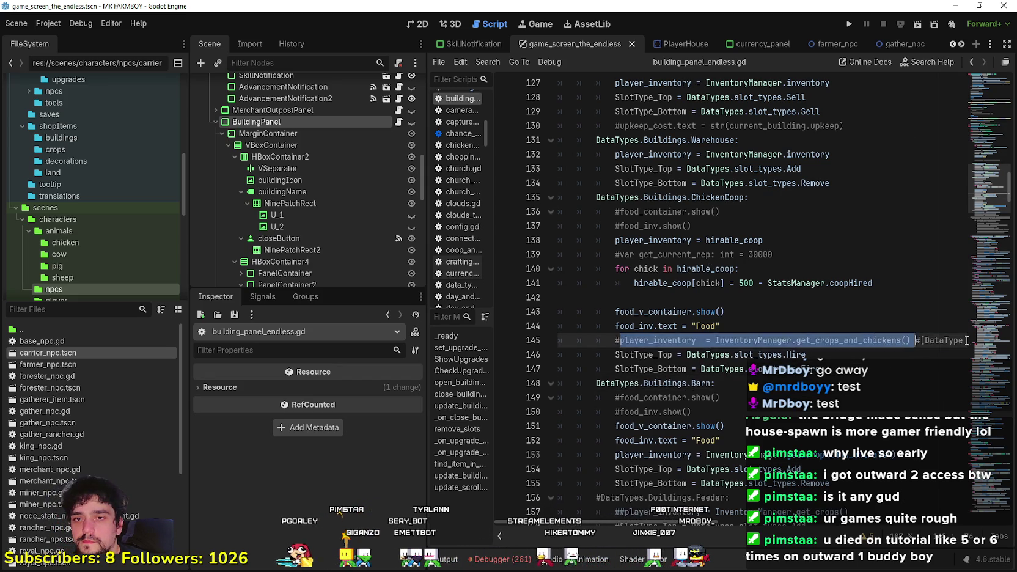
key(ctrl+k)
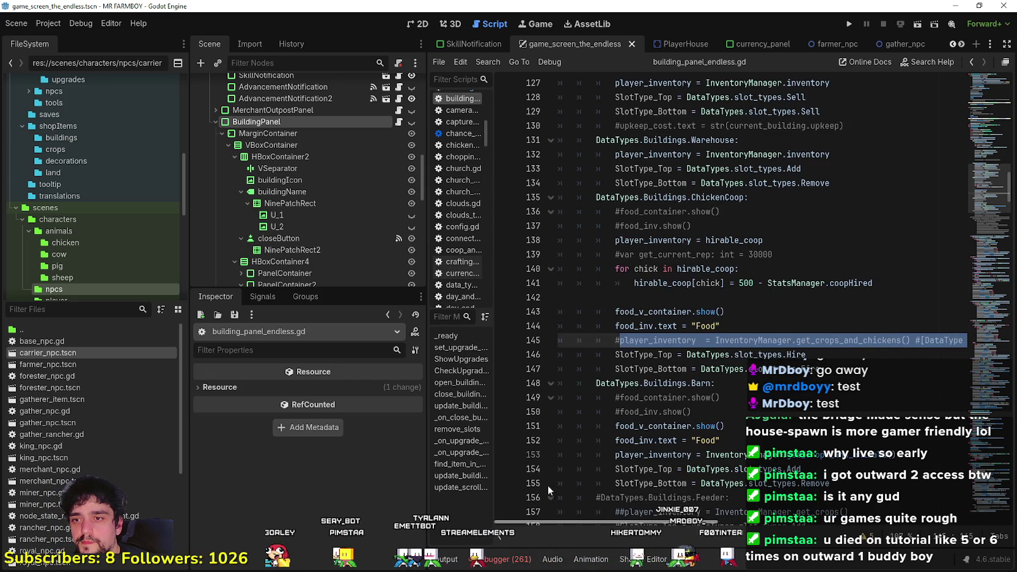
click(745, 382)
click(739, 396)
scroll(738, 391, down, 5)
scroll(739, 387, down, 7)
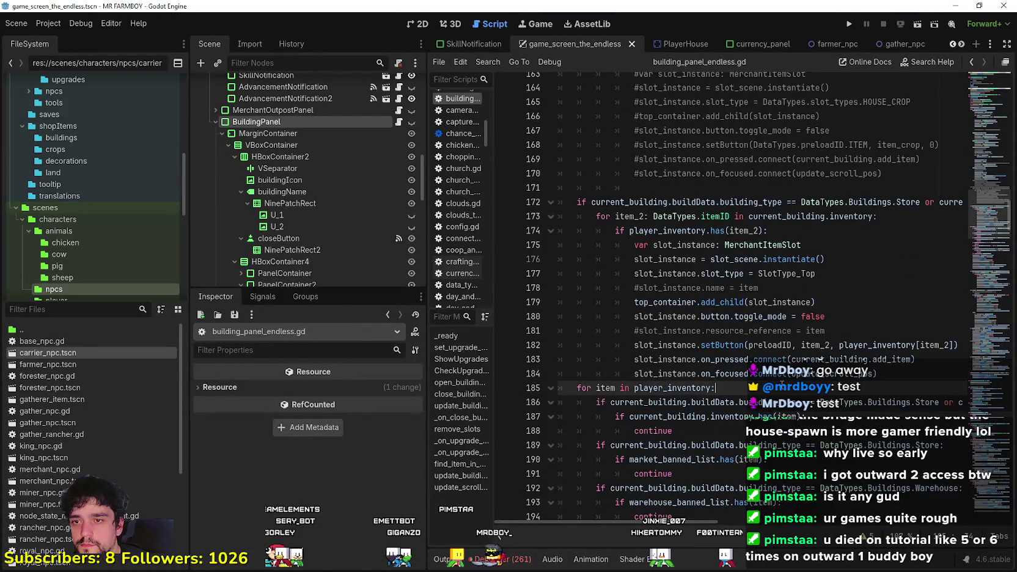
scroll(795, 386, down, 3)
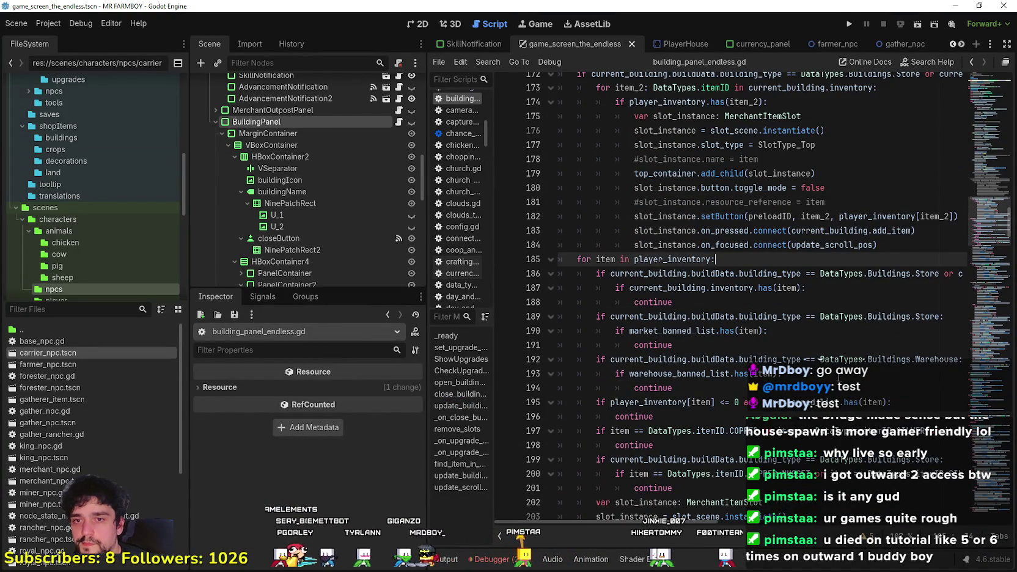
scroll(839, 378, down, 1)
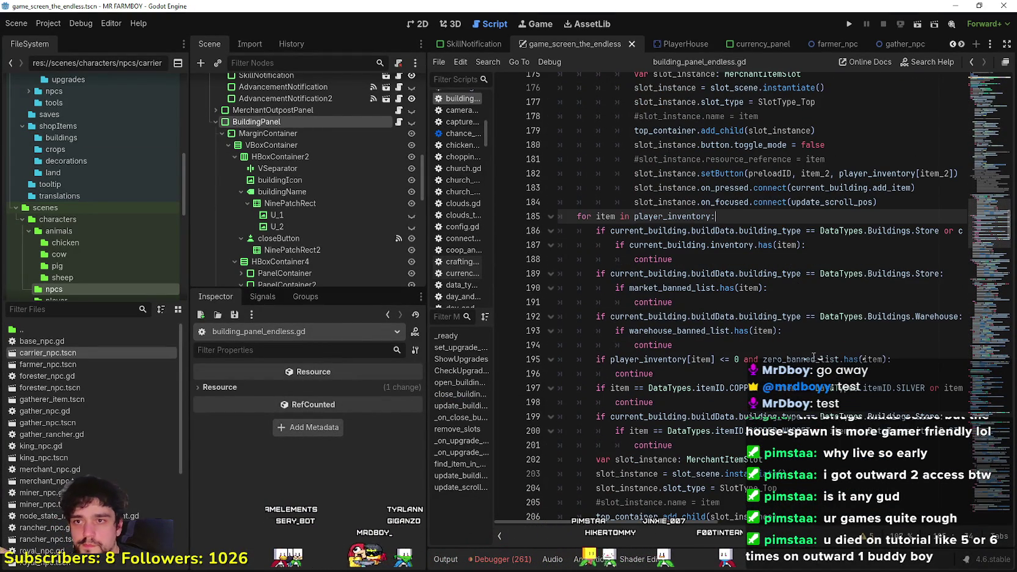
scroll(834, 375, down, 3)
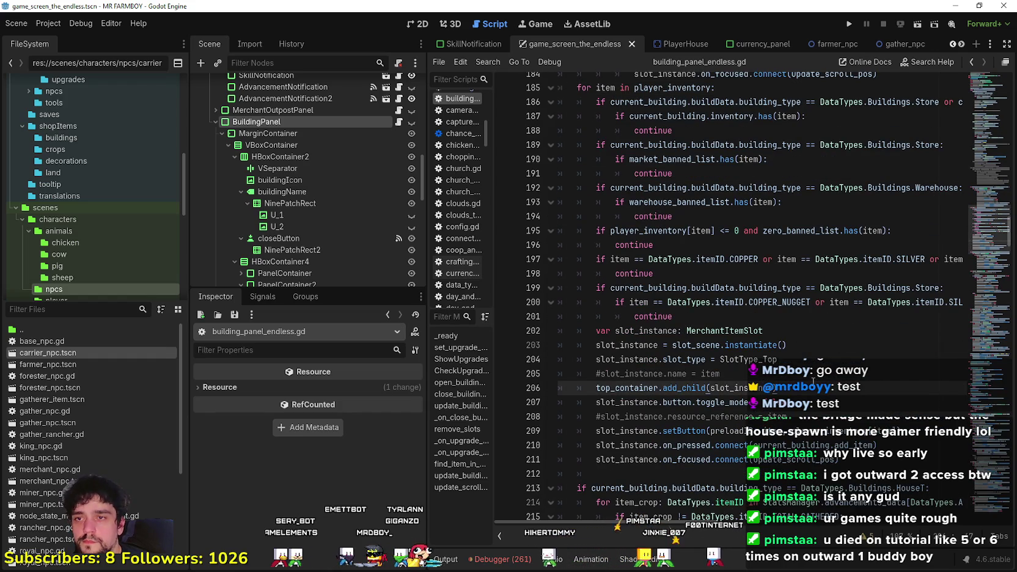
scroll(812, 380, down, 1)
scroll(811, 379, down, 8)
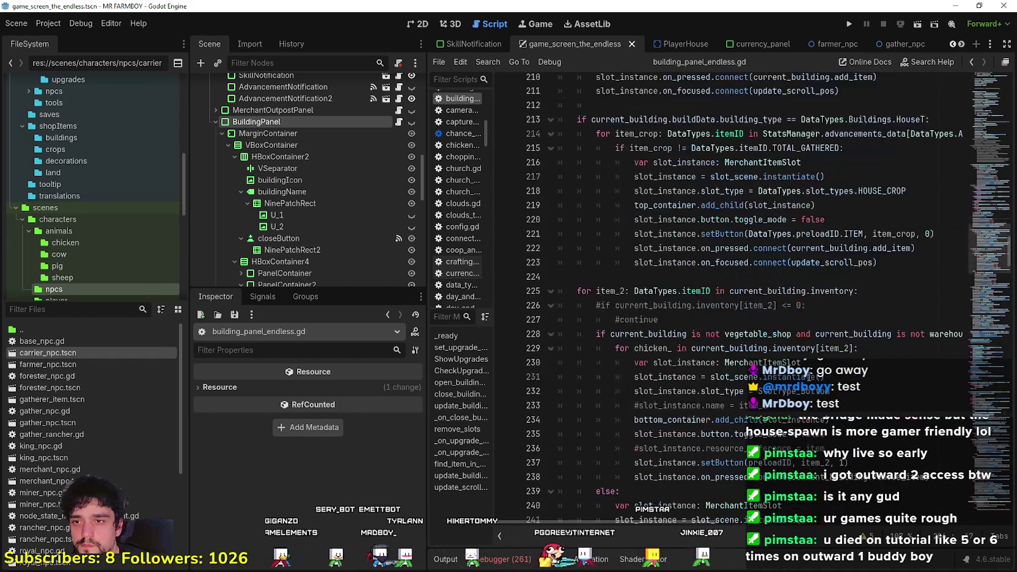
scroll(740, 359, down, 8)
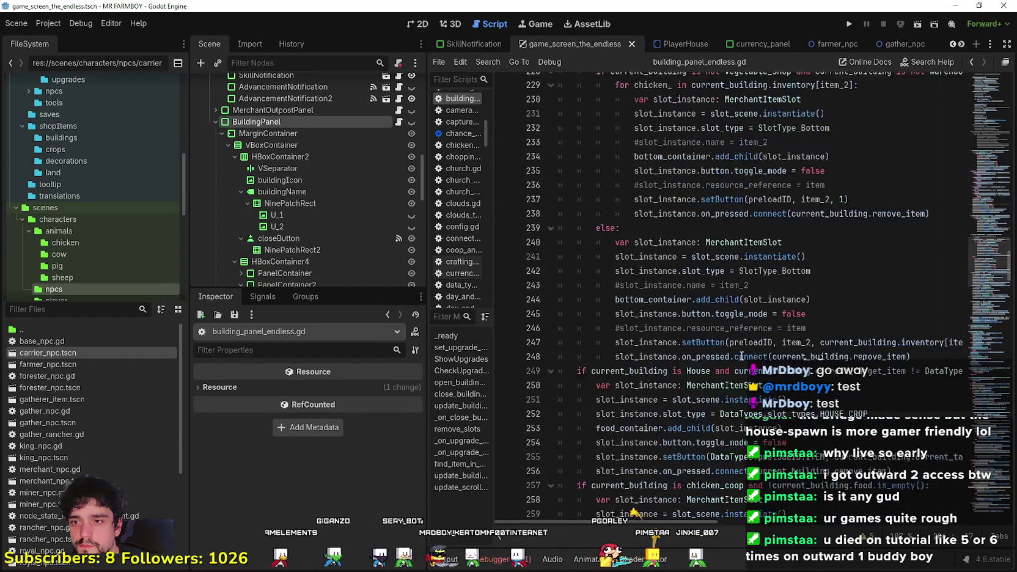
scroll(767, 338, down, 5)
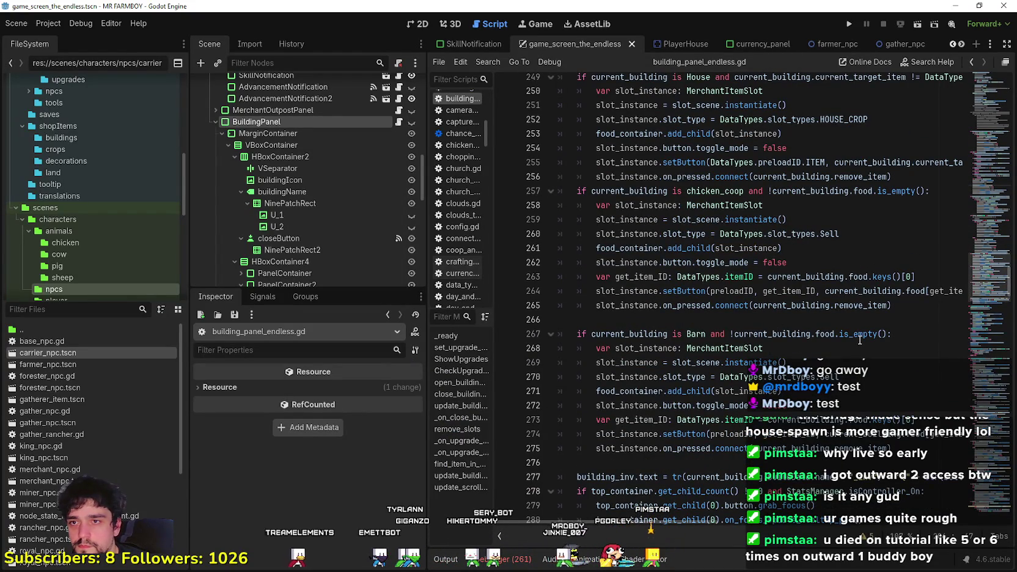
scroll(859, 340, down, 3)
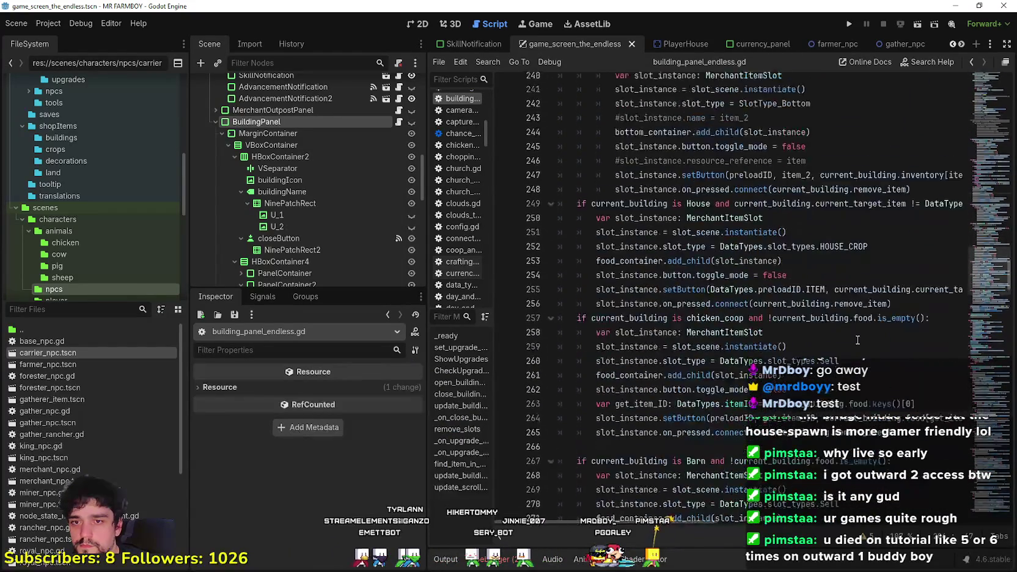
scroll(982, 441, up, 4)
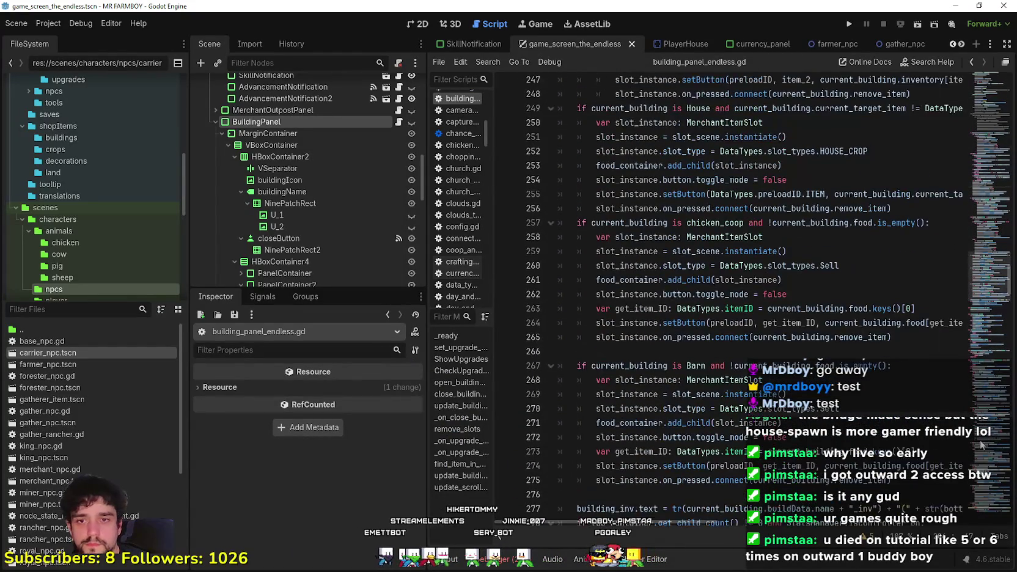
scroll(1002, 422, up, 4)
scroll(992, 232, up, 20)
mouse_move(992, 219)
mouse_down()
mouse_move(995, 201)
mouse_move(989, 213)
mouse_up()
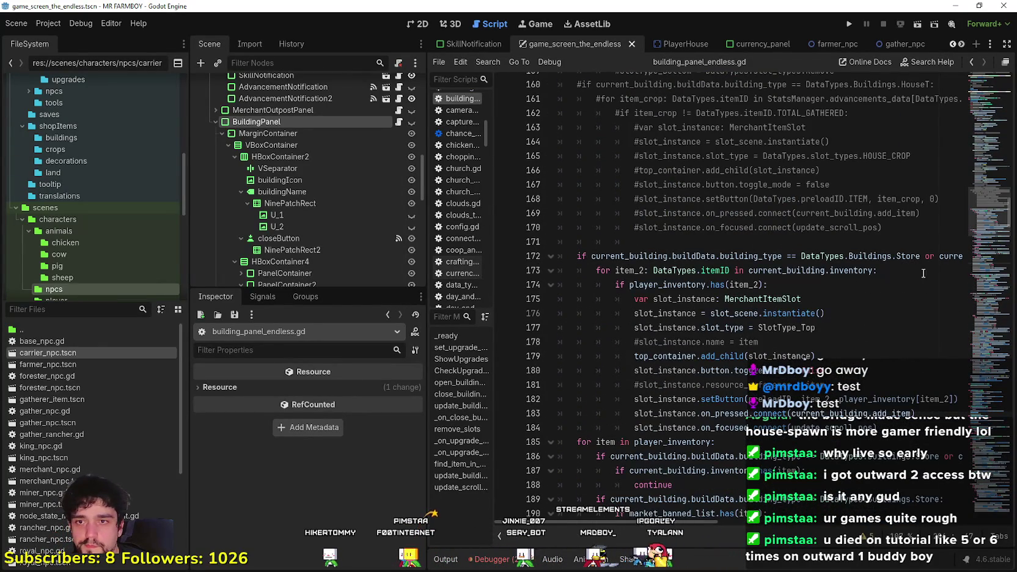
scroll(899, 512, right, 10)
scroll(899, 512, left, 10)
scroll(689, 505, down, 4)
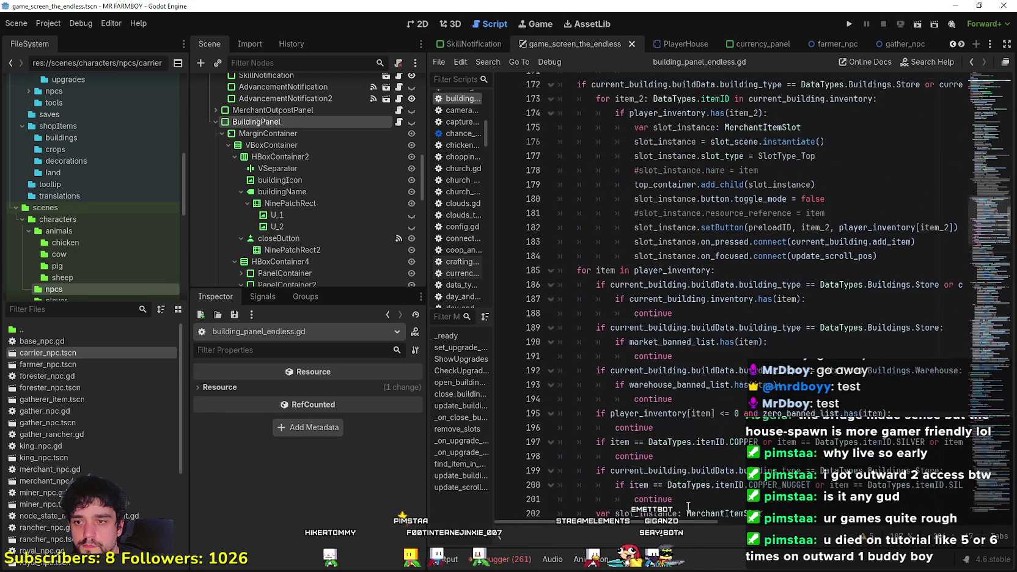
scroll(689, 516, right, 10)
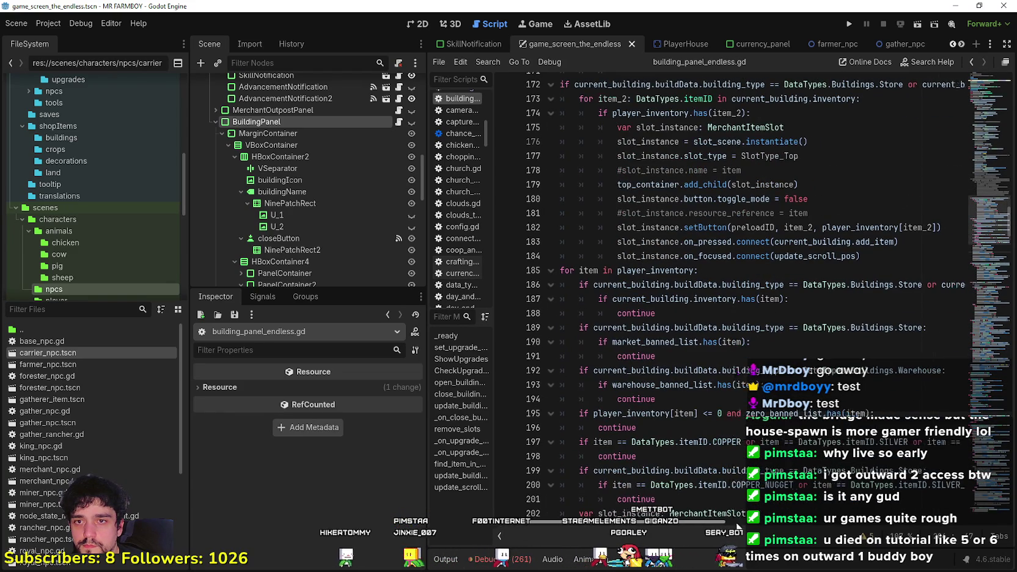
scroll(812, 533, left, 10)
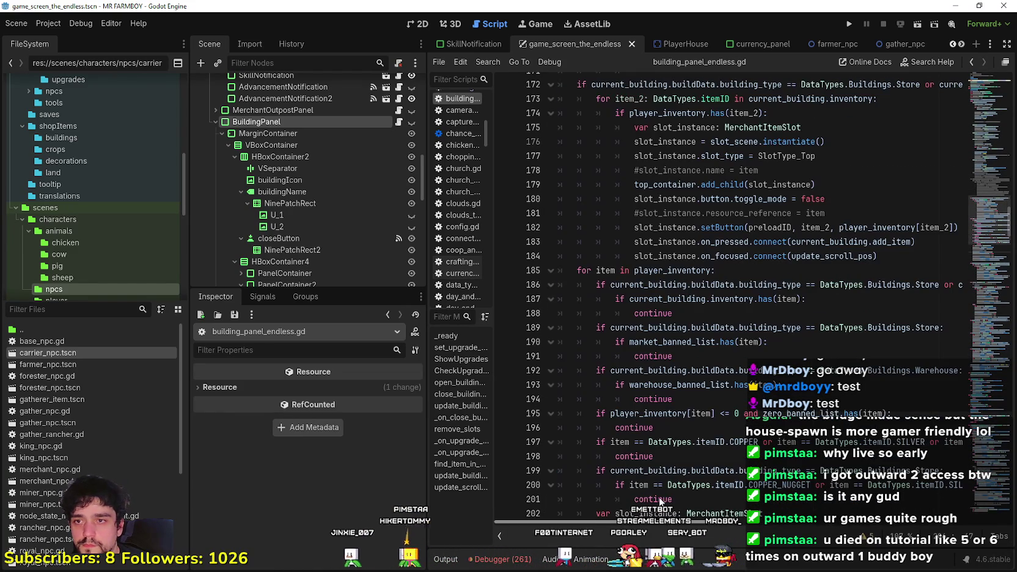
scroll(675, 408, down, 1)
scroll(675, 408, down, 2)
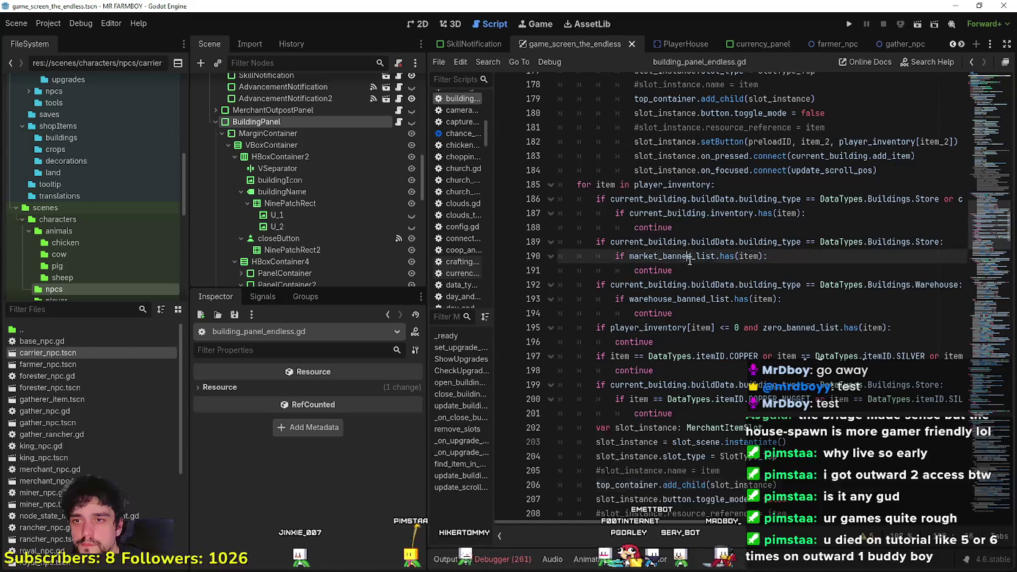
click(690, 270)
click(694, 370)
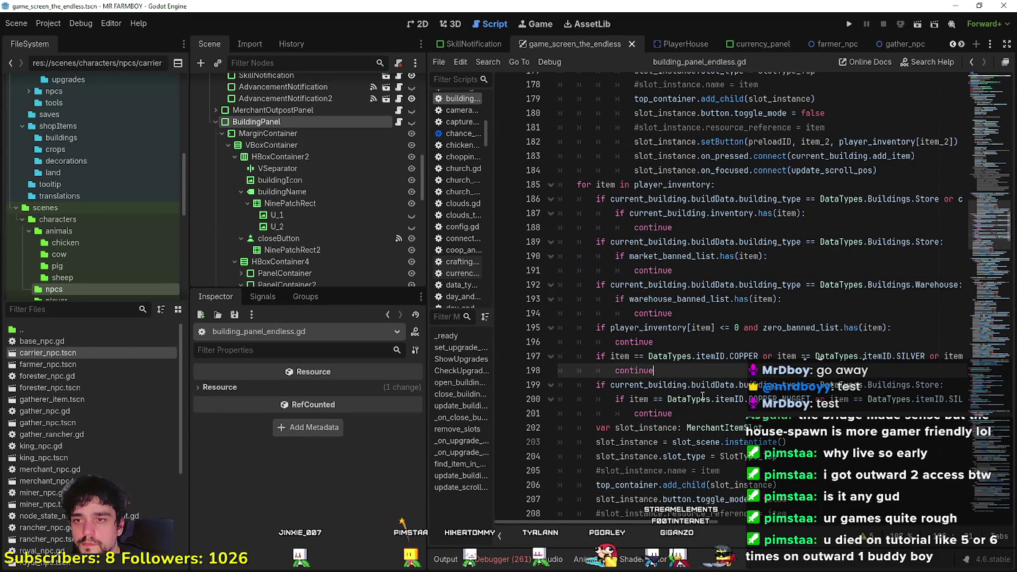
scroll(697, 423, down, 2)
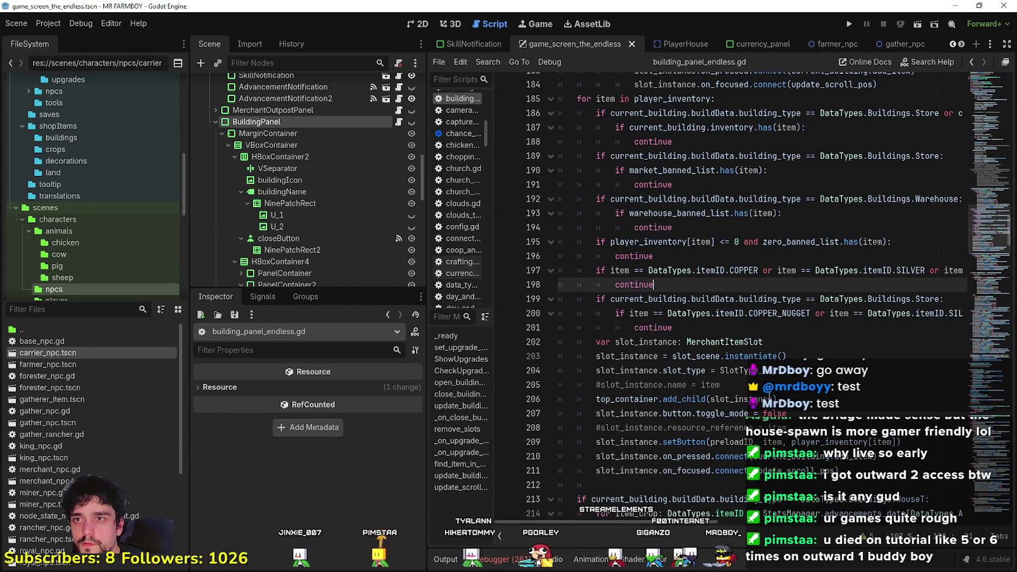
shift+click(577, 98)
scroll(633, 184, up, 4)
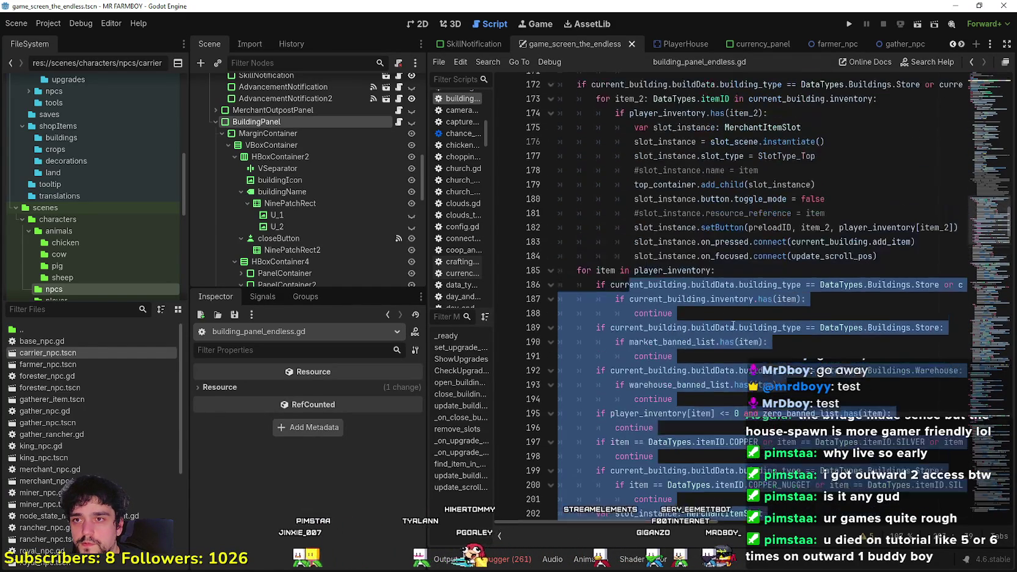
- Review the player_inventory filter loop around line 185 and scroll through the script
click(636, 271)
mouse_move(577, 270)
mouse_down()
mouse_move(813, 300)
mouse_move(856, 402)
mouse_up()
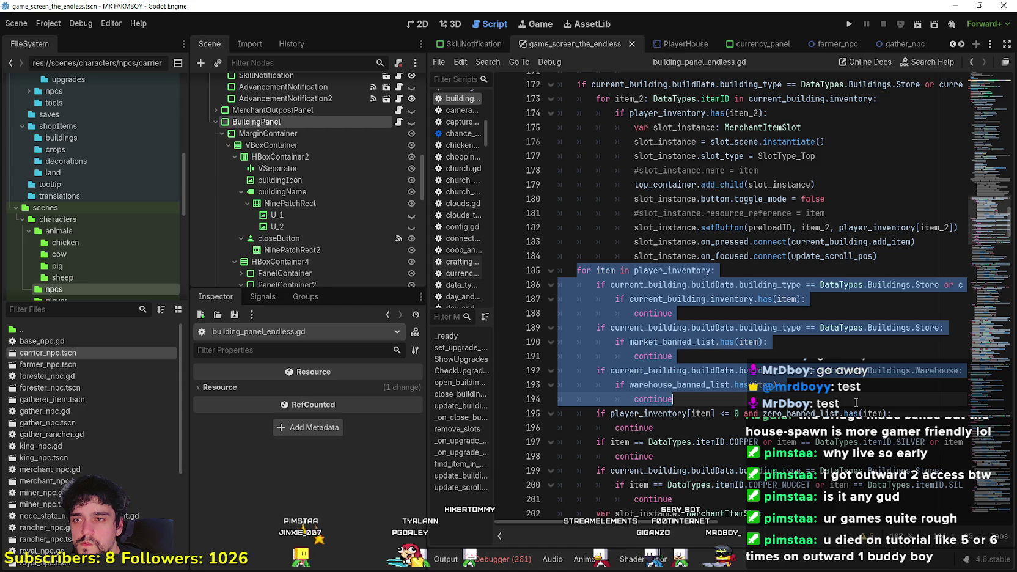
double_click(697, 270)
scroll(795, 366, up, 3)
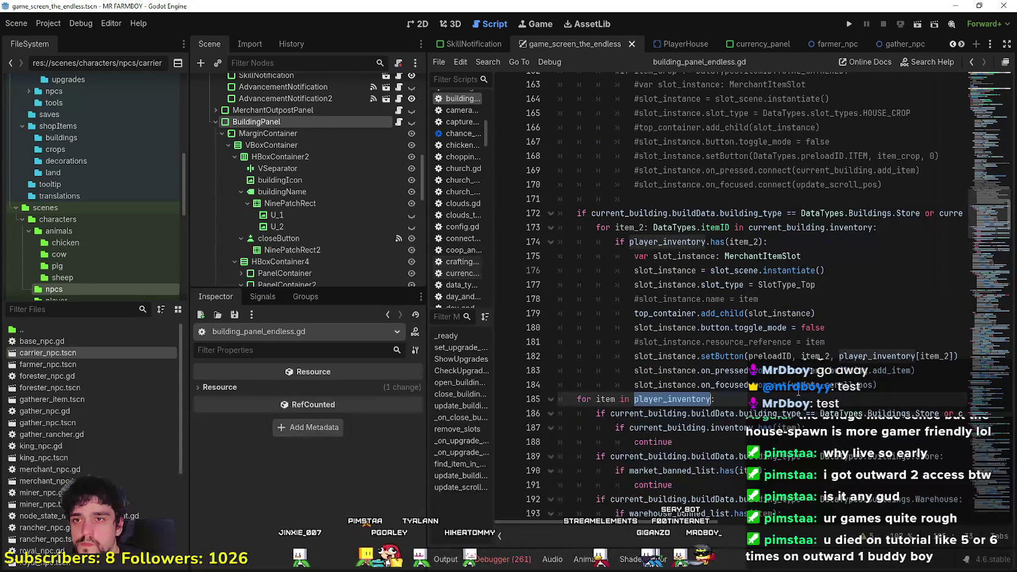
scroll(764, 317, up, 9)
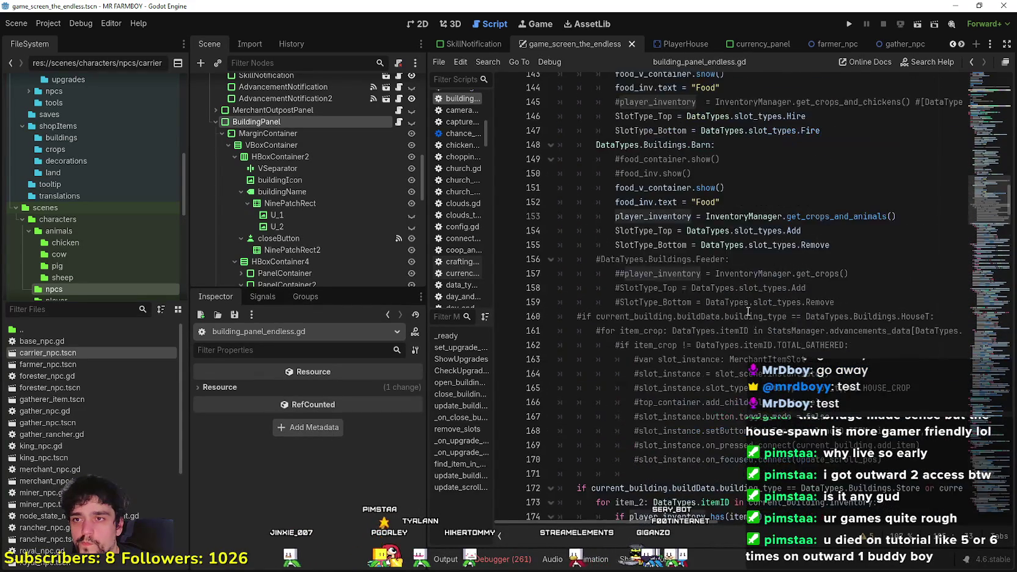
scroll(775, 333, down, 8)
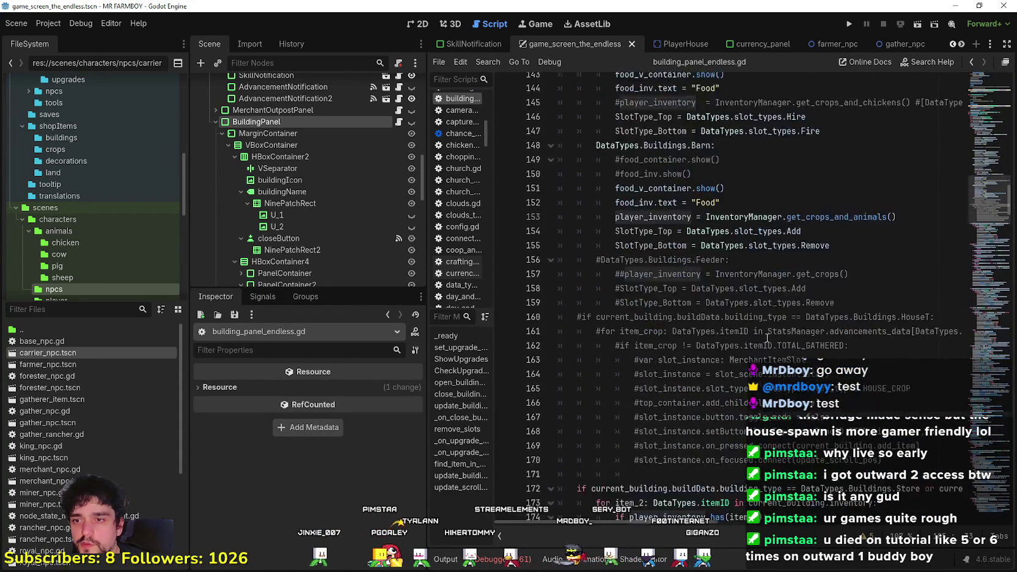
scroll(759, 341, down, 2)
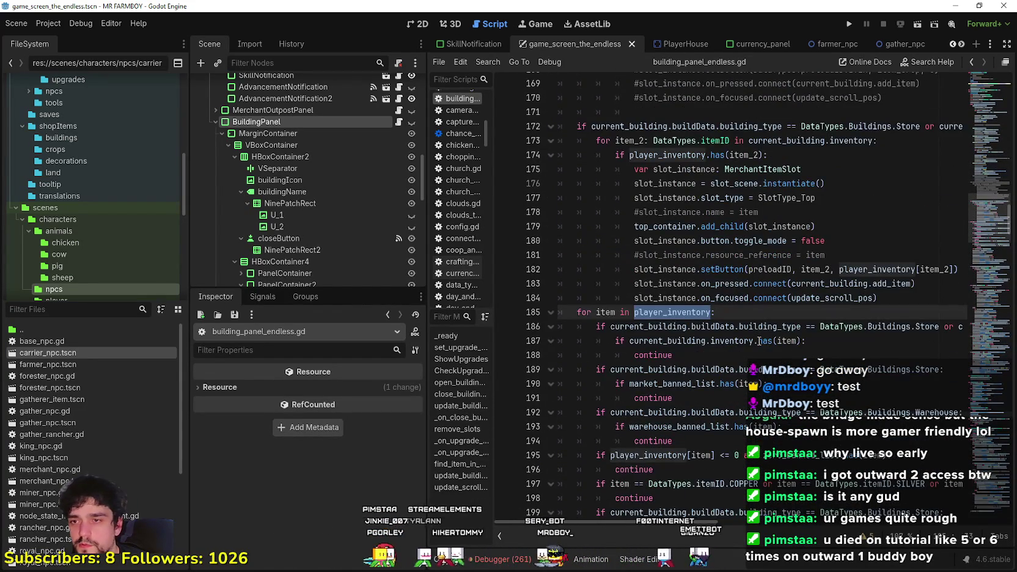
scroll(760, 341, up, 13)
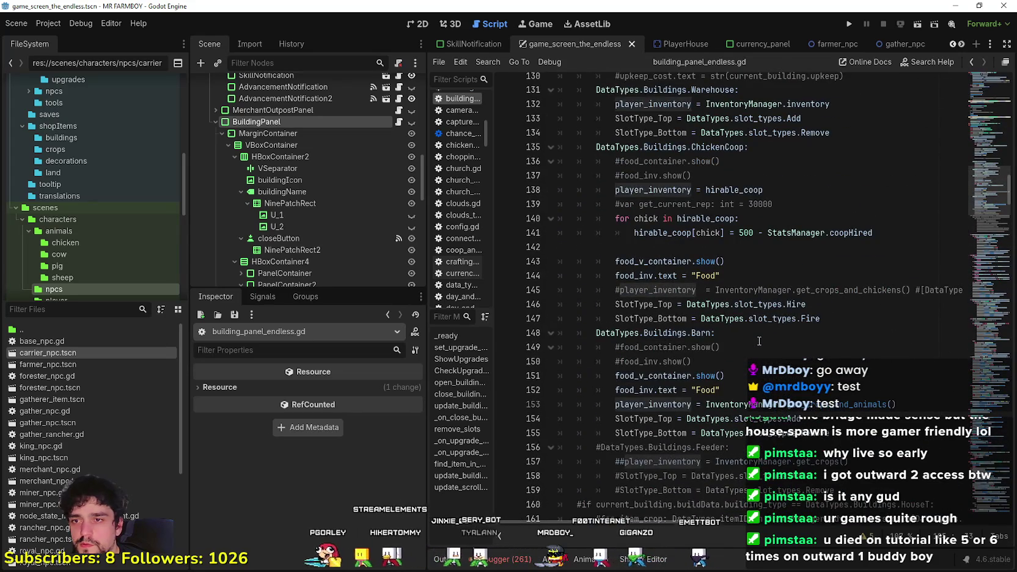
scroll(759, 341, up, 1)
drag(763, 233, 632, 234)
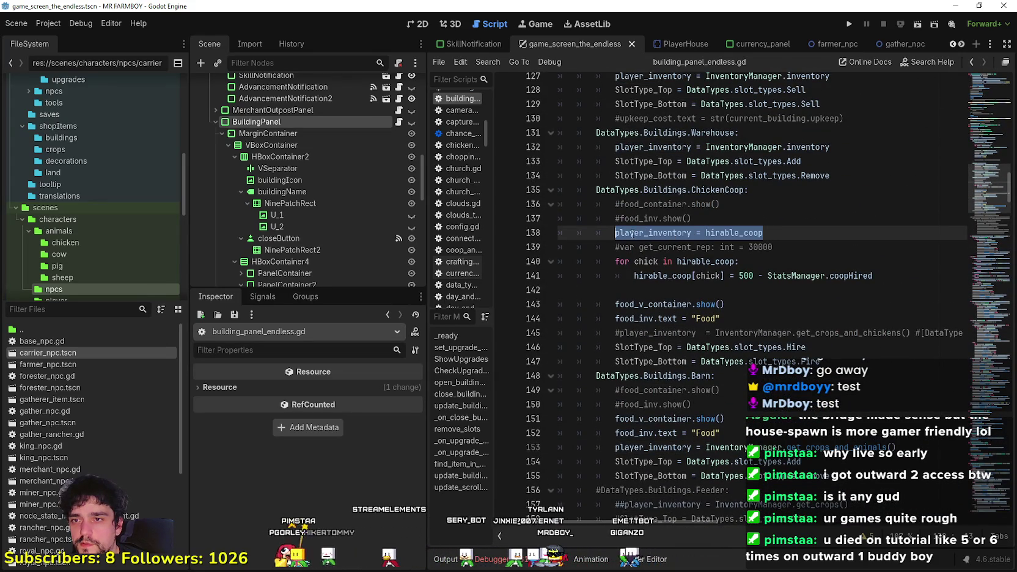
drag(729, 376, 729, 204)
scroll(729, 362, down, 10)
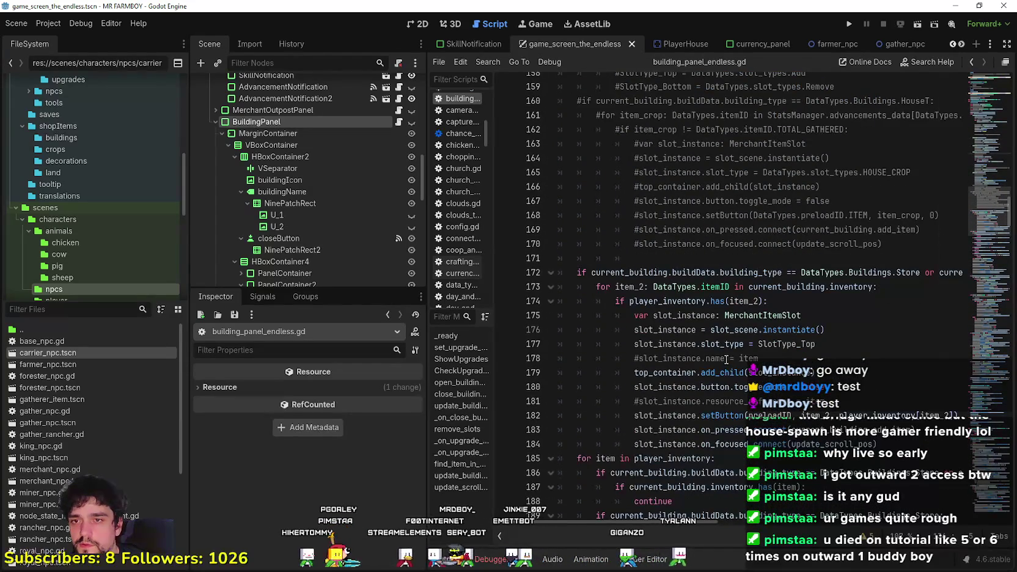
scroll(727, 359, down, 4)
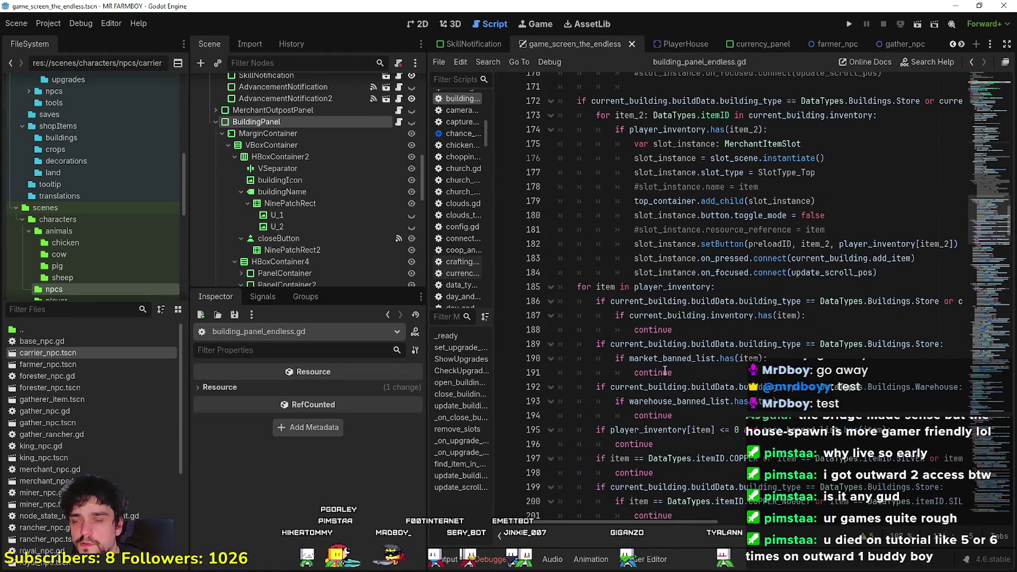
scroll(665, 370, down, 8)
- Insert a blank line at line 224, after the HouseT crop-slot loop
click(644, 332)
scroll(652, 359, down, 4)
click(664, 333)
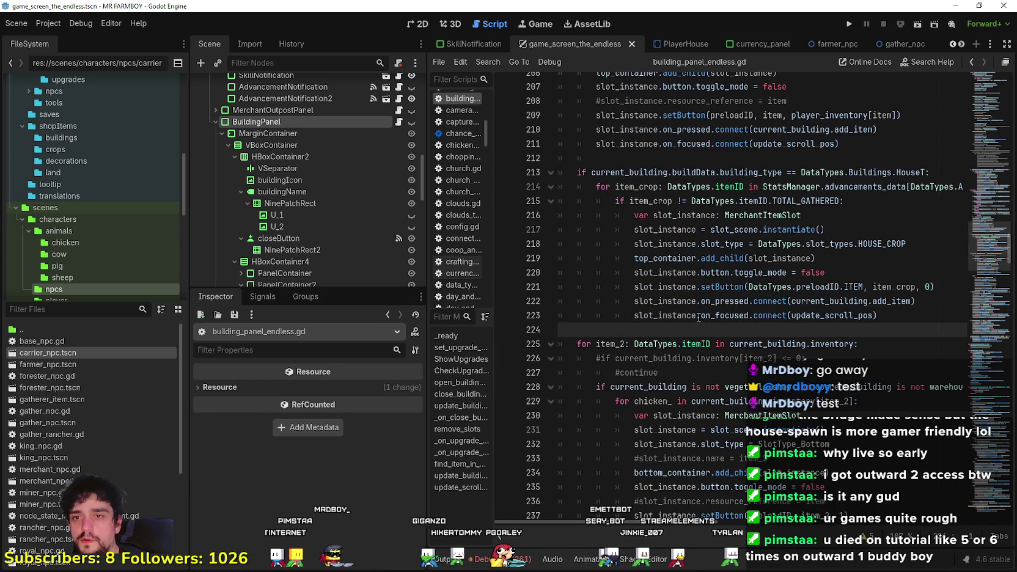
mouse_move(699, 317)
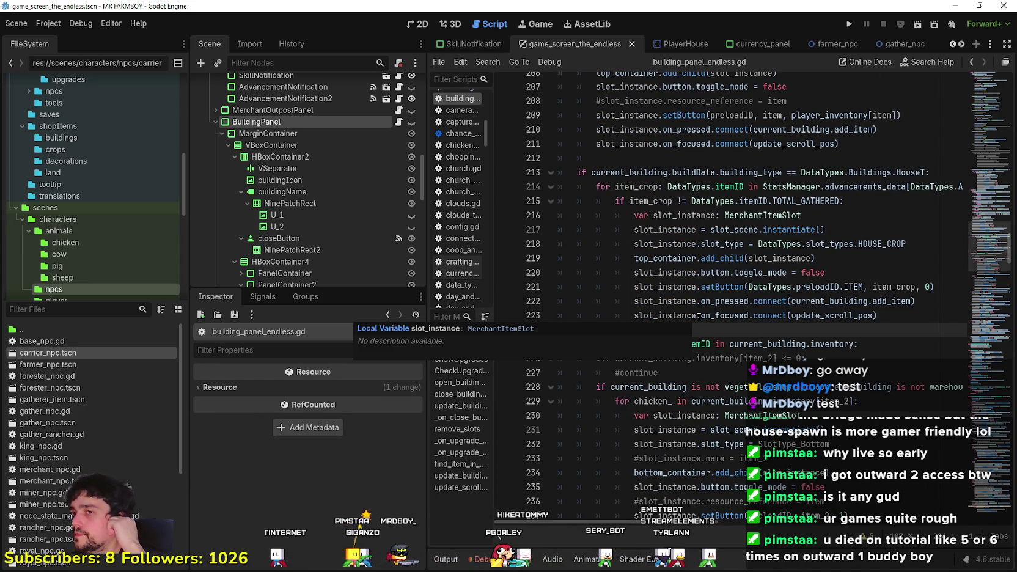
key(Return)
- Copy the HouseT building-type condition from line 213 onto line 224
click(785, 333)
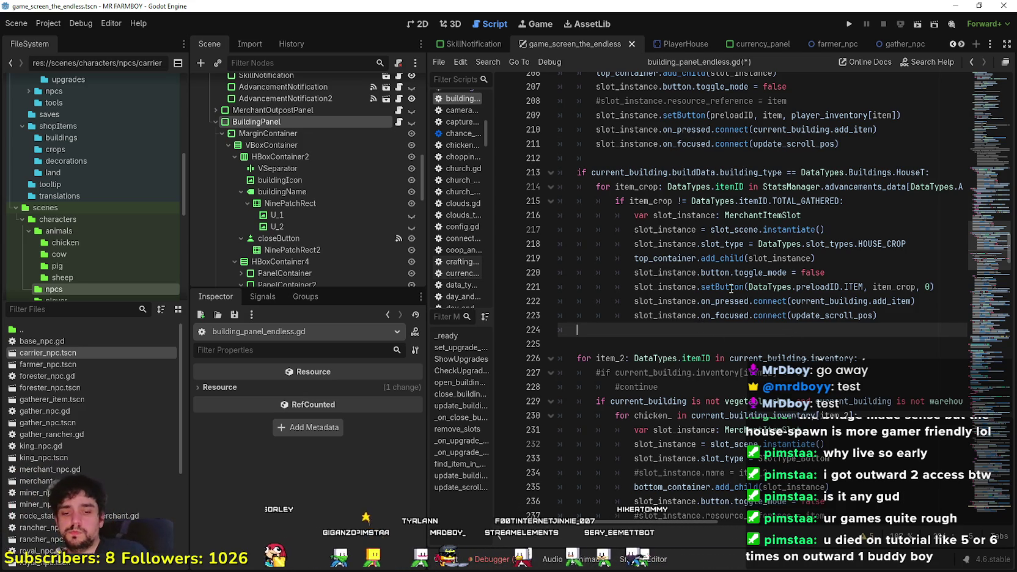
mouse_move(731, 289)
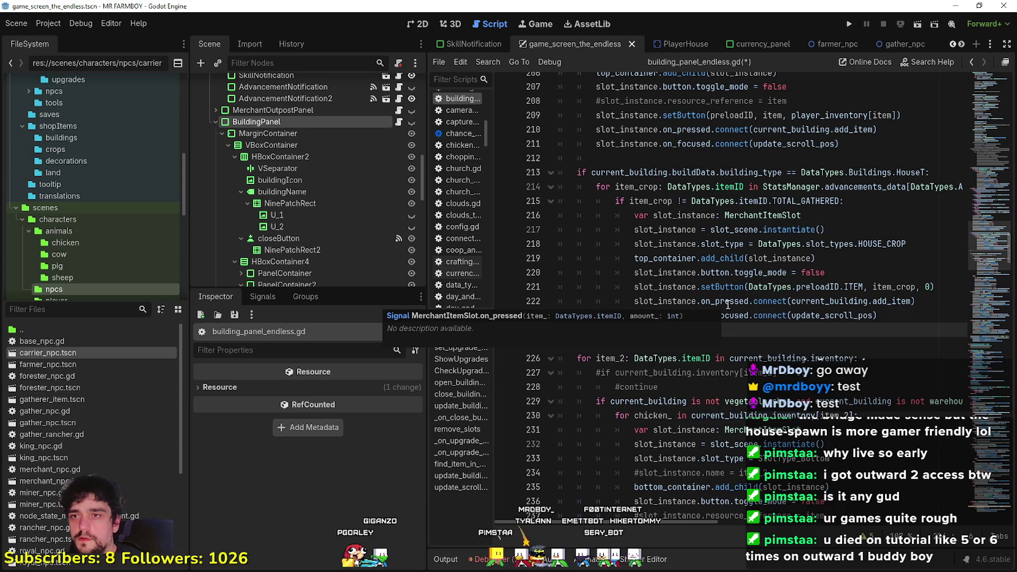
drag(930, 172, 576, 172)
key(ctrl+c)
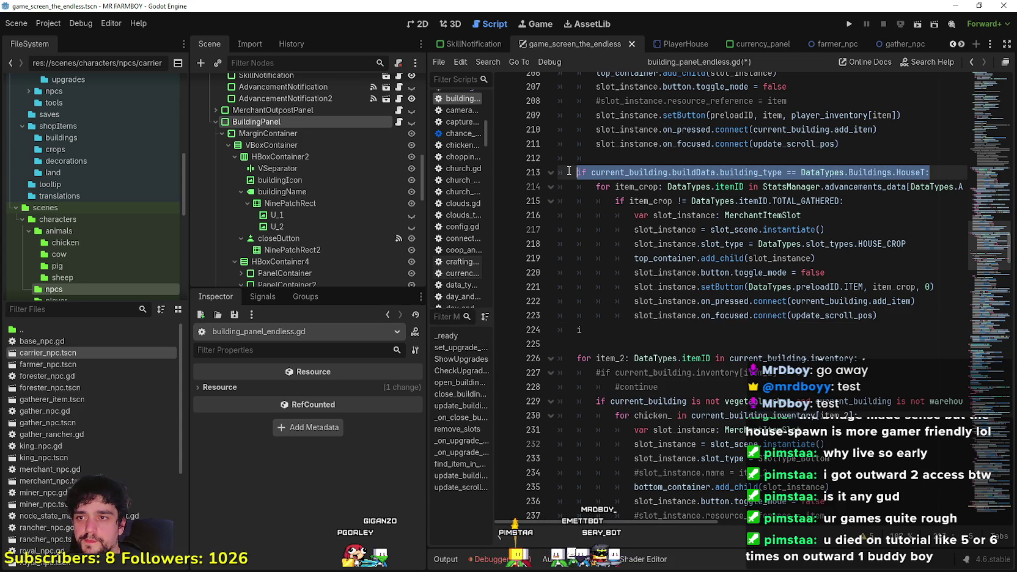
click(624, 331)
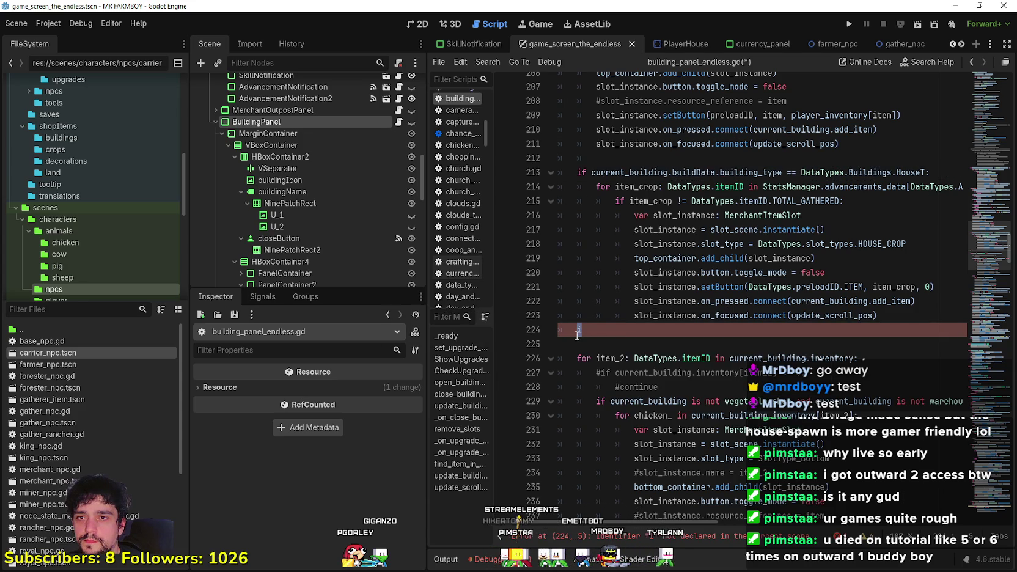
scroll(587, 332, up, 8)
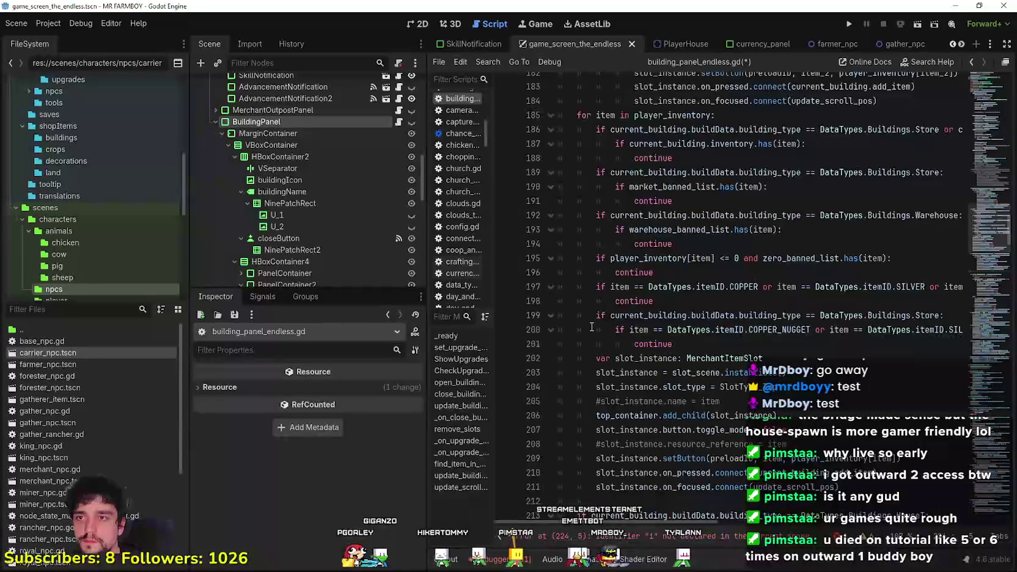
double_click(673, 115)
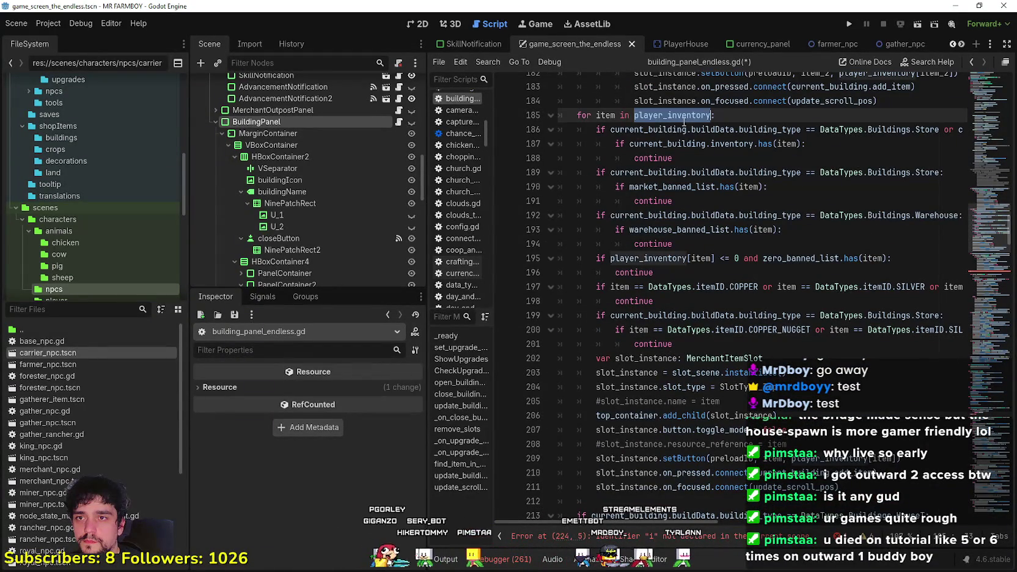
scroll(809, 357, down, 2)
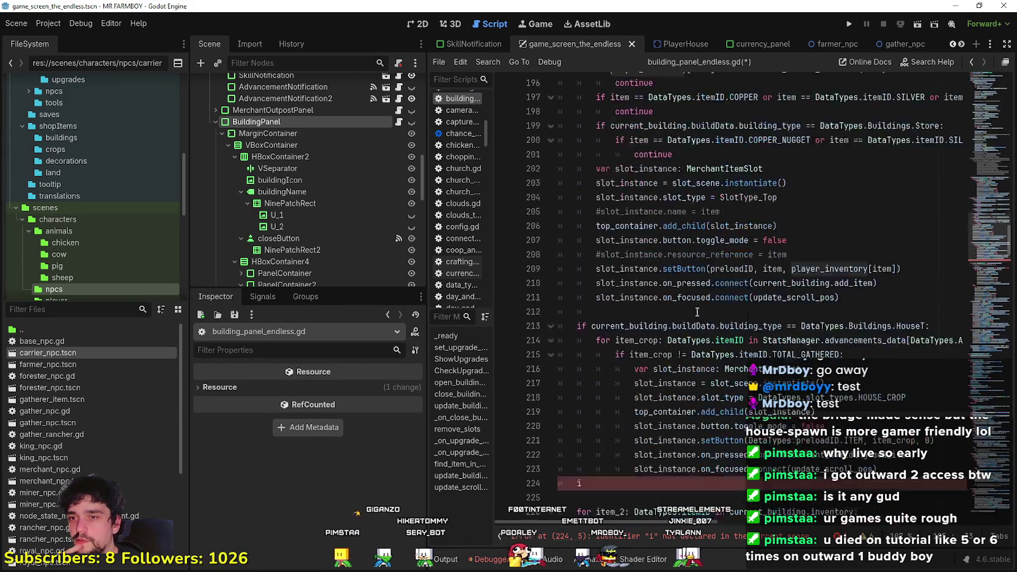
scroll(738, 141, down, 6)
click(577, 330)
key(ctrl+v)
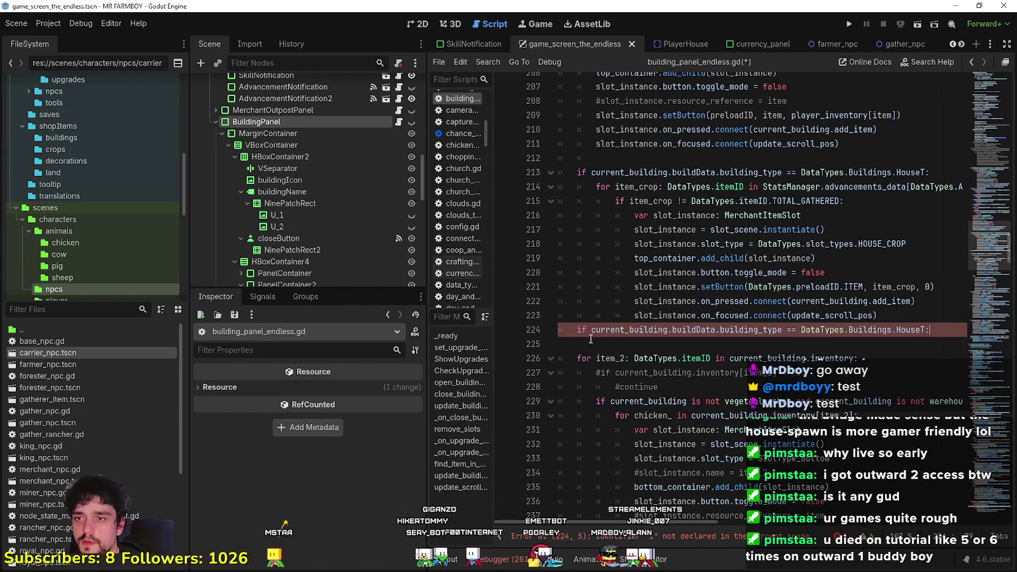
- Change the pasted condition to DataTypes.Buildings.ChickenCoop and start an indented line beneath it
double_click(914, 329)
text(Chi)
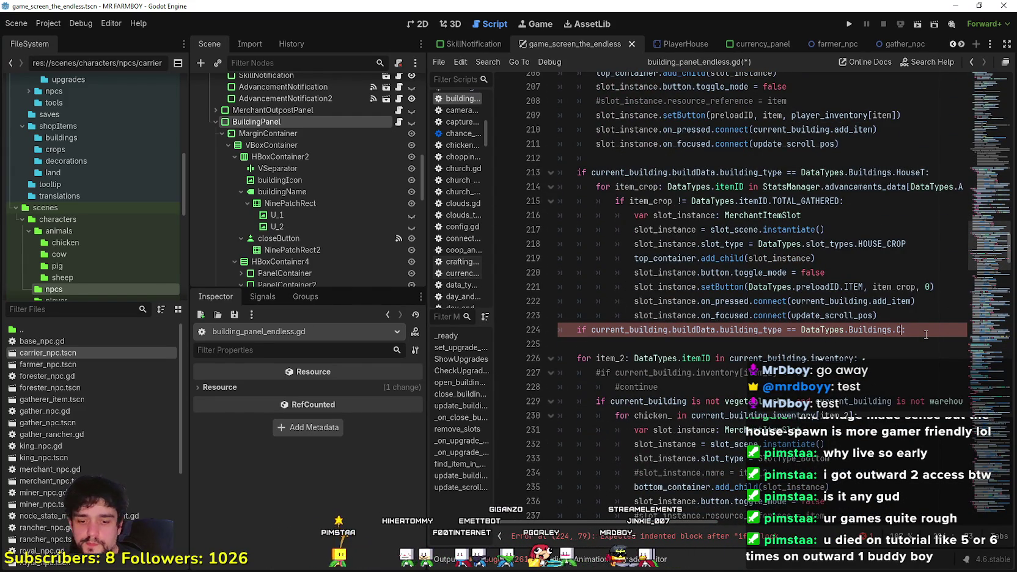
key(Return)
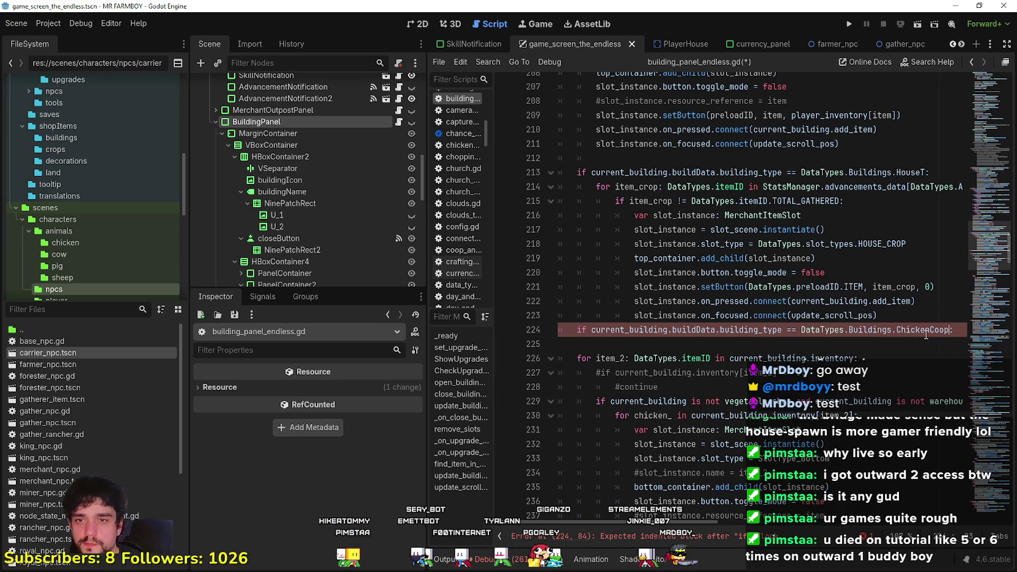
key(Return)
- Select the InventoryManager.get_crops_and_chickens() call on line 145
scroll(822, 280, up, 15)
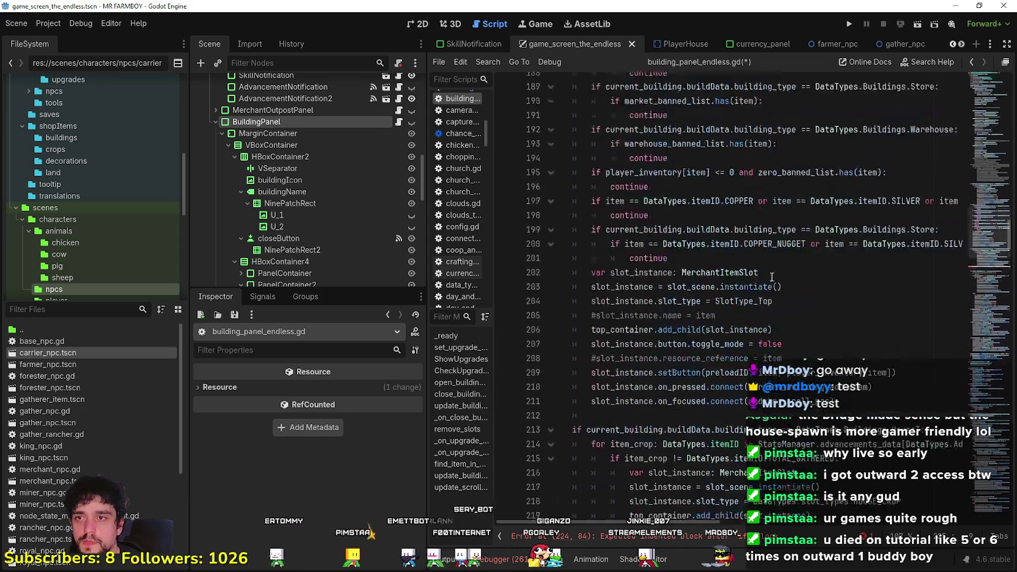
scroll(774, 282, up, 3)
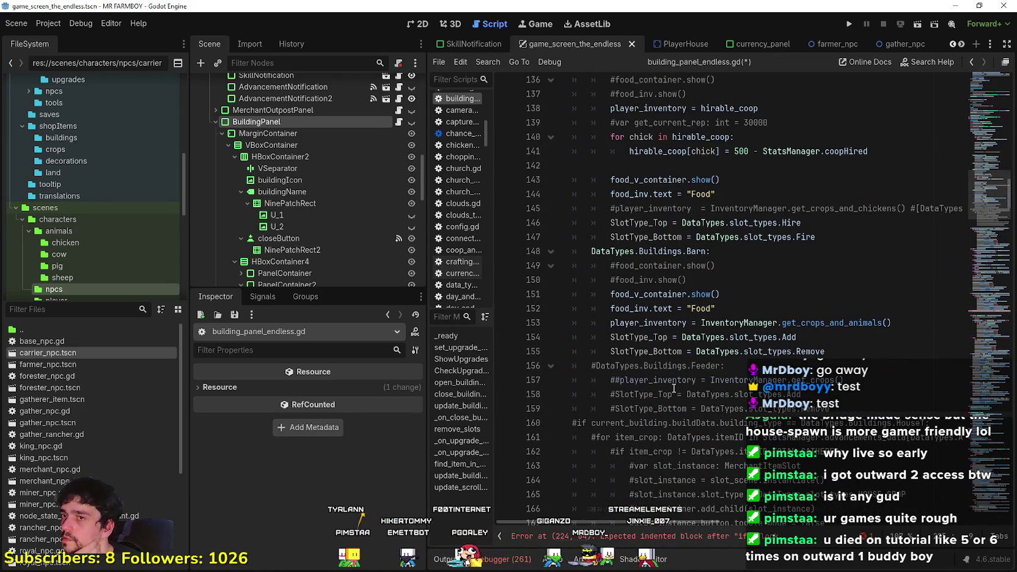
scroll(674, 389, up, 2)
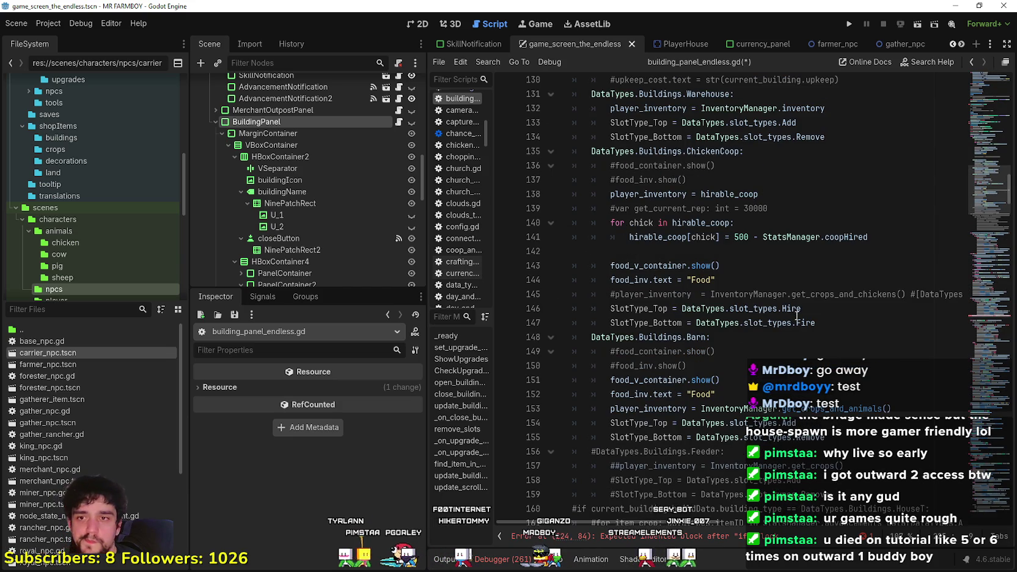
double_click(656, 294)
double_click(734, 294)
- Paste InventoryManager.get_crops_and_chickens() from line 145 into the ChickenCoop branch on line 225
key(shift+Up)
drag(899, 292, 909, 292)
key(ctrl+c)
scroll(811, 311, down, 20)
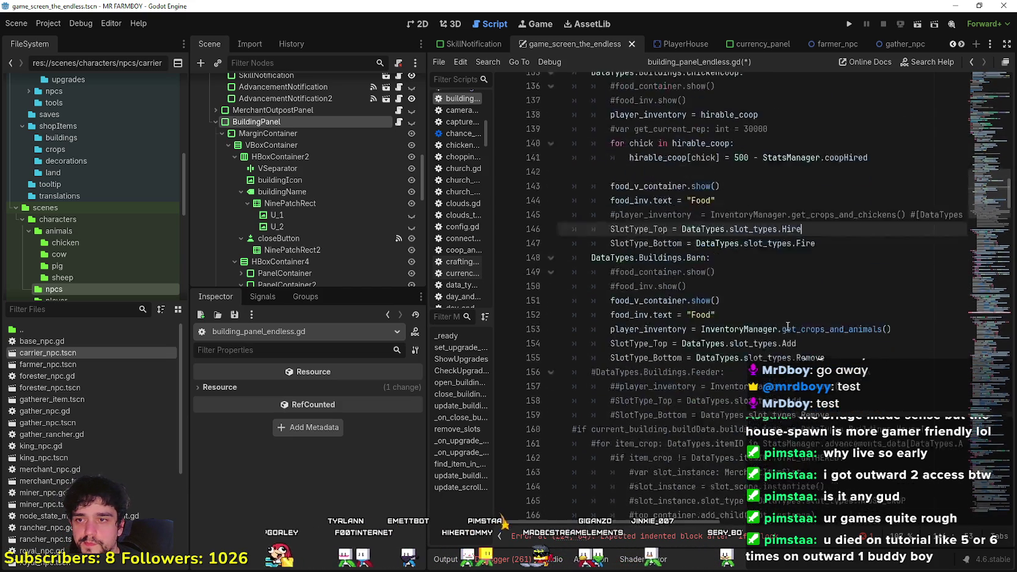
scroll(661, 365, down, 2)
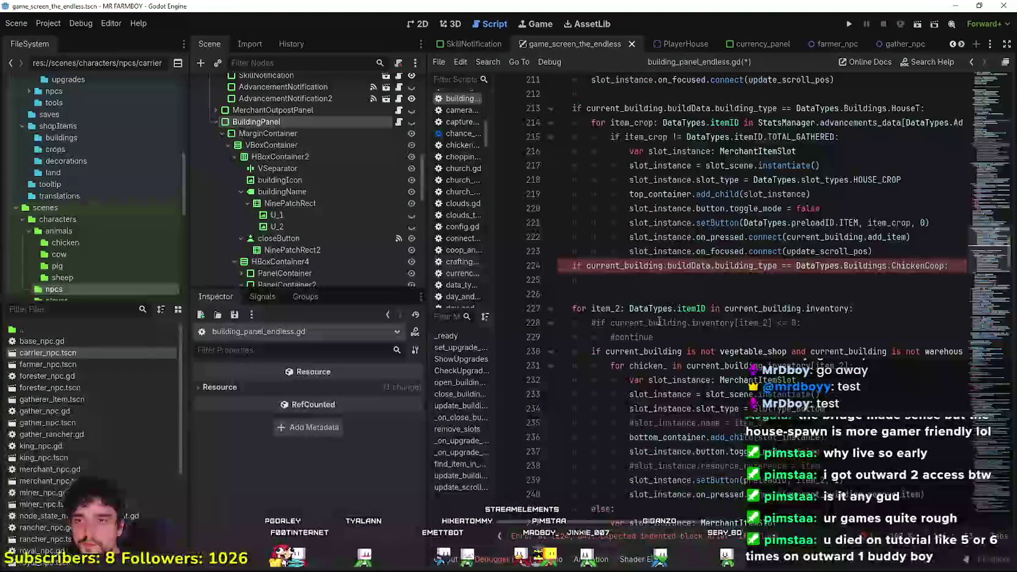
click(666, 281)
key(ctrl+v)
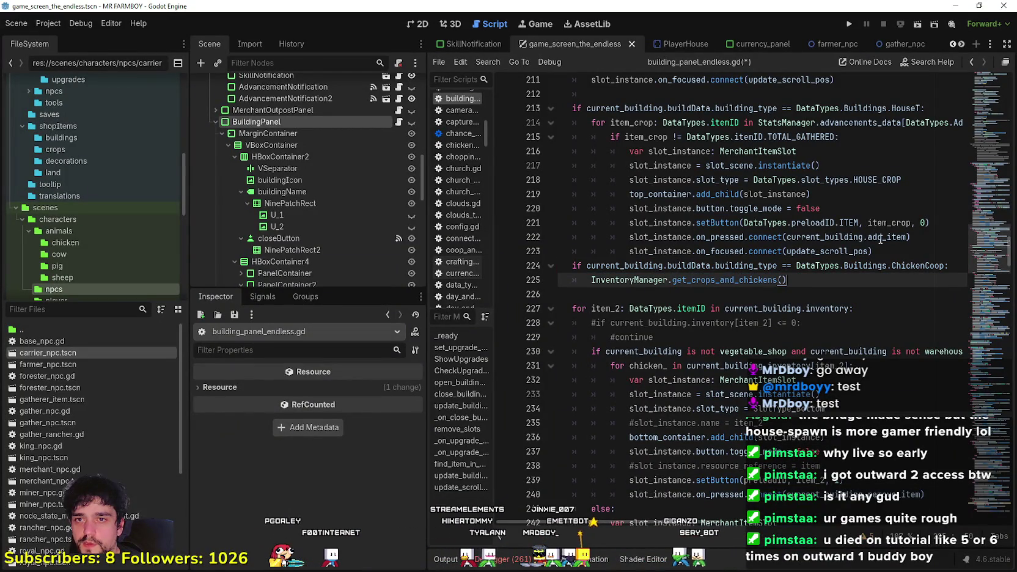
- Copy the HouseT MerchantItemSlot creation code for reuse under line 225
mouse_move(940, 257)
mouse_down()
mouse_move(949, 268)
mouse_move(758, 224)
mouse_up()
click(750, 222)
mouse_move(912, 252)
mouse_down()
mouse_move(795, 224)
mouse_move(672, 159)
mouse_move(550, 137)
mouse_move(544, 125)
mouse_move(537, 141)
mouse_move(703, 242)
mouse_move(648, 165)
mouse_move(557, 151)
mouse_up()
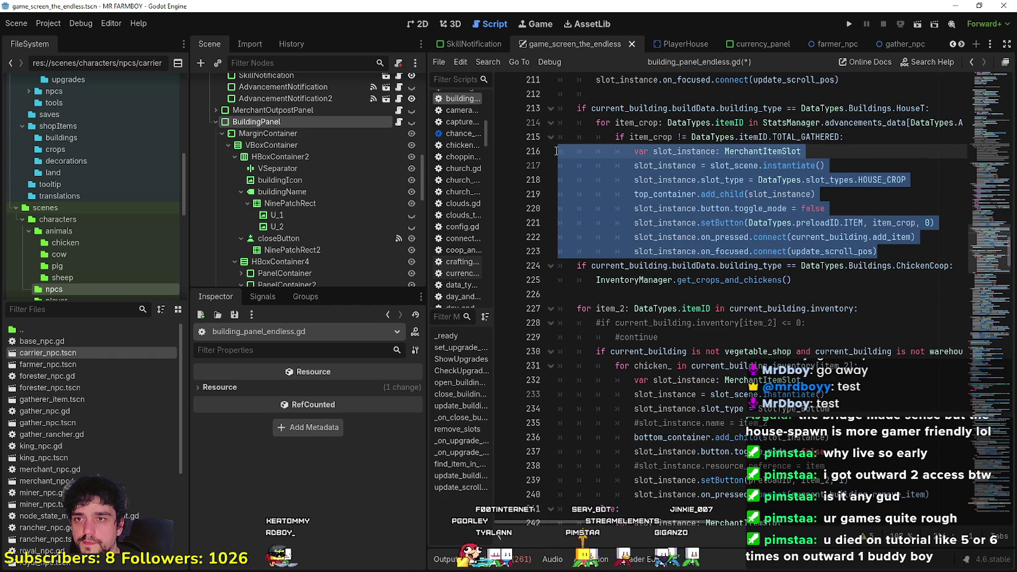
key(ctrl+c)
click(661, 296)
- Paste the slot-creation code under line 225 and shift it one indent level left
key(ctrl+v)
mouse_move(896, 401)
mouse_down()
mouse_move(587, 337)
mouse_move(548, 298)
mouse_up()
key(shift+Tab)
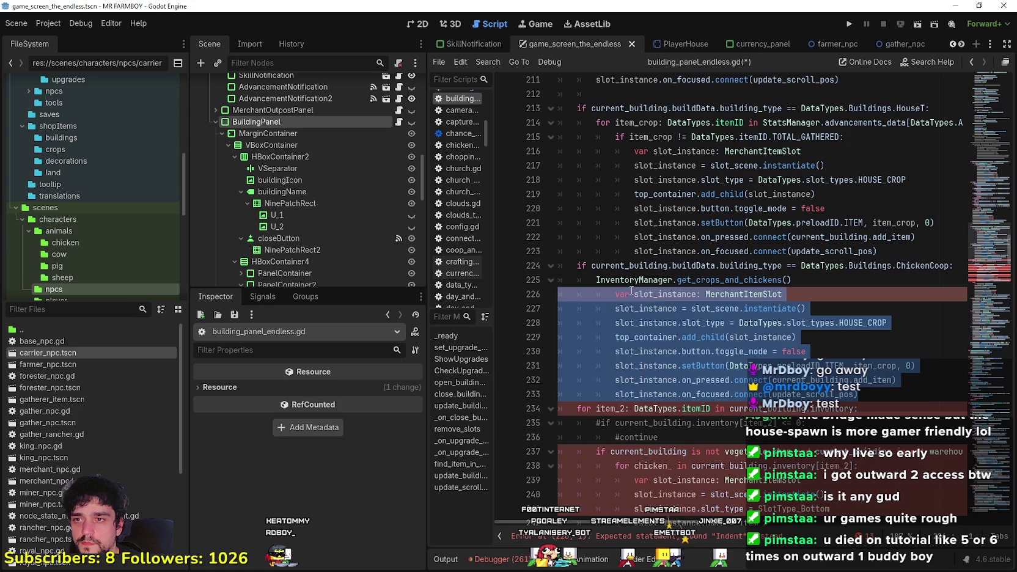
- Make line 225 read 'for item in InventoryManager.get_crops_and_chickens():' with the slot block nested
click(625, 280)
text(for i)
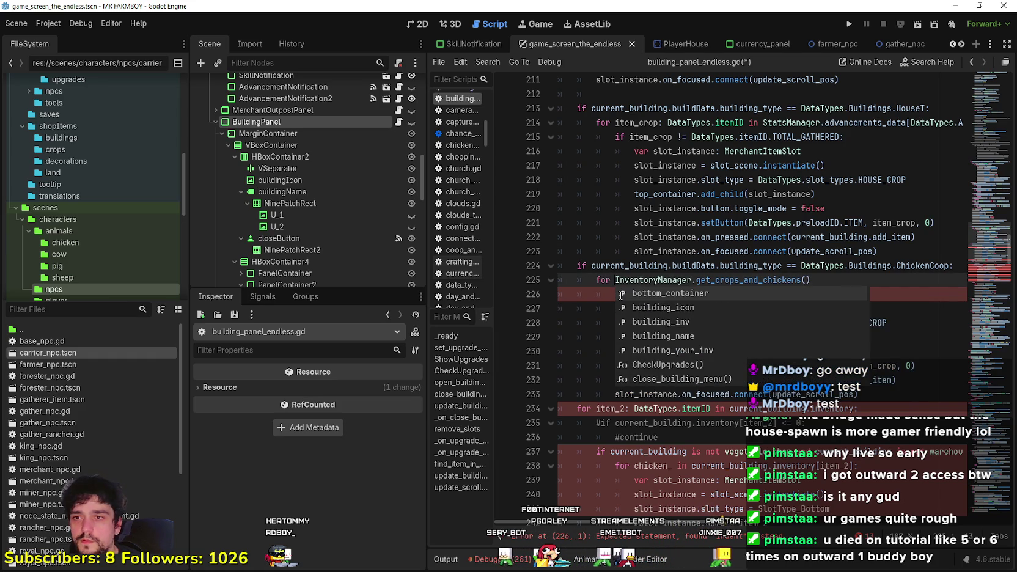
text(tem in)
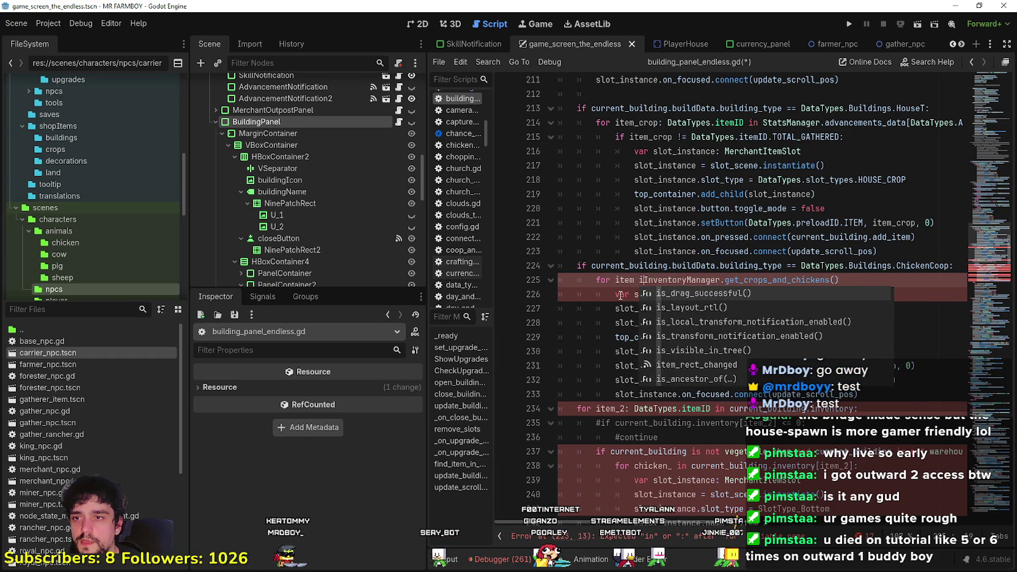
key(End)
text(:")
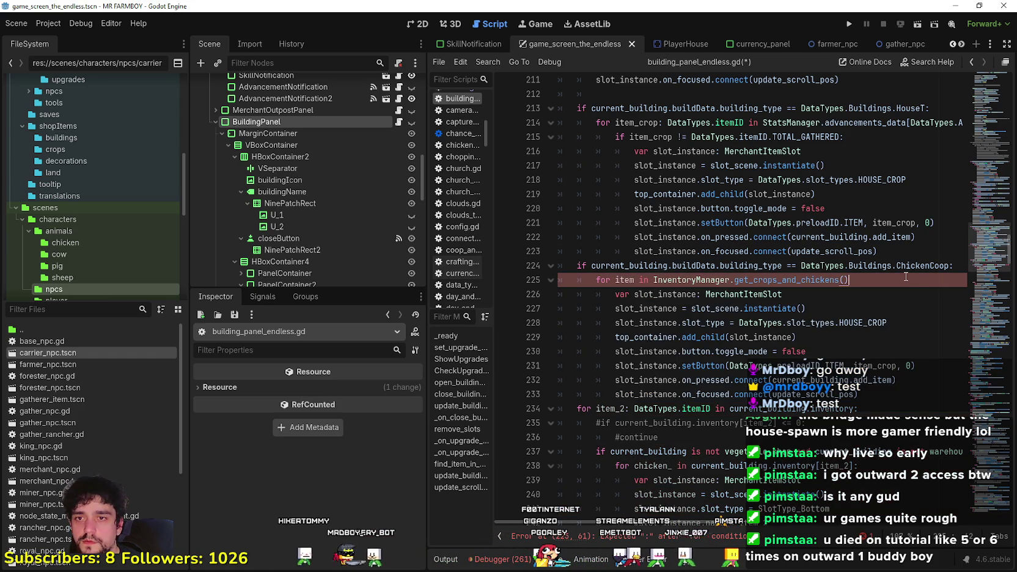
text(")
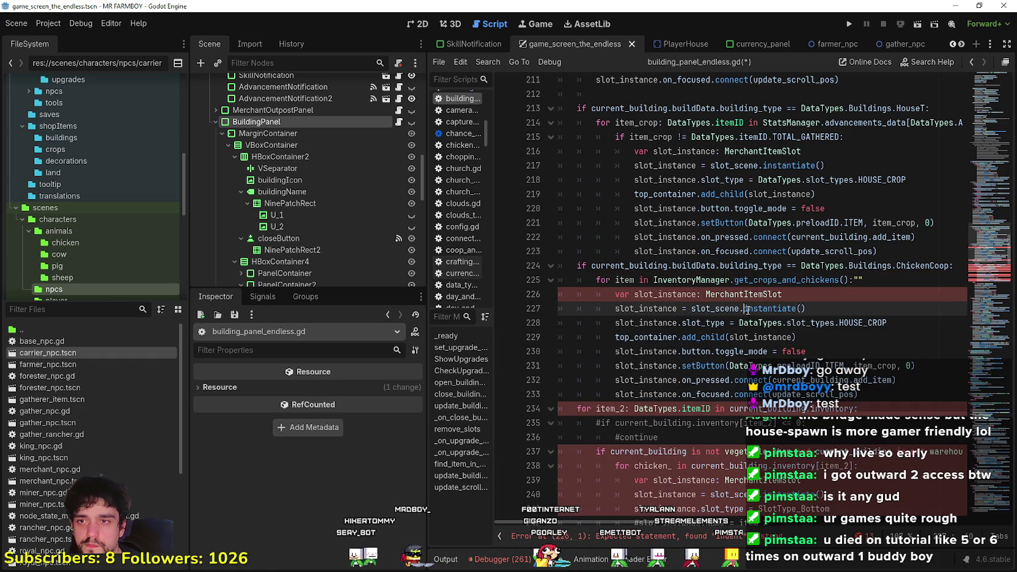
click(894, 380)
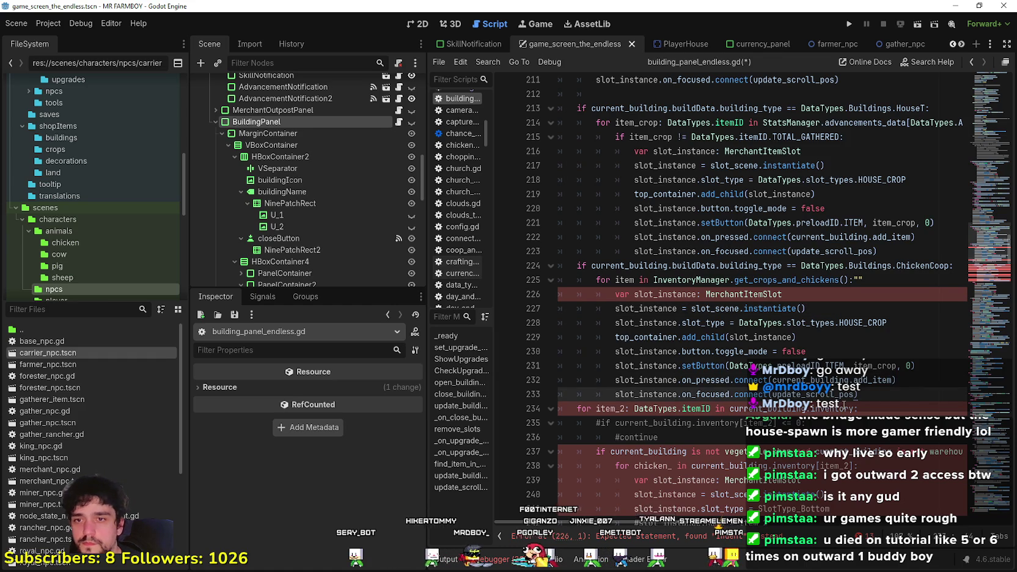
key(Return)
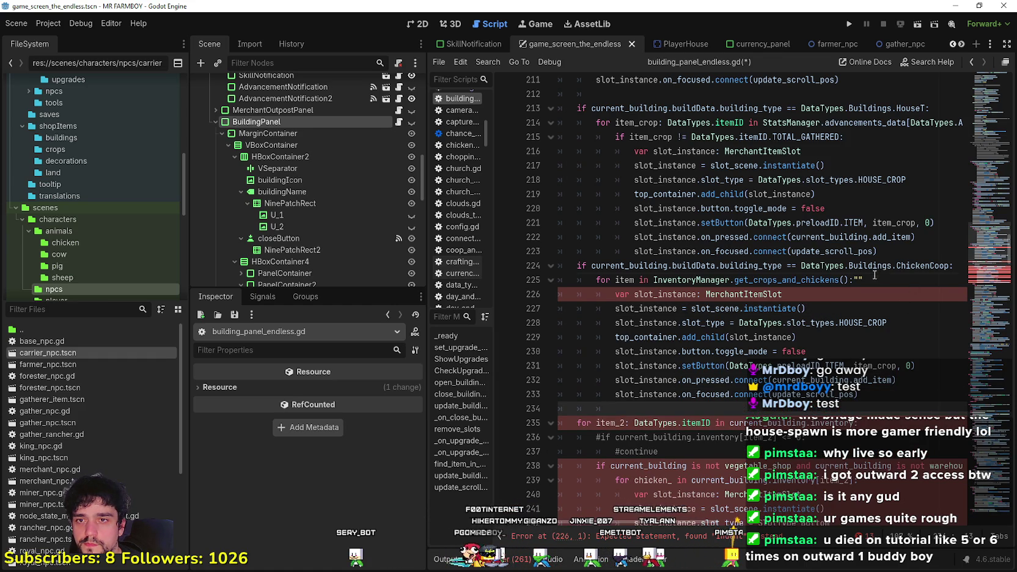
click(894, 281)
key(BackSpace)
key(BackSpace)
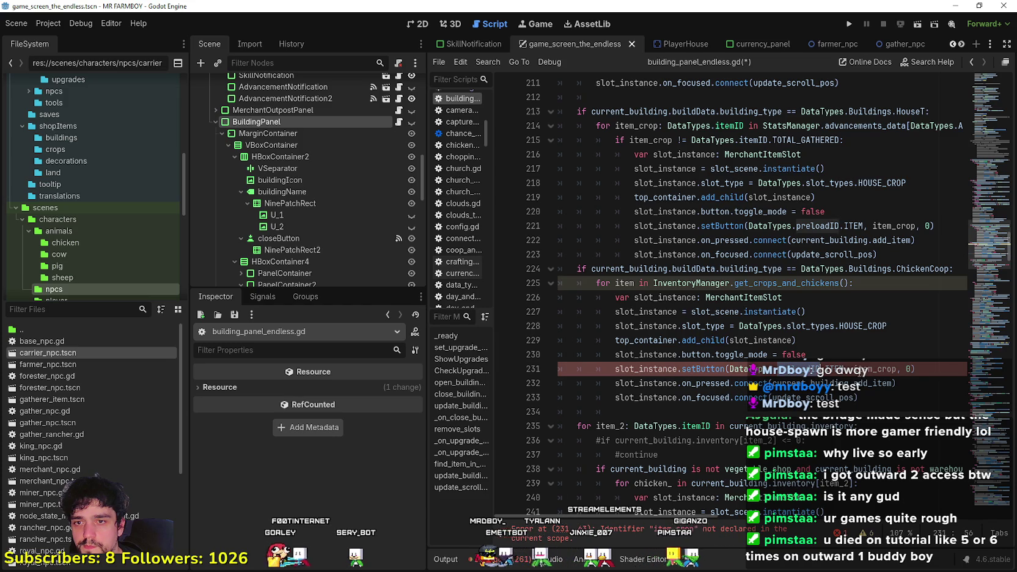
double_click(874, 369)
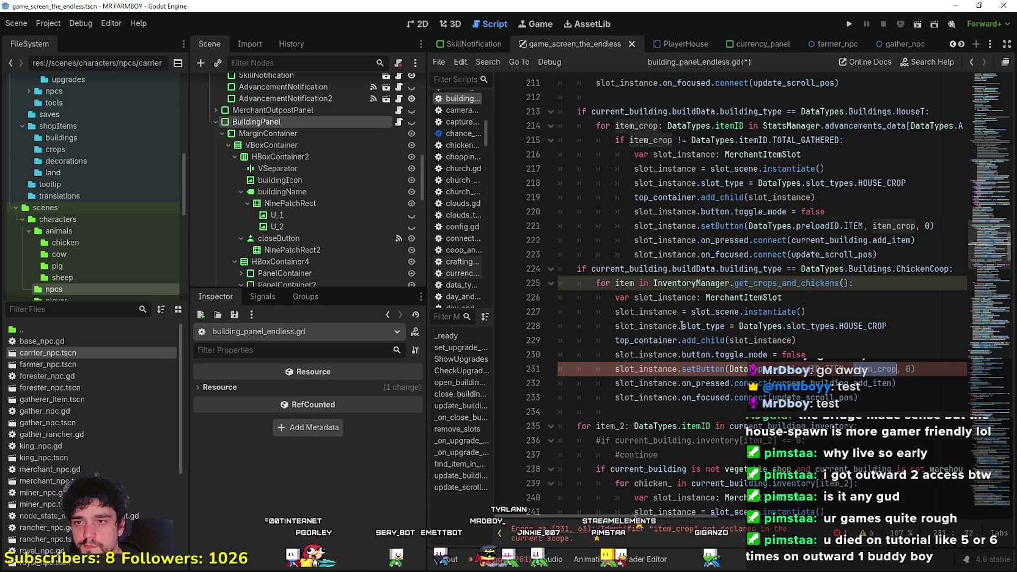
- Rename the loop variable to item_coop and use it in the setButton call on line 231
click(628, 282)
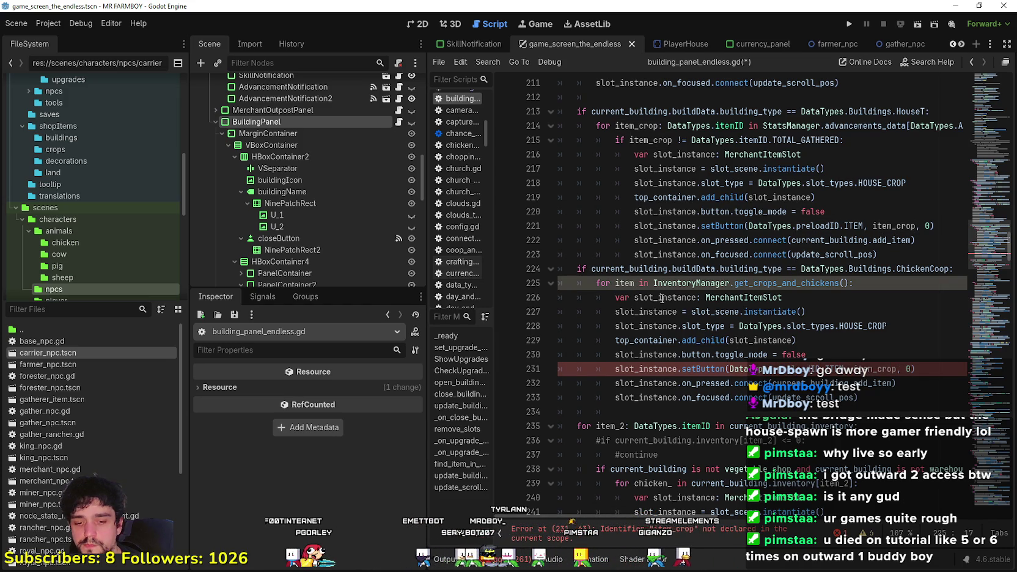
text(_coop)
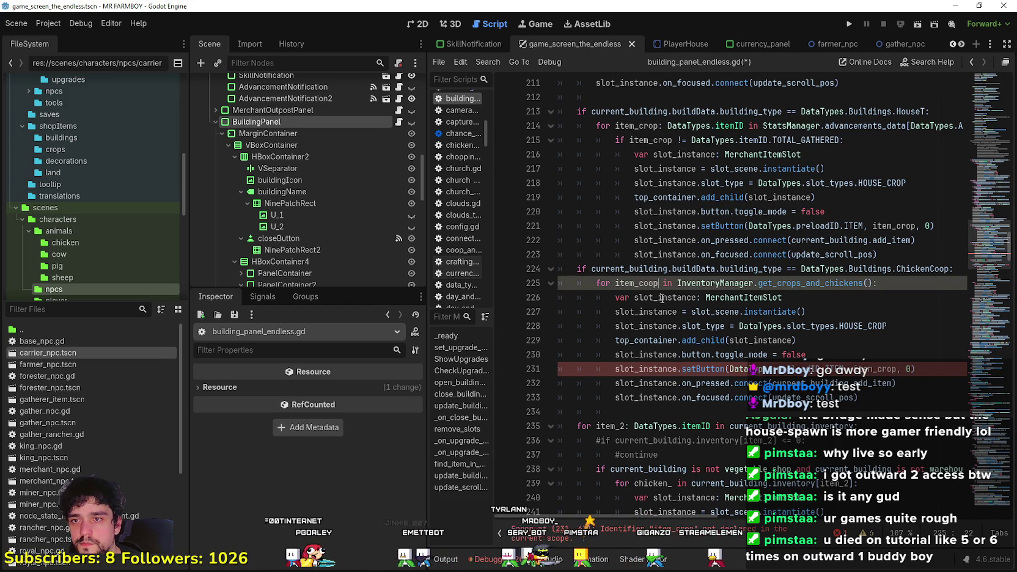
double_click(640, 283)
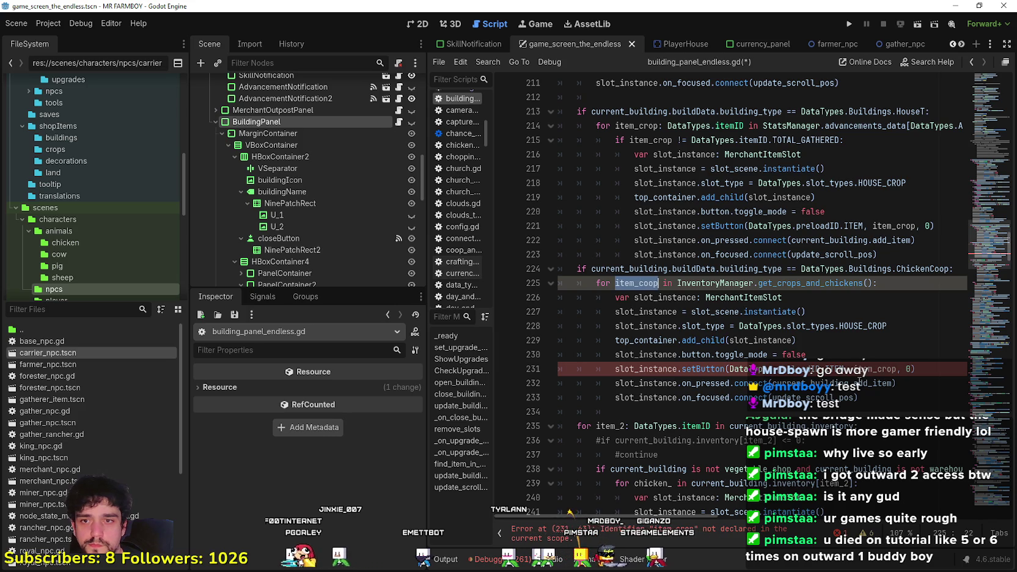
double_click(890, 368)
key(ctrl+v)
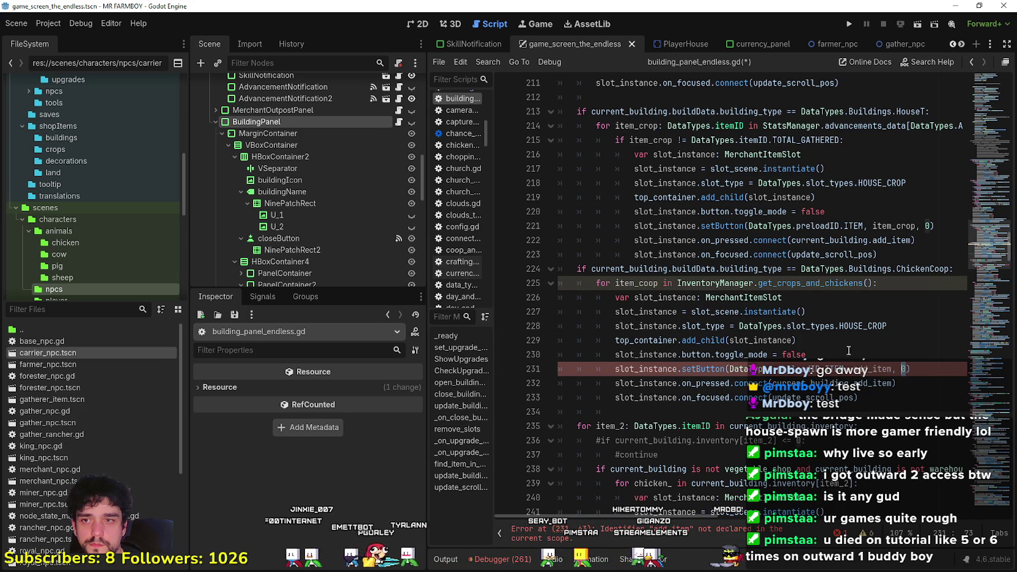
click(635, 284)
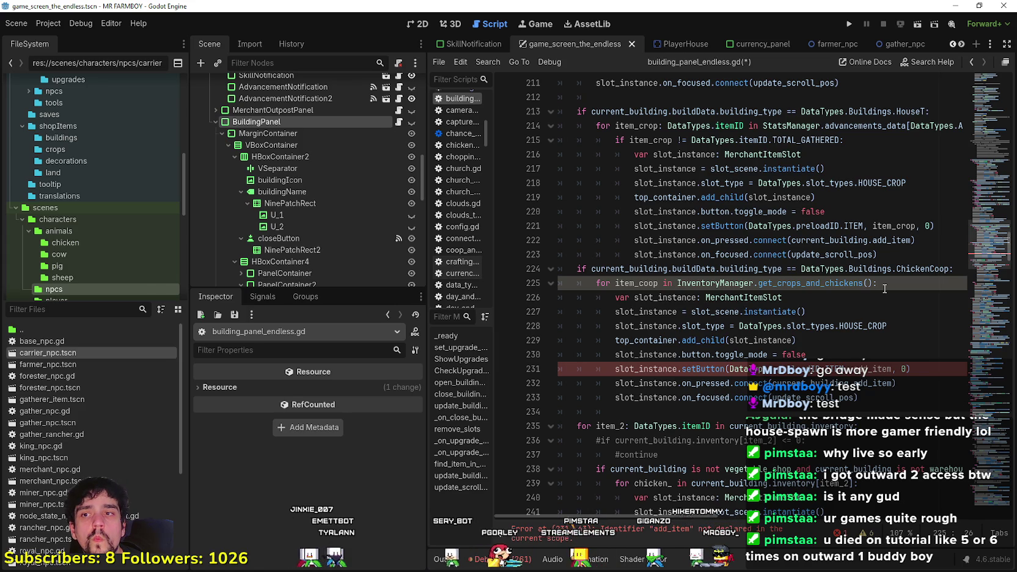
double_click(640, 284)
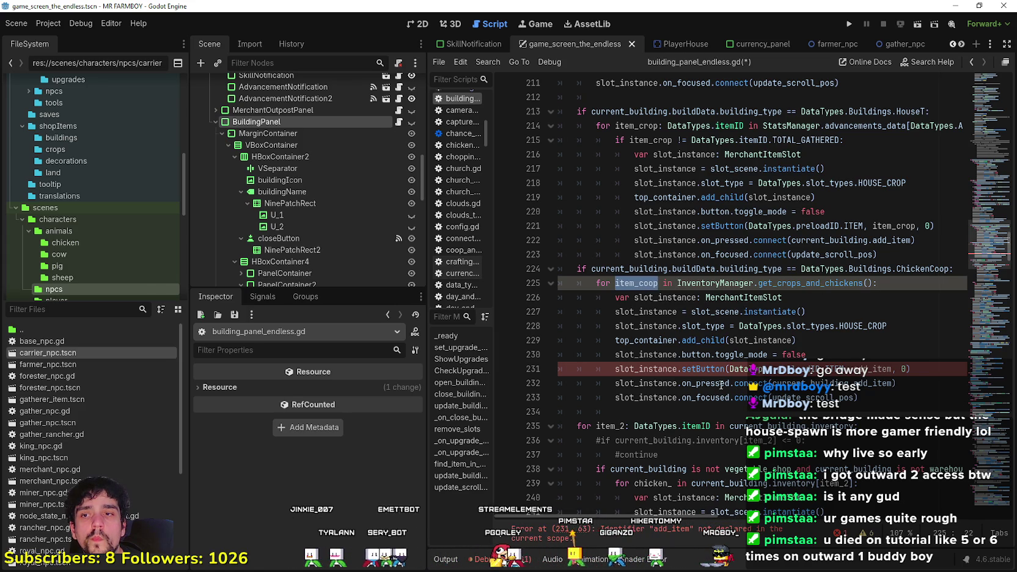
click(904, 369)
double_click(883, 369)
click(641, 283)
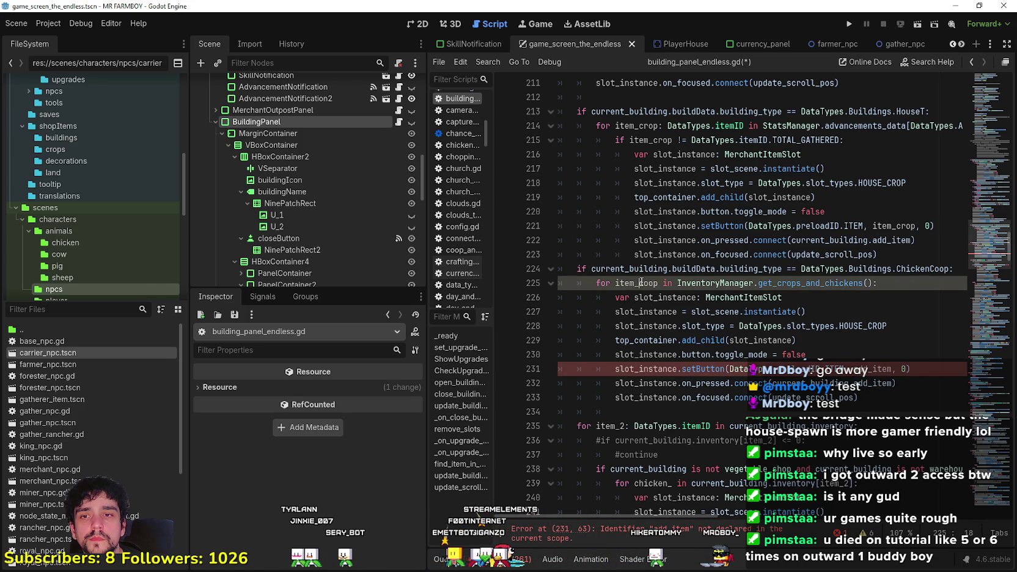
double_click(644, 284)
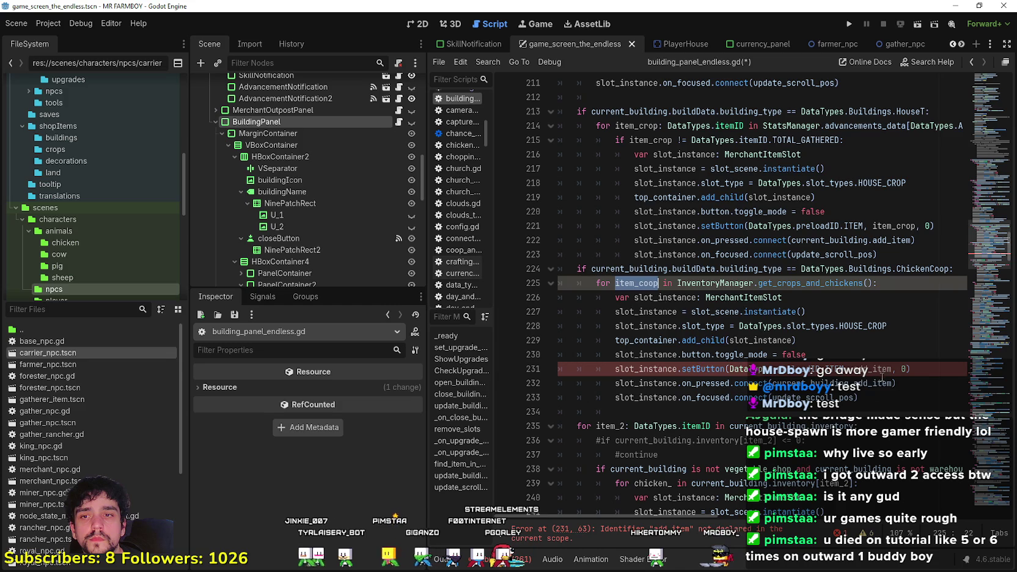
double_click(876, 369)
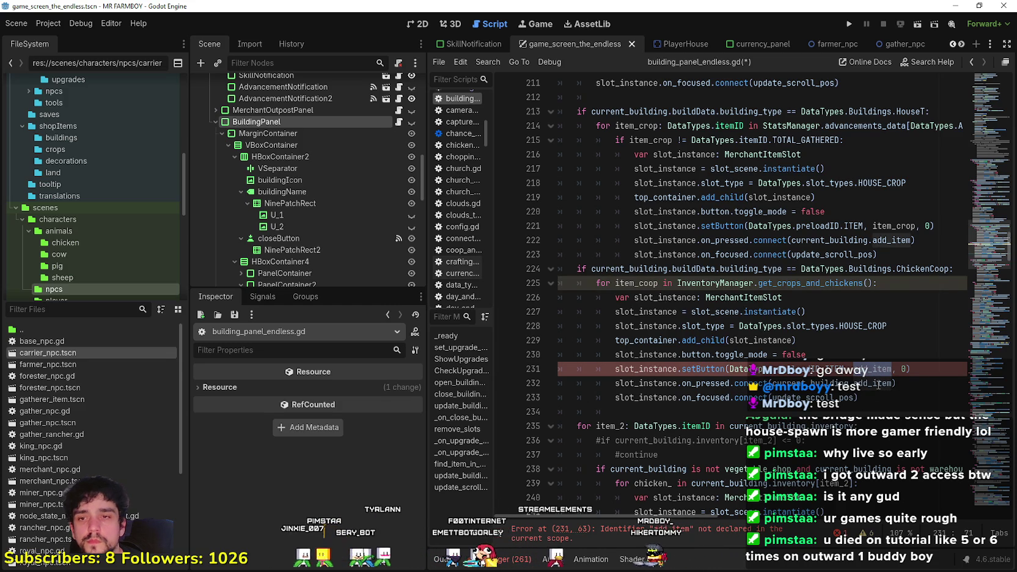
mouse_move(876, 387)
key(ctrl+v)
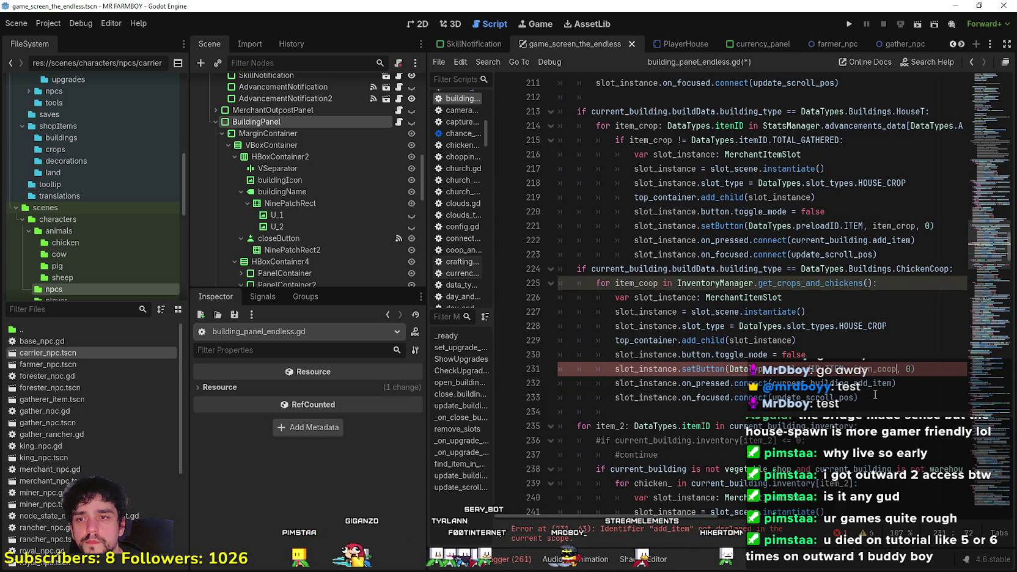
- Begin replacing the HOUSE_CROP slot type on line 228 with Add
click(866, 396)
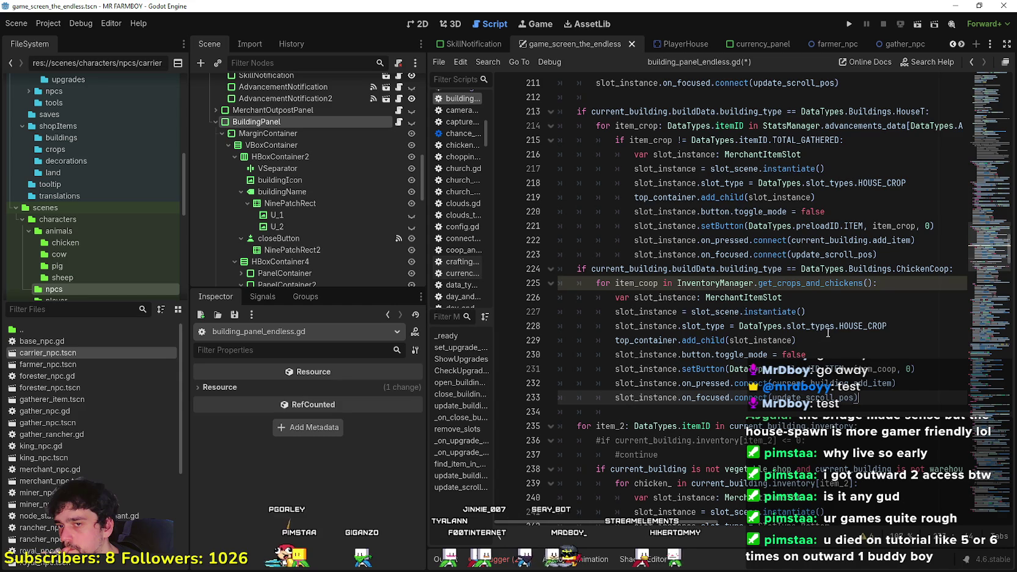
double_click(892, 328)
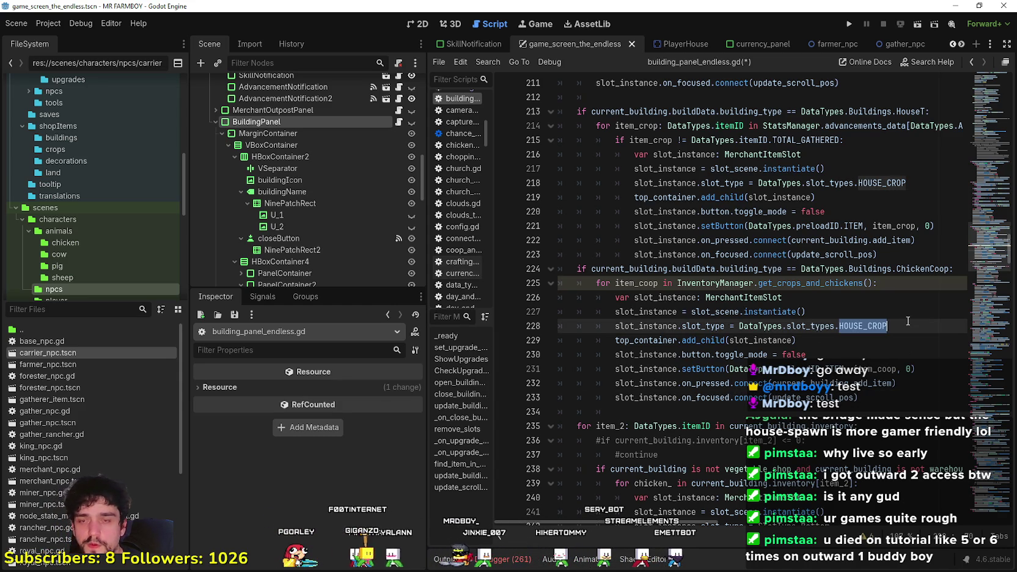
text(Ad)
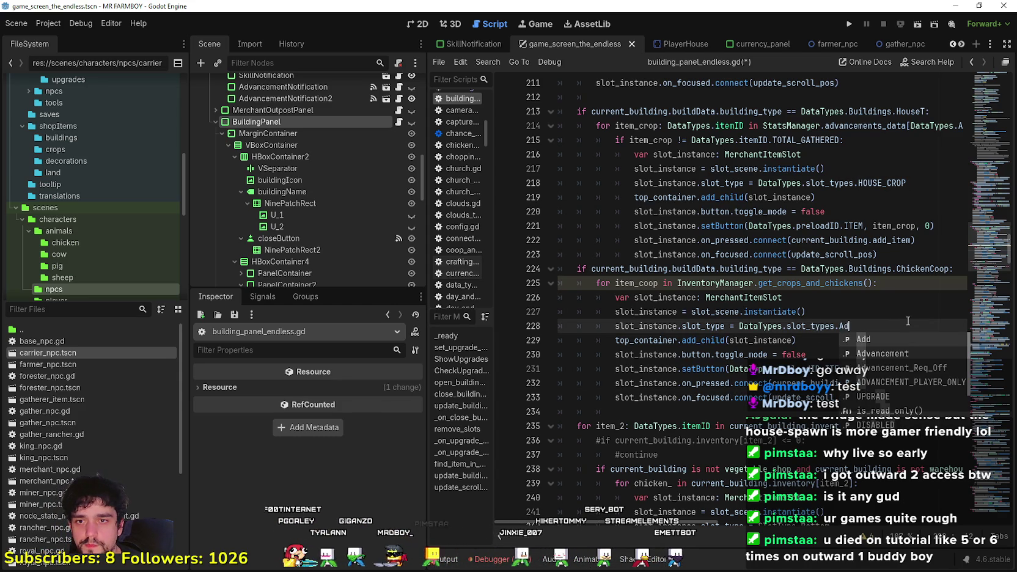
text(d)
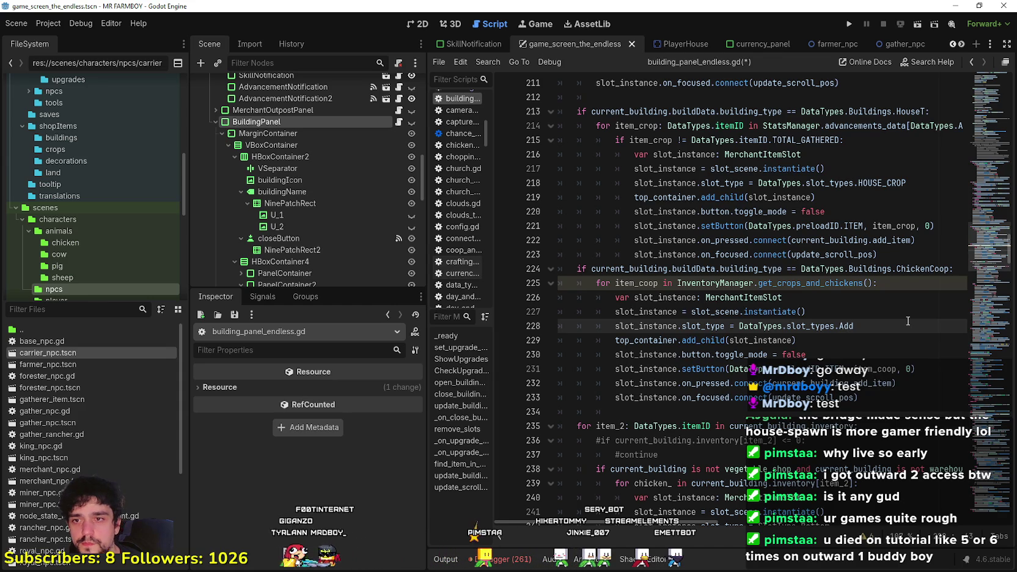
- Add a blank line after line 223 to separate the ChickenCoop branch from the HouseT block
scroll(840, 311, up, 7)
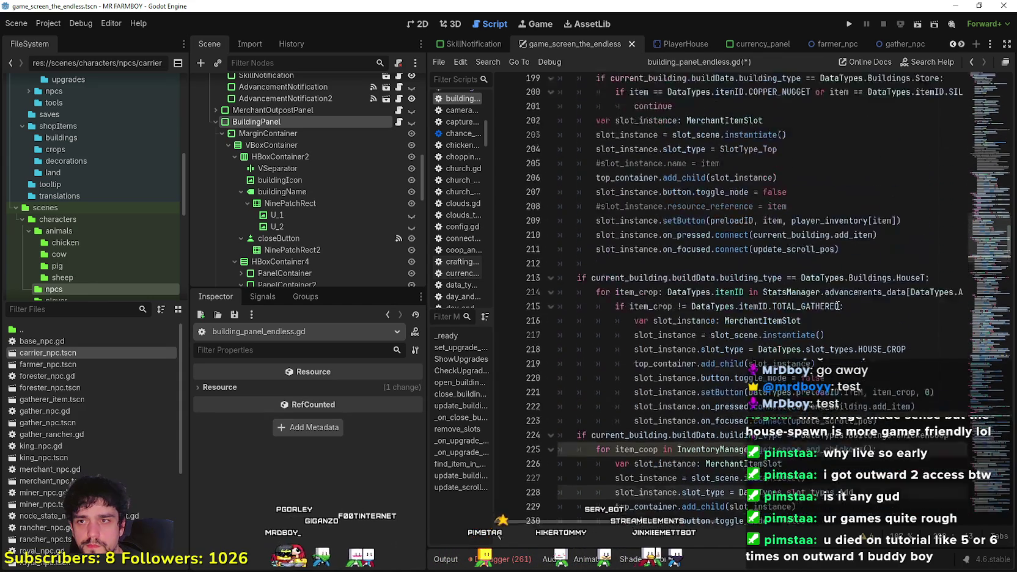
scroll(838, 306, down, 7)
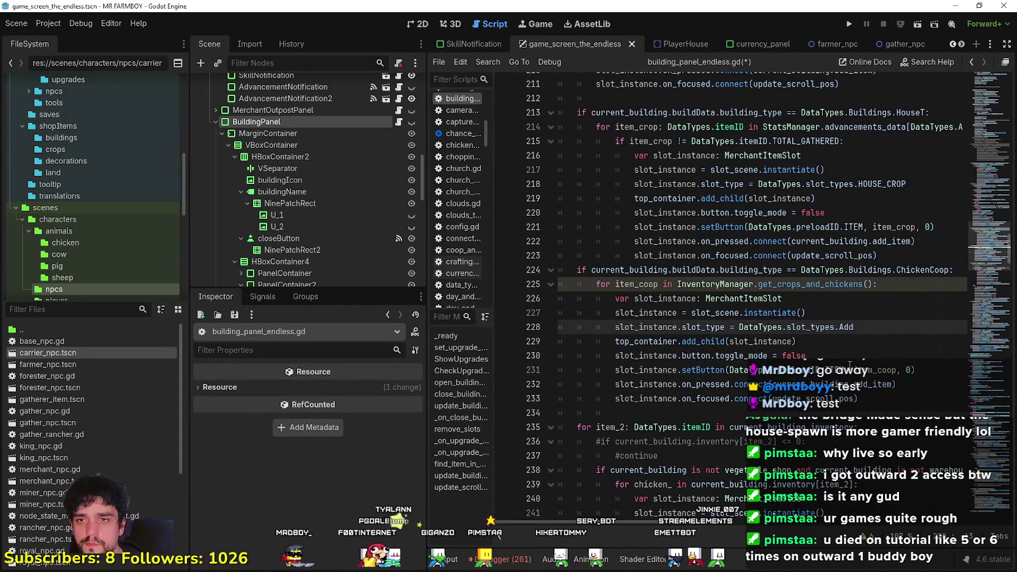
click(915, 242)
click(914, 257)
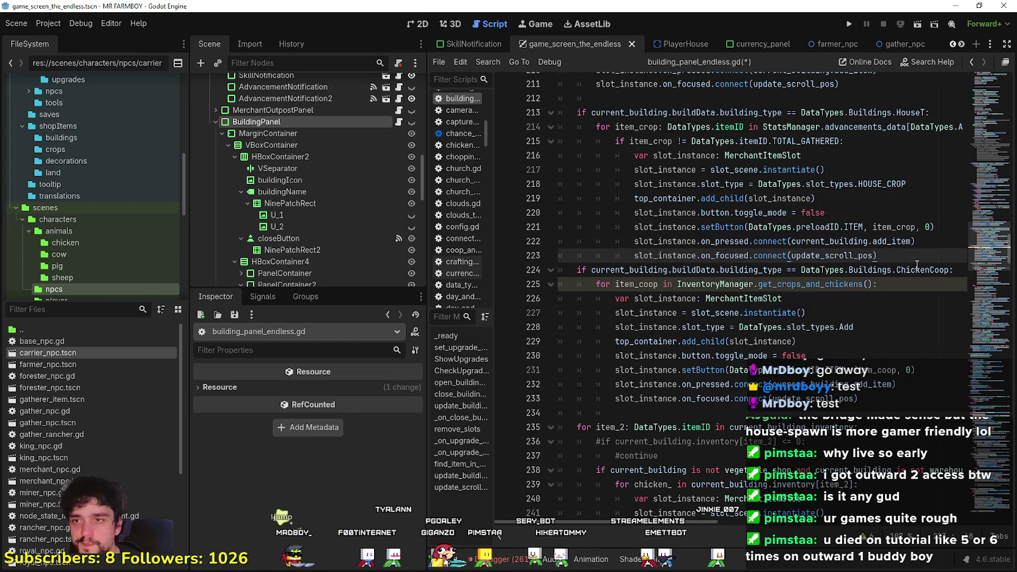
key(Return)
key(Return)
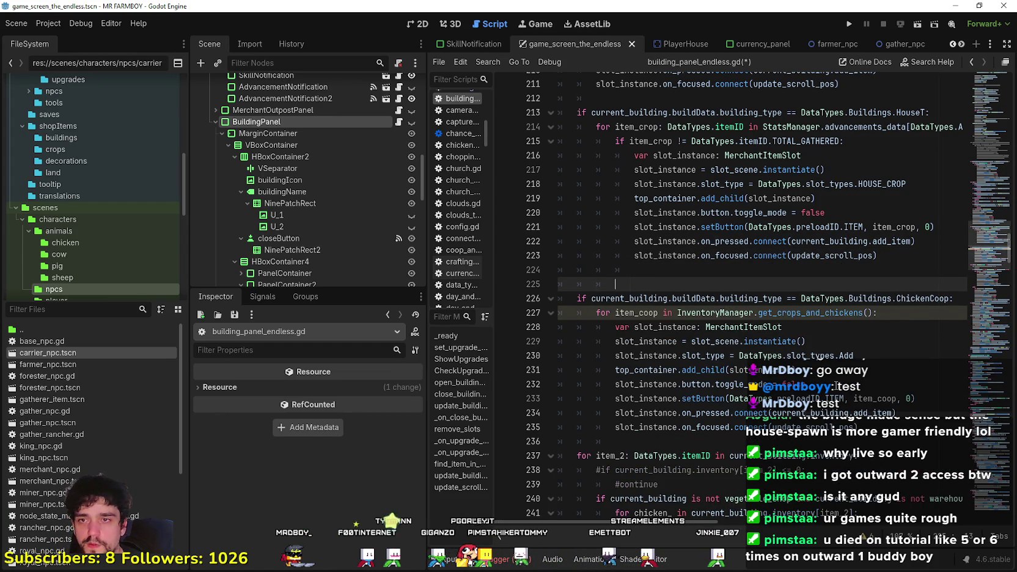
key(ctrl+v)
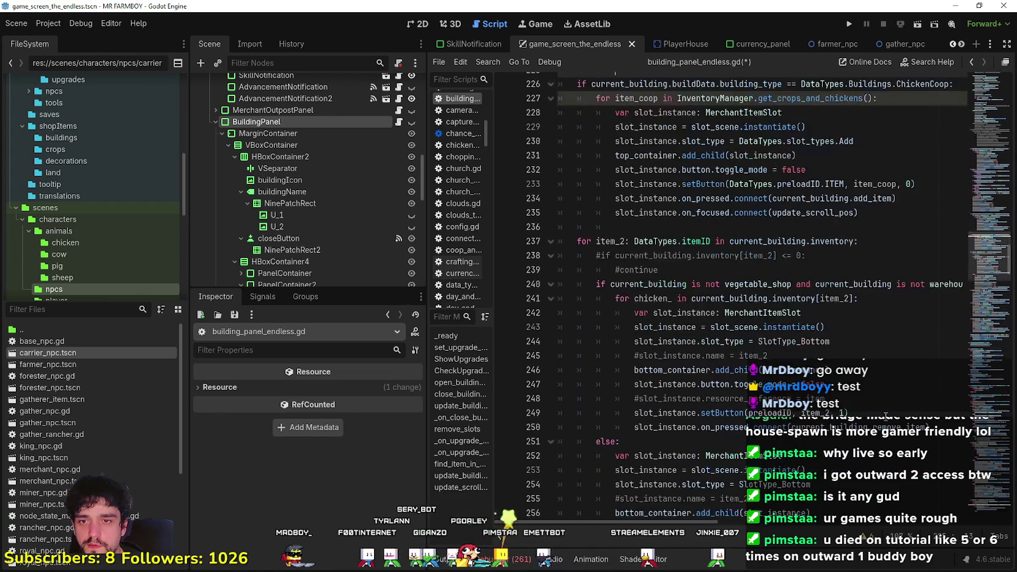
key(ctrl+z)
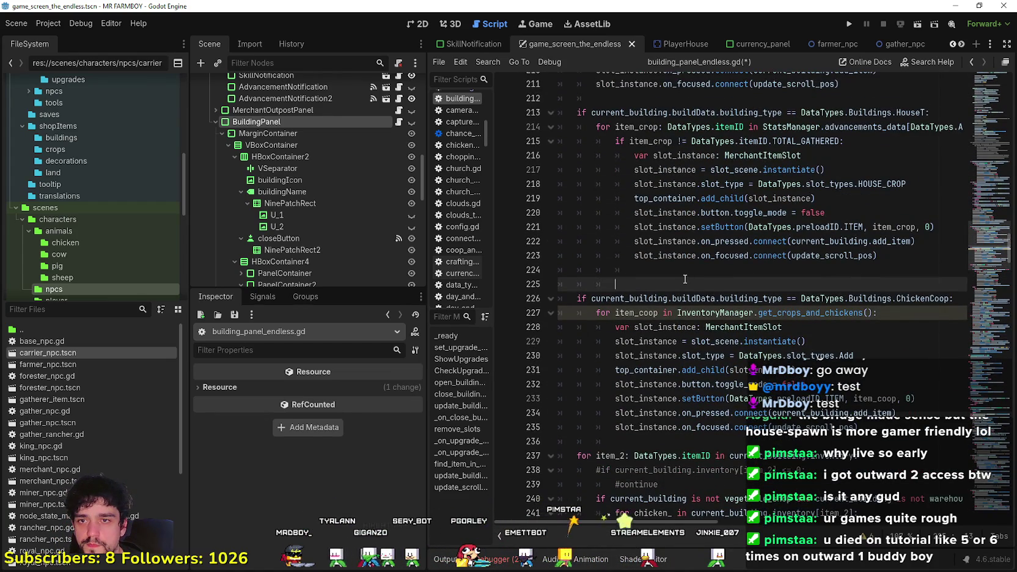
double_click(906, 398)
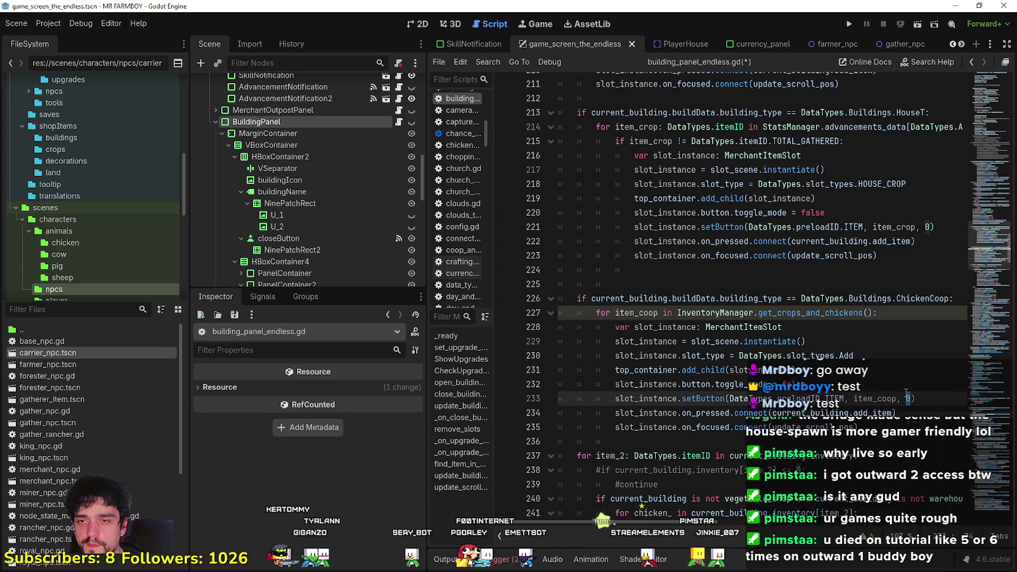
click(963, 313)
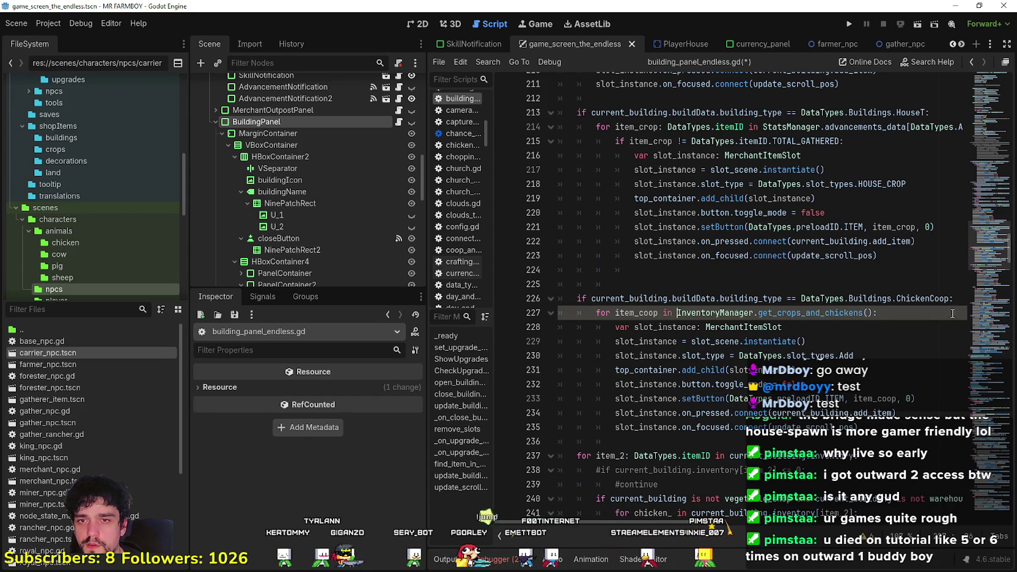
- Add 'var player_inventory_coop = InventoryManager.get_crops_and_chickens()' above the coop loop
key(ctrl+shift+Return)
text(va)
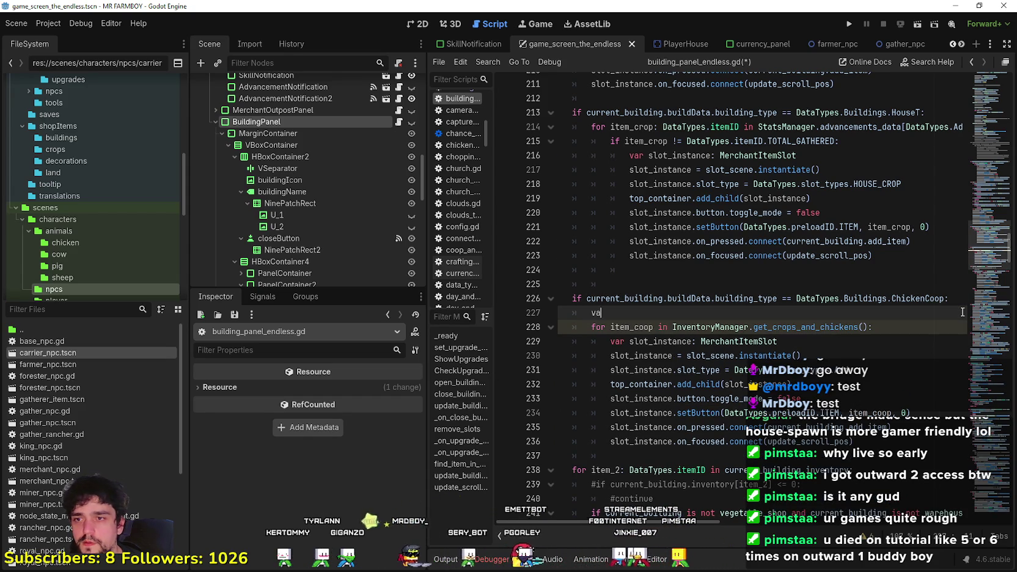
text(r)
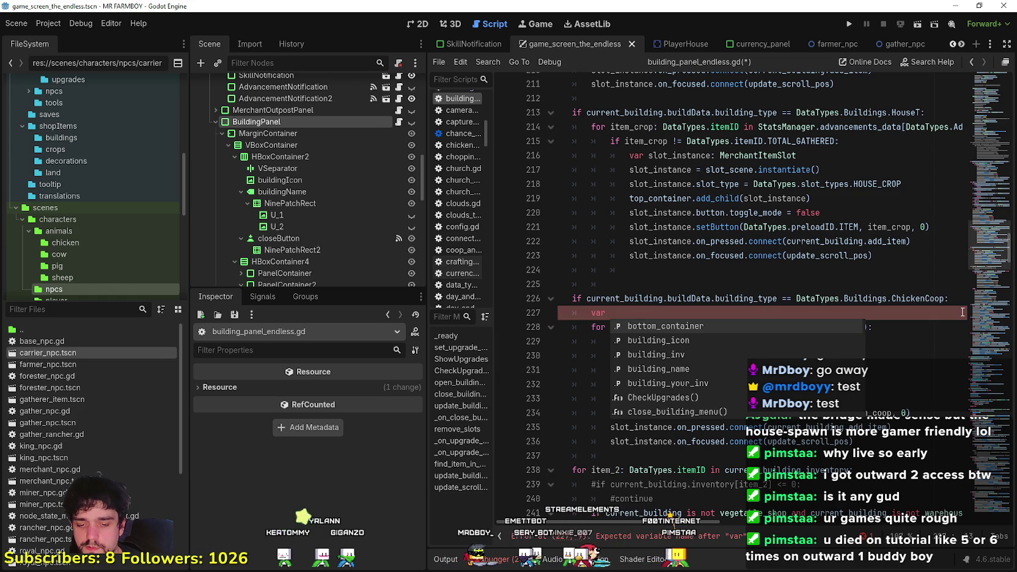
text( p)
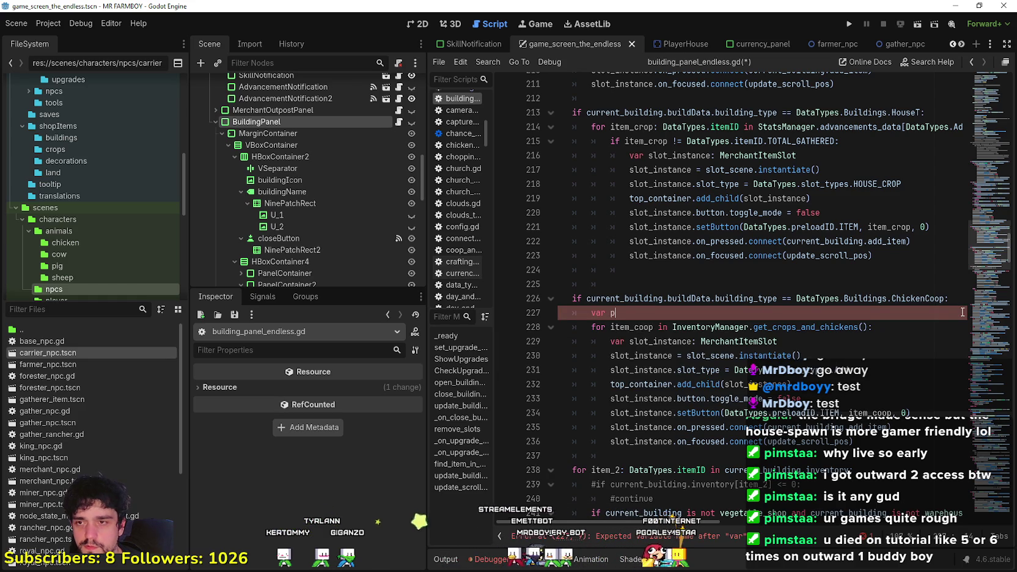
text(layer_inventory)
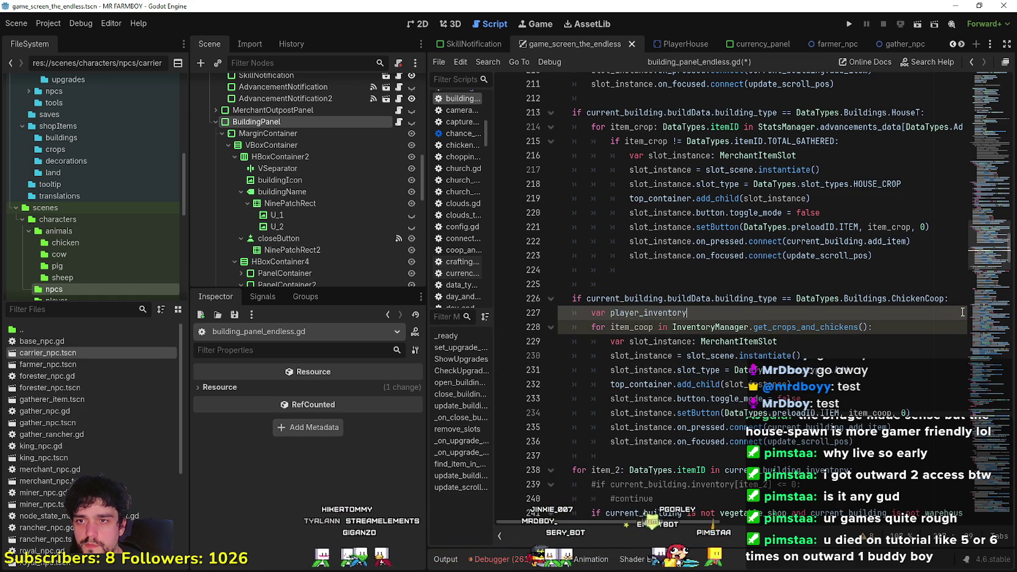
text(=)
click(681, 285)
mouse_move(674, 340)
mouse_down()
mouse_move(880, 350)
mouse_move(879, 341)
mouse_move(673, 342)
mouse_up()
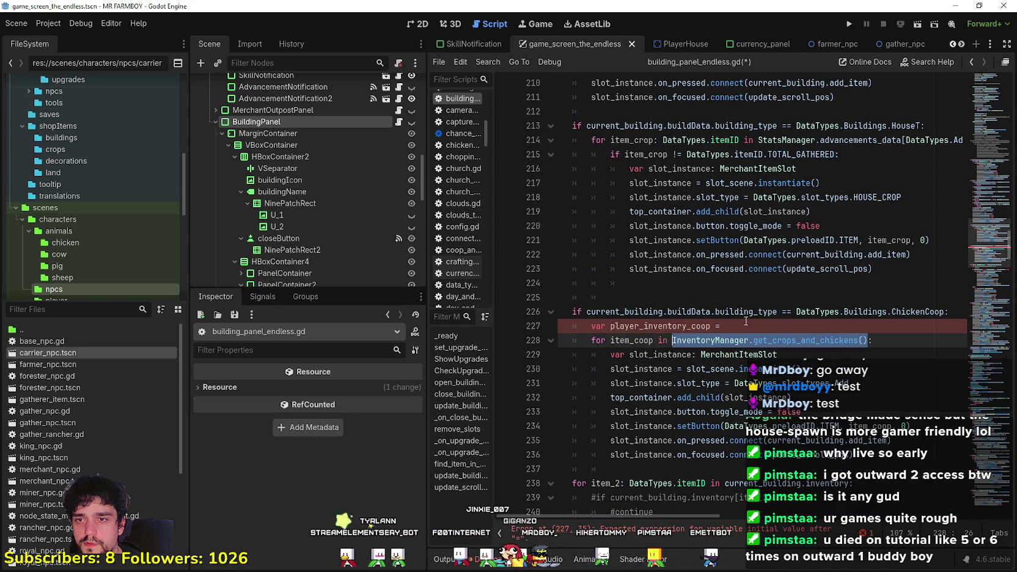
click(698, 337)
drag(673, 340, 869, 344)
key(ctrl+c)
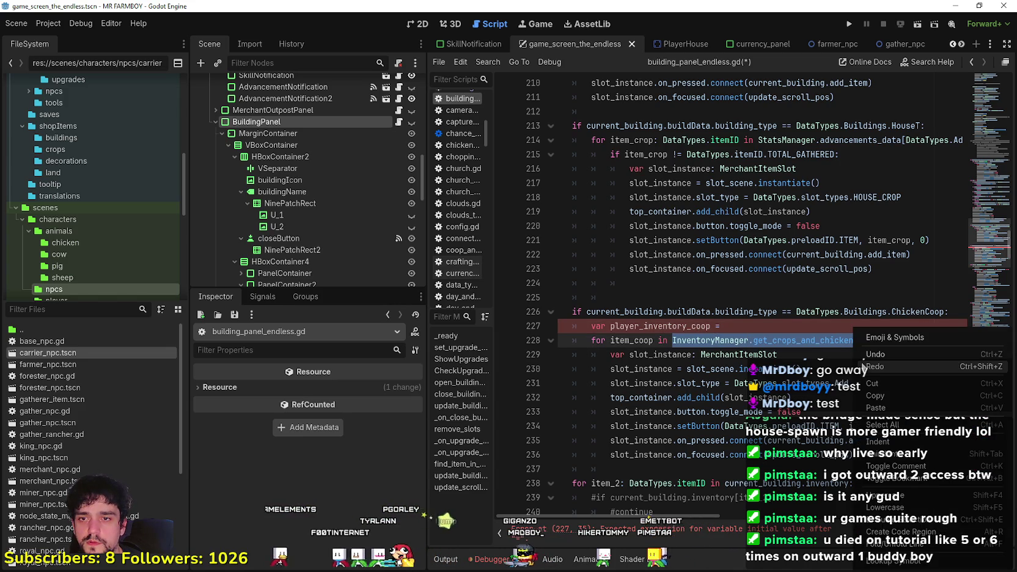
click(791, 332)
key(ctrl+v)
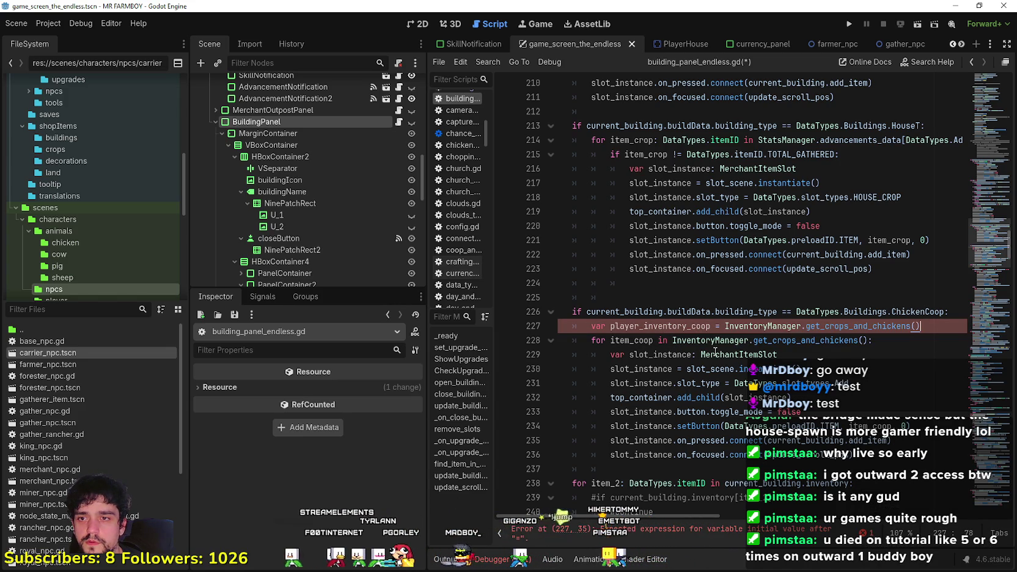
- Make the coop loop iterate over player_inventory_coop
double_click(631, 341)
double_click(676, 326)
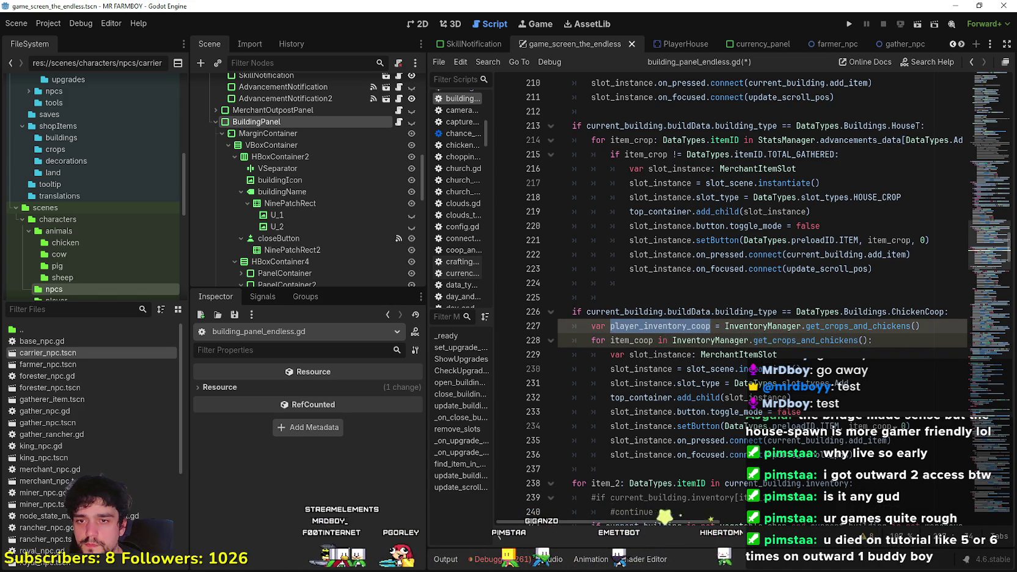
double_click(872, 426)
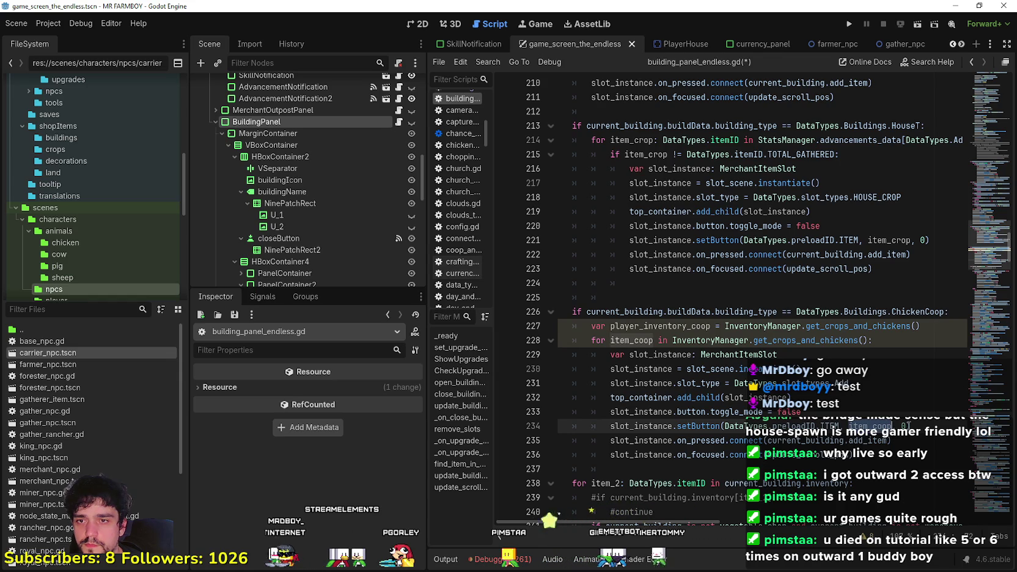
double_click(676, 326)
key(ctrl+c)
drag(672, 341, 864, 340)
key(ctrl+v)
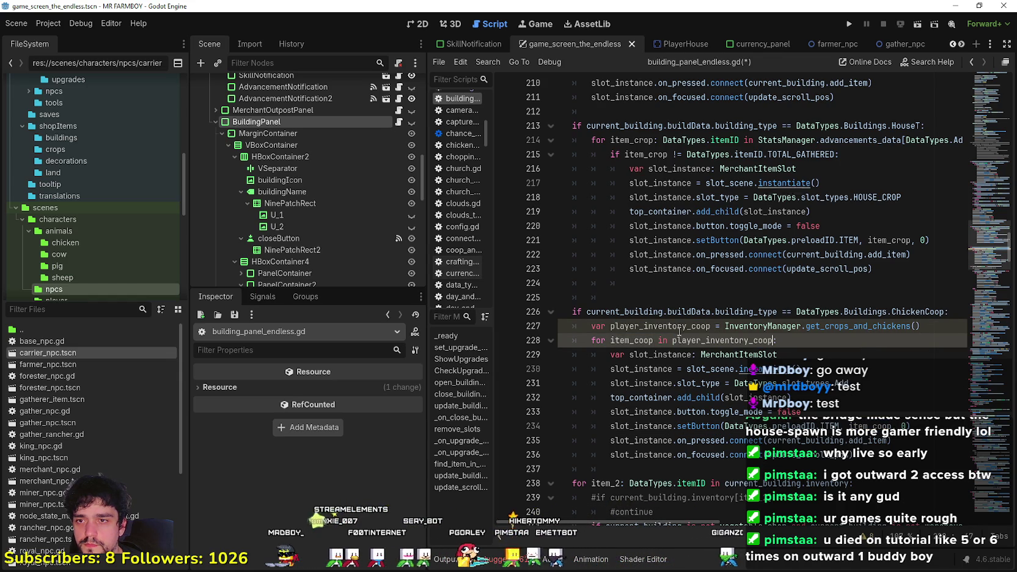
- Give player_inventory_coop the Dictionary type
double_click(669, 326)
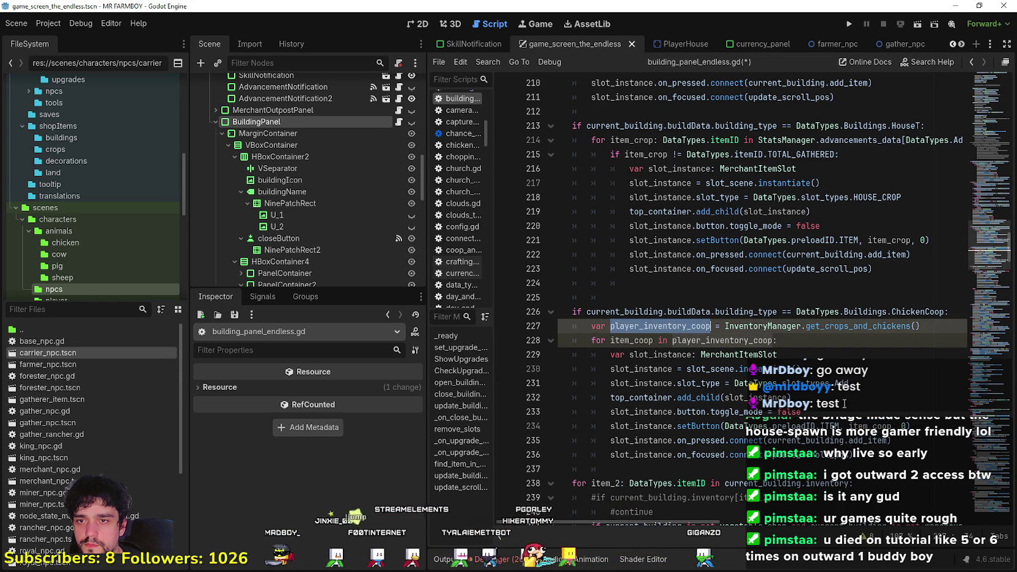
click(758, 312)
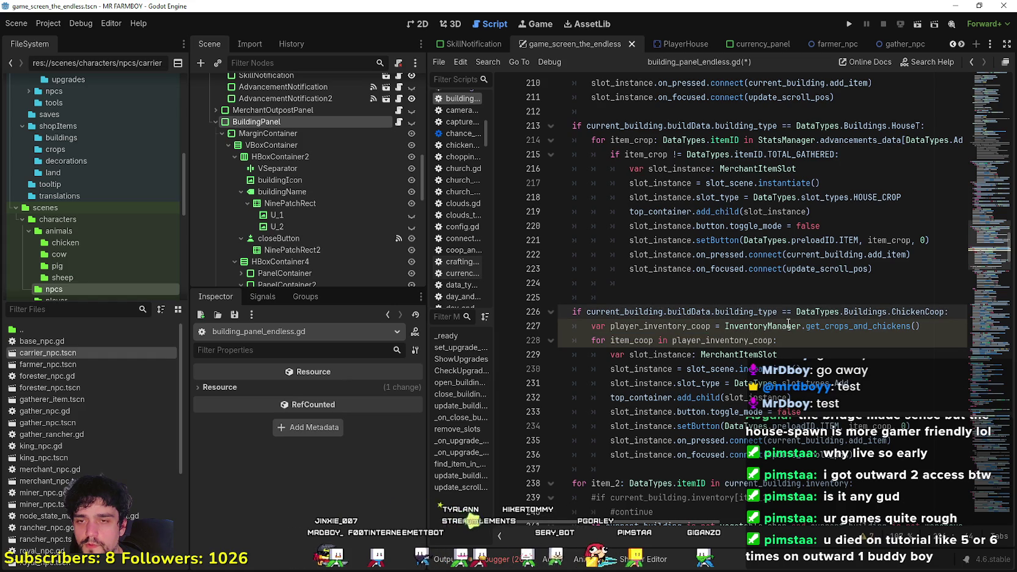
mouse_move(874, 330)
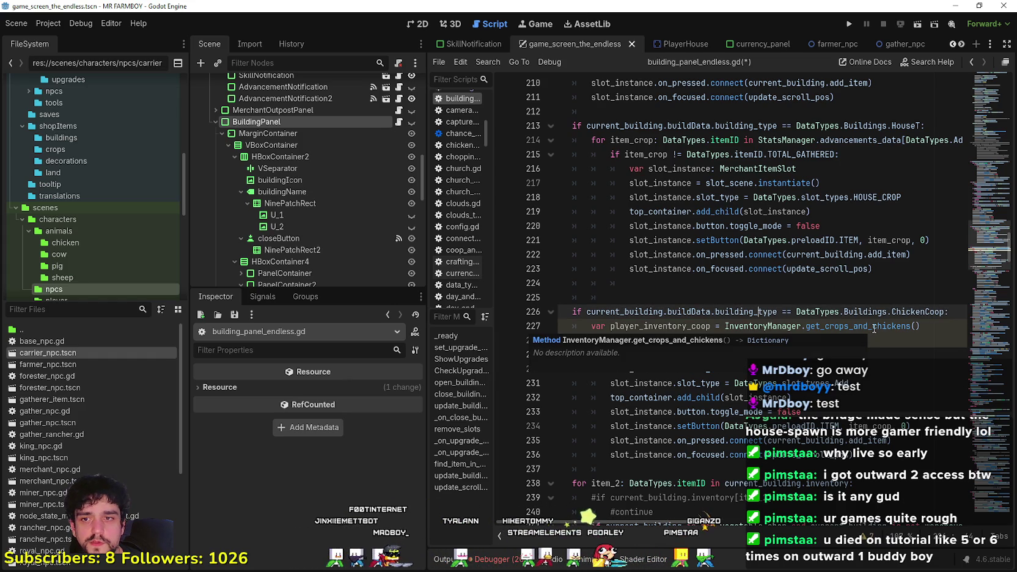
click(716, 326)
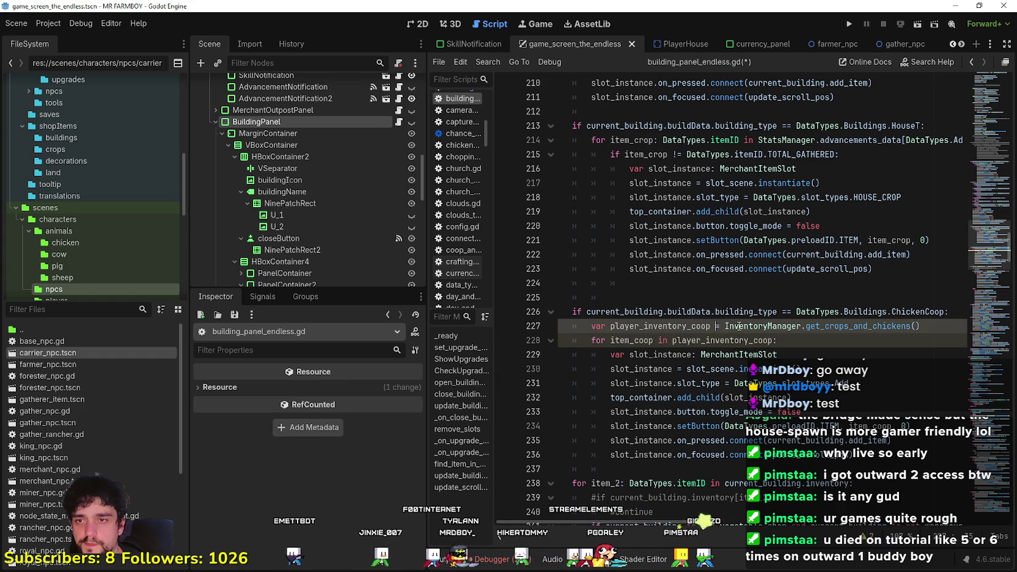
text(: Dicto)
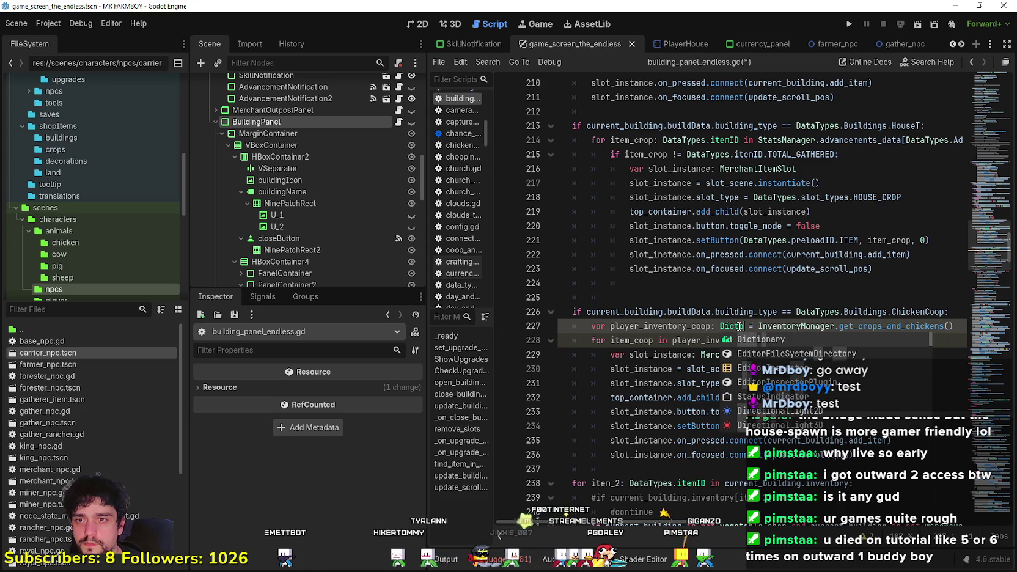
key(Return)
- Replace the 0 argument in setButton with player_inventory_coop[item_coop]
click(726, 340)
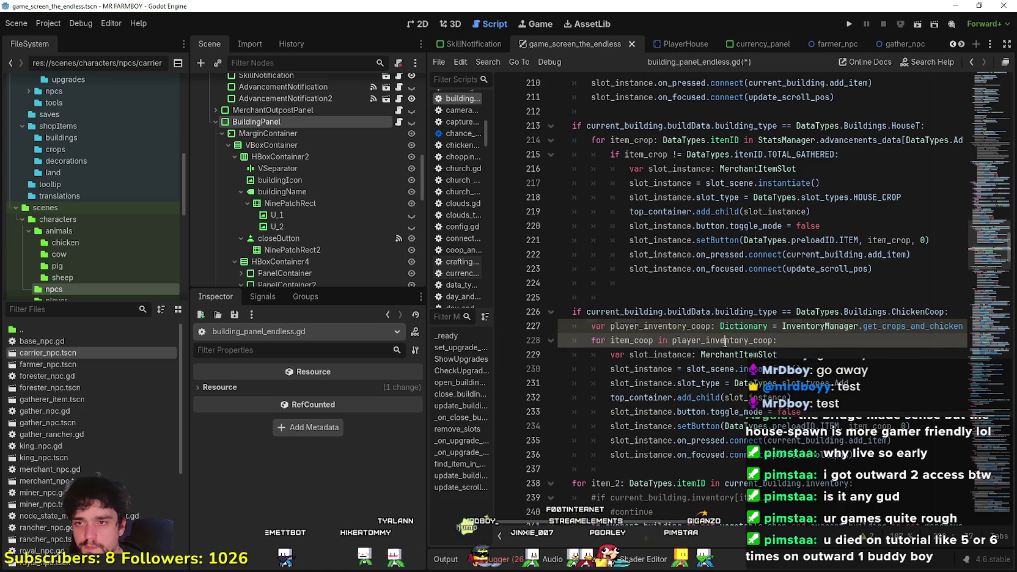
double_click(667, 326)
key(ctrl+c)
double_click(905, 426)
key(ctrl+v)
text([item_coop)
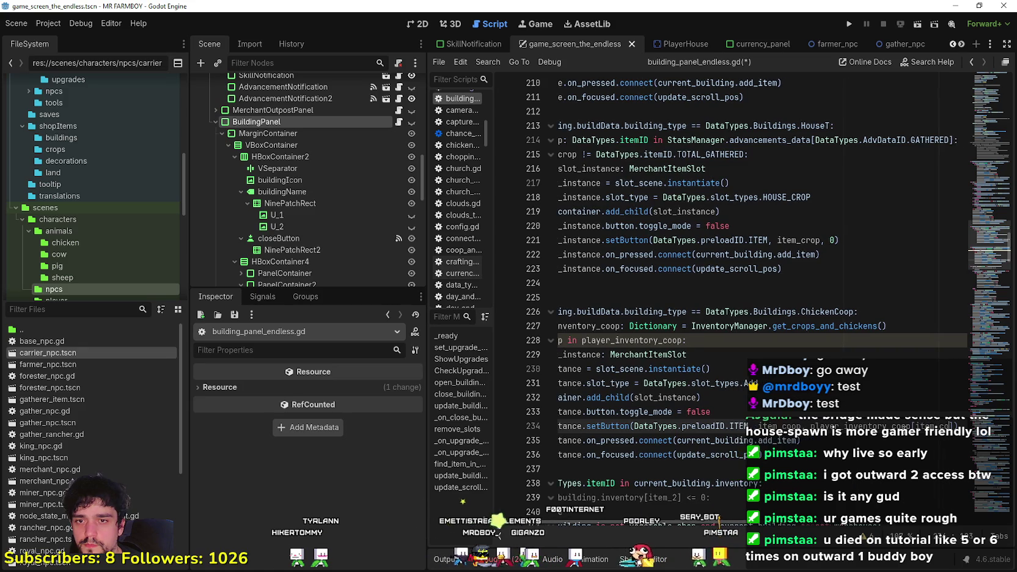
- Narrow the scene dock to widen the code view
click(849, 454)
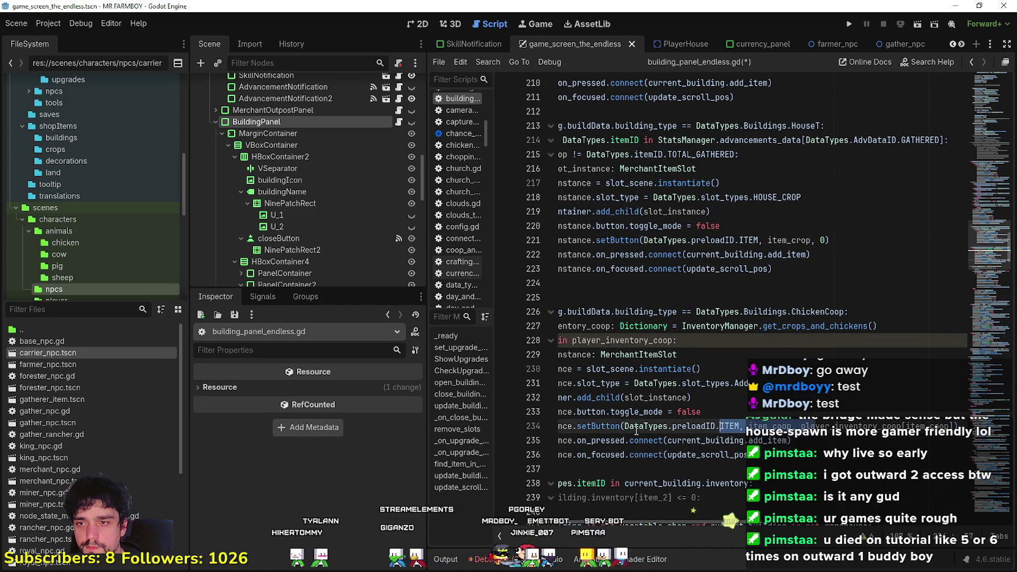
scroll(826, 447, left, 3)
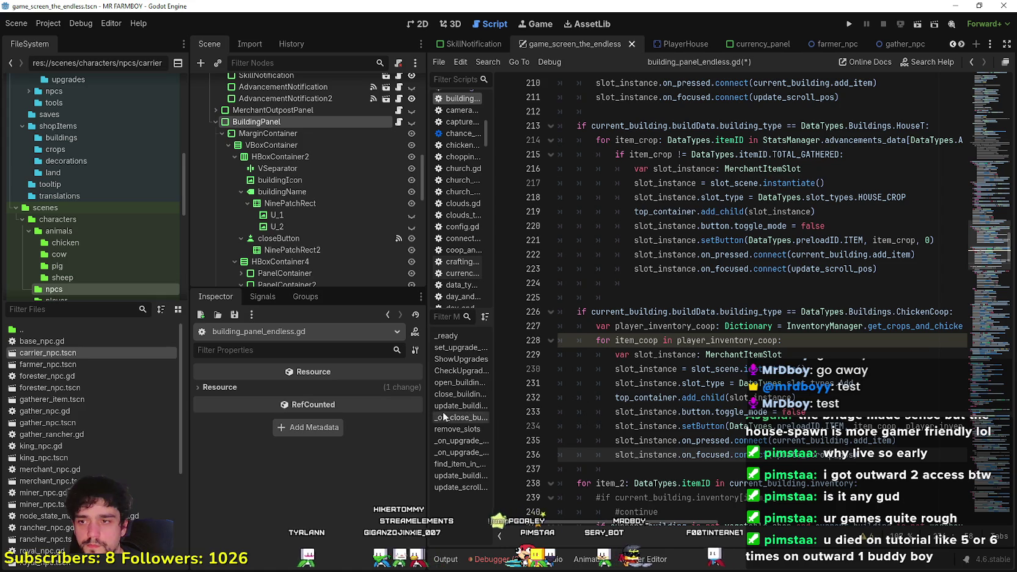
drag(427, 414, 334, 414)
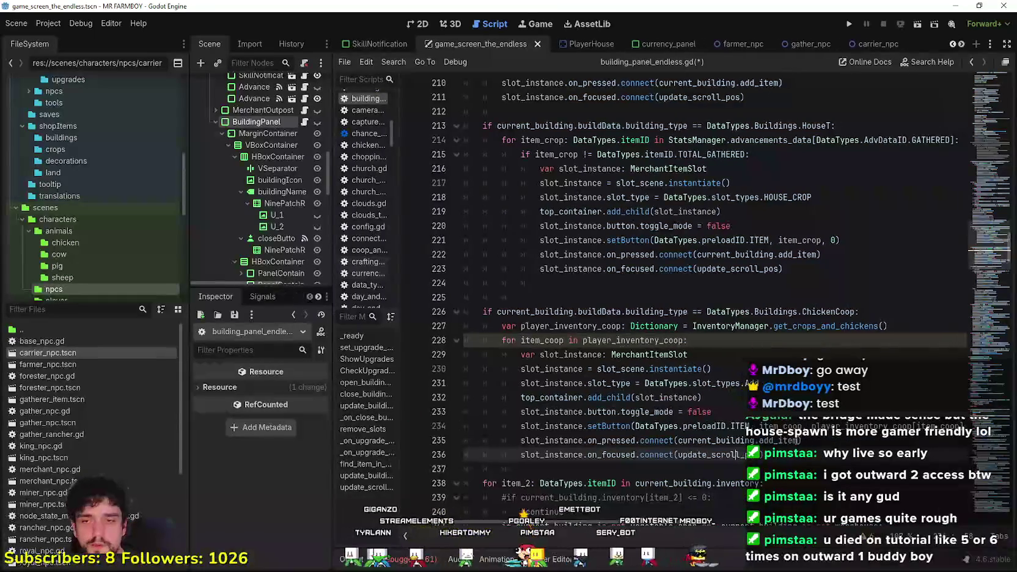
key(Up)
key(Up)
key(Down)
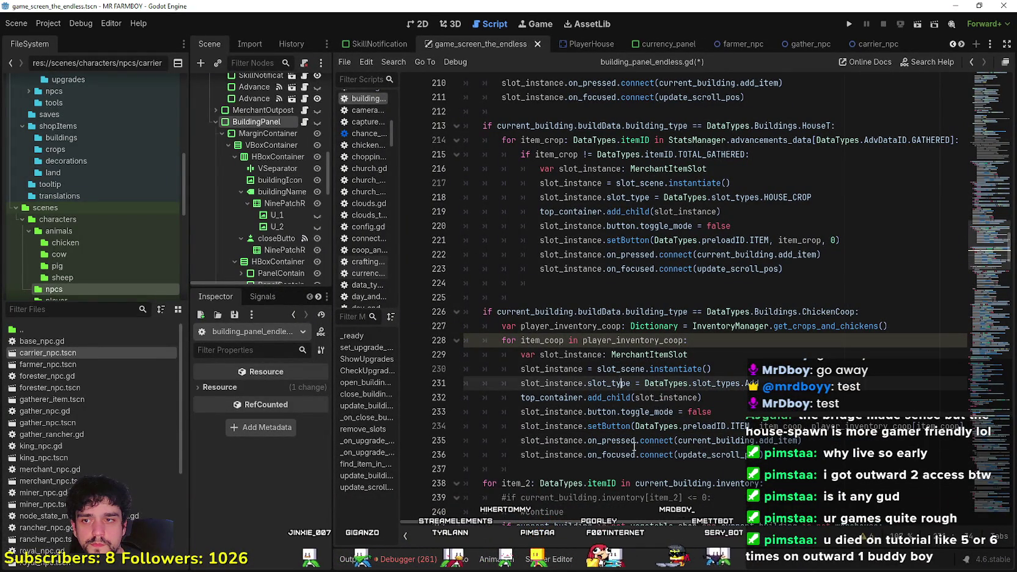
- Type the loop variable as item_coop: DataTypes.itemID
double_click(559, 340)
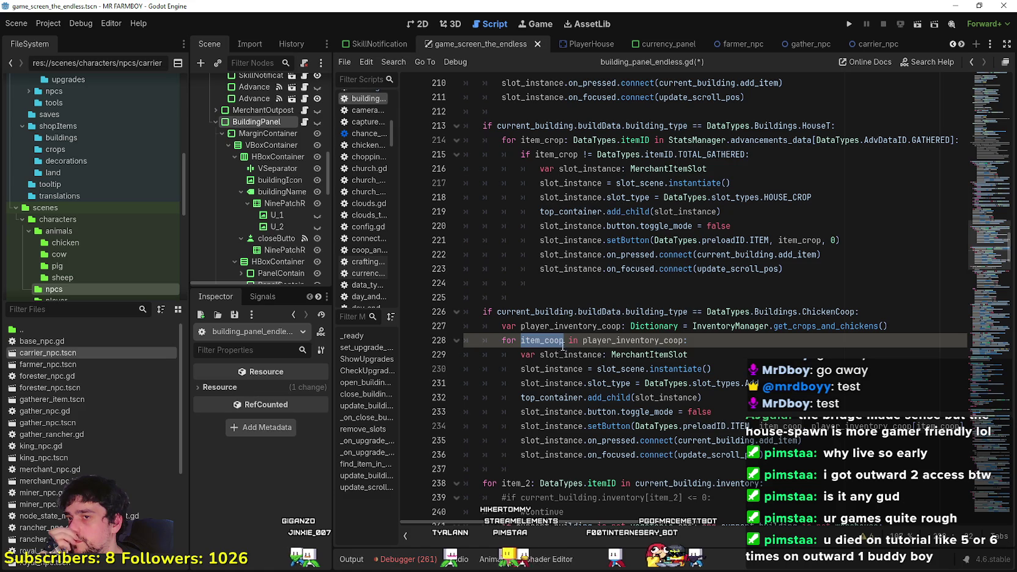
double_click(632, 341)
click(565, 340)
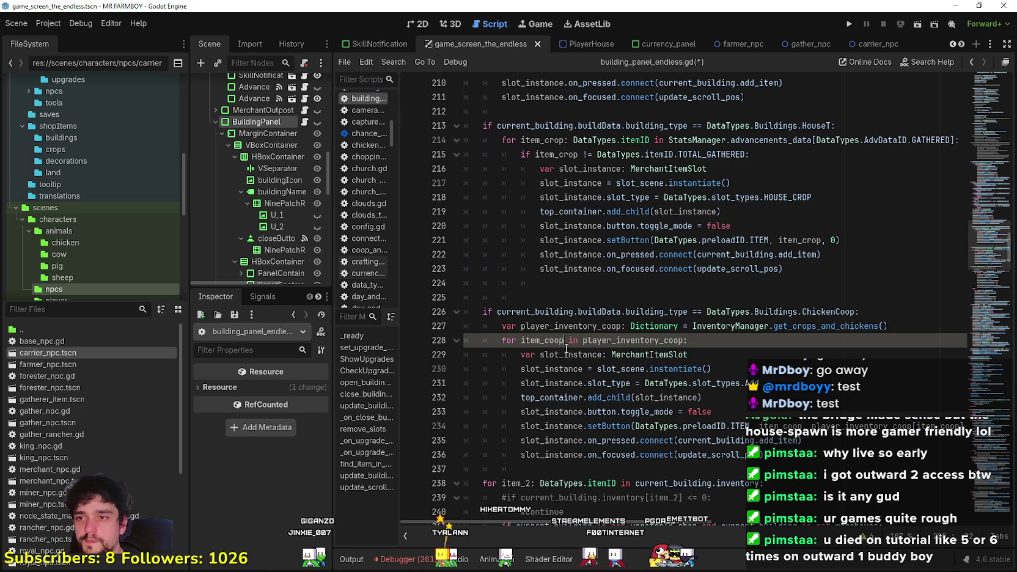
text(: D)
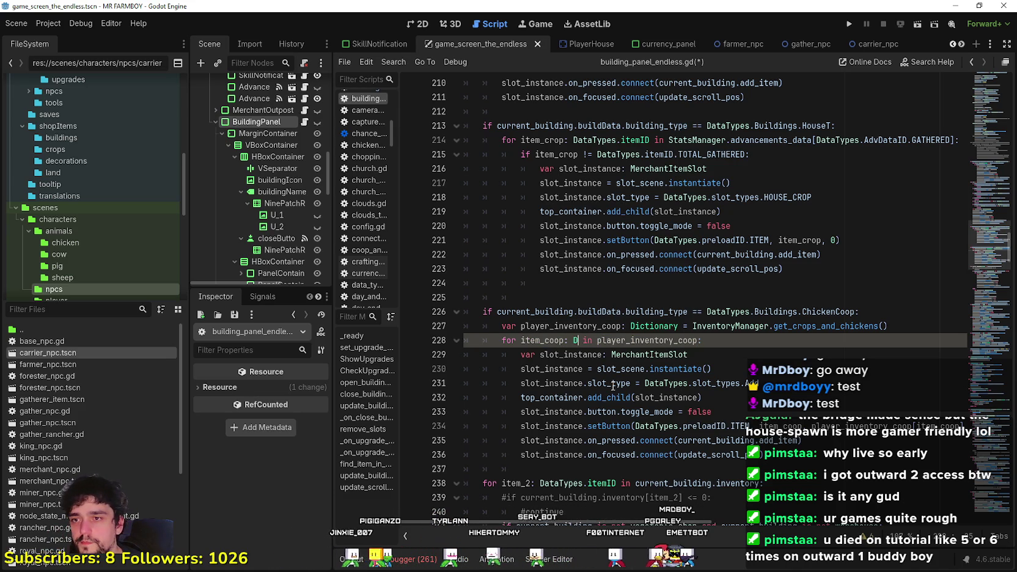
text(ata)
key(Return)
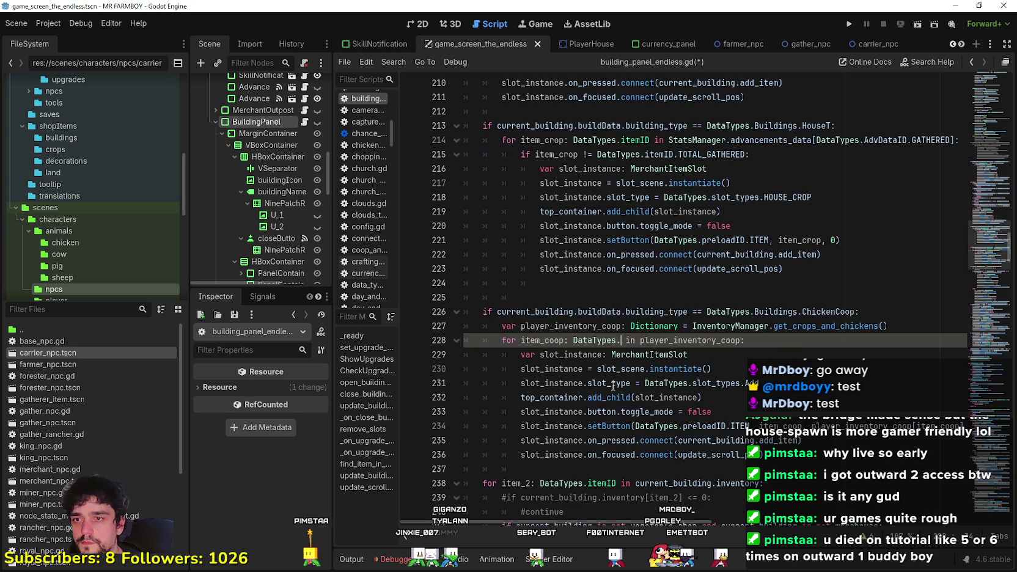
text(item)
key(Return)
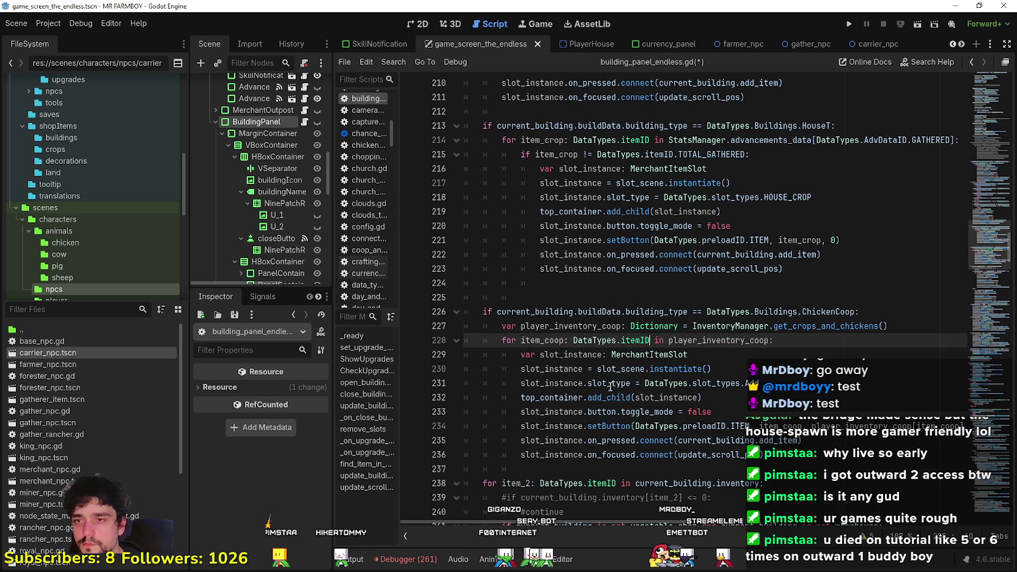
- Select the slot_type assignment on line 231
click(617, 406)
click(677, 324)
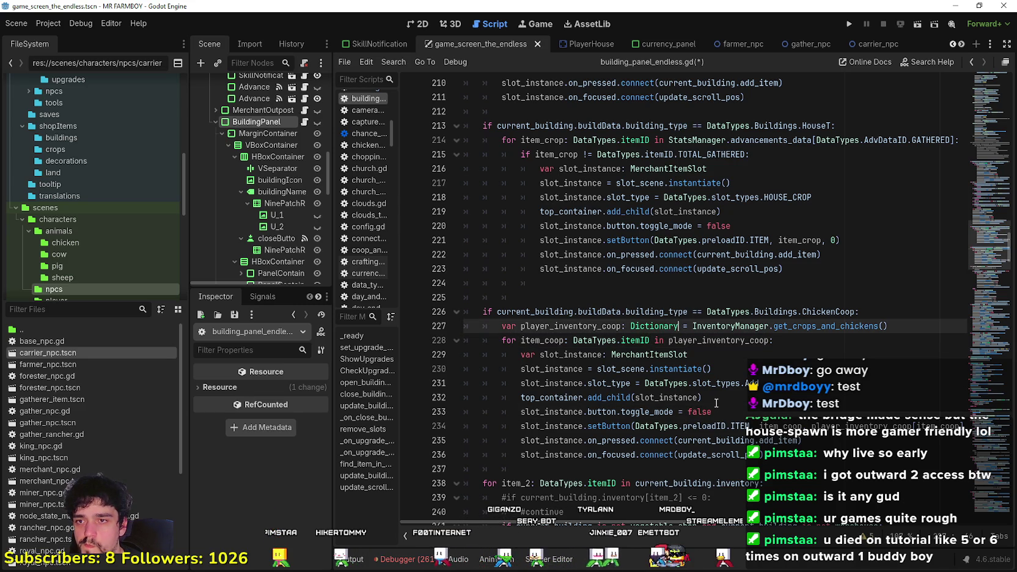
click(734, 397)
click(807, 471)
drag(758, 383, 499, 381)
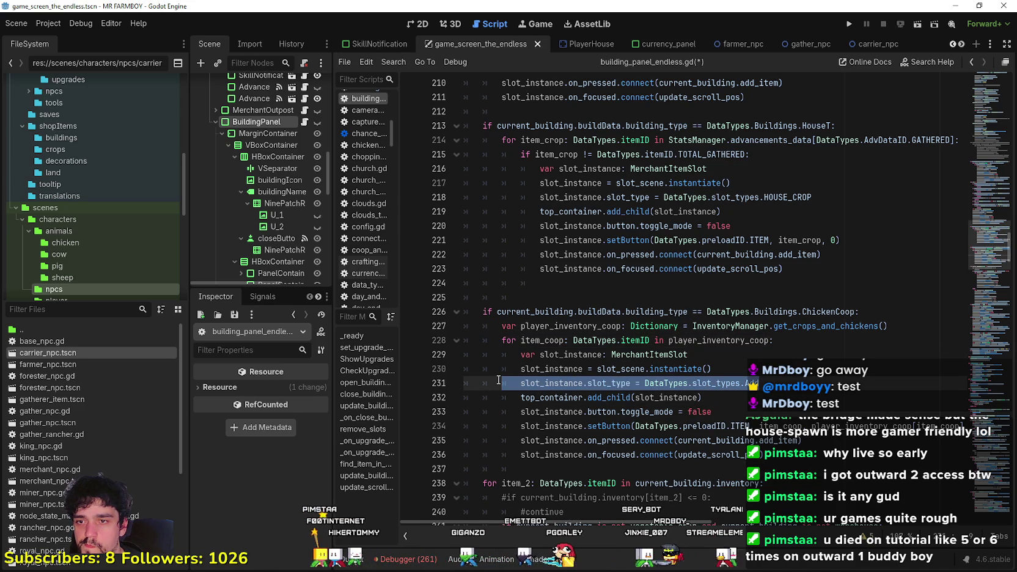
- Remove the stray indentation on empty line 237 and save the script
shift+click(498, 380)
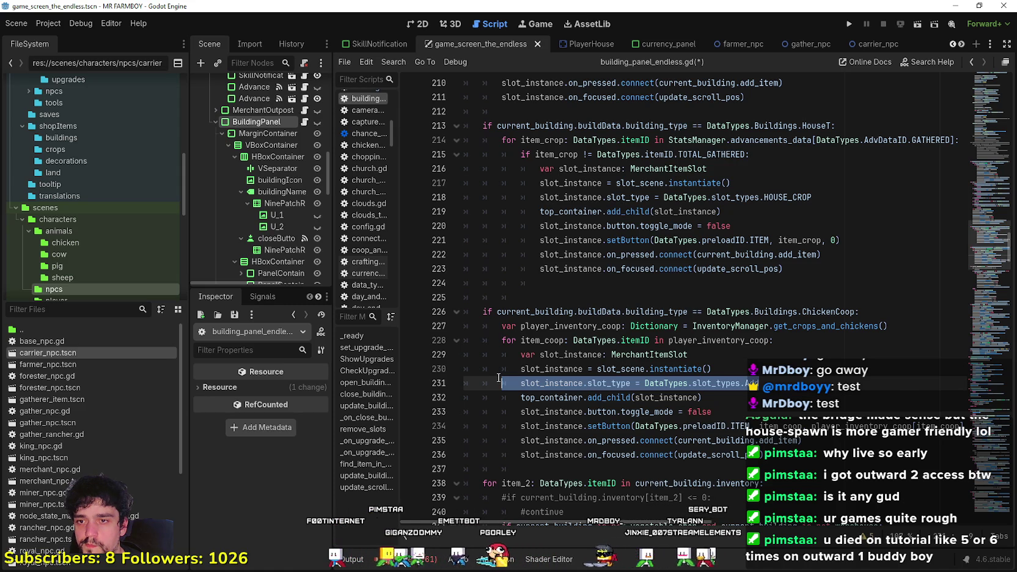
click(548, 465)
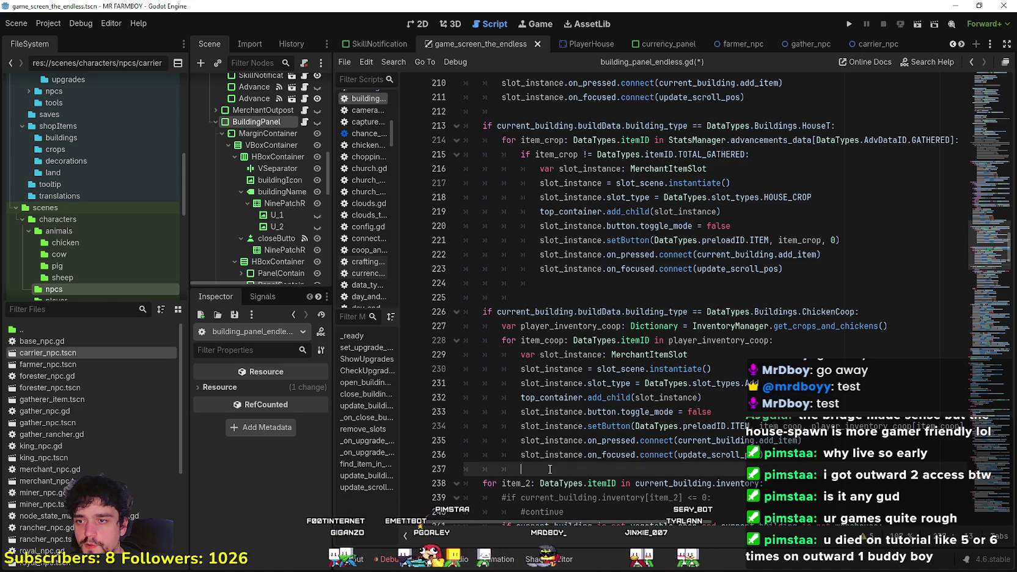
key(BackSpace)
key(BackSpace)
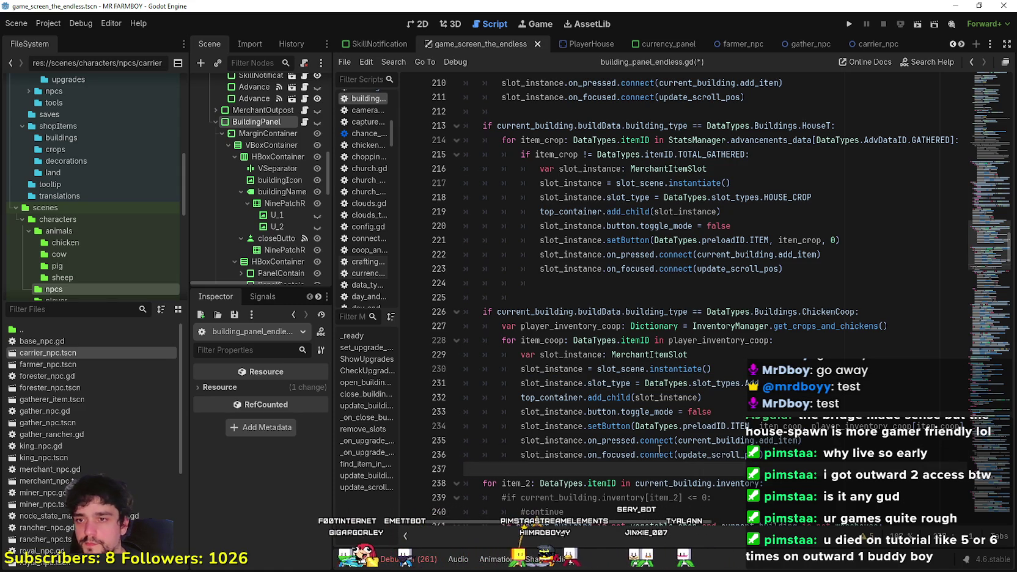
key(ctrl+s)
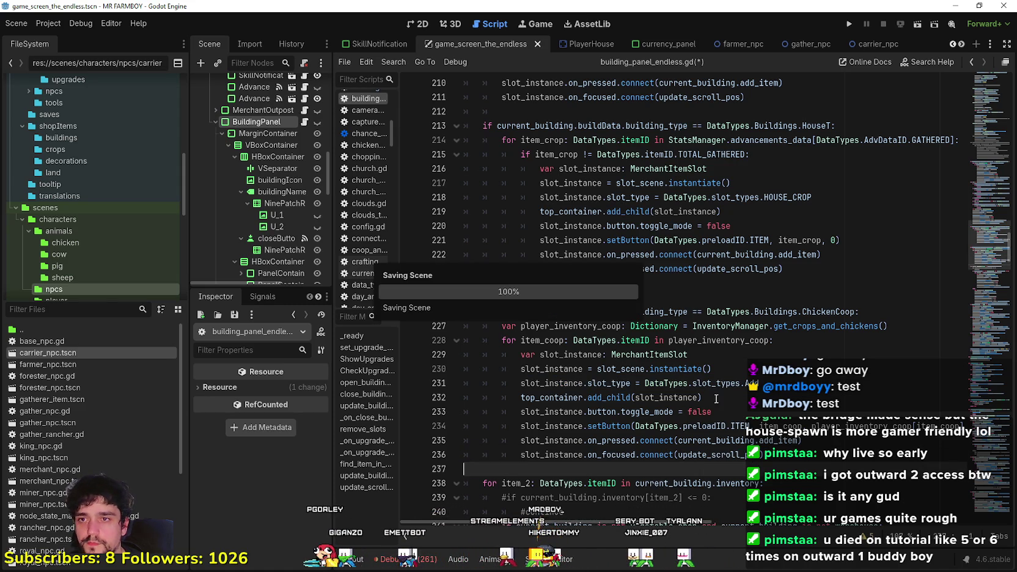
- Delete the leftover whitespace on line 225 of building_panel_endless.gd
click(727, 291)
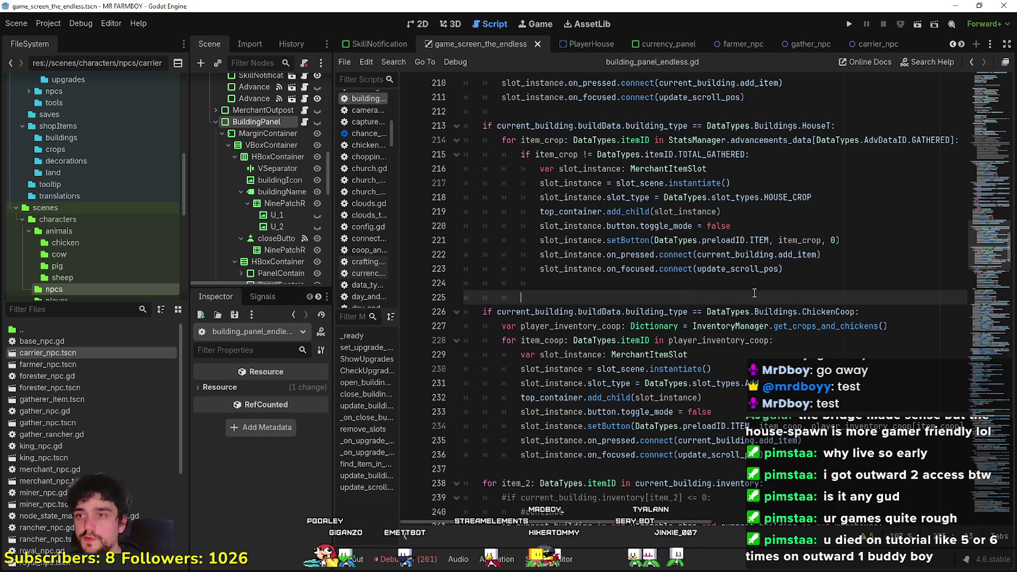
drag(527, 293, 463, 295)
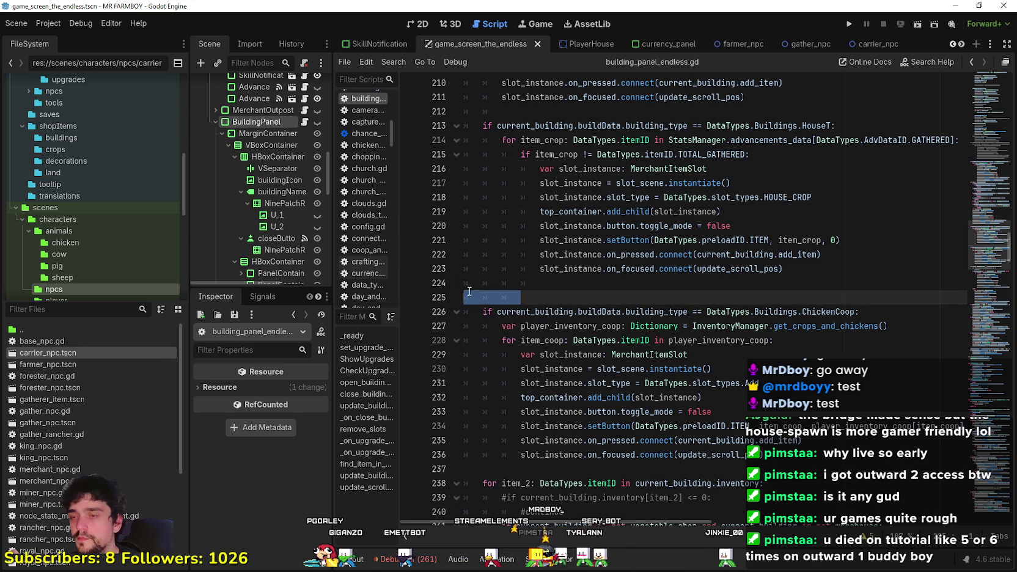
key(BackSpace)
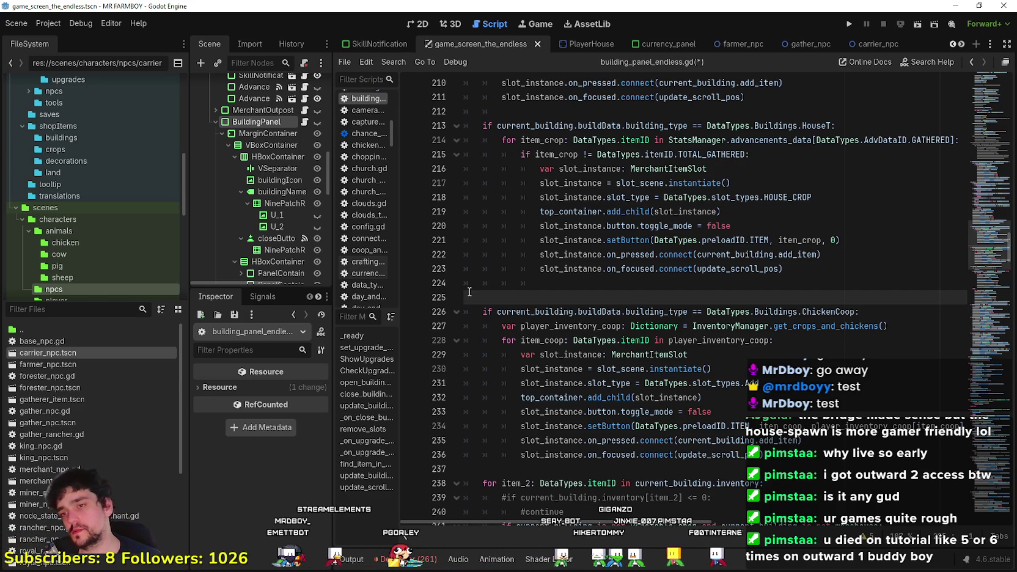
click(605, 285)
- Load the Save 4 game from the save list
click(607, 303)
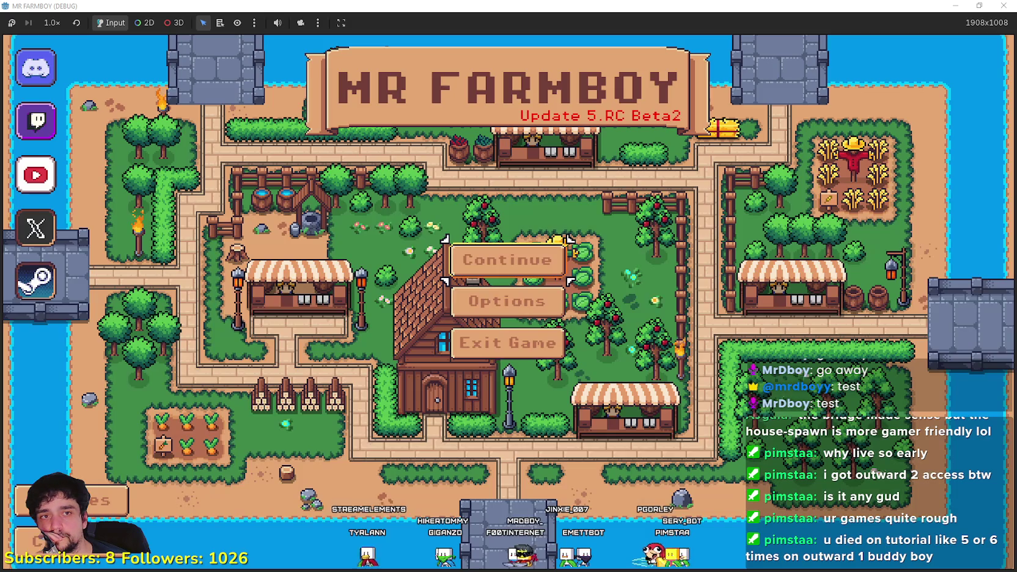
click(503, 288)
scroll(503, 287, down, 2)
click(489, 289)
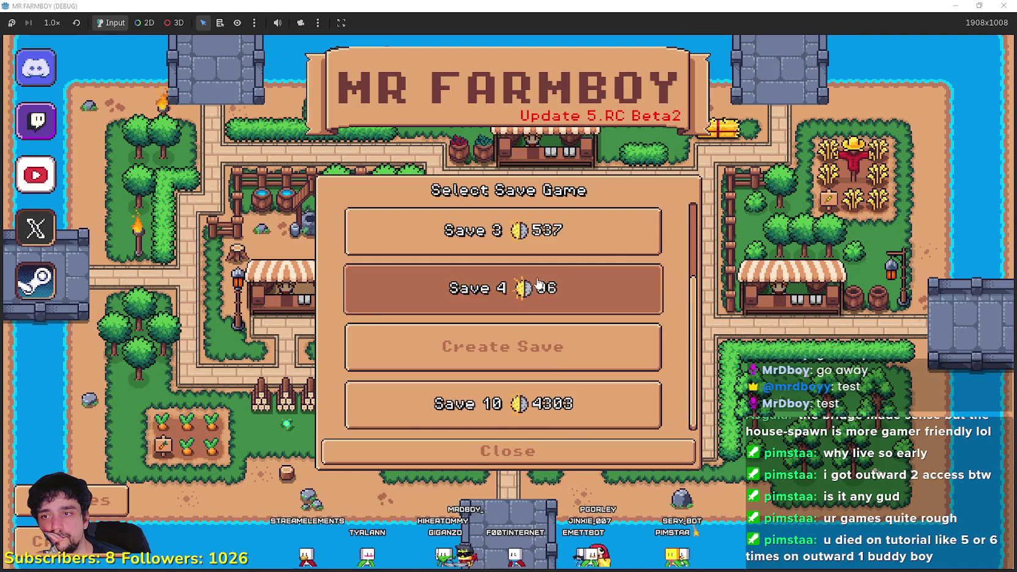
click(472, 299)
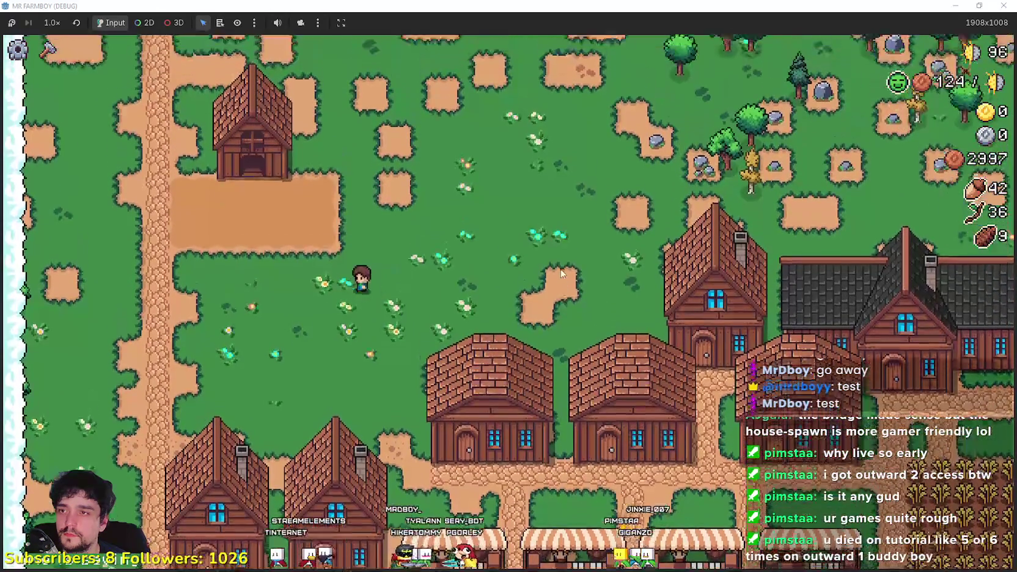
- Walk to the coop, open its chickens panel and try a slot, triggering the debugger error
key(a)
key(w)
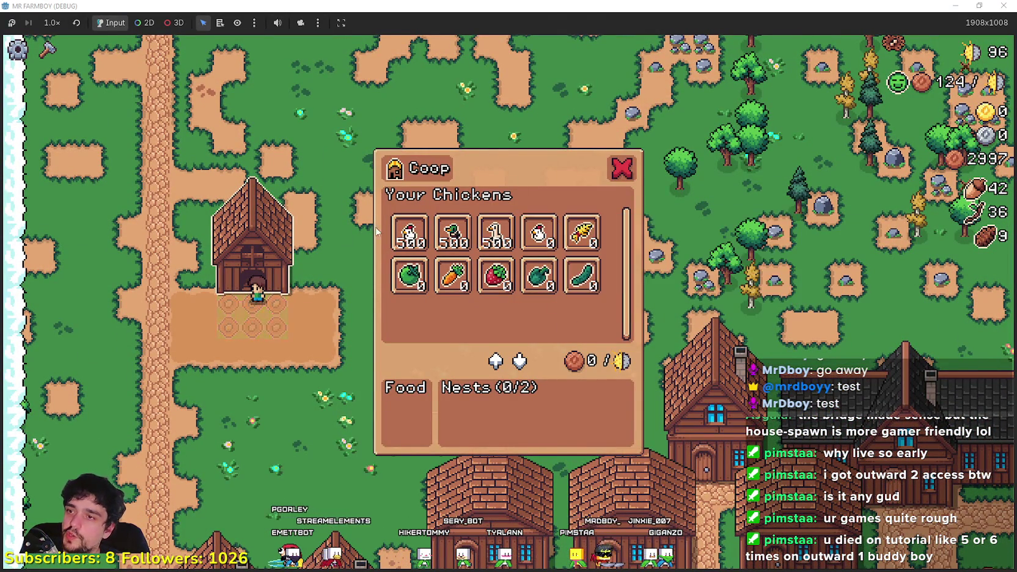
click(411, 233)
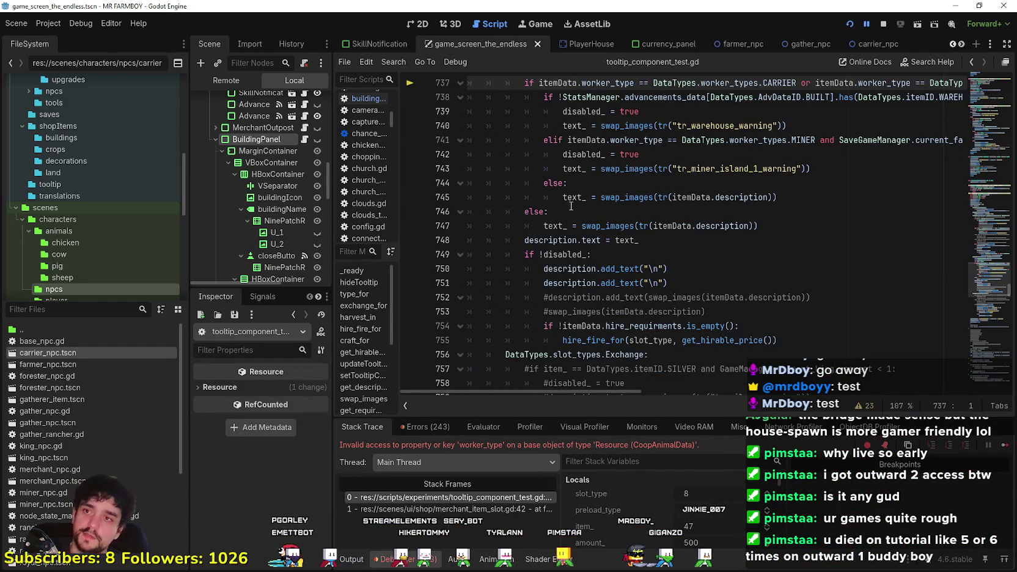
scroll(565, 206, up, 2)
scroll(643, 254, up, 2)
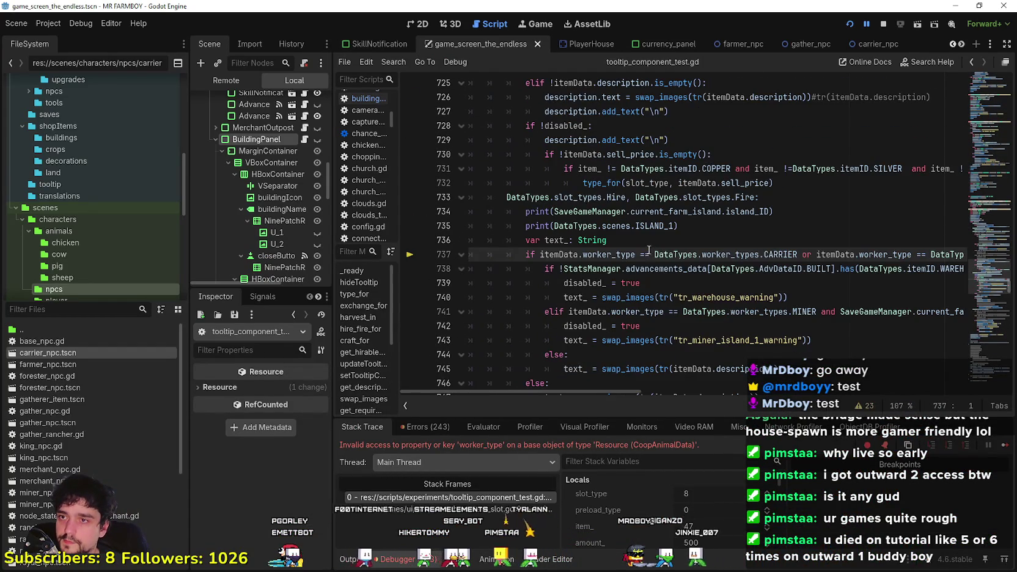
scroll(536, 241, down, 1)
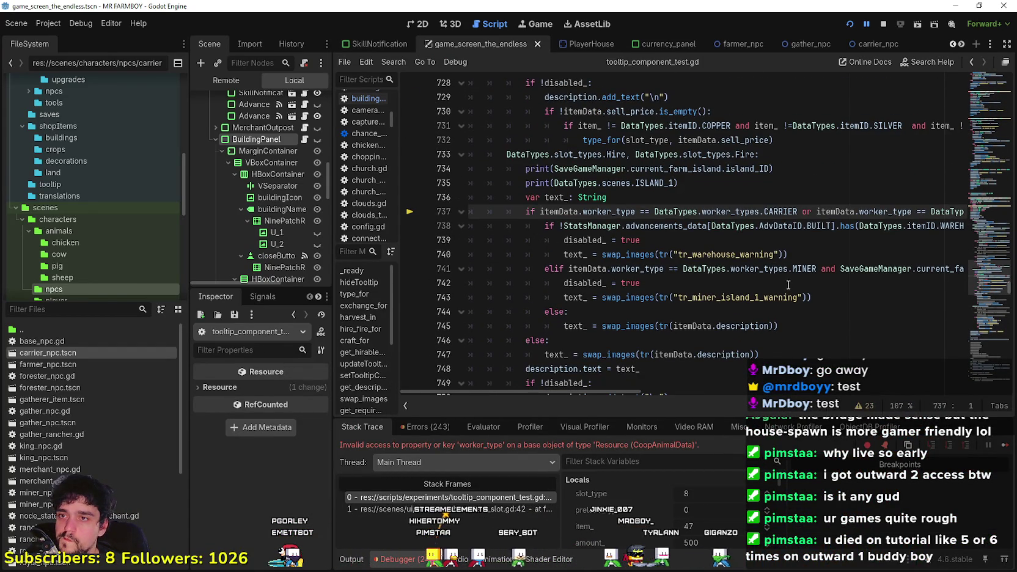
scroll(789, 284, up, 8)
scroll(781, 281, down, 6)
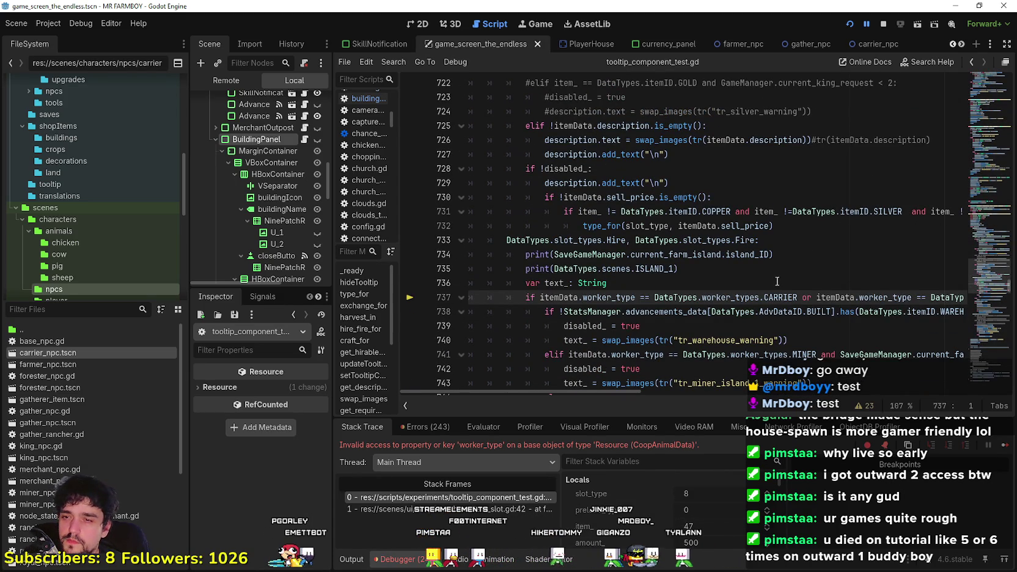
double_click(771, 296)
scroll(810, 328, down, 4)
click(738, 257)
scroll(797, 353, down, 4)
scroll(776, 333, up, 8)
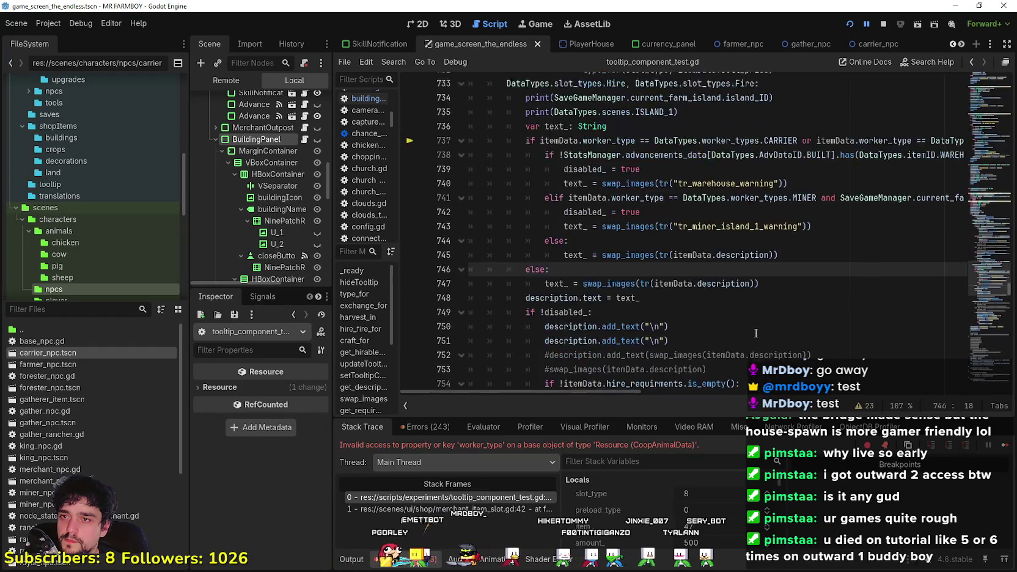
double_click(744, 241)
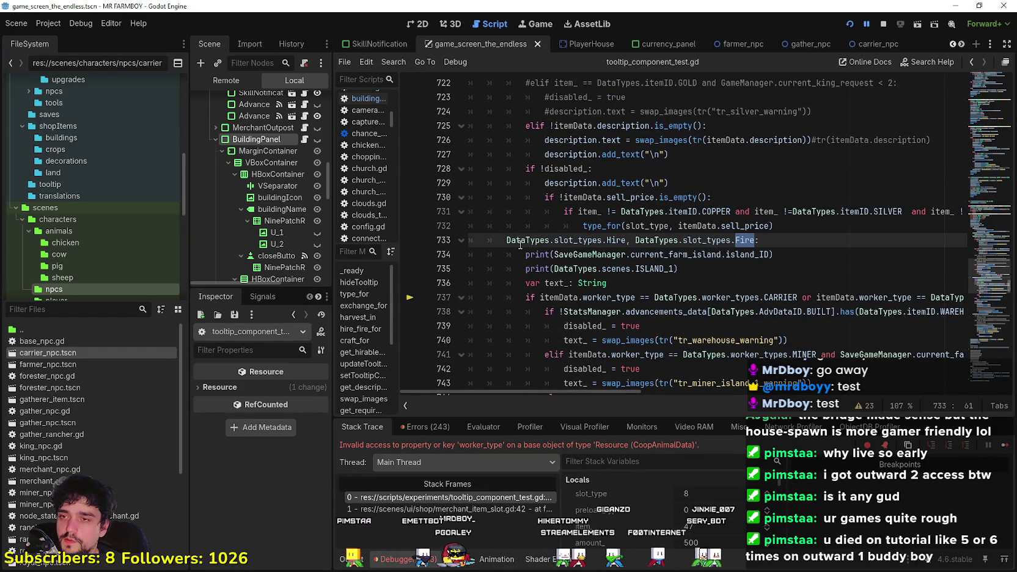
drag(506, 239, 746, 242)
scroll(791, 234, down, 6)
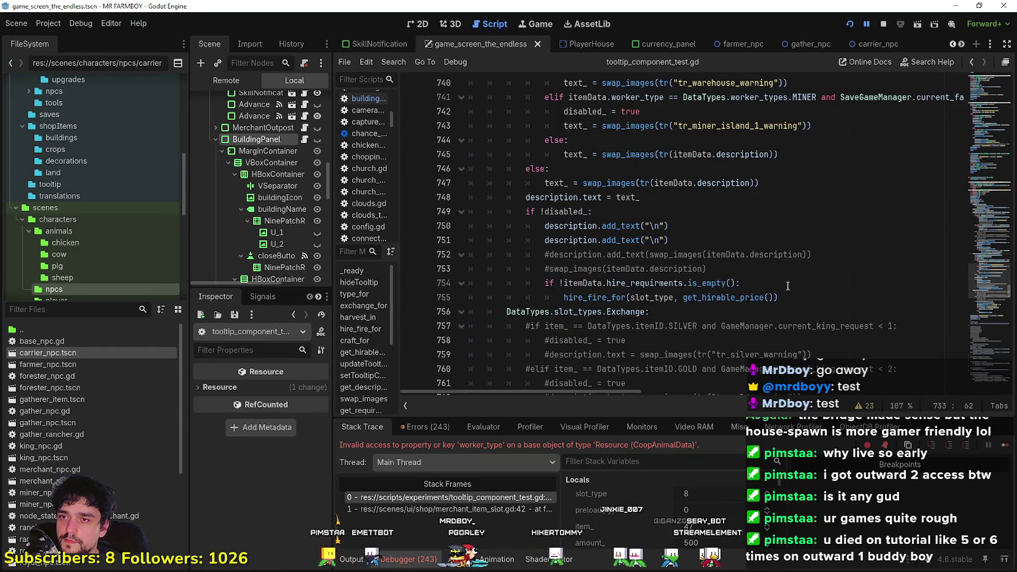
click(782, 296)
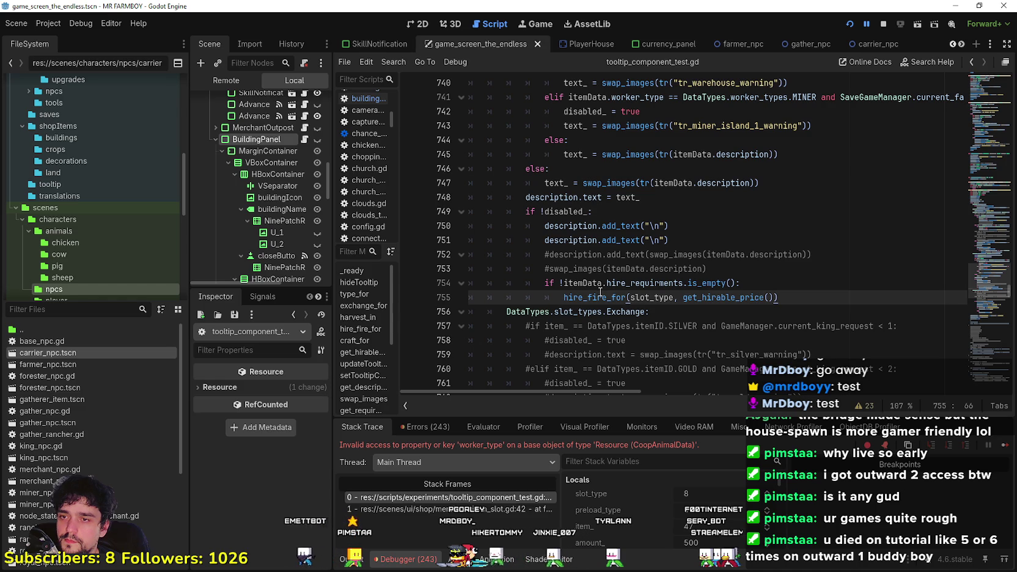
mouse_move(598, 297)
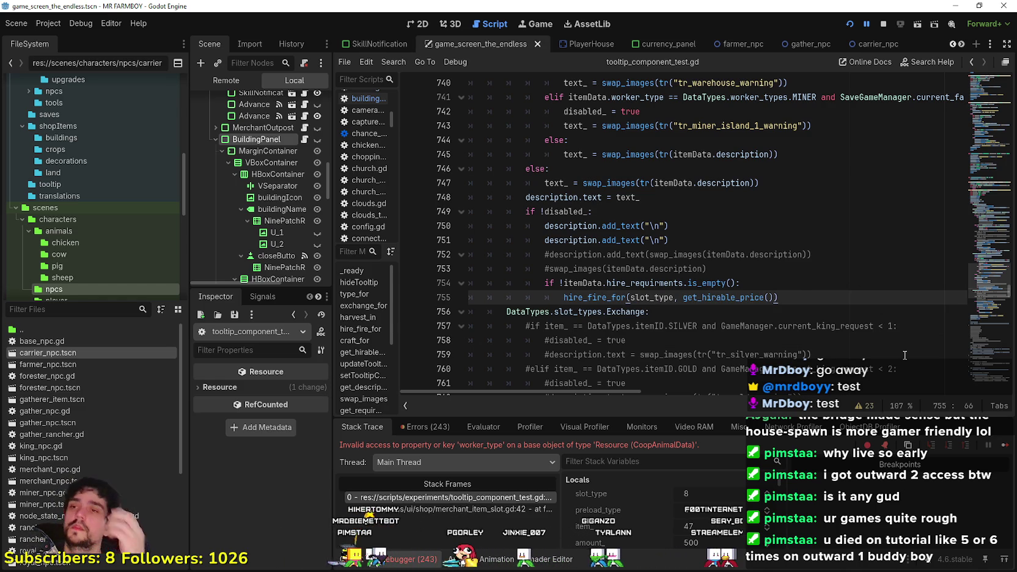
scroll(914, 356, up, 2)
scroll(924, 357, up, 3)
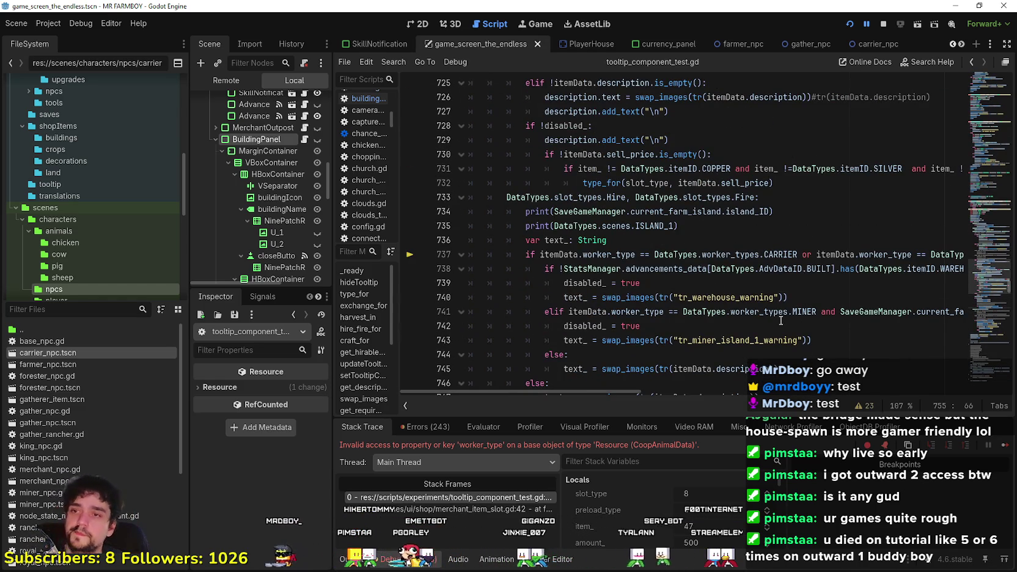
double_click(608, 255)
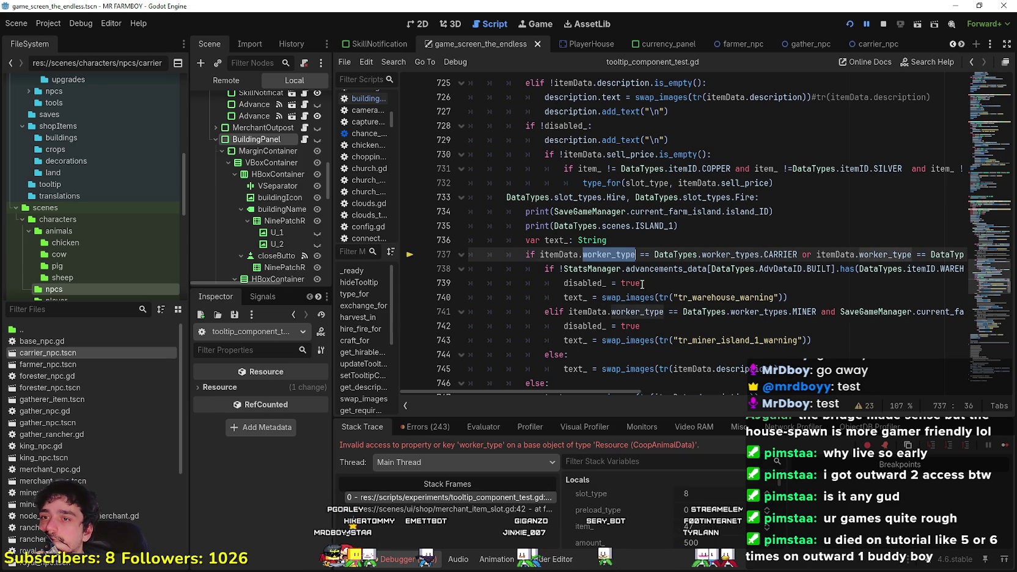
mouse_move(638, 390)
mouse_down()
mouse_move(996, 392)
mouse_move(496, 370)
mouse_up()
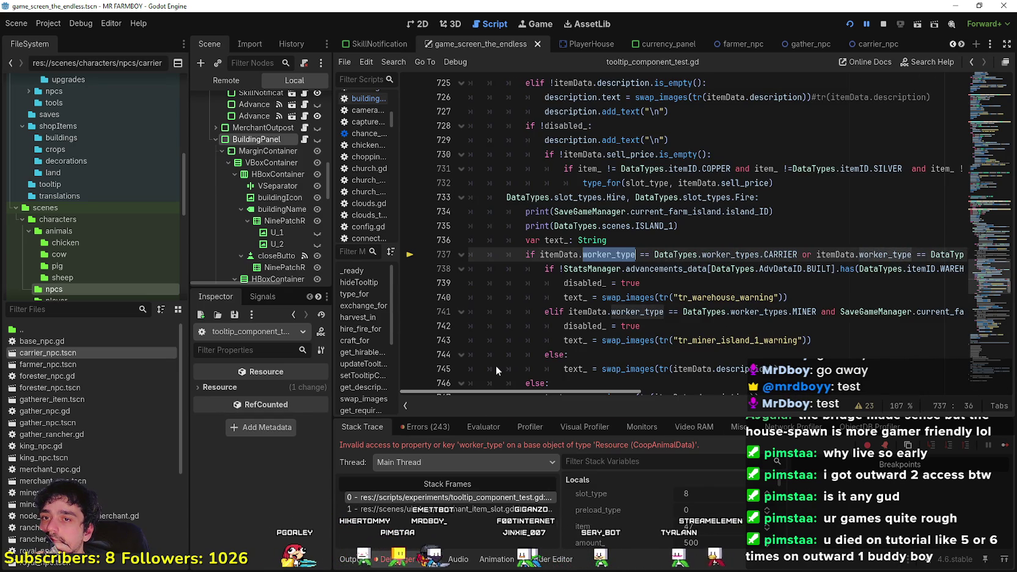
scroll(611, 362, right, 3)
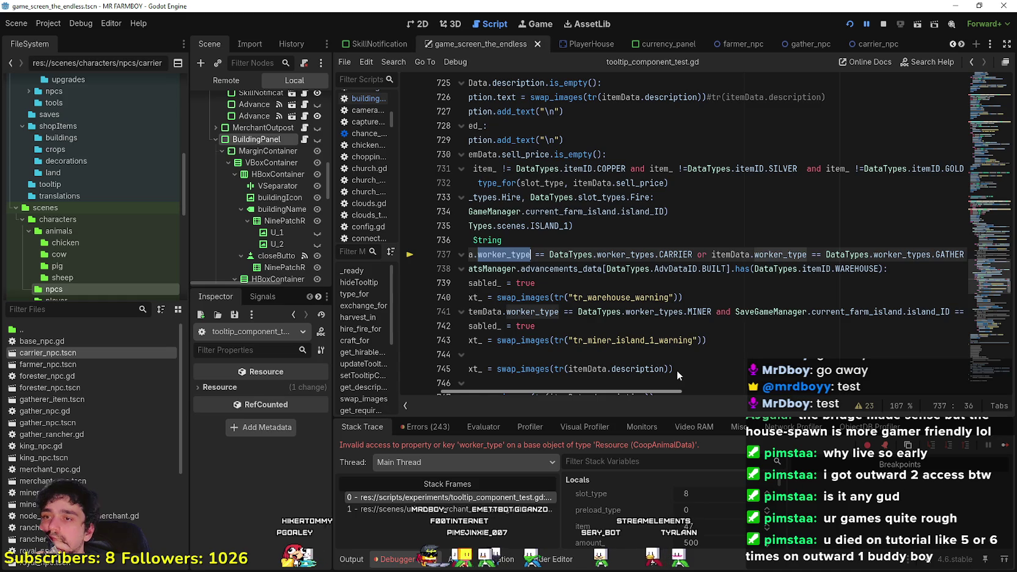
scroll(608, 355, left, 3)
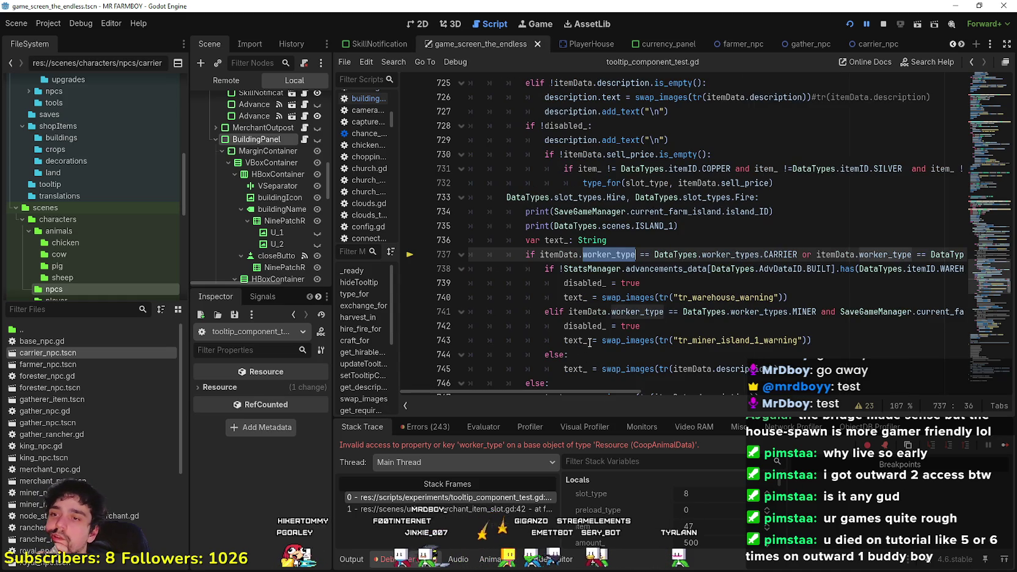
mouse_move(822, 367)
mouse_down()
mouse_move(550, 311)
mouse_move(517, 283)
mouse_move(471, 283)
mouse_up()
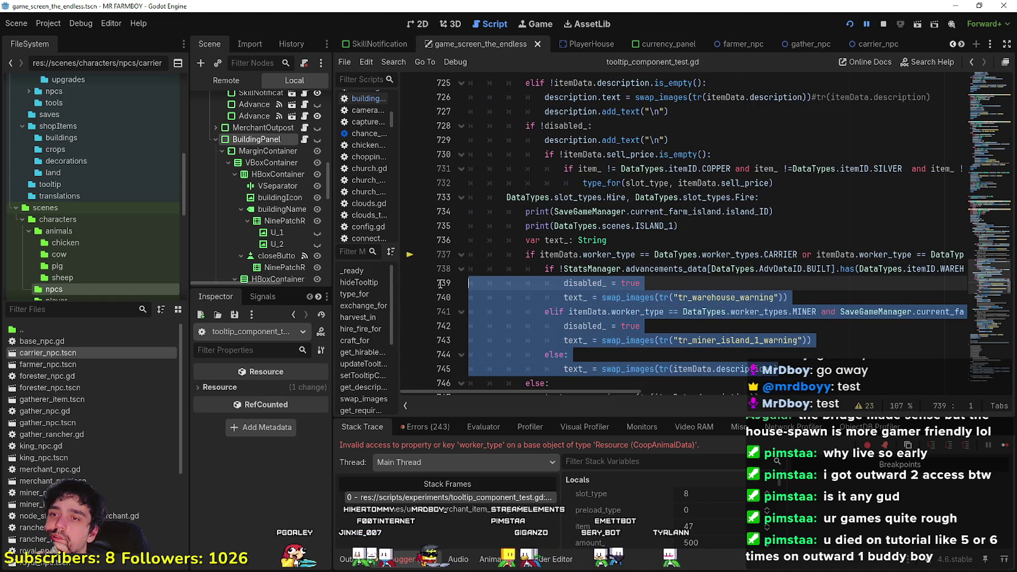
scroll(627, 309, down, 1)
scroll(627, 309, down, 2)
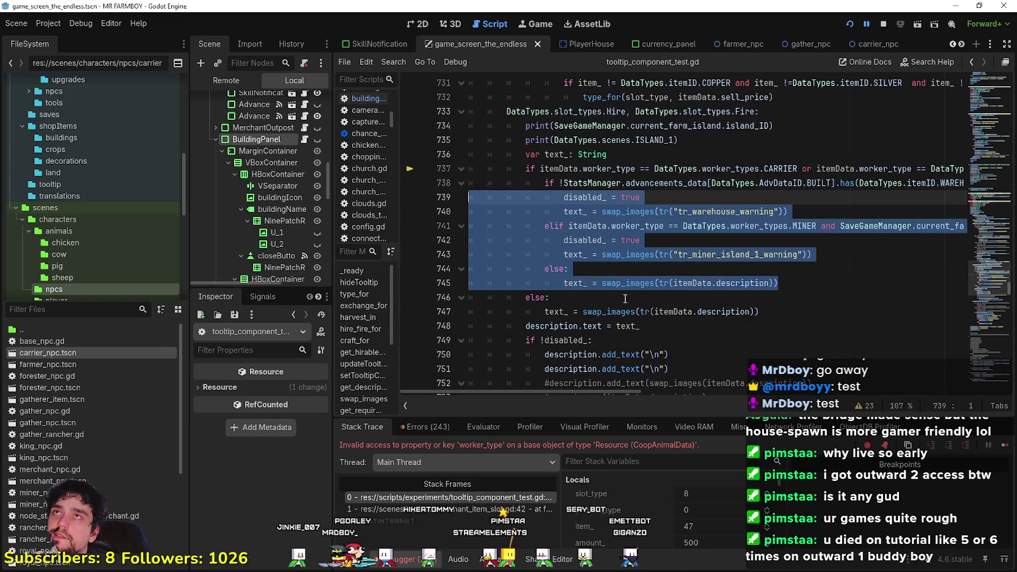
click(623, 300)
key(F12)
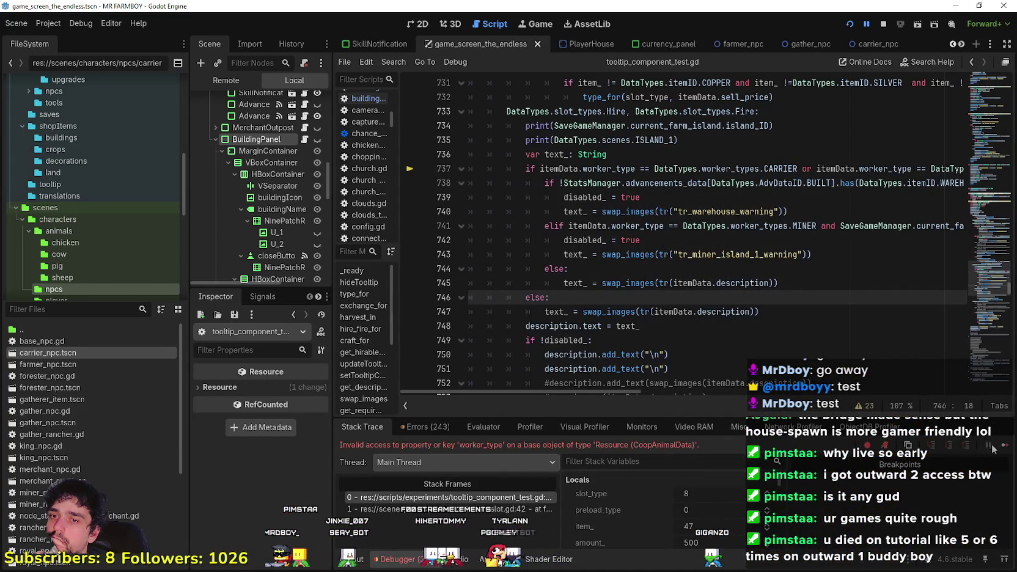
click(1006, 445)
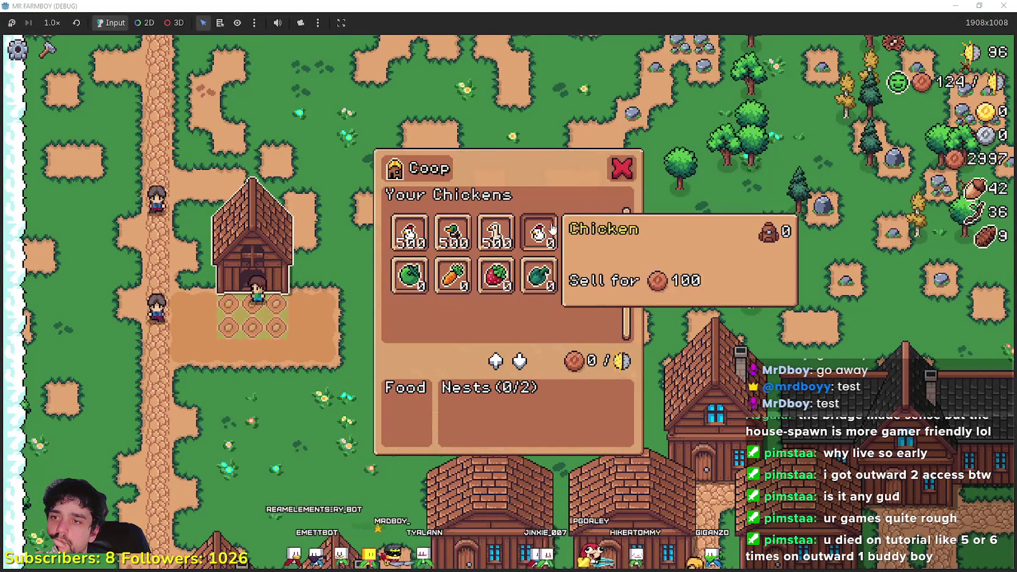
- Close the Coop panel, walk briefly away, then return and reopen it
mouse_move(569, 281)
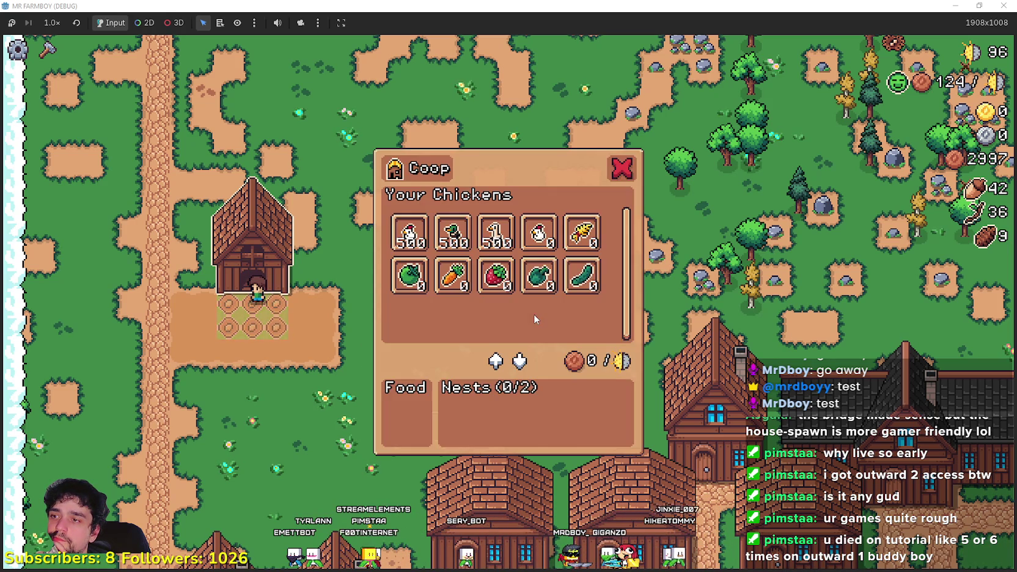
click(622, 169)
key(a)
key(s)
key(r)
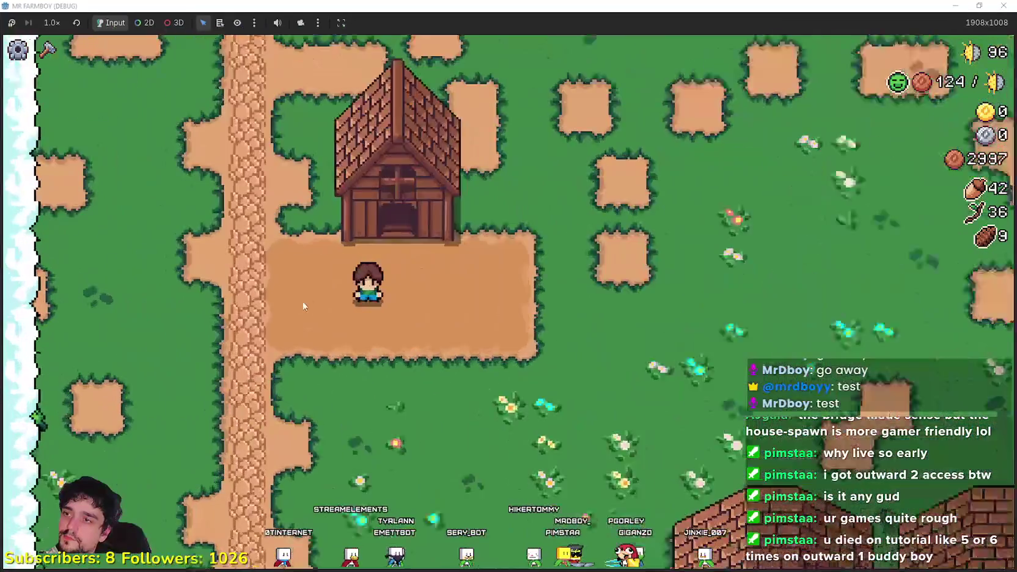
key(w)
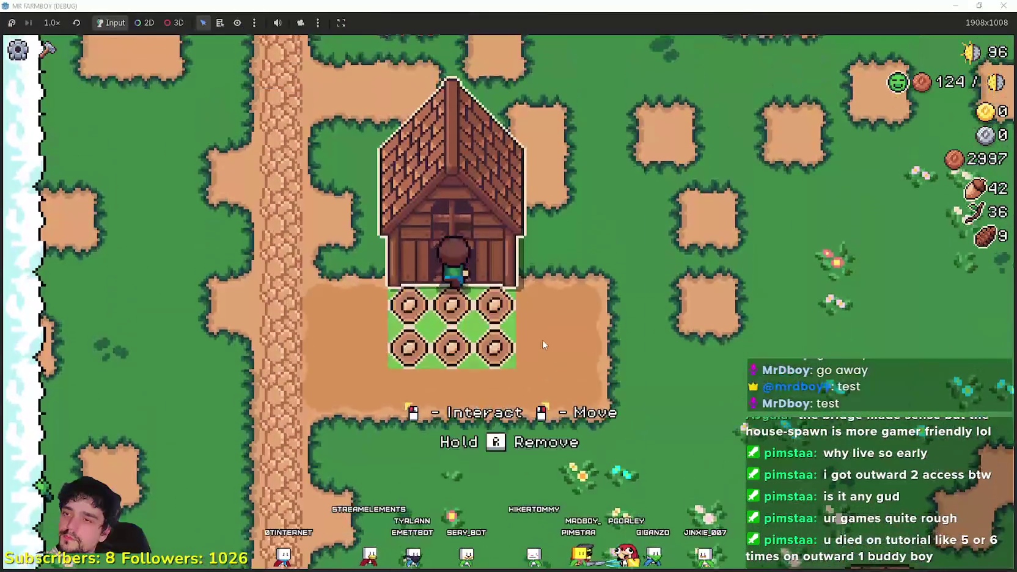
key(e)
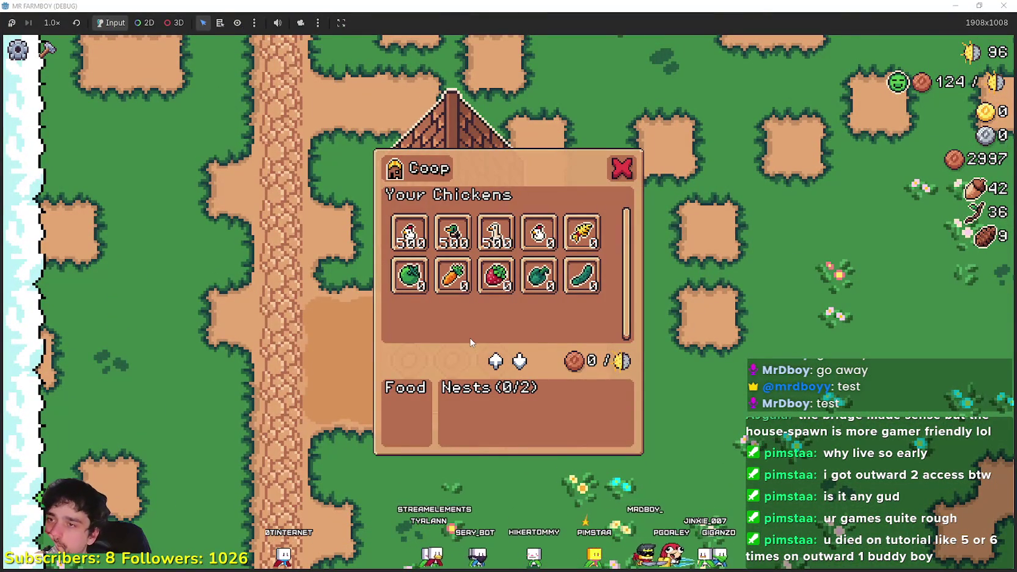
- Walk the farmer up the path away from the coop and zoom the camera out
mouse_move(549, 222)
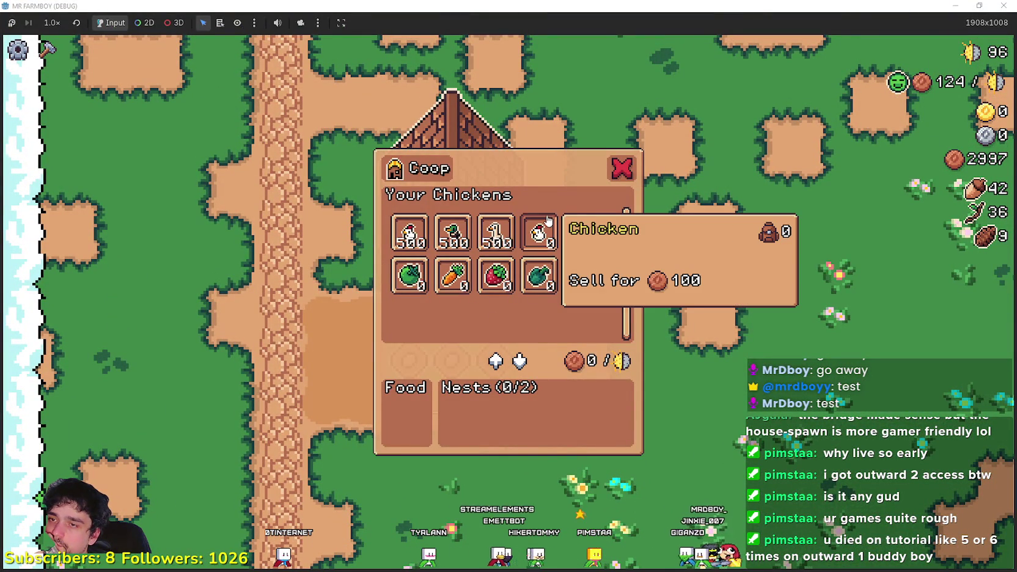
mouse_move(583, 226)
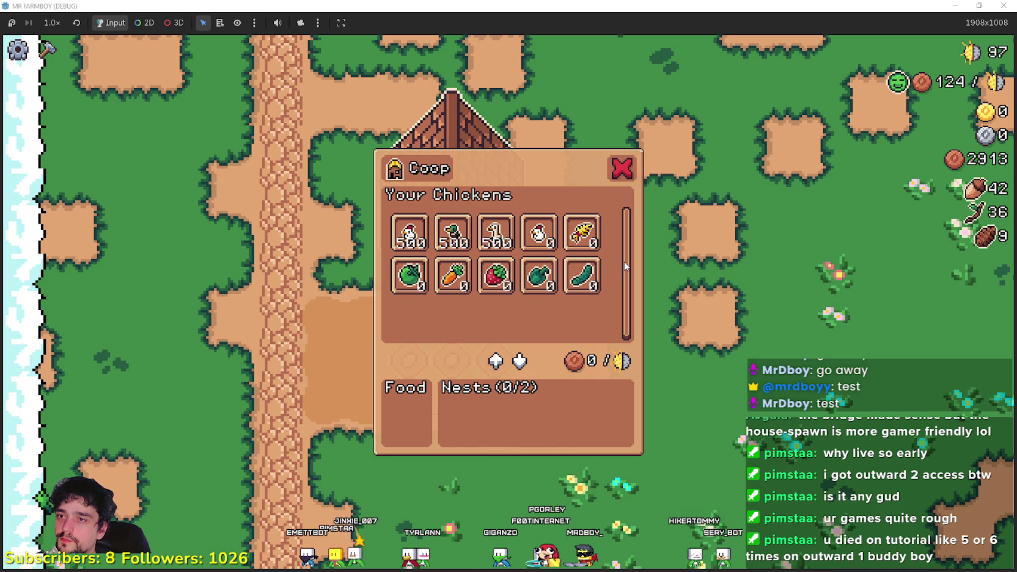
key(w)
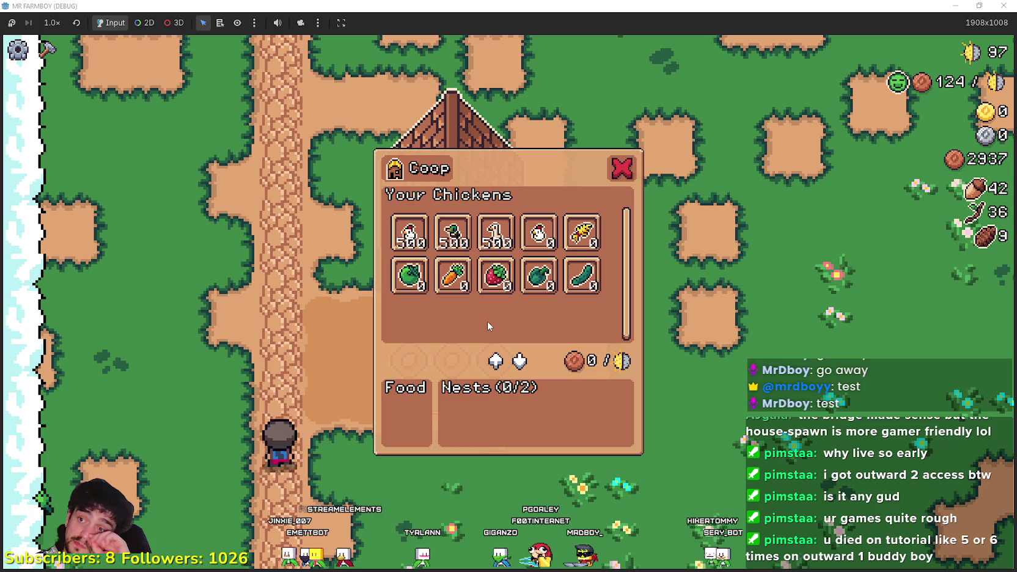
key(w)
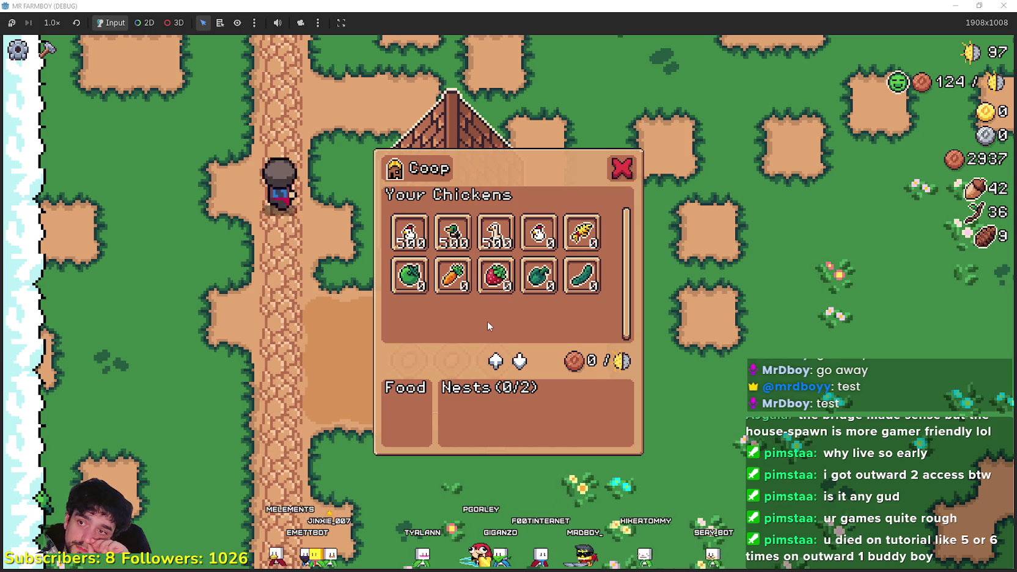
scroll(487, 326, down, 5)
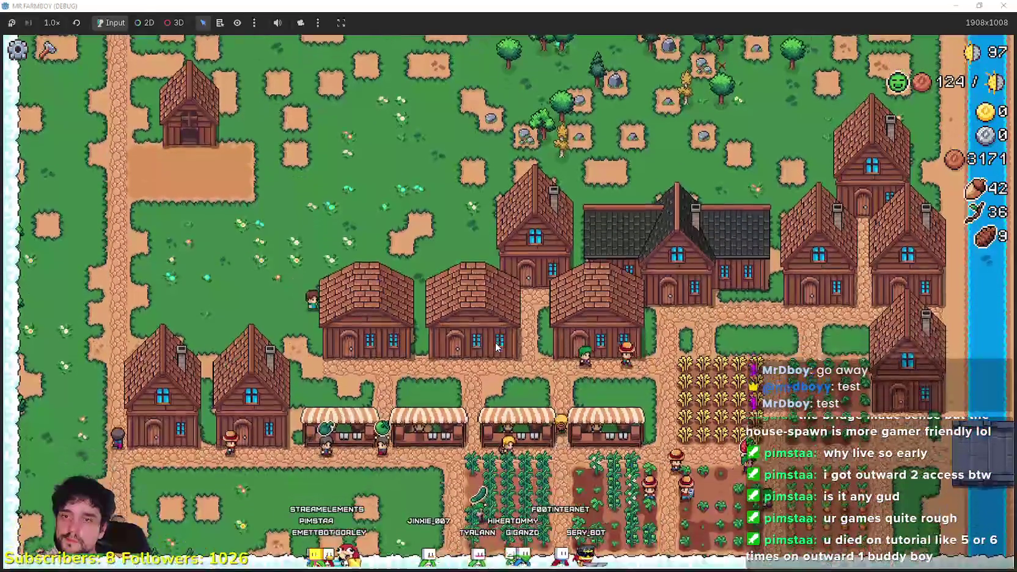
- At a market stall, take the Paper Scroll out of the sell list and put the acorns up for sale
scroll(496, 342, up, 3)
scroll(496, 347, down, 3)
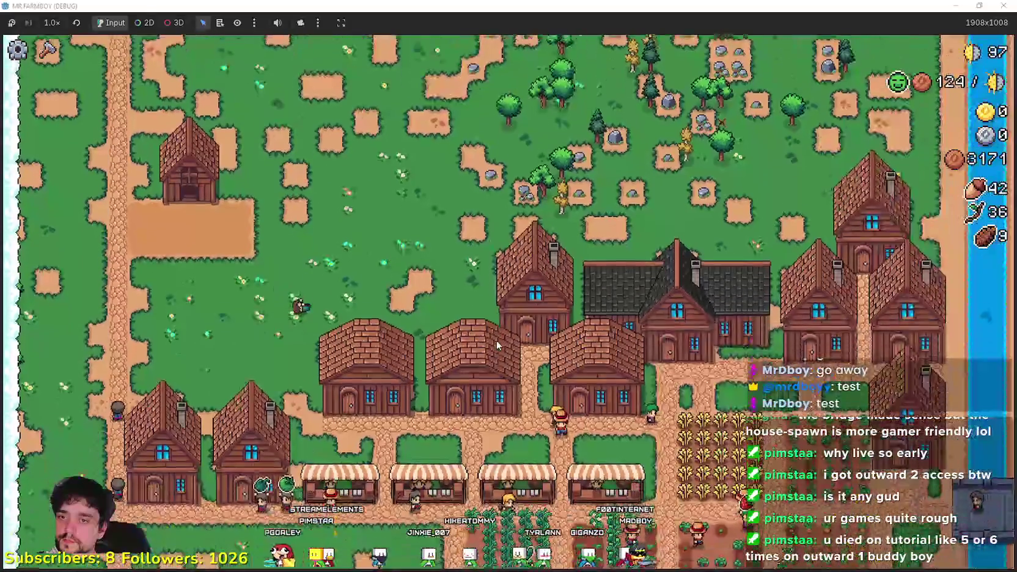
scroll(496, 346, up, 2)
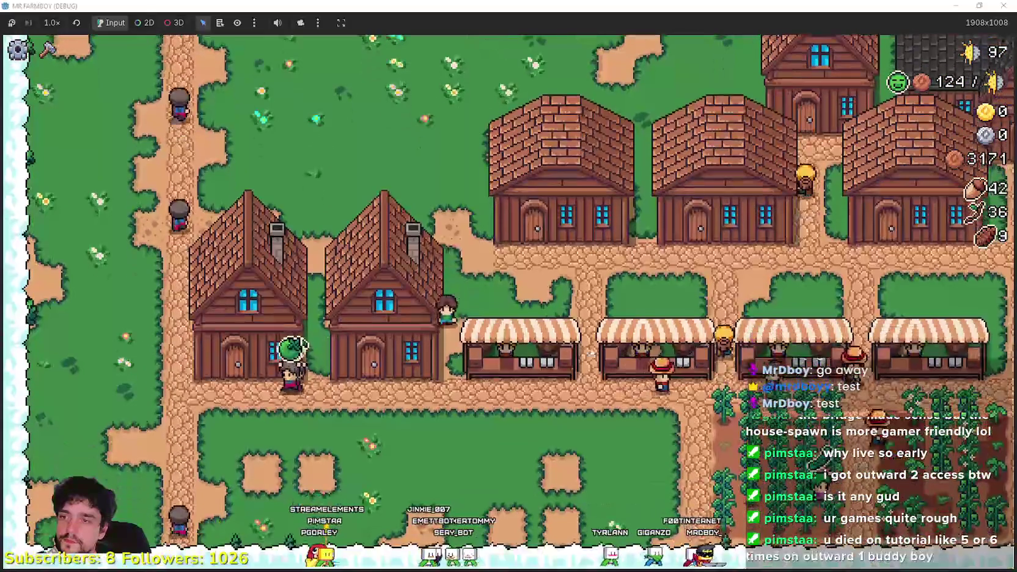
click(483, 376)
click(483, 425)
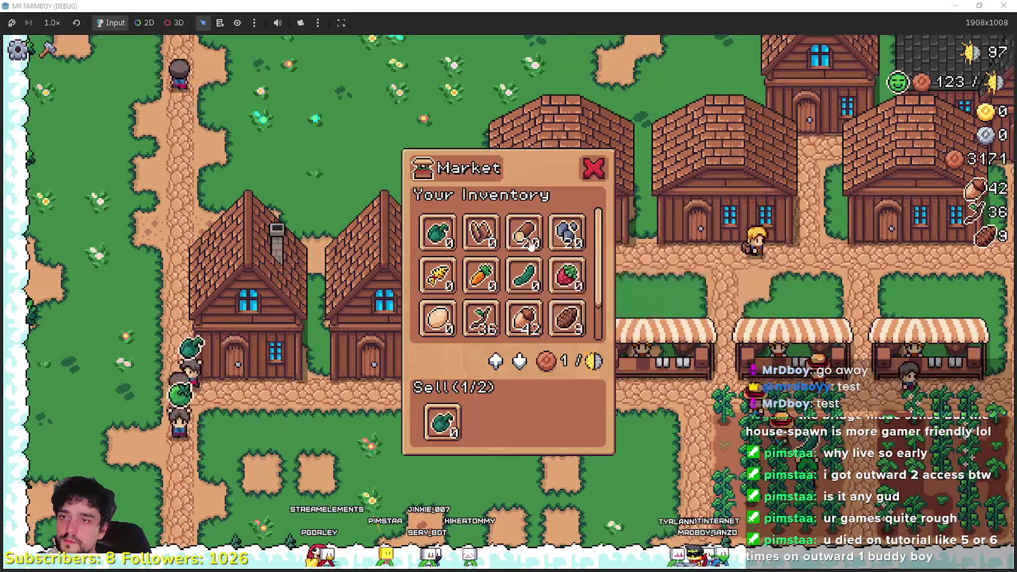
scroll(545, 275, down, 1)
click(524, 272)
- Visit another stall, then walk back to the coop door and reopen its chickens window
key(Escape)
key(e)
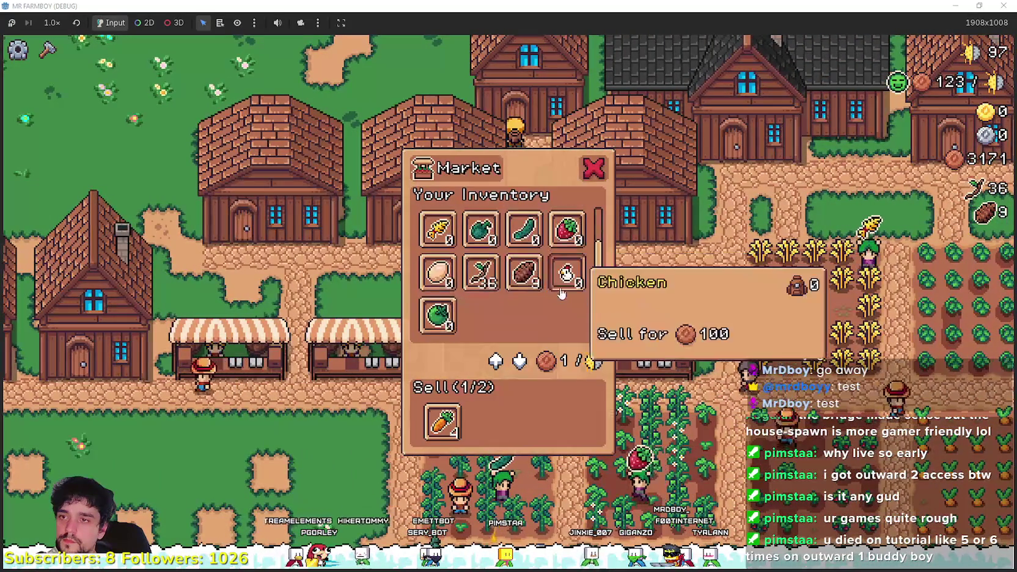
key(Escape)
key(w)
key(a)
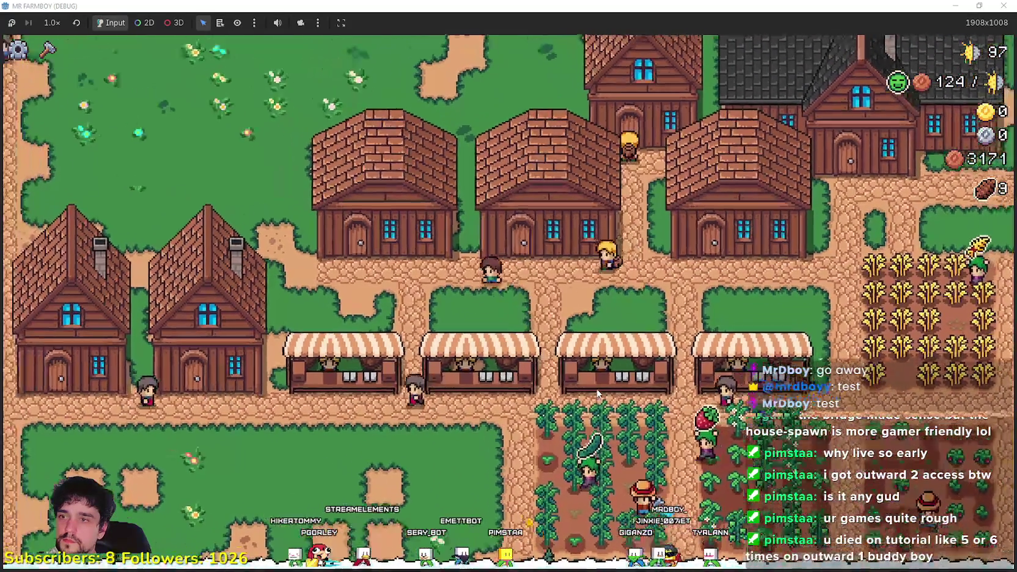
key(a)
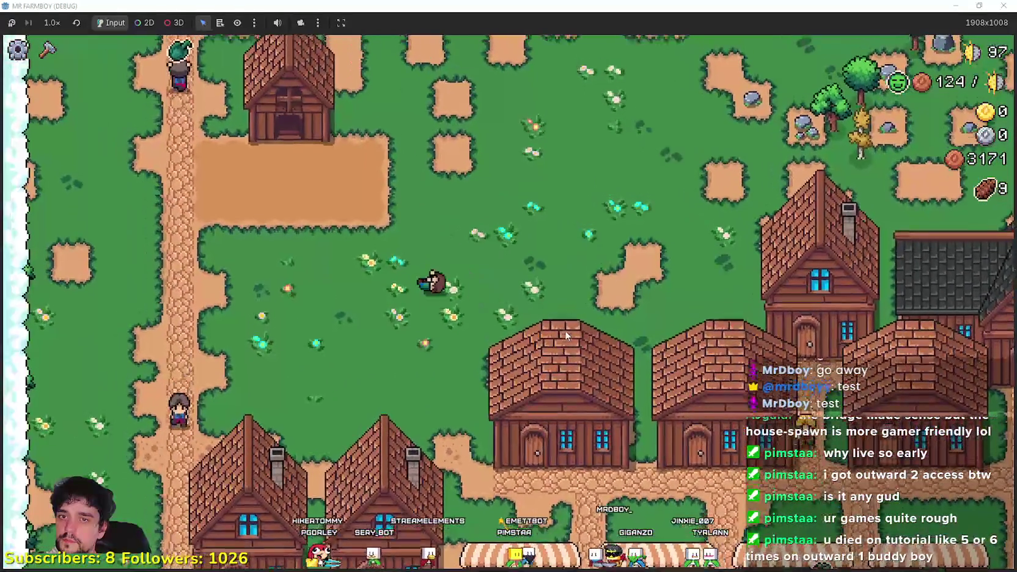
key(w)
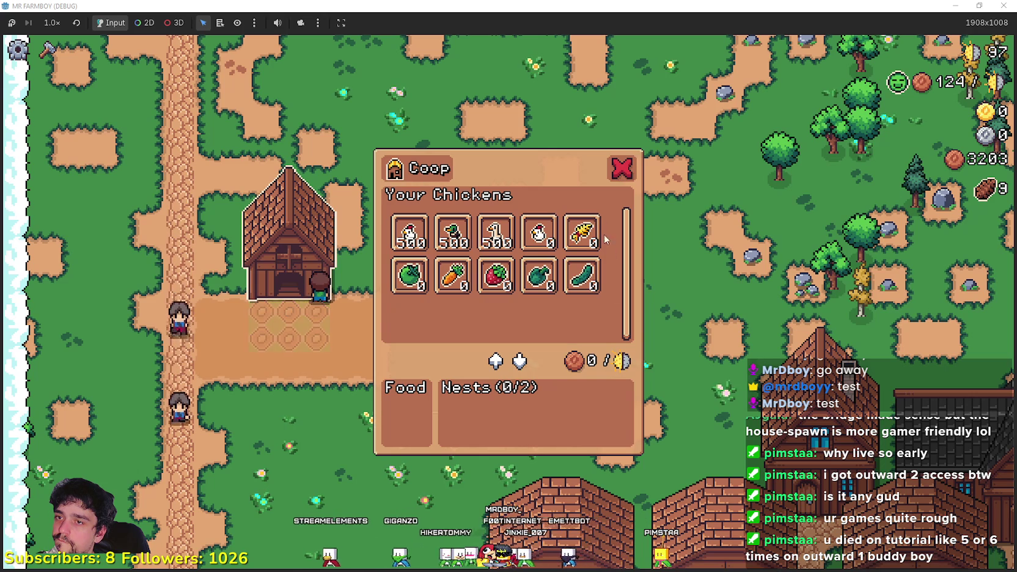
- Pause and quit the game, then return to line 744 of tooltip_component_test.gd
mouse_move(472, 279)
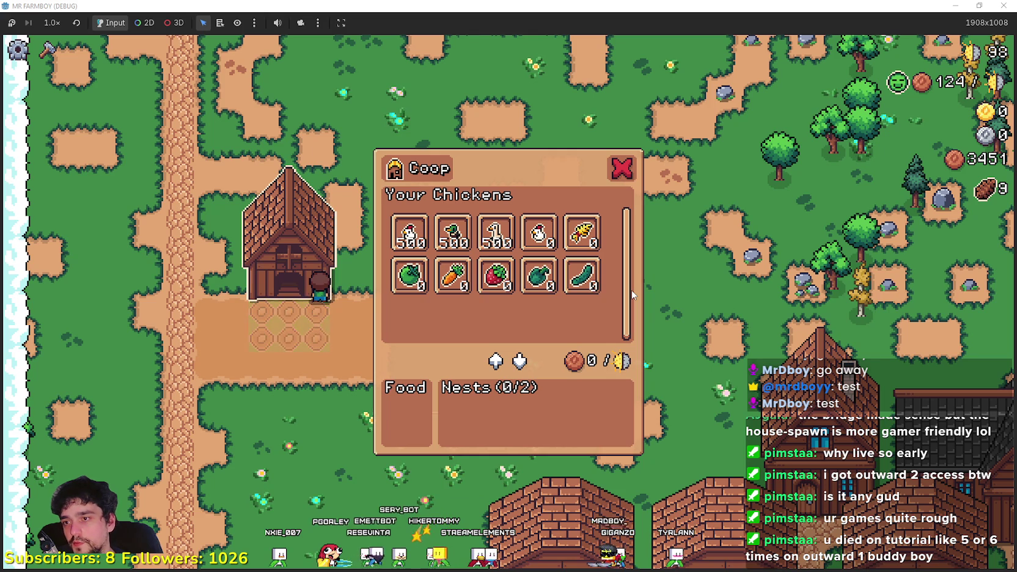
key(Escape)
key(Escape)
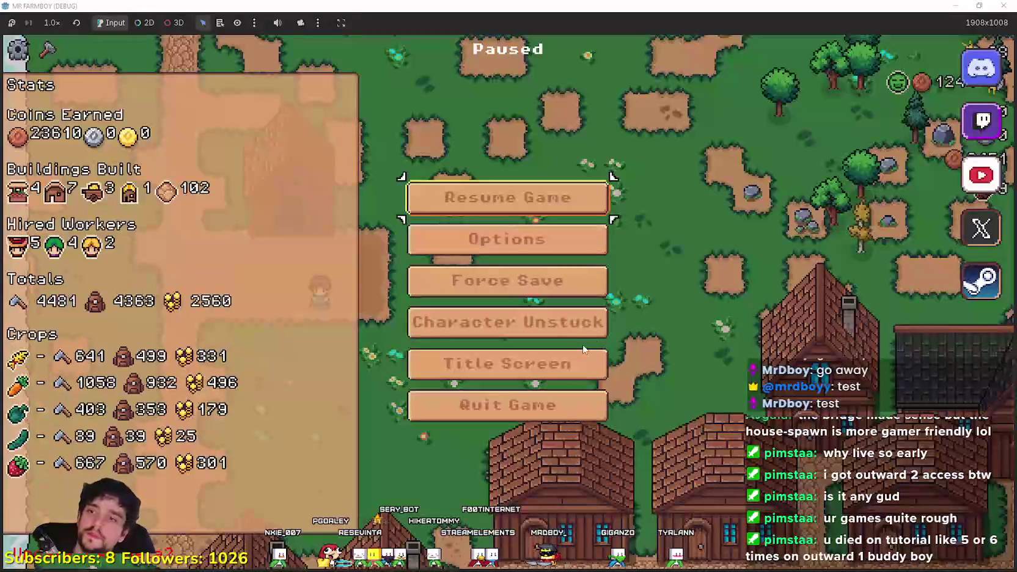
click(568, 420)
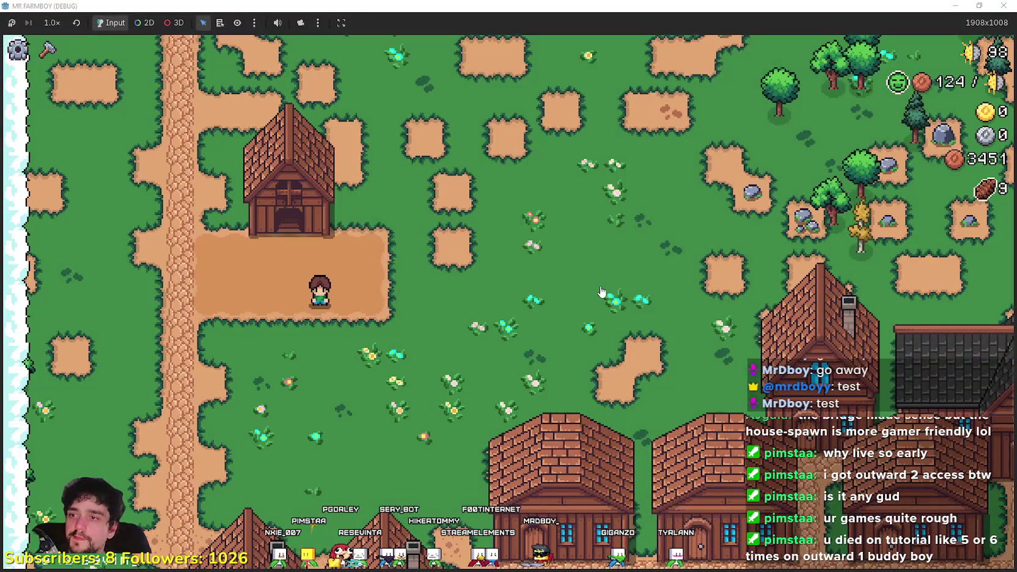
click(575, 269)
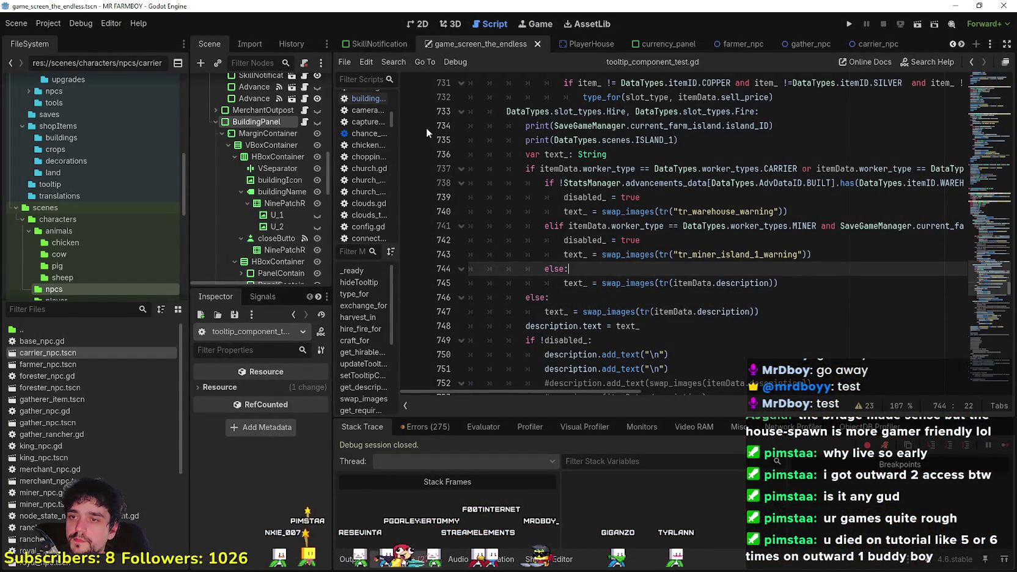
- Switch to the 2D view and widen the Scene dock
click(422, 23)
scroll(298, 207, down, 4)
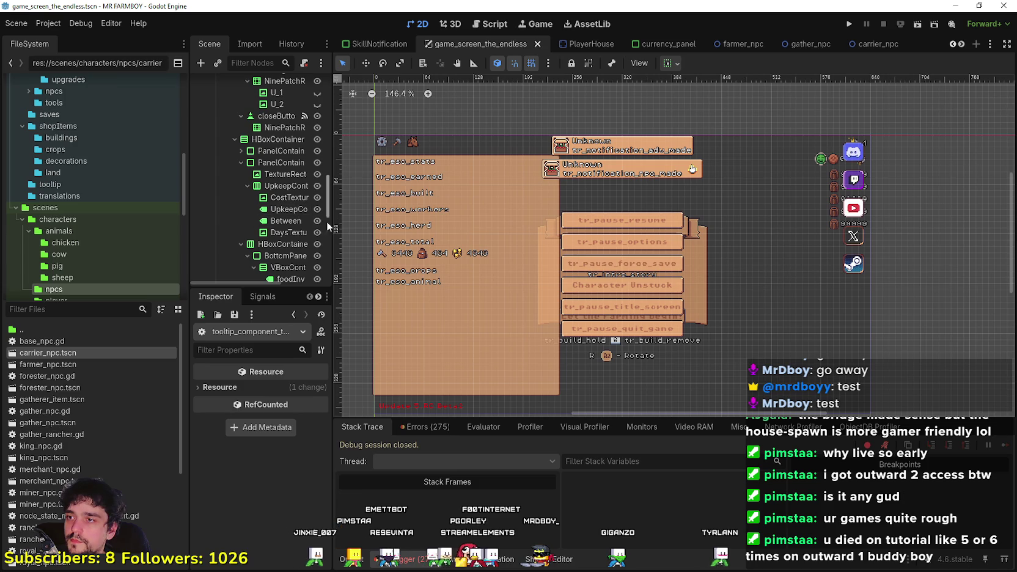
drag(333, 227, 426, 227)
- Scroll through the Scene tree to browse BuildingPanel's UpkeepContainer nodes
scroll(355, 203, up, 4)
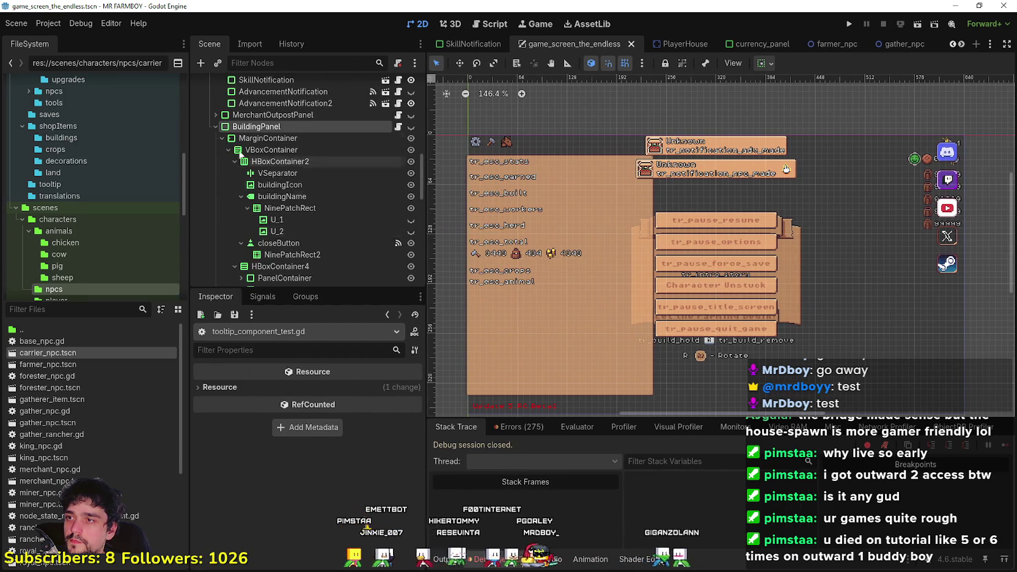
scroll(292, 195, down, 3)
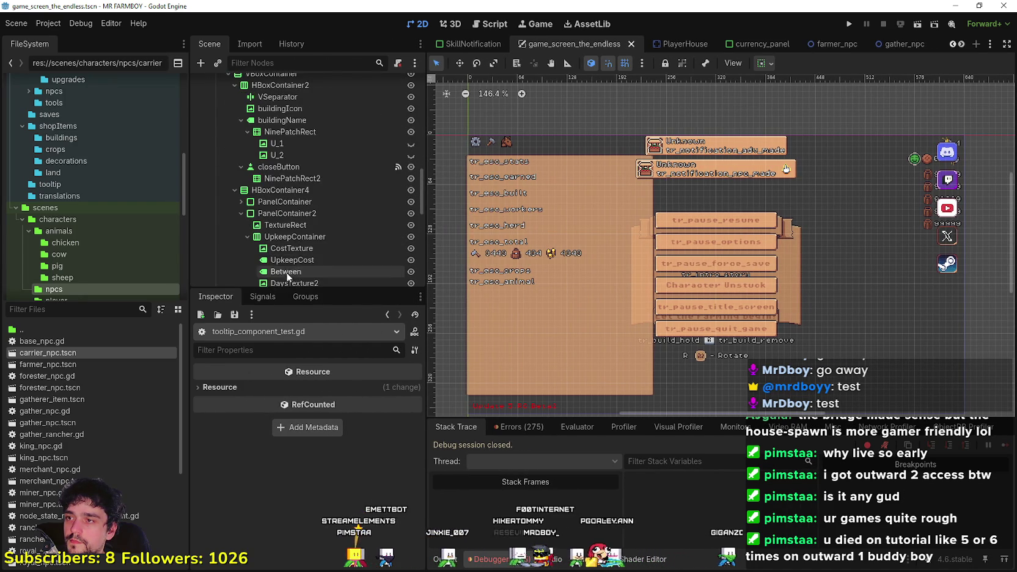
scroll(306, 208, down, 2)
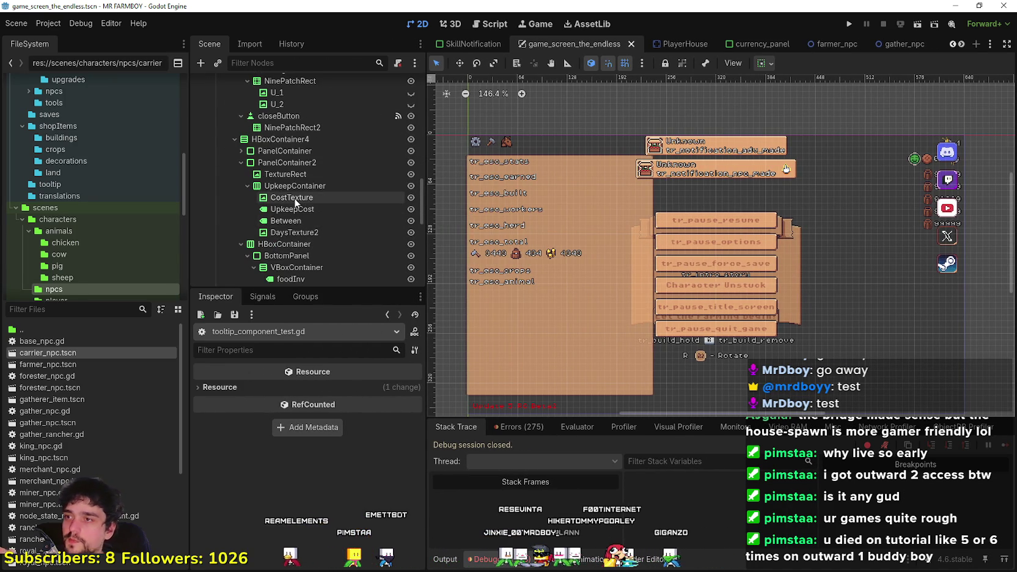
scroll(319, 200, up, 1)
scroll(360, 190, up, 4)
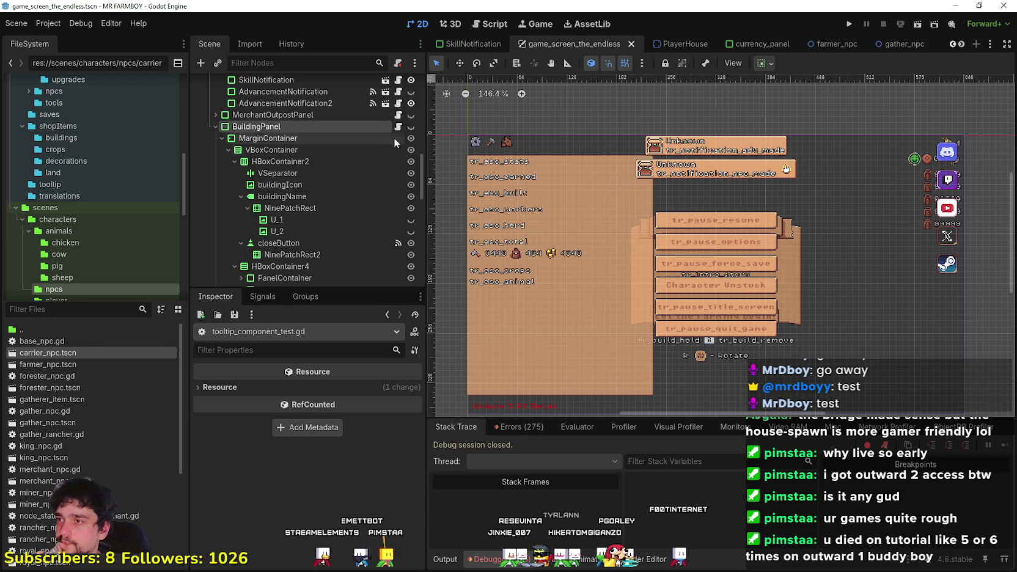
scroll(362, 177, down, 6)
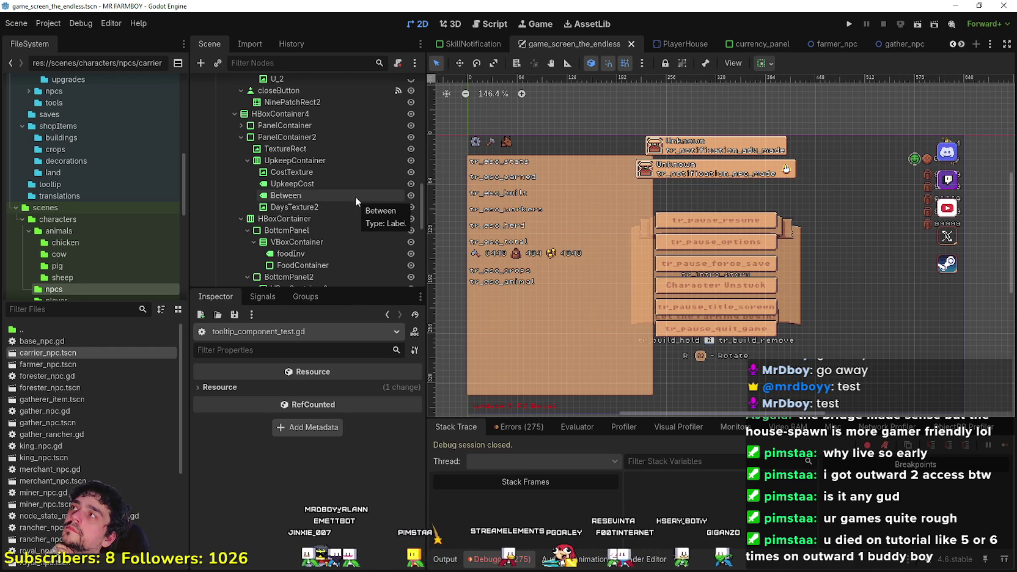
scroll(355, 196, up, 3)
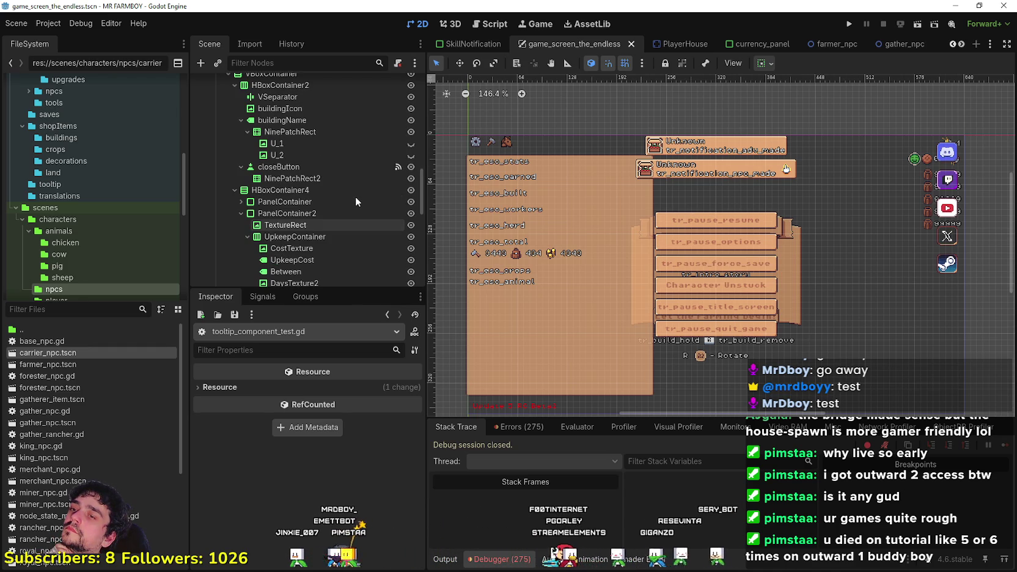
scroll(355, 196, down, 3)
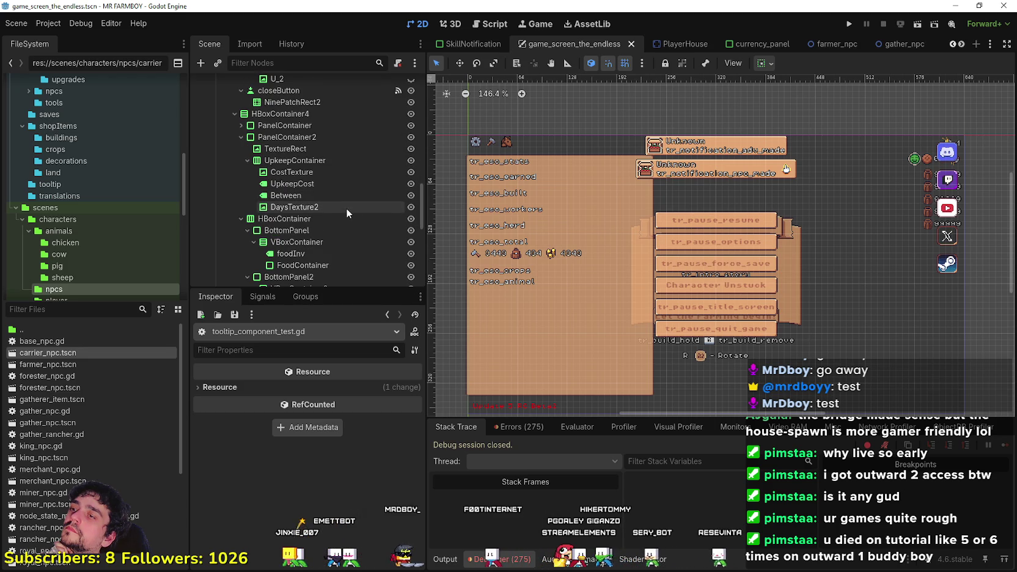
scroll(336, 175, up, 2)
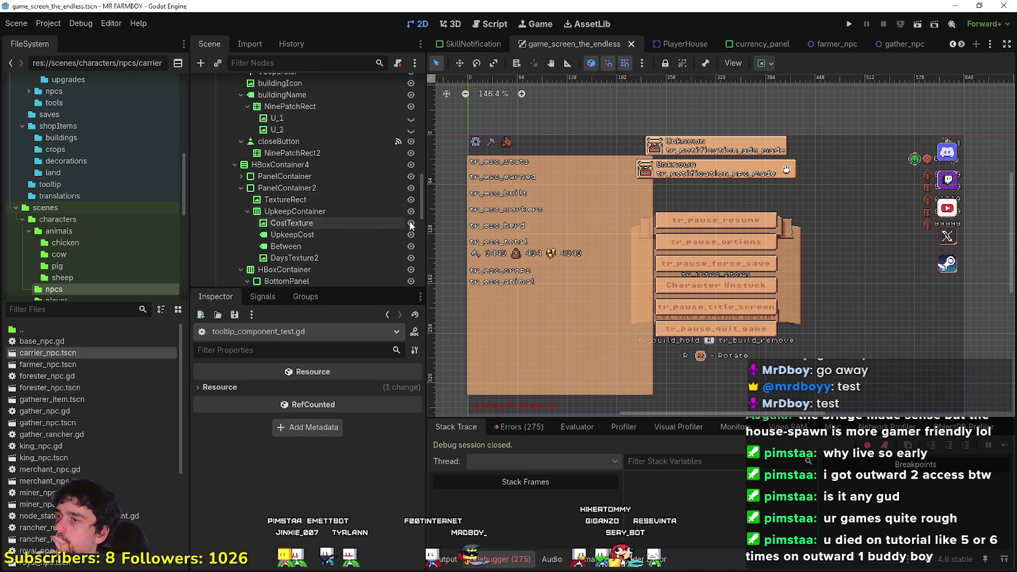
scroll(343, 199, up, 2)
scroll(344, 200, down, 3)
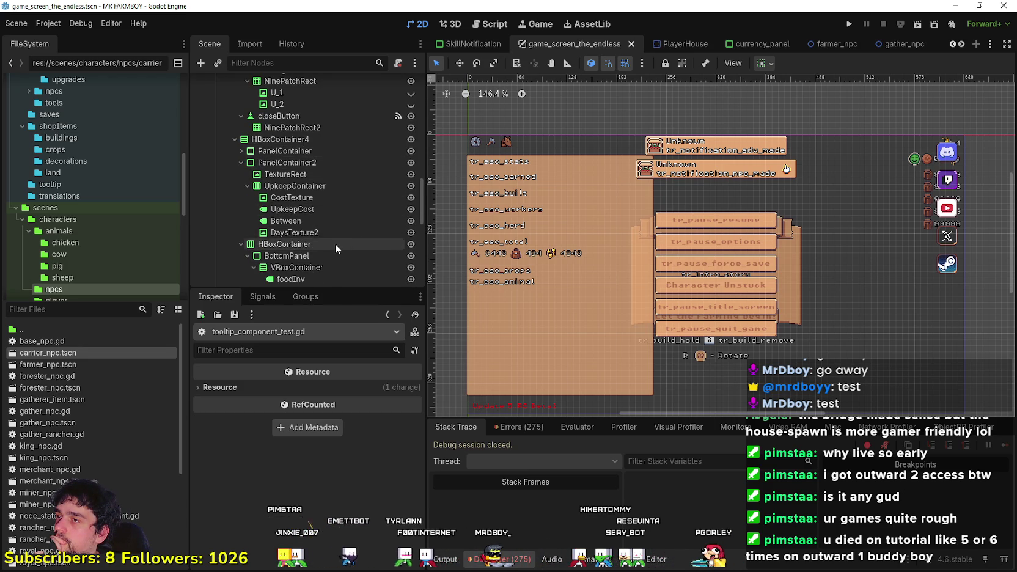
scroll(334, 239, down, 2)
scroll(337, 251, up, 2)
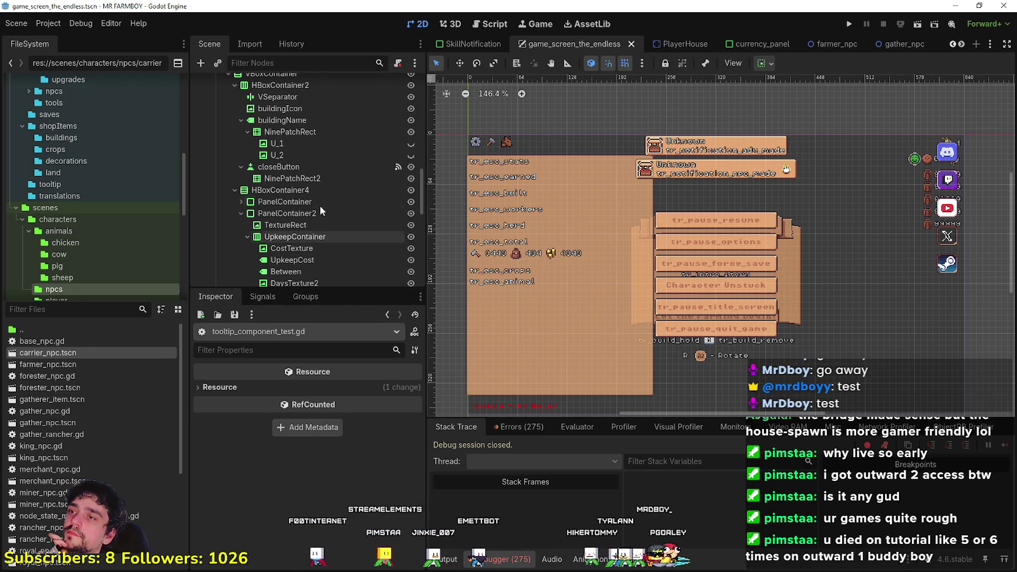
scroll(320, 207, up, 2)
scroll(330, 194, up, 2)
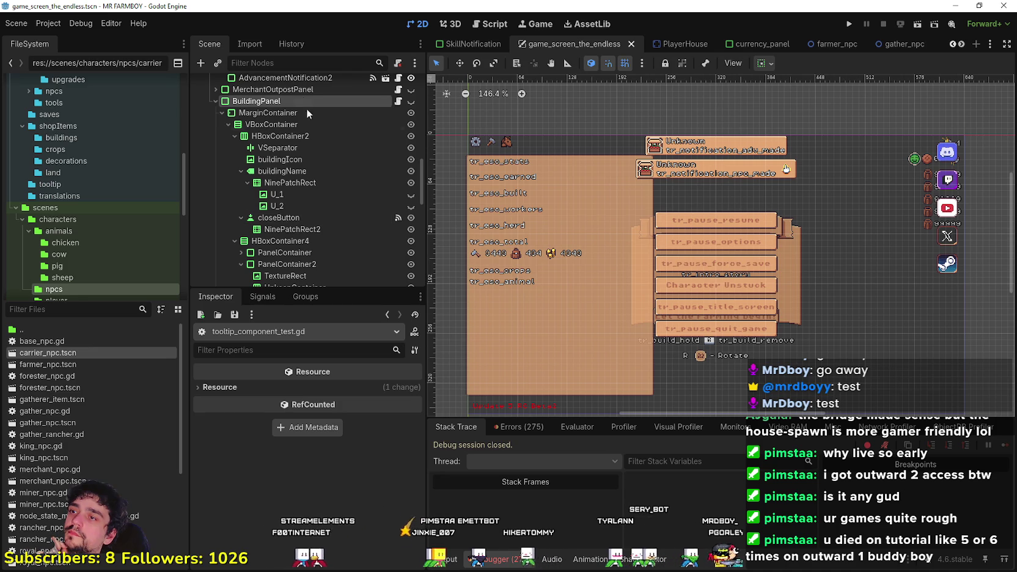
- Show the BuildingPanel on the canvas and inspect its buildingIcon and NinePatchRect nodes
click(411, 101)
scroll(711, 241, up, 7)
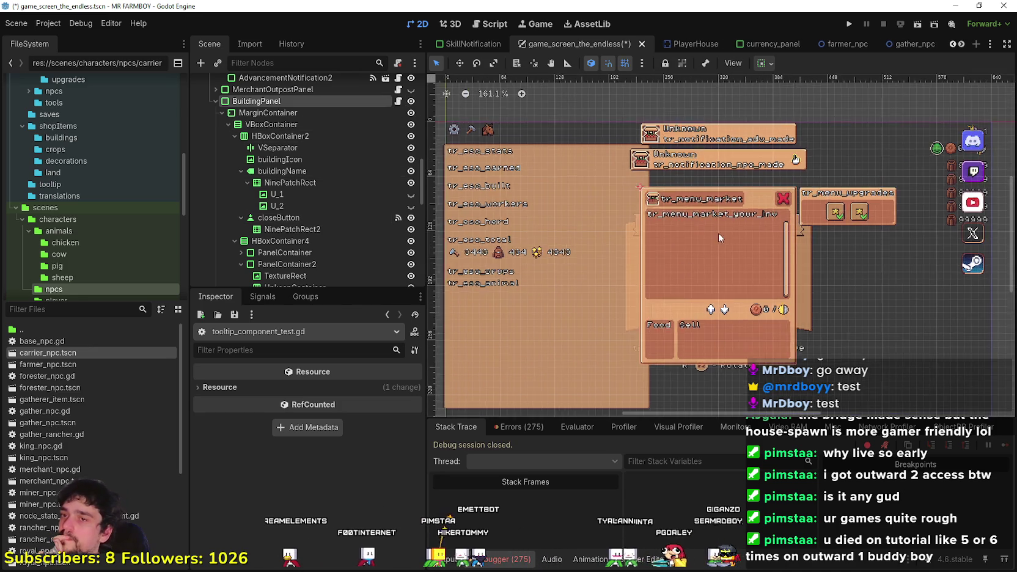
drag(681, 226, 699, 249)
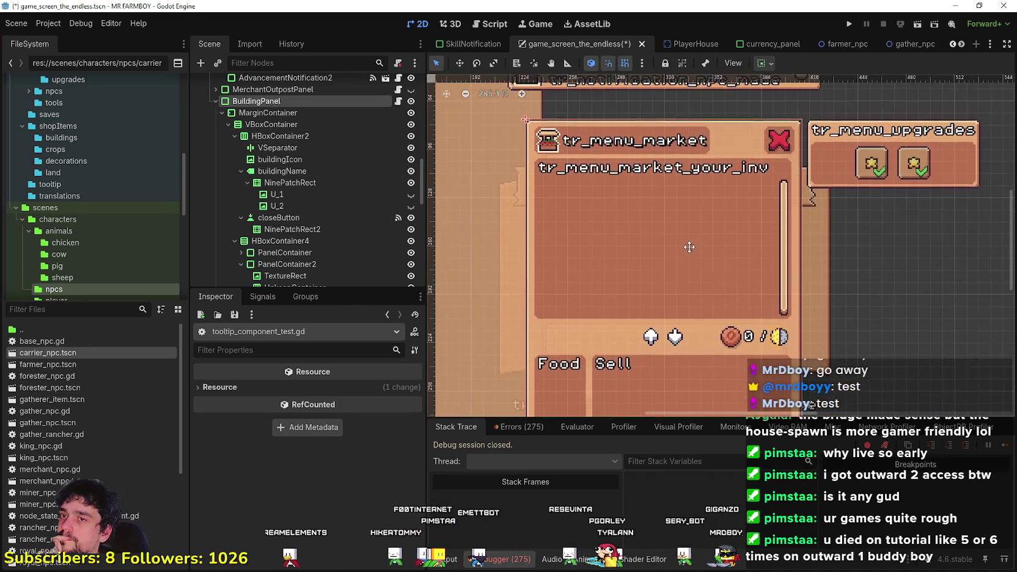
scroll(308, 171, up, 1)
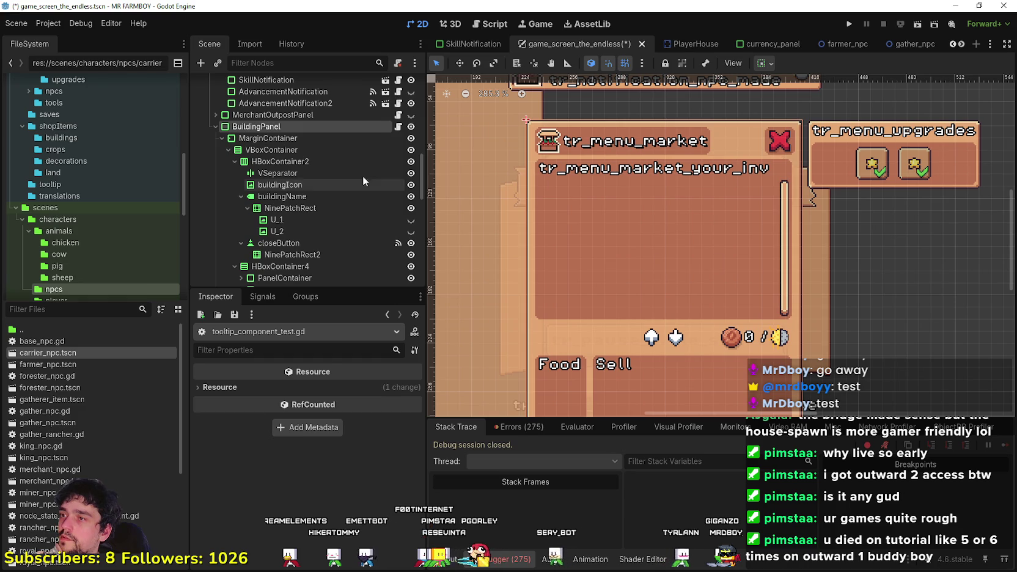
click(308, 196)
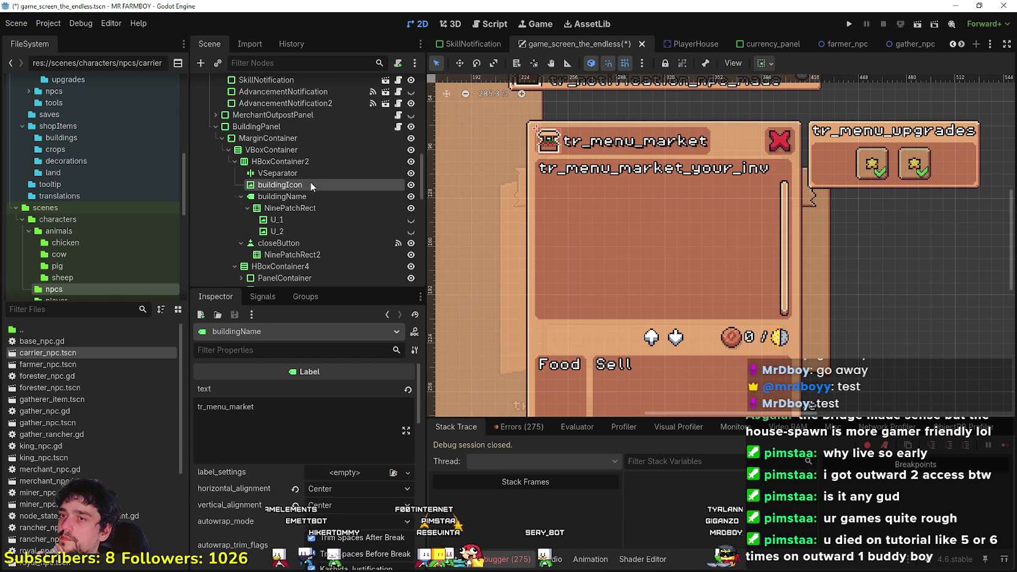
click(309, 183)
click(308, 195)
click(306, 209)
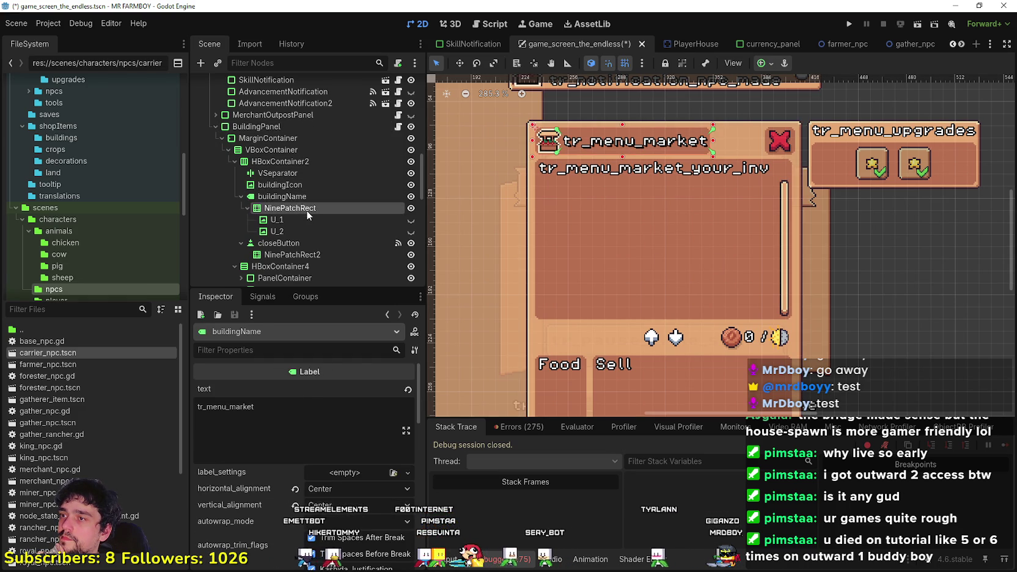
click(247, 208)
scroll(293, 214, down, 3)
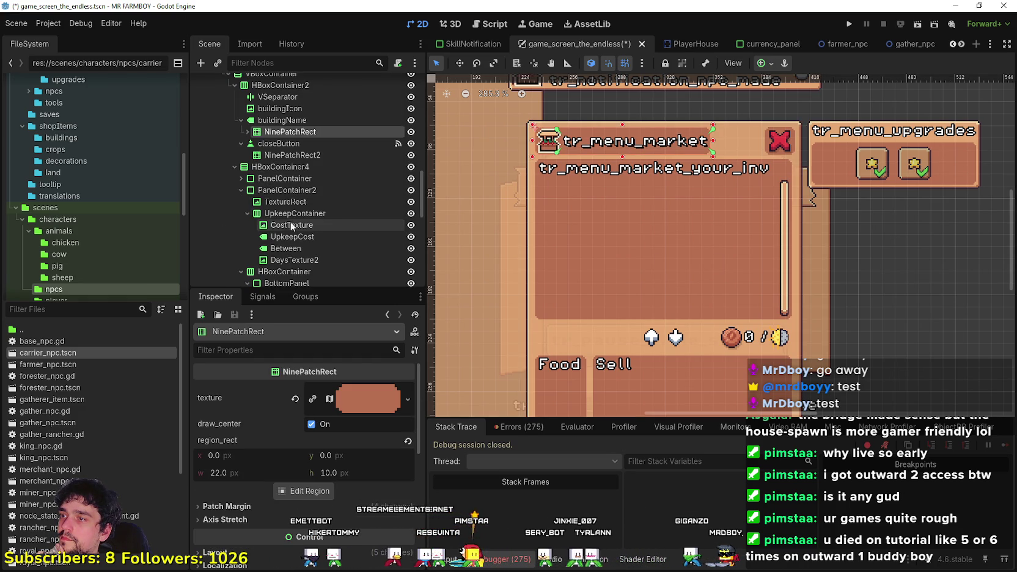
- Collapse the UpkeepContainer and PanelContainer2 branches and expand the market PanelContainer
click(315, 203)
click(313, 220)
scroll(305, 241, down, 2)
click(247, 162)
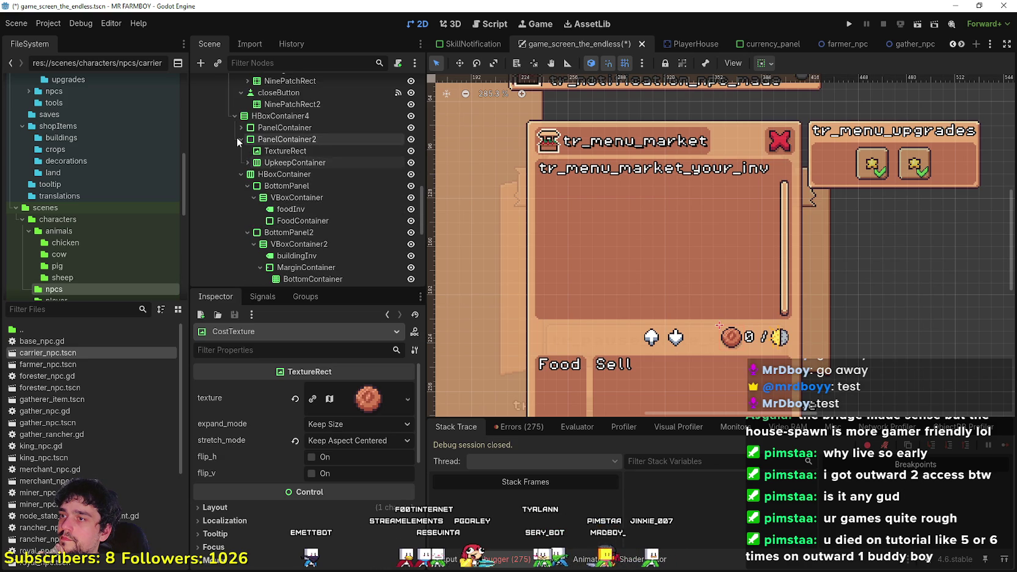
click(241, 139)
double_click(260, 128)
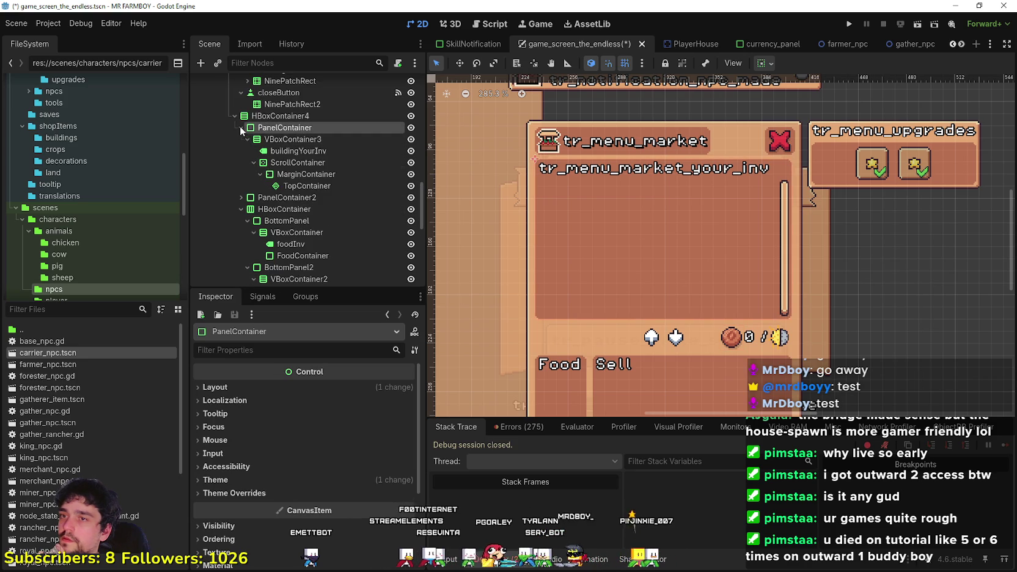
click(300, 152)
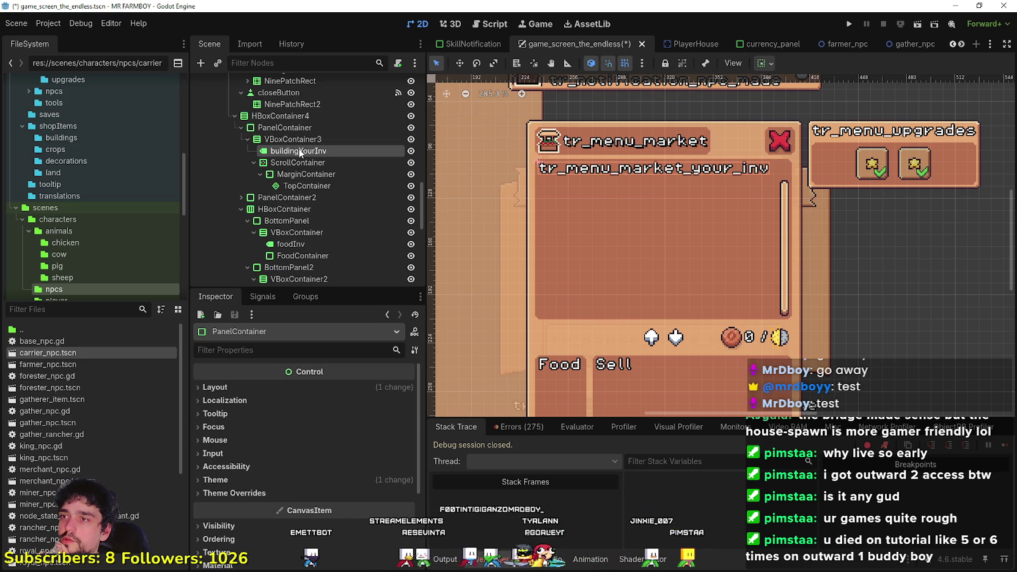
click(250, 163)
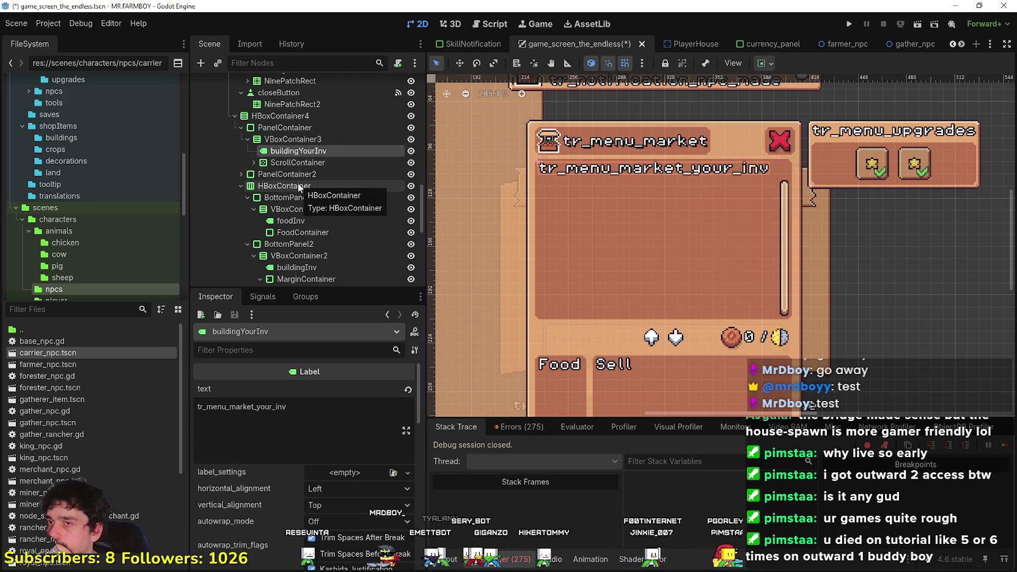
- Expand the ScrollContainer to reveal its MarginContainer and TopContainer children
click(304, 161)
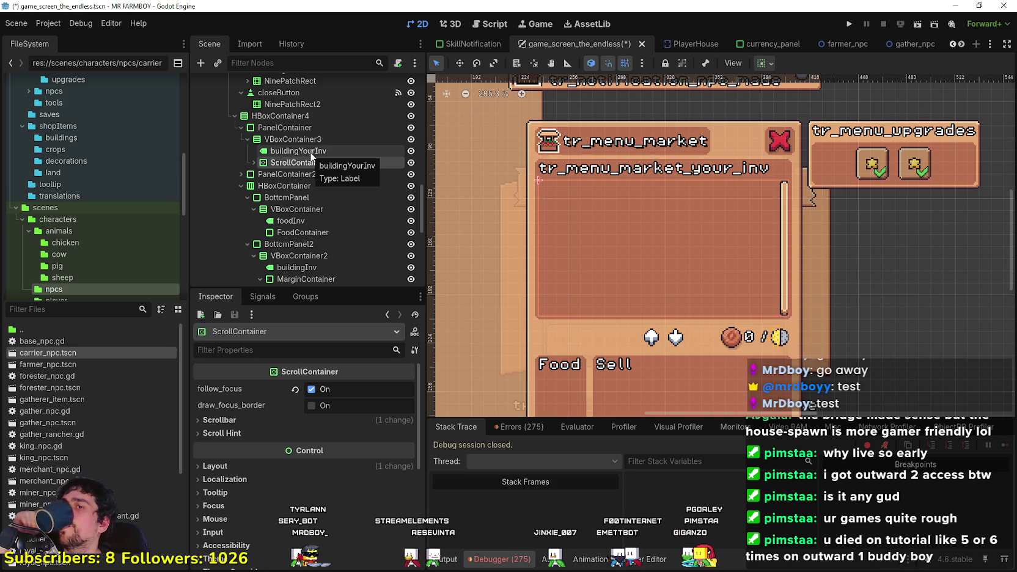
click(309, 153)
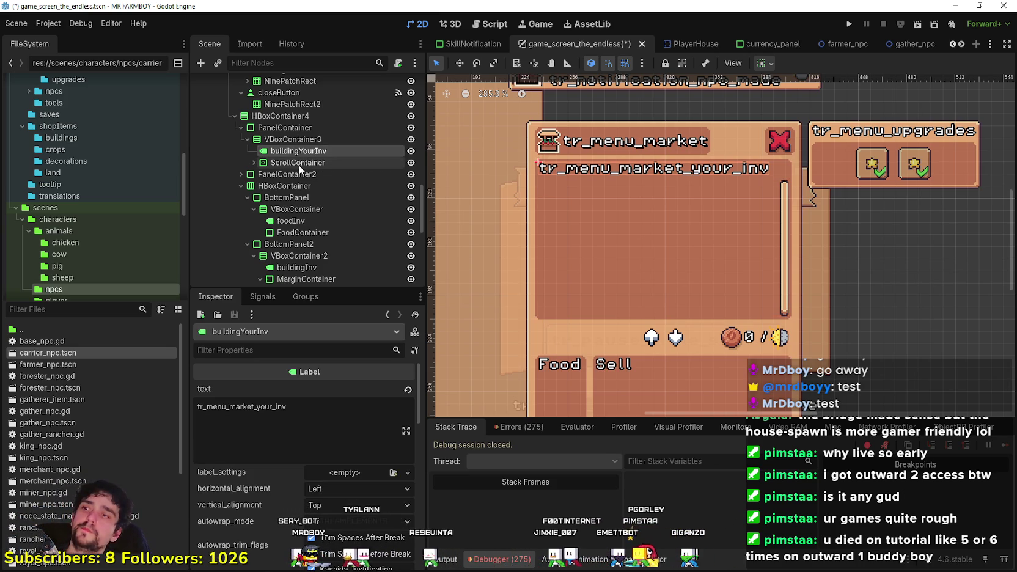
click(299, 163)
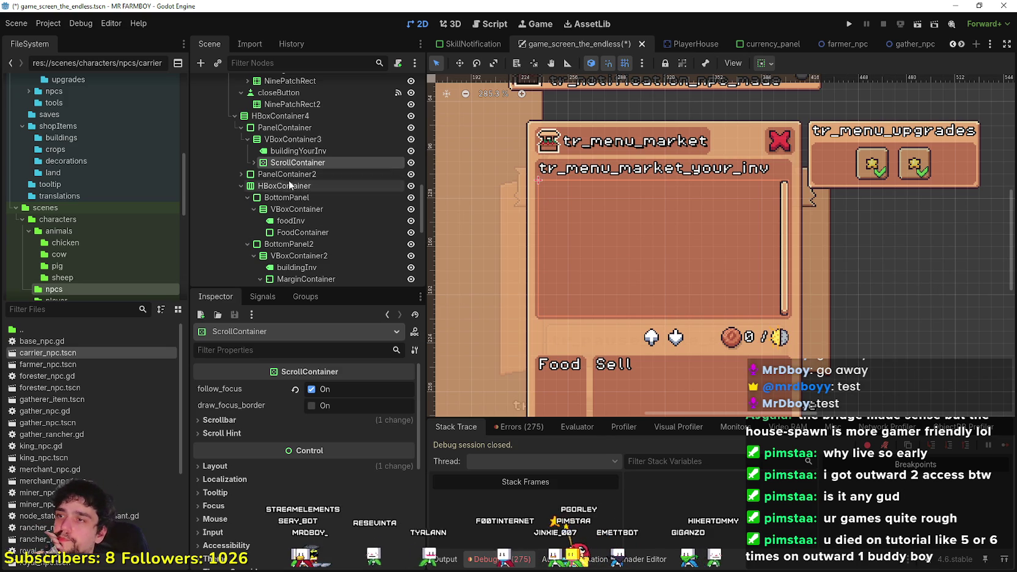
click(251, 162)
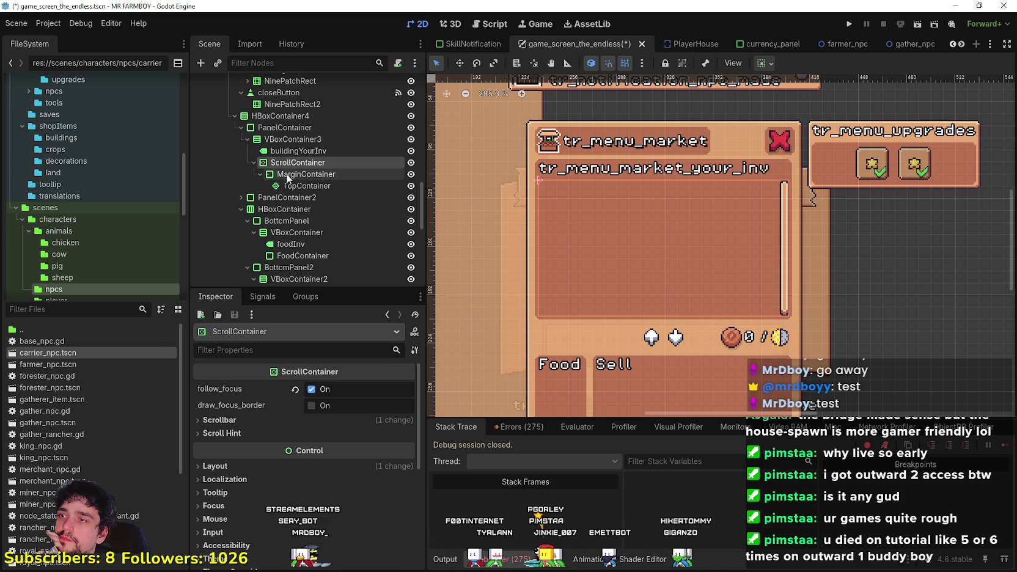
click(306, 174)
click(305, 186)
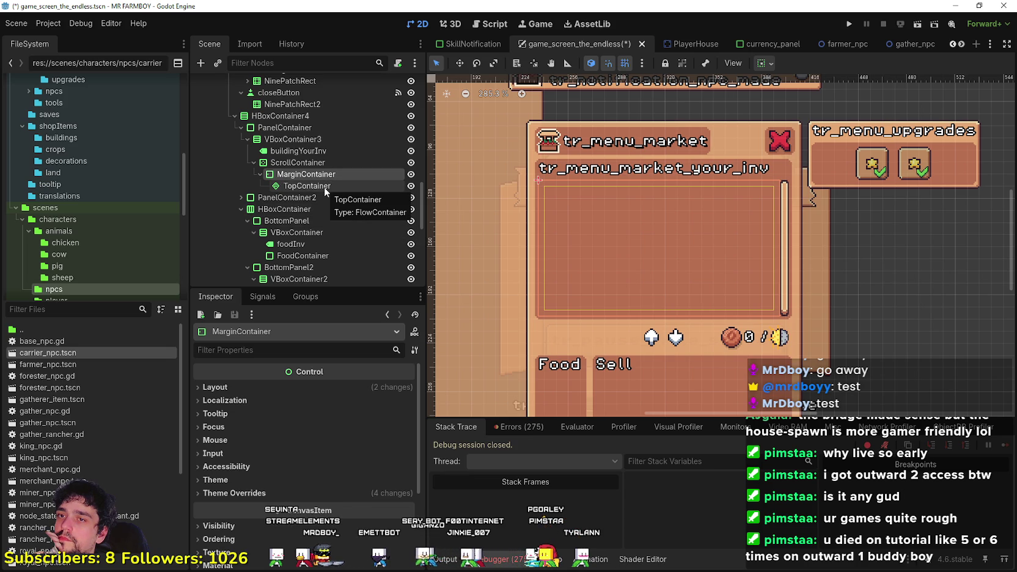
- Inspect the MarginContainer, TopContainer and VBoxContainer3 properties
double_click(333, 175)
click(332, 162)
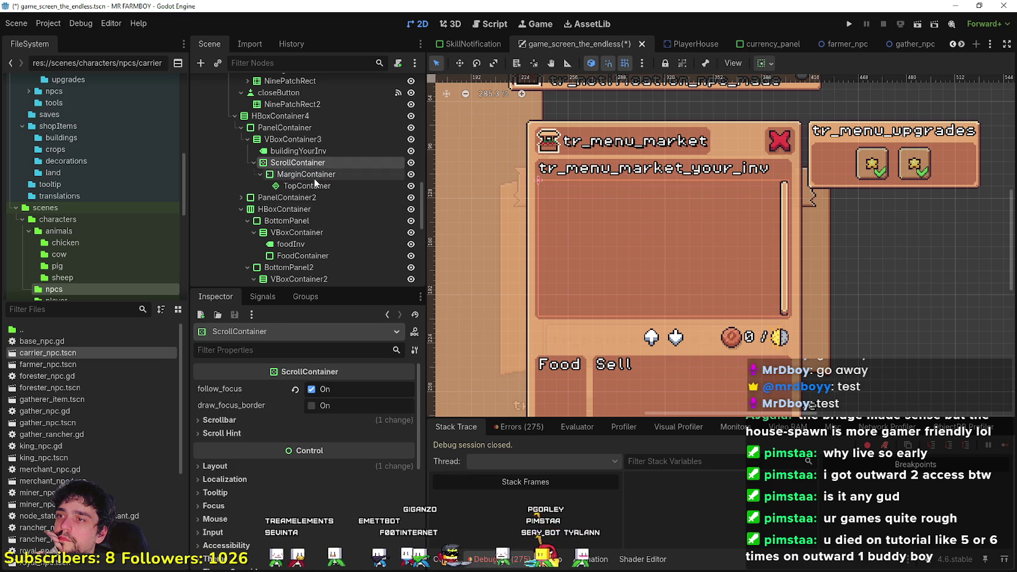
click(312, 187)
click(314, 174)
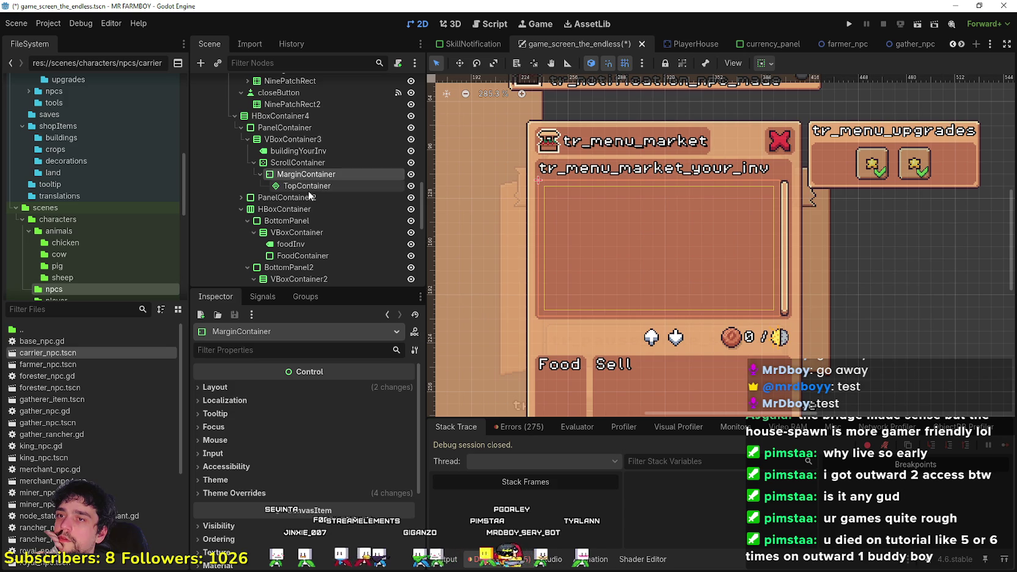
click(322, 187)
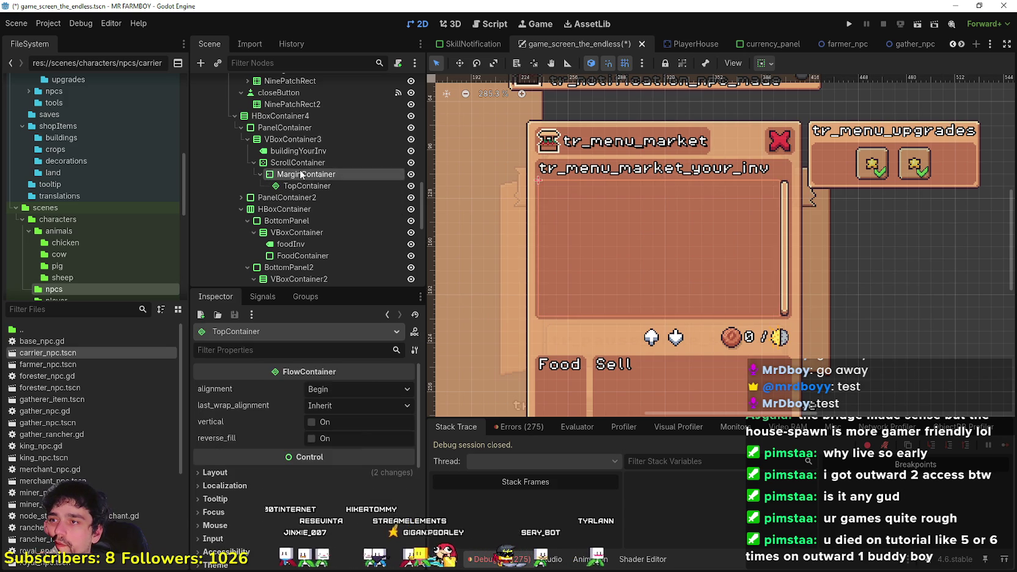
click(301, 175)
click(298, 151)
click(300, 139)
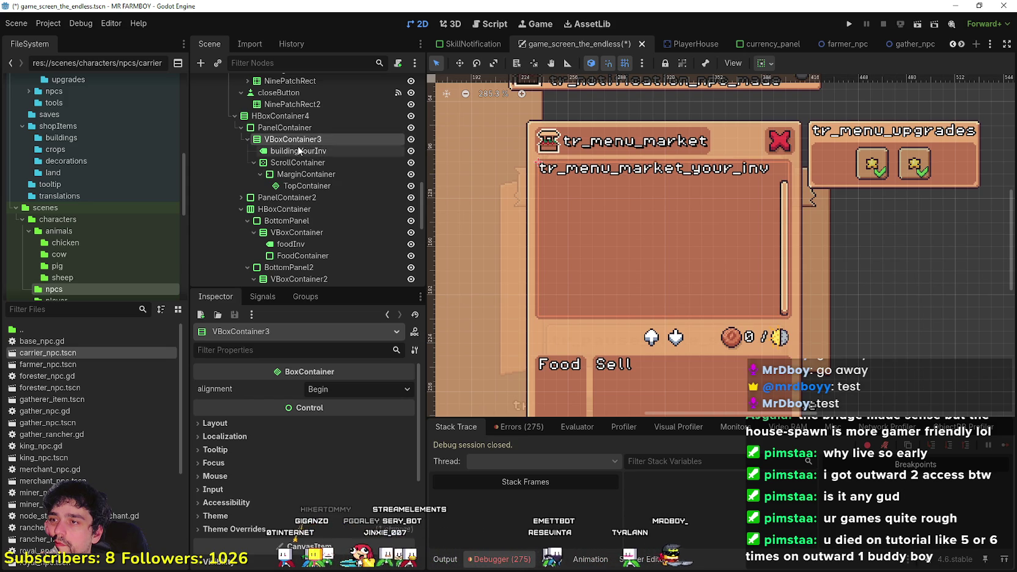
- Step through the ScrollContainer's nodes and select the buildingYourInv label
click(283, 161)
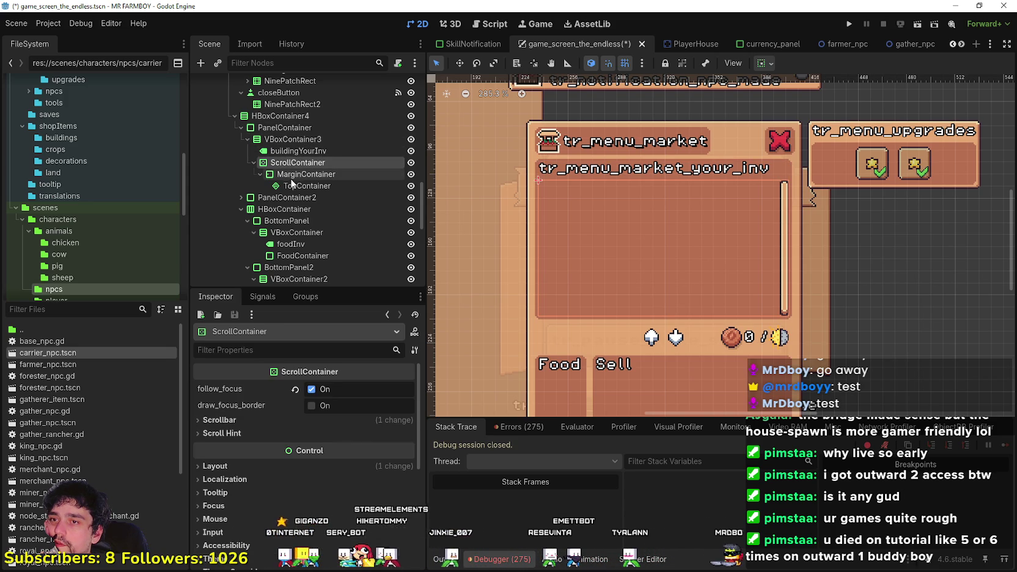
click(295, 175)
key(Down)
click(299, 175)
click(305, 152)
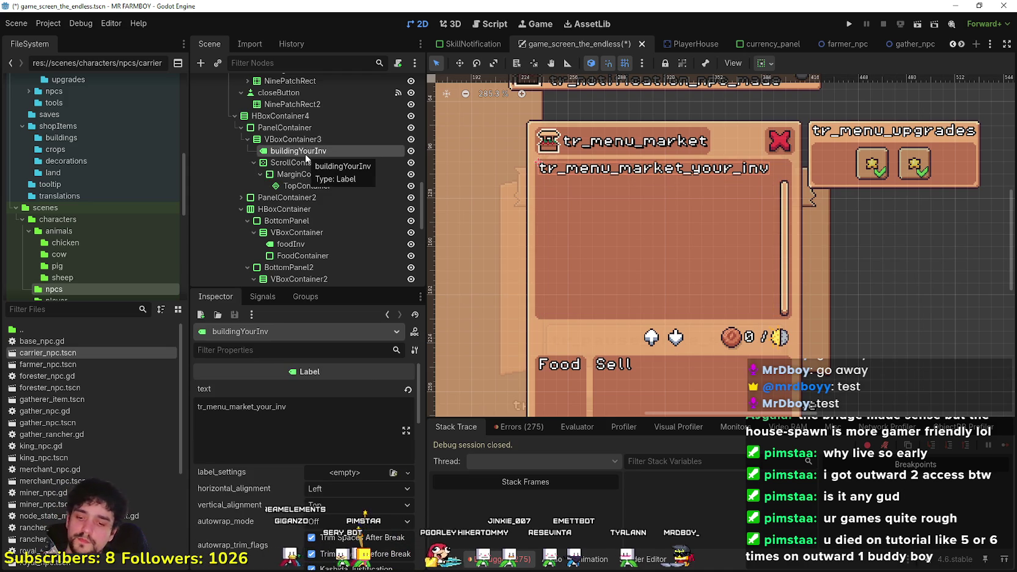
- Duplicate the buildingYourInv label with Ctrl+D, creating buildingYourInv2
key(ctrl+d)
drag(305, 162, 320, 207)
click(315, 197)
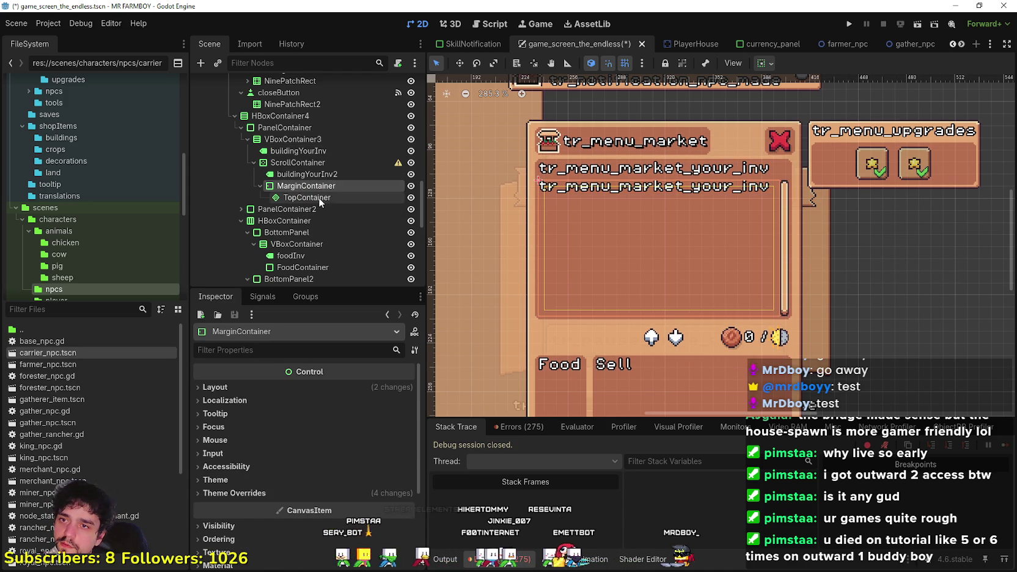
drag(316, 197, 315, 187)
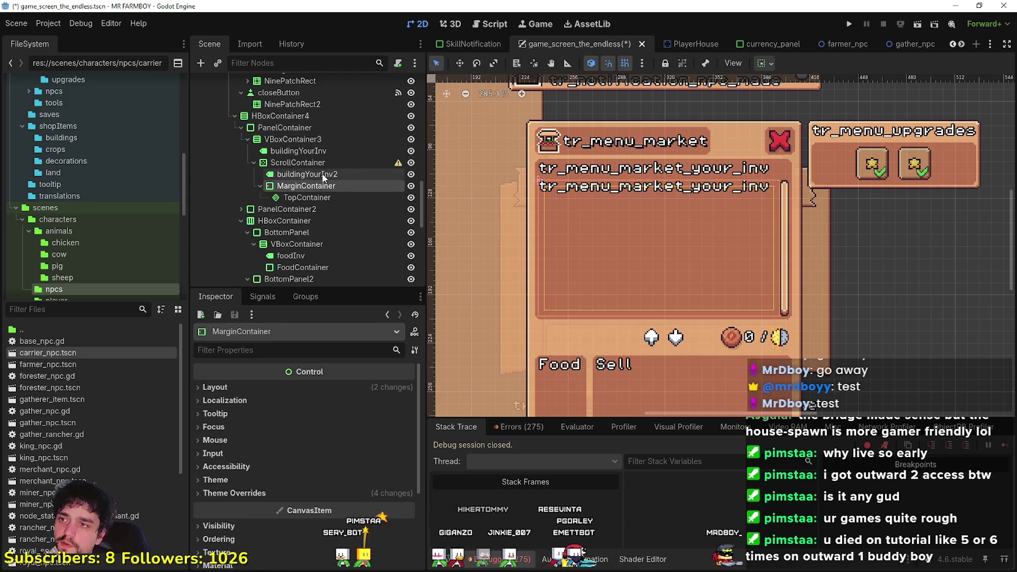
click(321, 174)
click(319, 167)
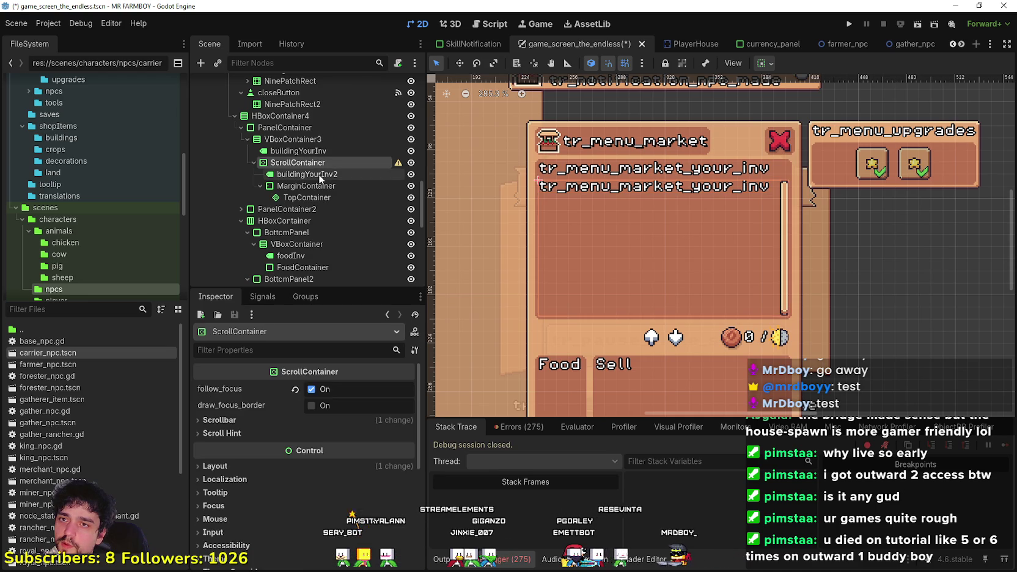
click(318, 174)
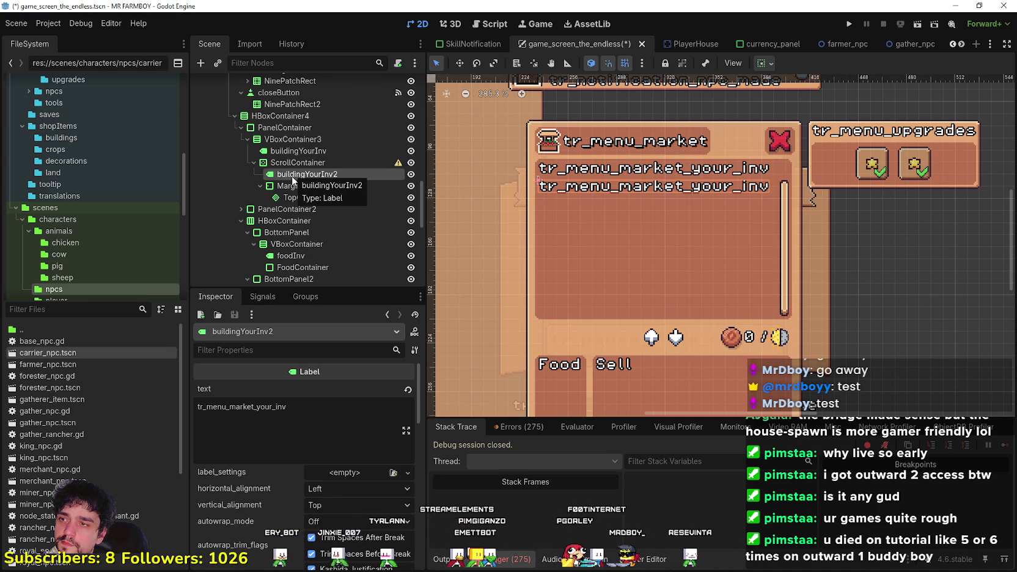
- Move buildingYourInv2 out of the ScrollContainer to sit just above it
drag(293, 178, 302, 159)
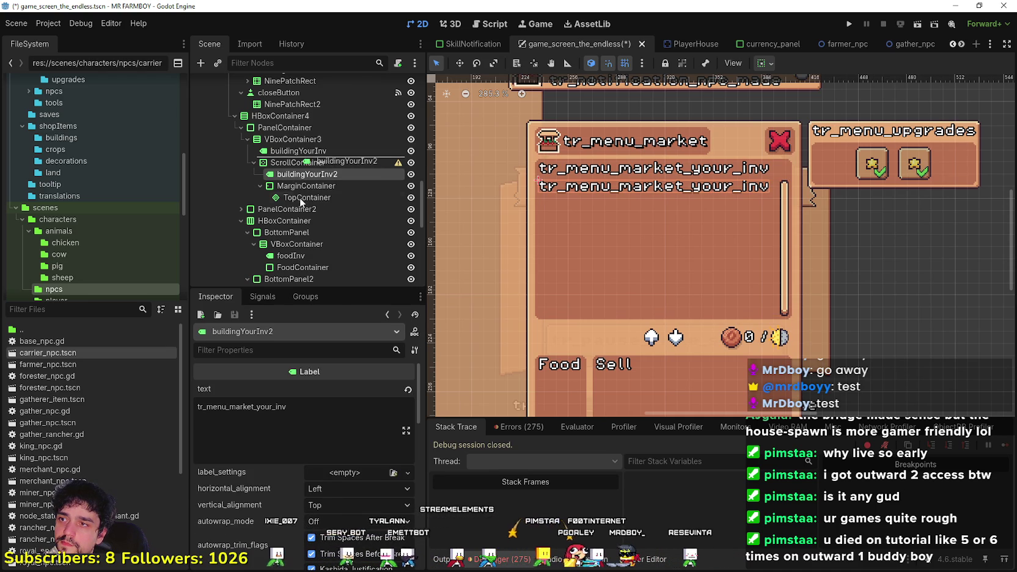
drag(300, 202, 302, 160)
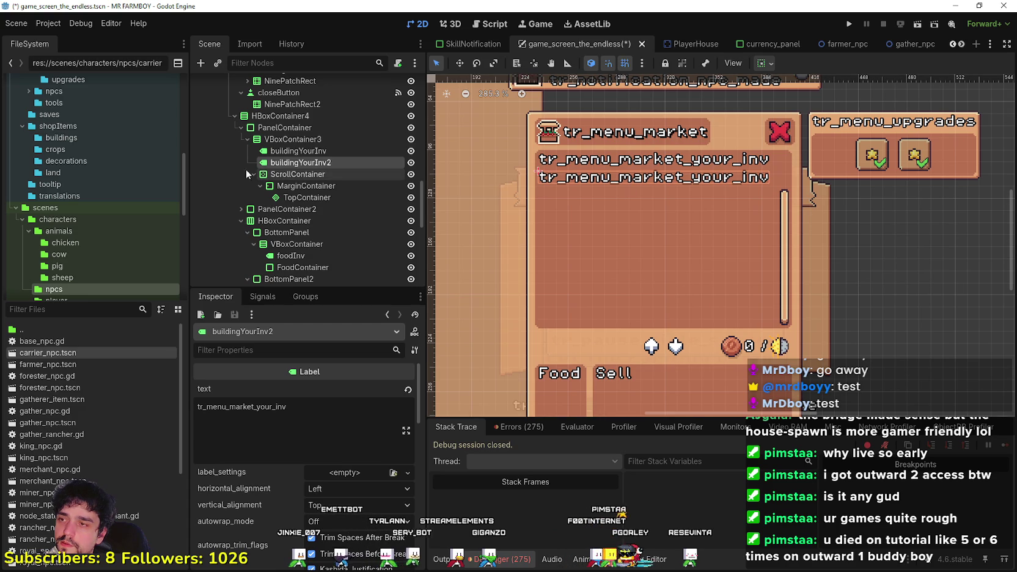
click(307, 176)
click(292, 165)
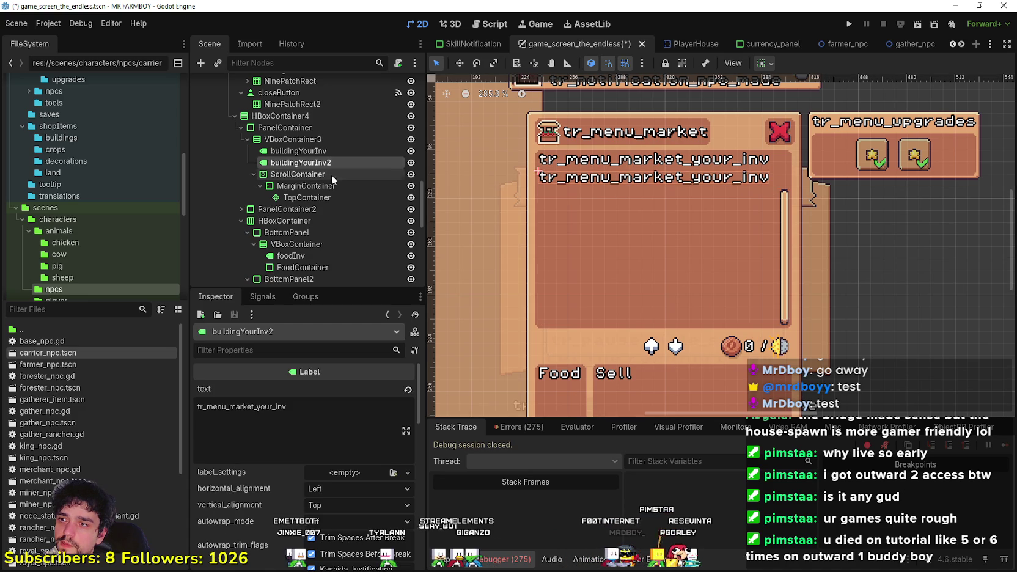
right_click(297, 140)
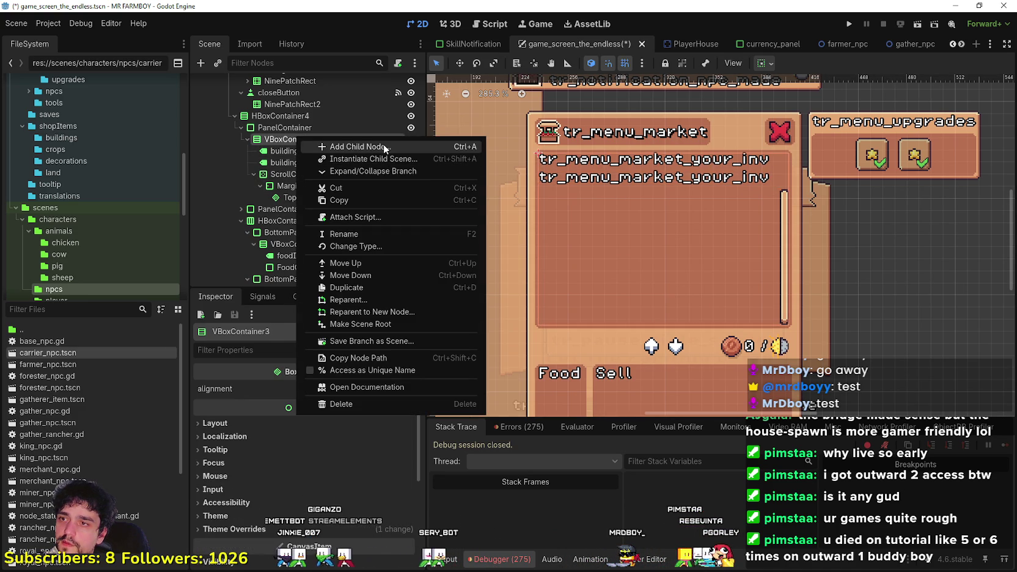
- Add a new VBoxContainer child to VBoxContainer3 and move it up the hierarchy
click(385, 148)
text(vbox)
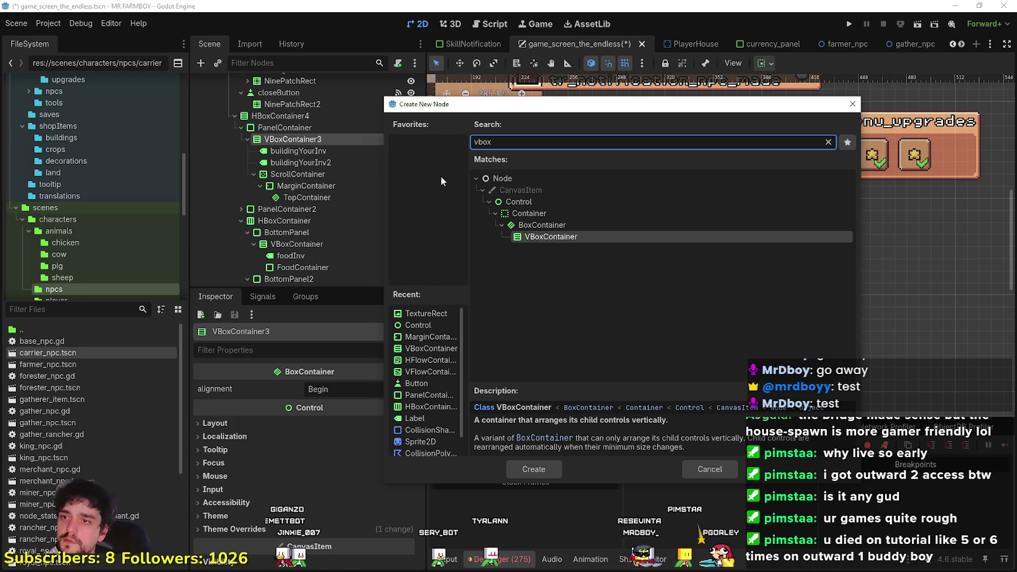
click(534, 469)
mouse_move(313, 208)
mouse_down()
mouse_move(322, 160)
mouse_move(306, 245)
mouse_move(300, 164)
mouse_move(306, 176)
mouse_move(316, 169)
mouse_up()
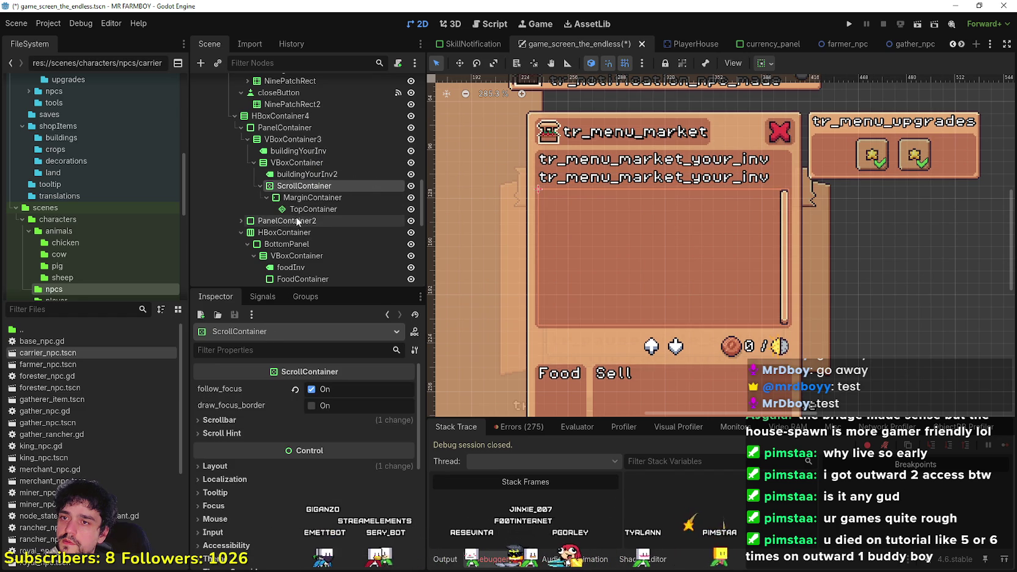
click(306, 174)
click(304, 186)
click(312, 160)
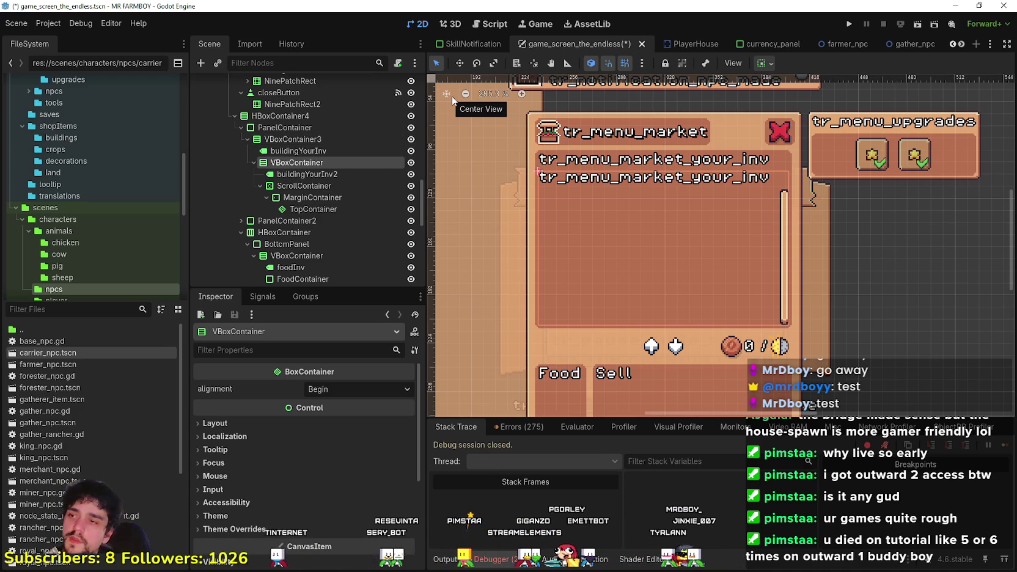
- Drag buildingYourInv2 into the ScrollContainer branch so it sits above MarginContainer
click(324, 175)
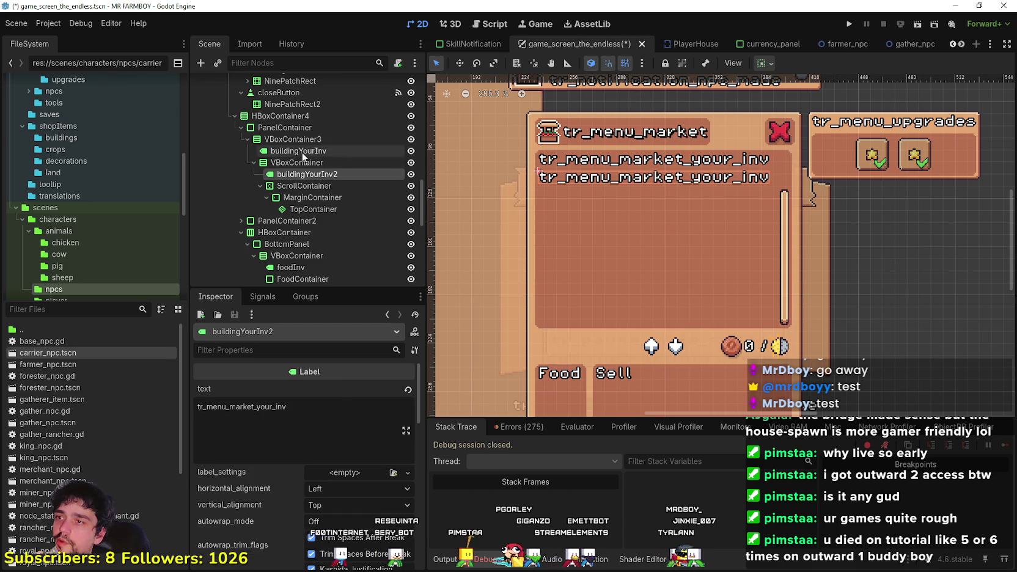
drag(291, 191, 309, 195)
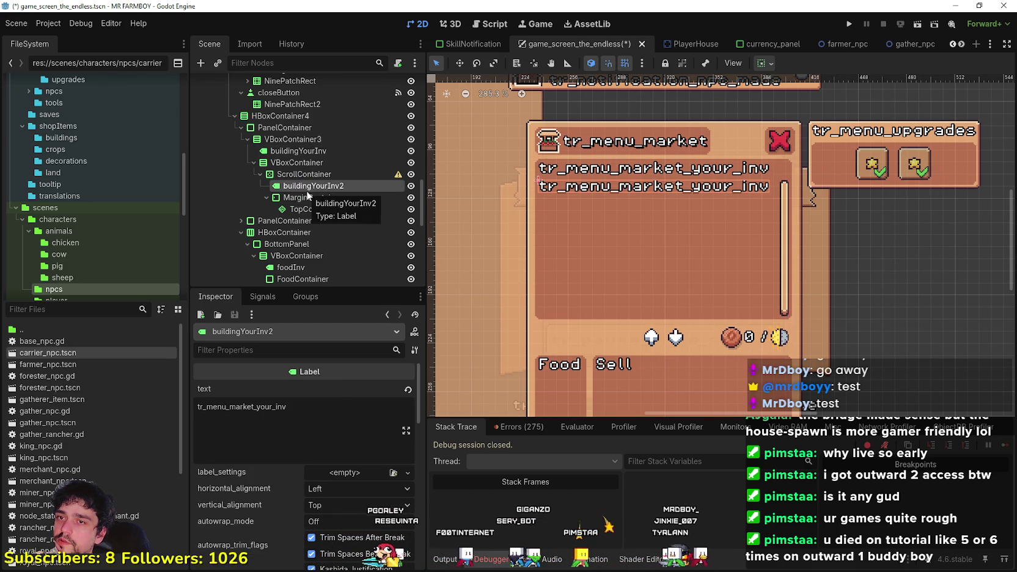
click(369, 176)
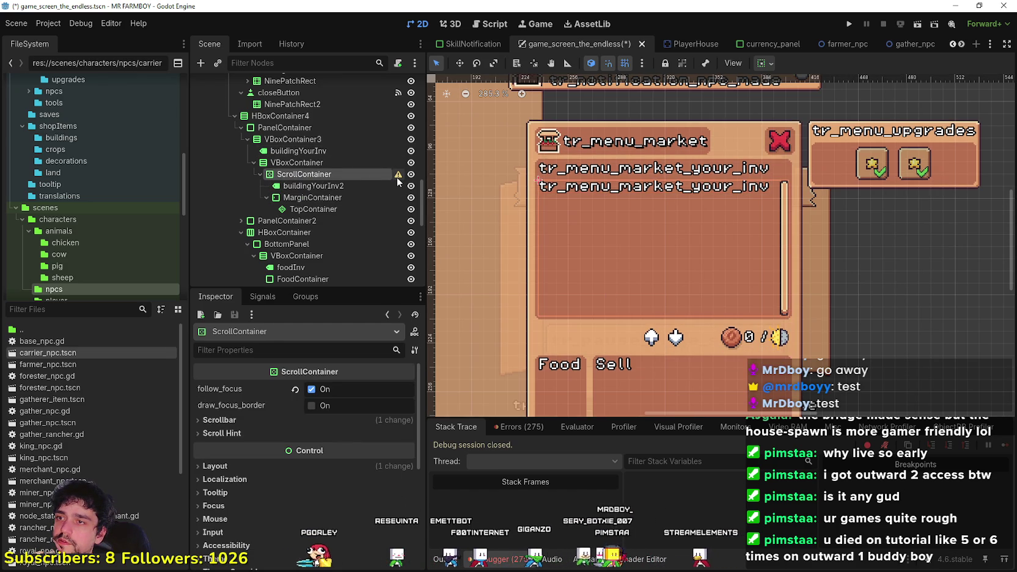
mouse_move(397, 178)
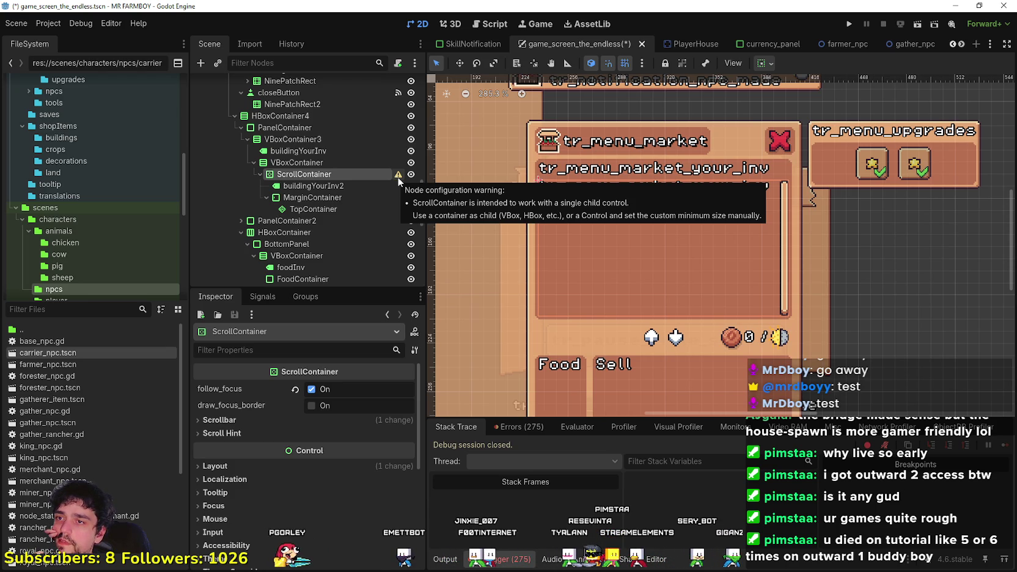
- Move the buildingYourInv2 label into the MarginContainer
click(352, 186)
click(278, 198)
click(306, 209)
click(309, 198)
click(314, 185)
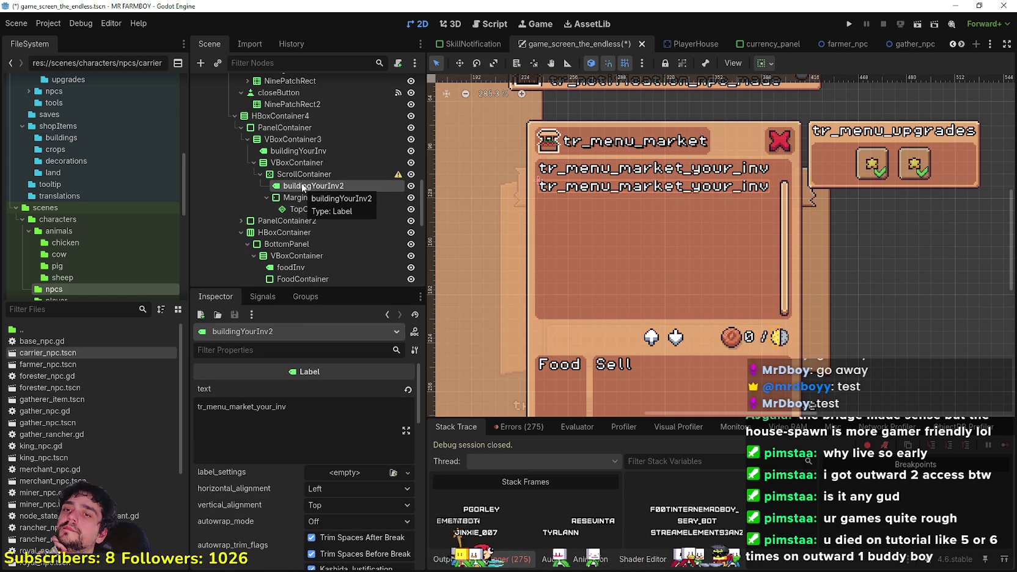
drag(303, 188, 340, 210)
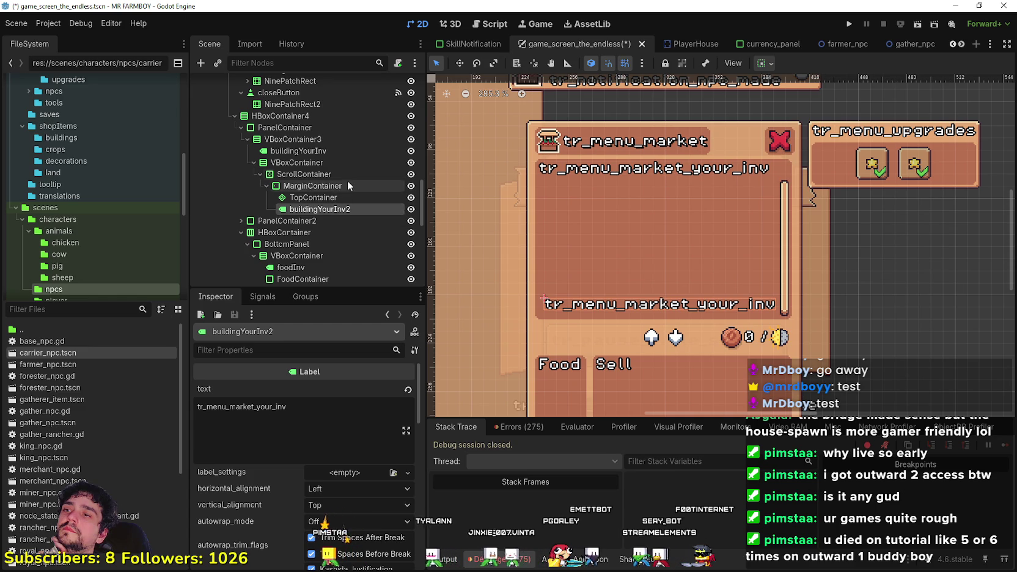
drag(323, 201, 324, 201)
- Compare TopContainer's properties with the buildingYourInv2 label and the MarginContainer
click(326, 210)
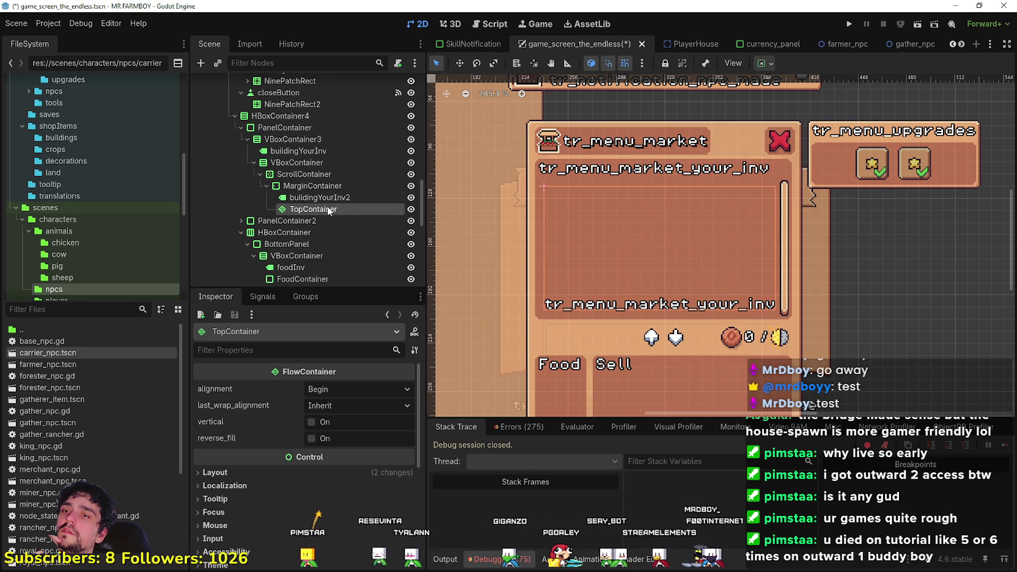
click(332, 195)
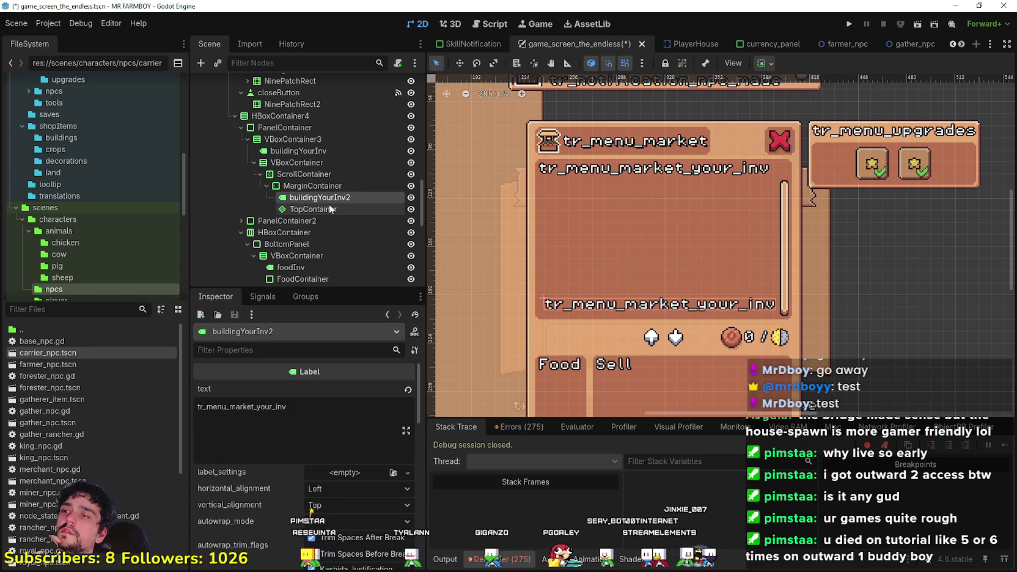
click(331, 208)
click(331, 194)
click(324, 209)
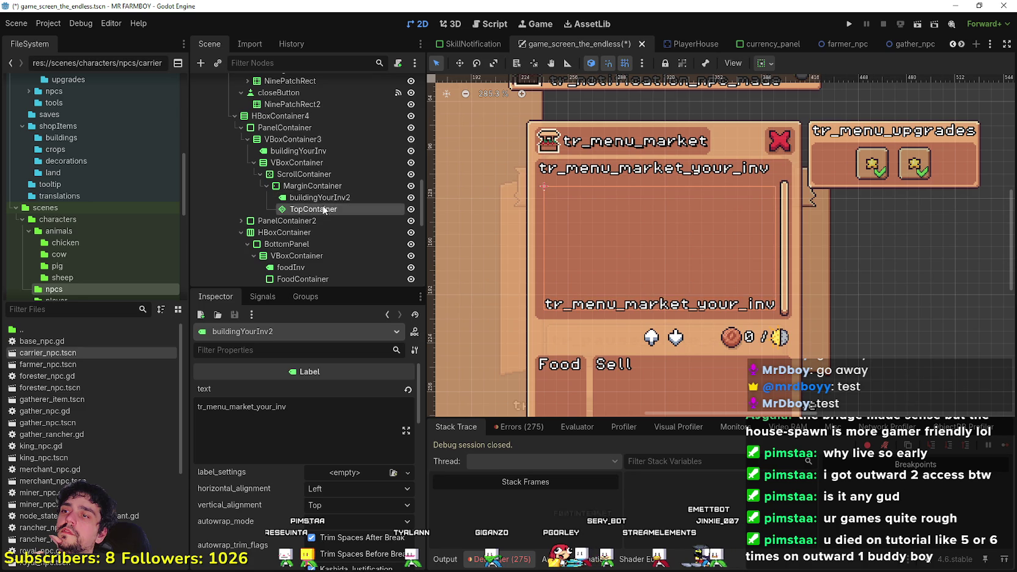
click(326, 185)
click(321, 198)
click(321, 208)
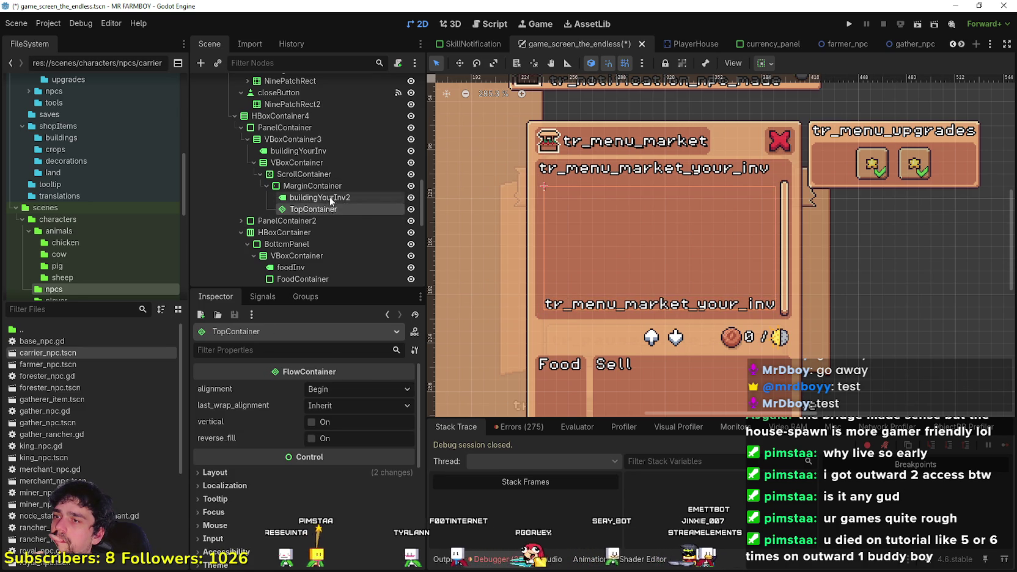
click(327, 198)
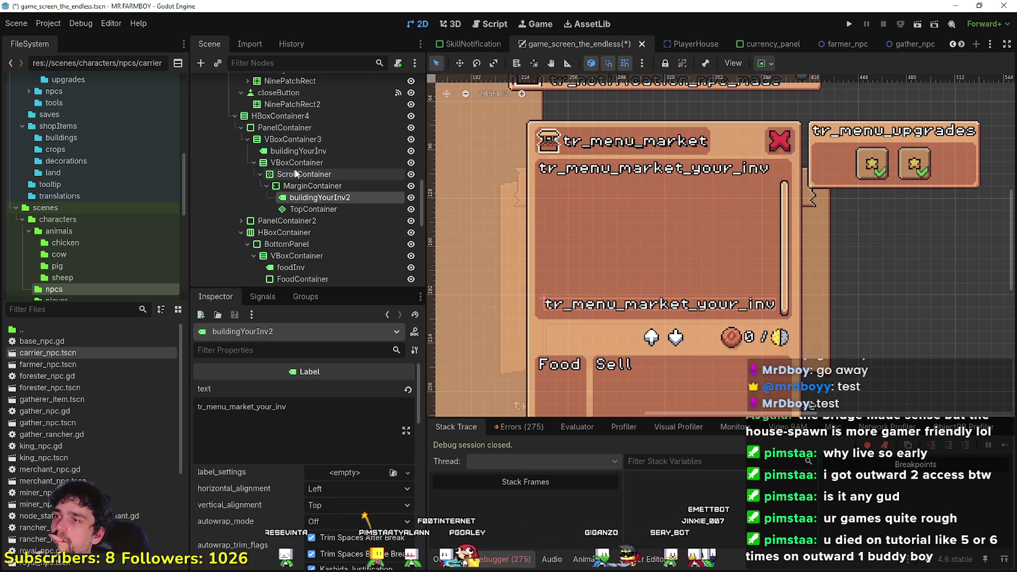
- Lift ScrollContainer out of the VBoxContainer and nest that VBoxContainer inside the MarginContainer
drag(296, 174, 286, 161)
mouse_move(276, 215)
mouse_down()
mouse_move(294, 177)
mouse_move(330, 196)
mouse_move(329, 183)
mouse_move(315, 207)
mouse_move(311, 186)
mouse_move(326, 184)
mouse_move(310, 198)
mouse_up()
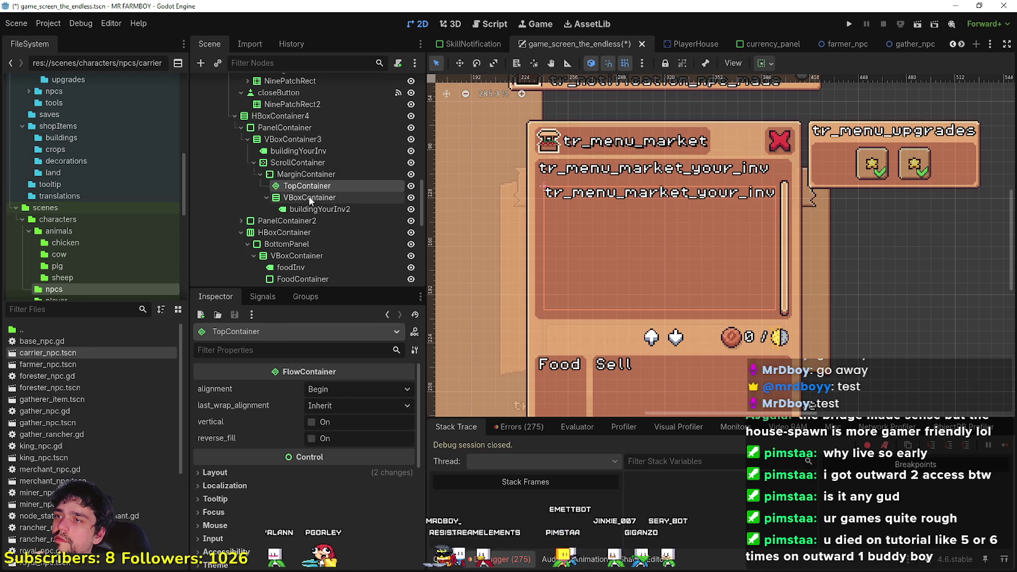
click(310, 186)
click(318, 197)
click(319, 208)
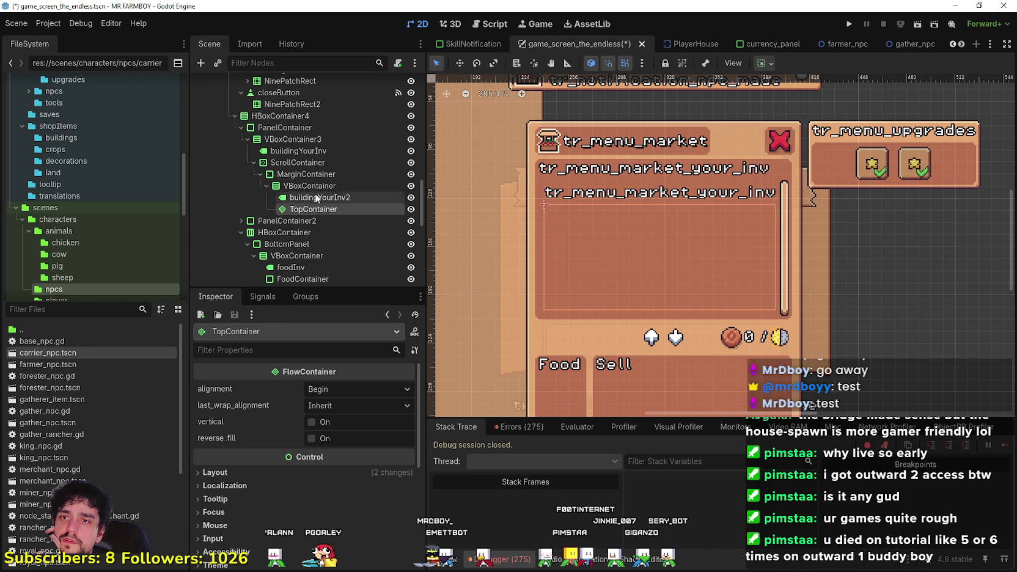
click(316, 187)
- Select the buildingYourInv2 label and highlight its text value in the Inspector
click(311, 176)
click(310, 186)
click(315, 197)
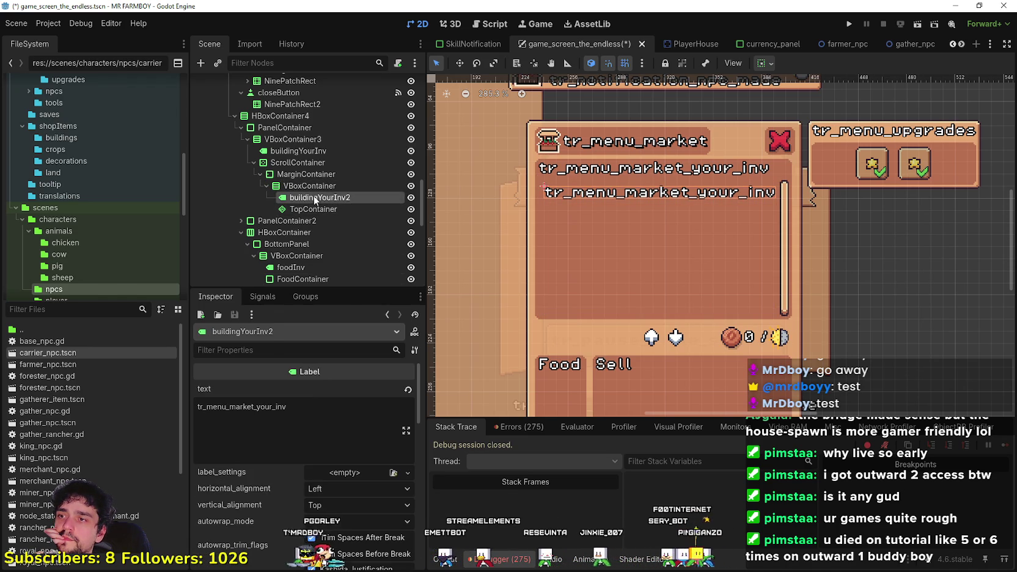
mouse_move(286, 407)
mouse_down()
mouse_move(167, 402)
mouse_move(345, 411)
mouse_up()
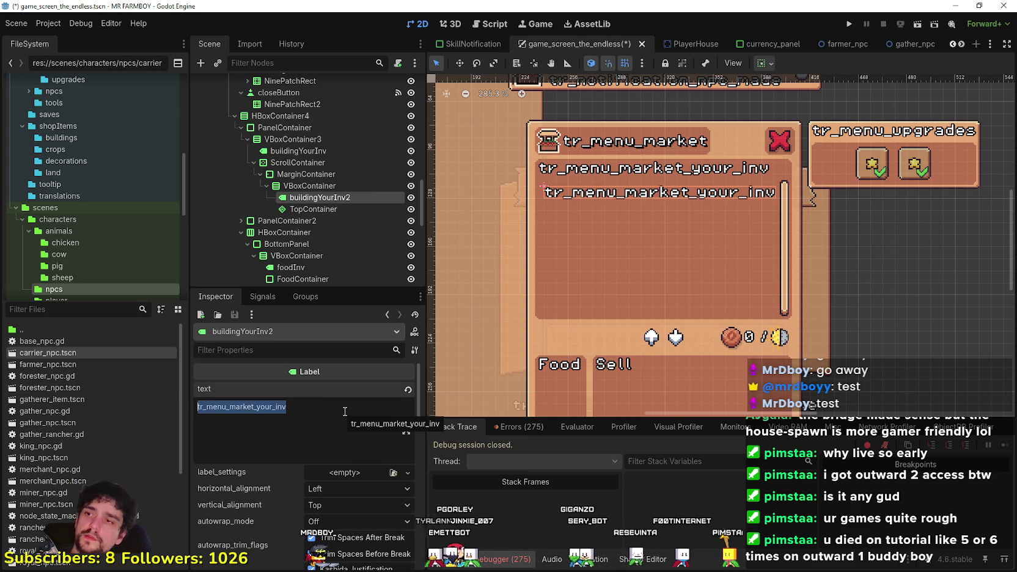
double_click(334, 196)
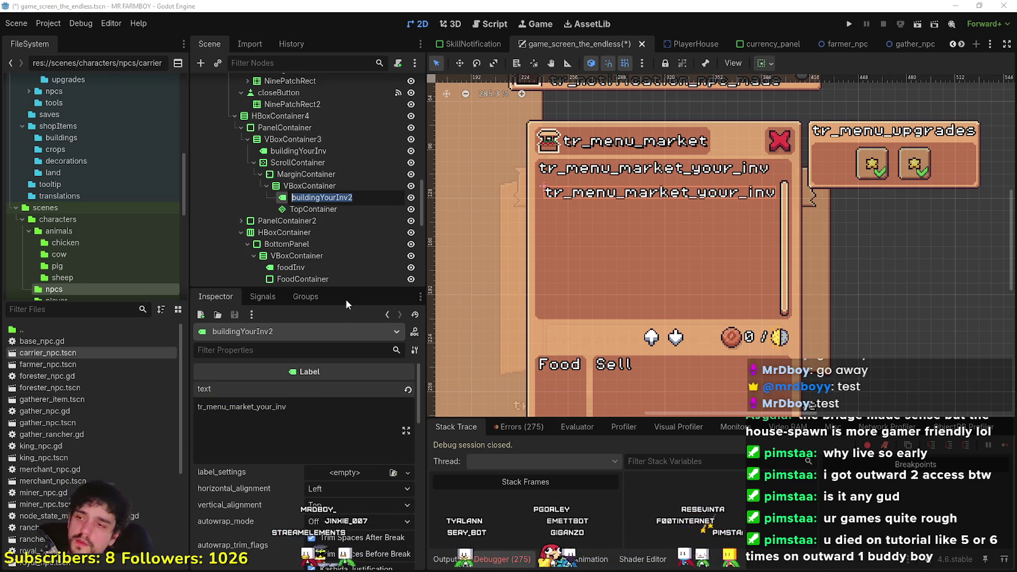
key(Return)
click(342, 186)
click(343, 199)
drag(306, 407, 166, 402)
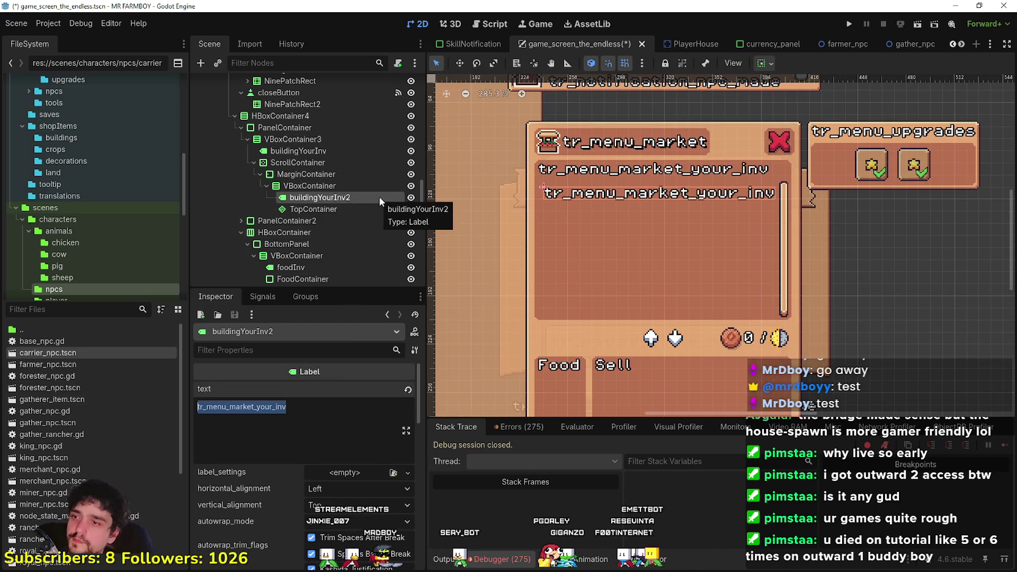
click(298, 422)
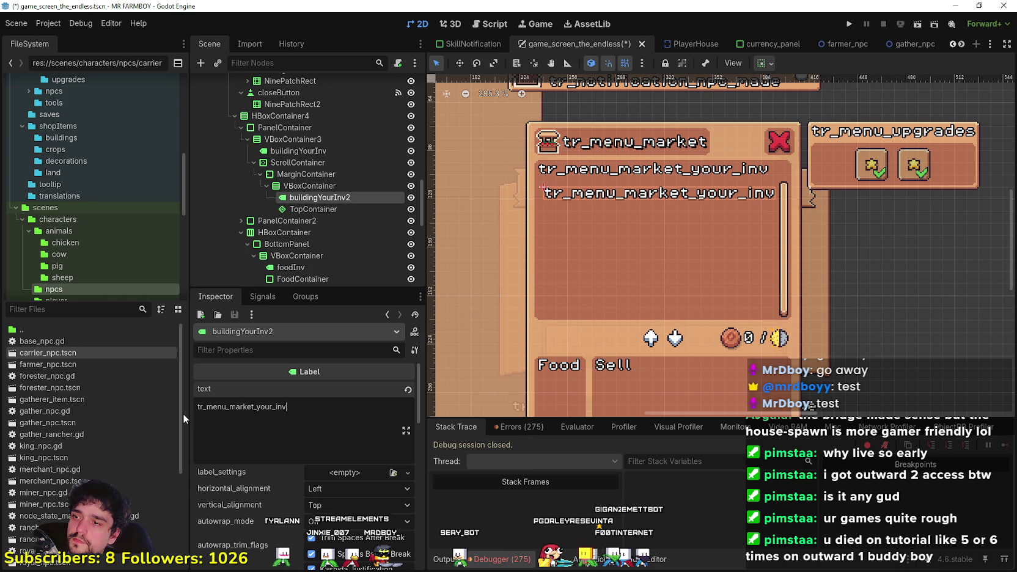
double_click(296, 415)
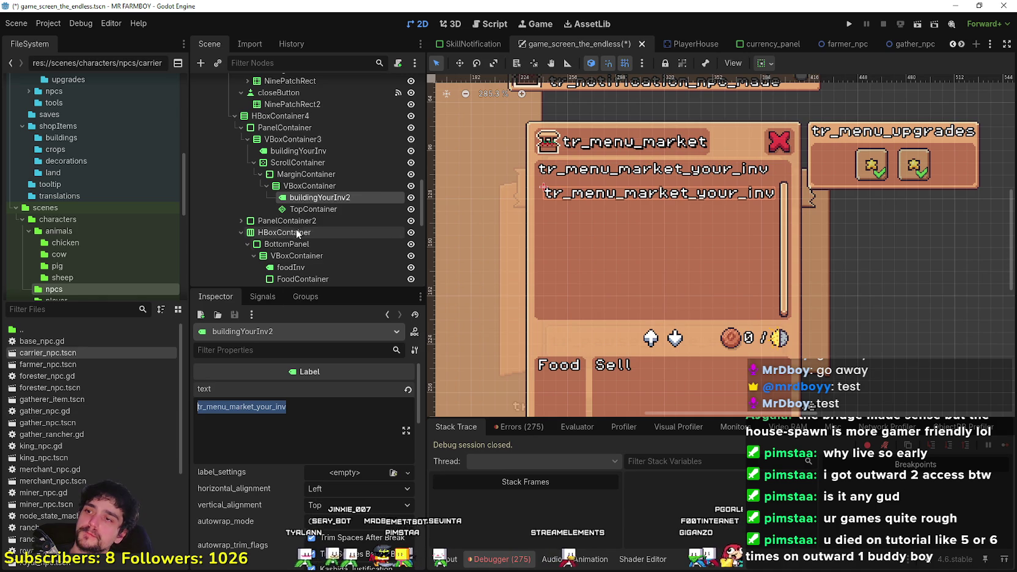
click(319, 209)
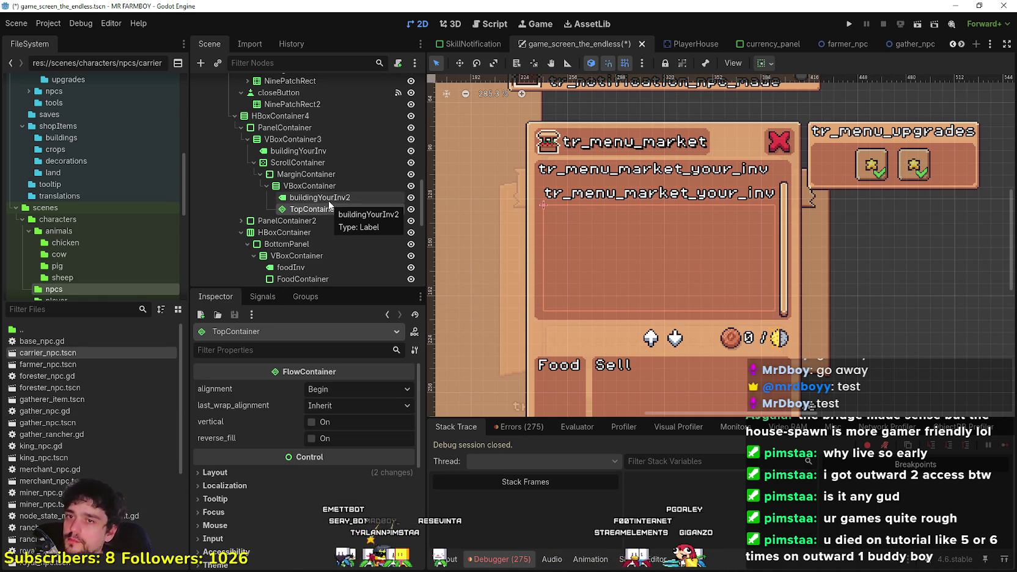
scroll(632, 124, up, 1)
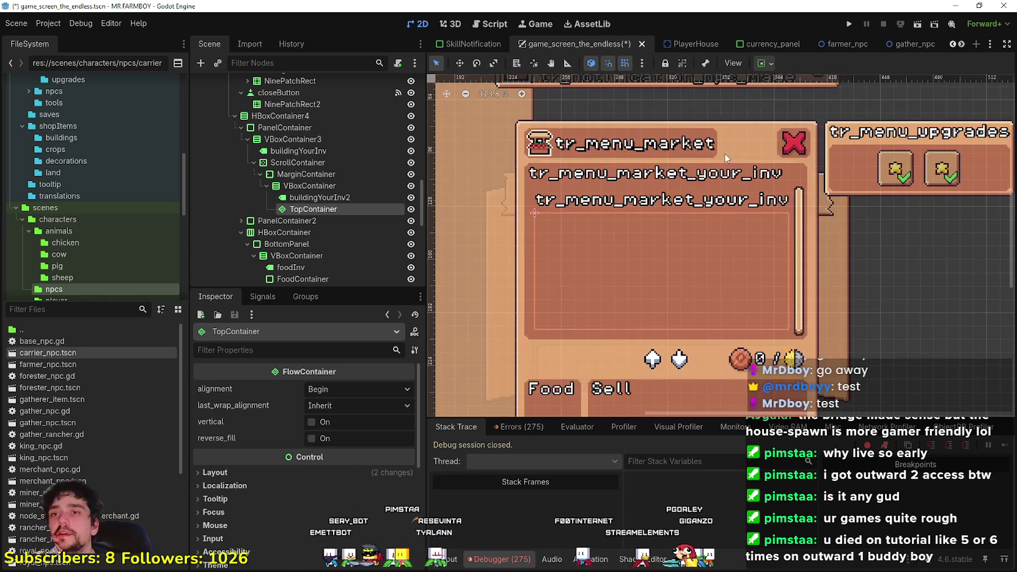
click(342, 198)
click(348, 187)
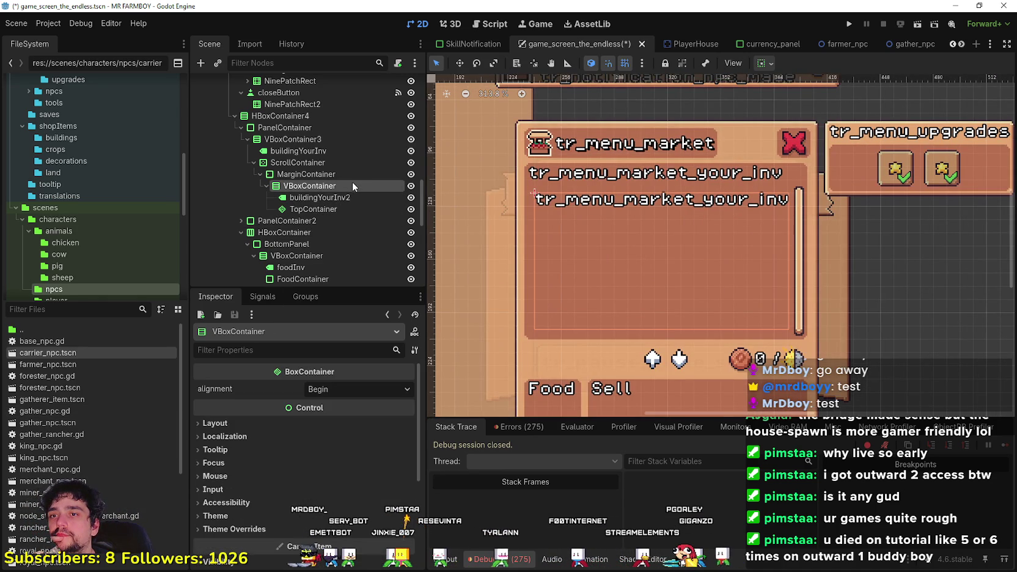
click(347, 176)
click(336, 185)
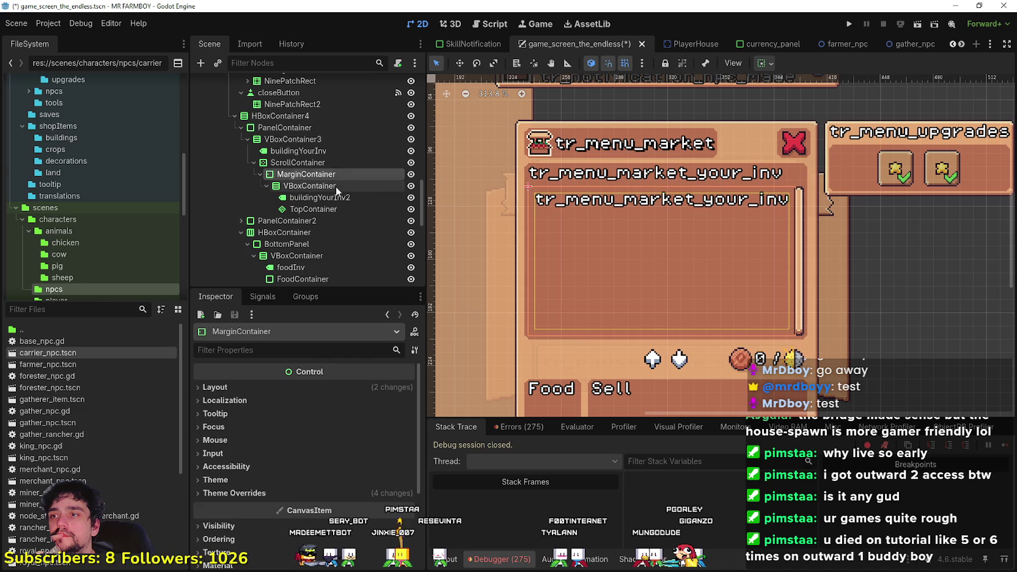
click(337, 198)
click(318, 417)
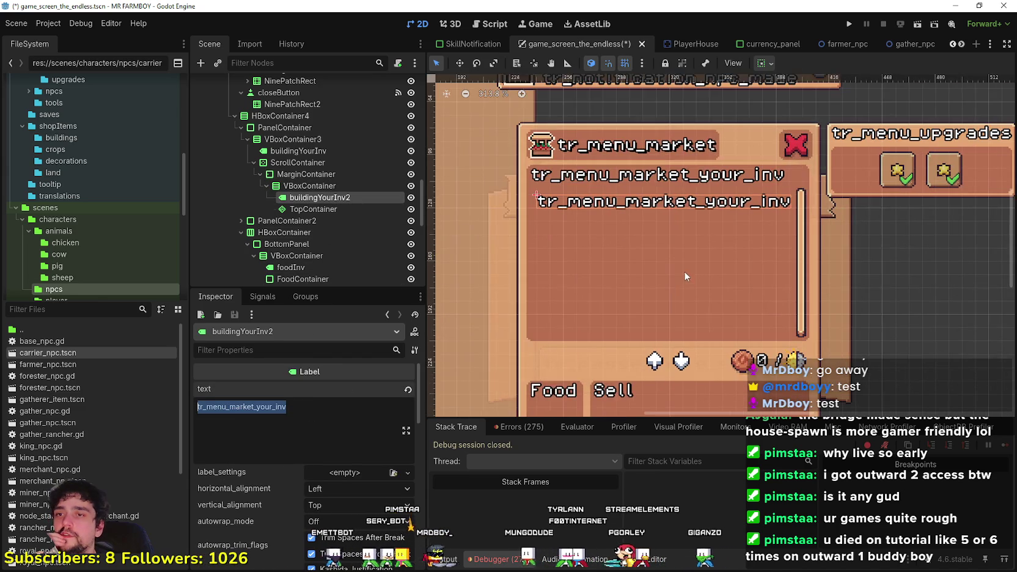
click(330, 207)
click(332, 199)
click(334, 209)
click(334, 197)
click(343, 209)
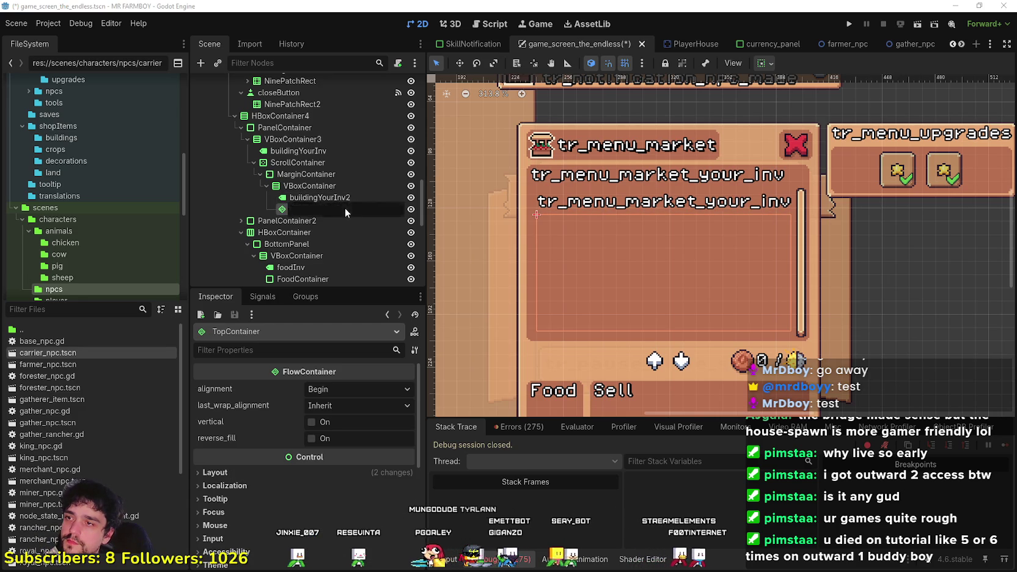
click(343, 197)
click(316, 209)
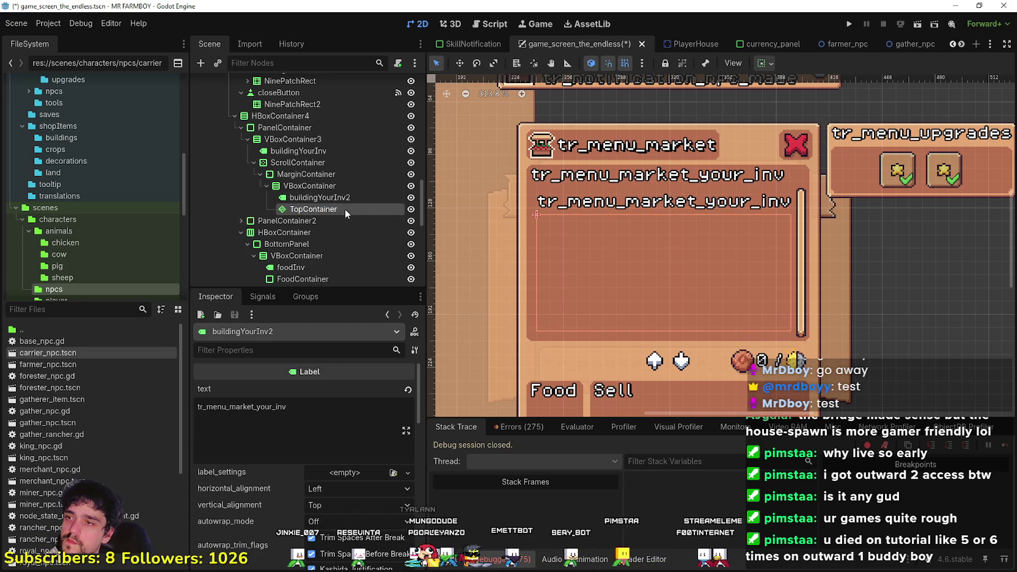
click(319, 198)
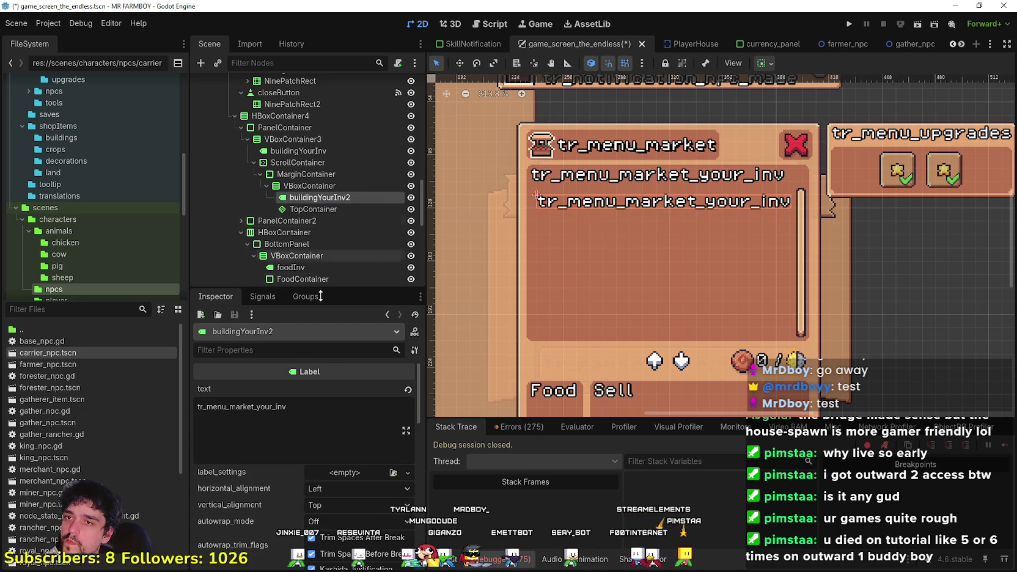
drag(287, 407, 39, 414)
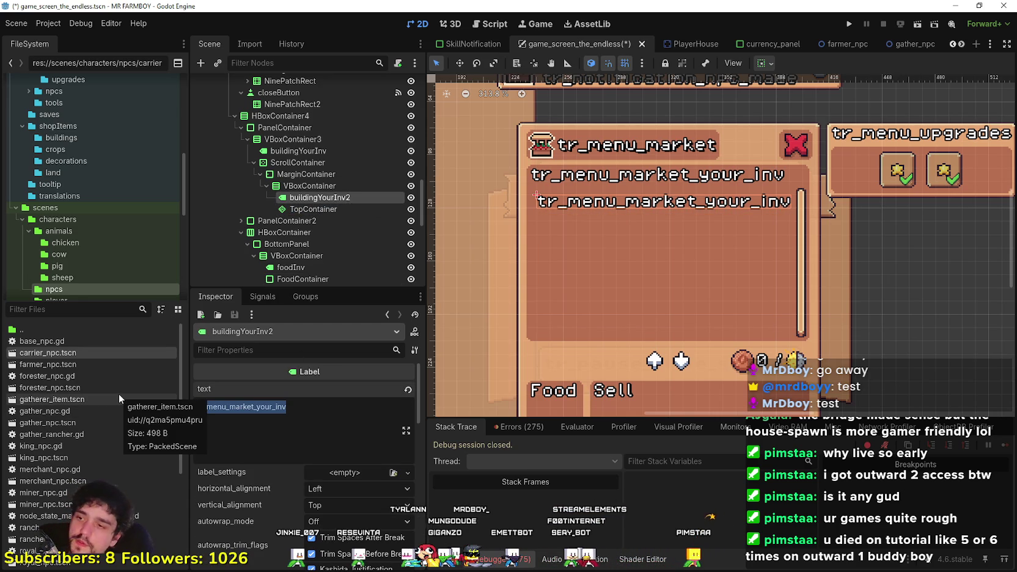